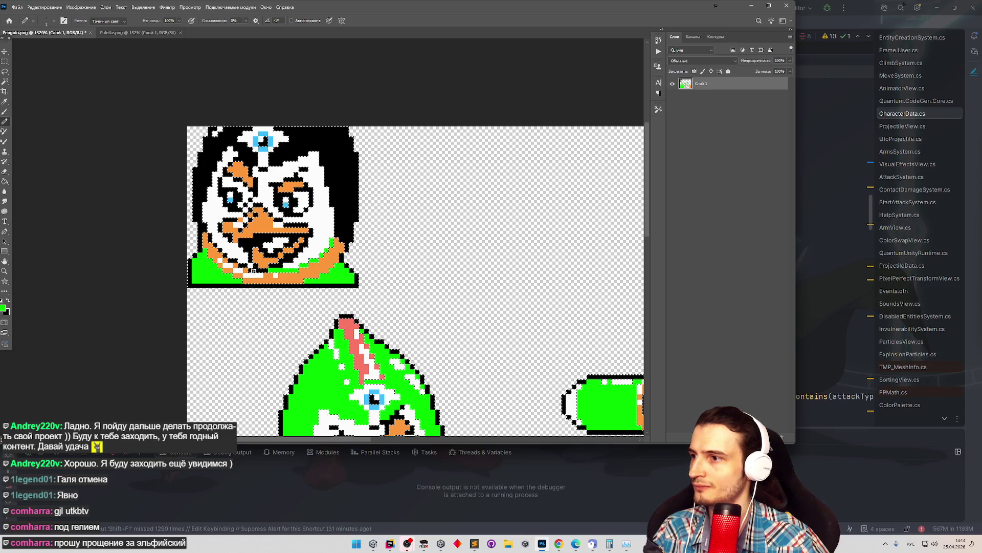
Pencil green pixels up the left edge of the penguin's face to extend the hood.
click(205, 227)
key(z)
mouse_move(220, 211)
mouse_down()
mouse_move(208, 211)
mouse_move(239, 212)
mouse_up()
key(b)
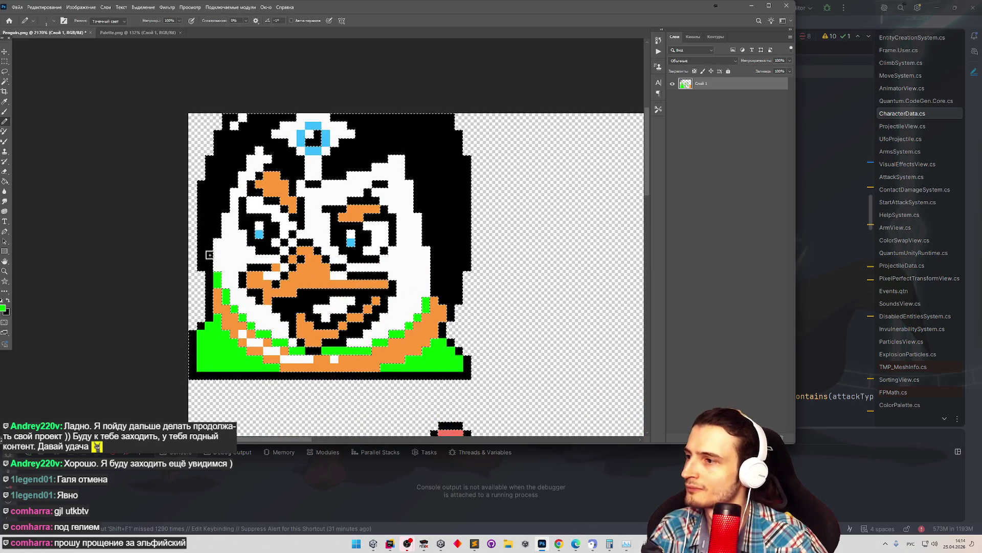
click(209, 265)
drag(210, 242, 212, 230)
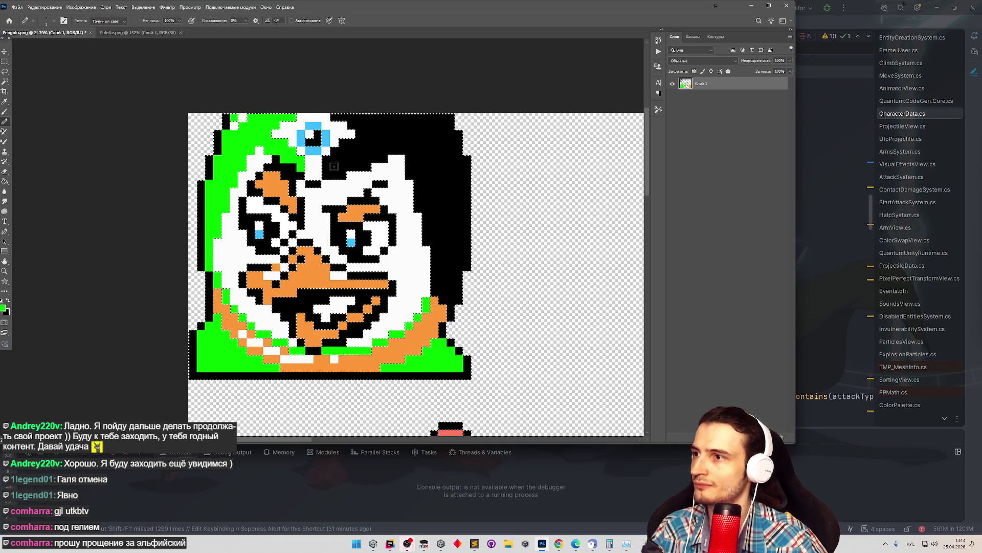
click(310, 183)
Zoom in and paint green pixels beside the blue gem on the head.
key(z)
scroll(357, 307, down, 5)
scroll(356, 307, up, 5)
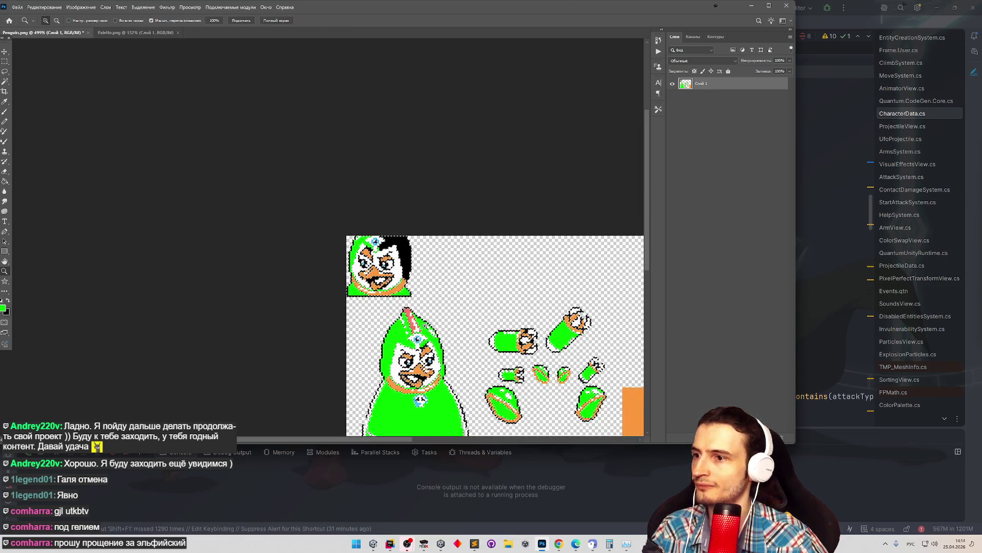
scroll(357, 307, up, 3)
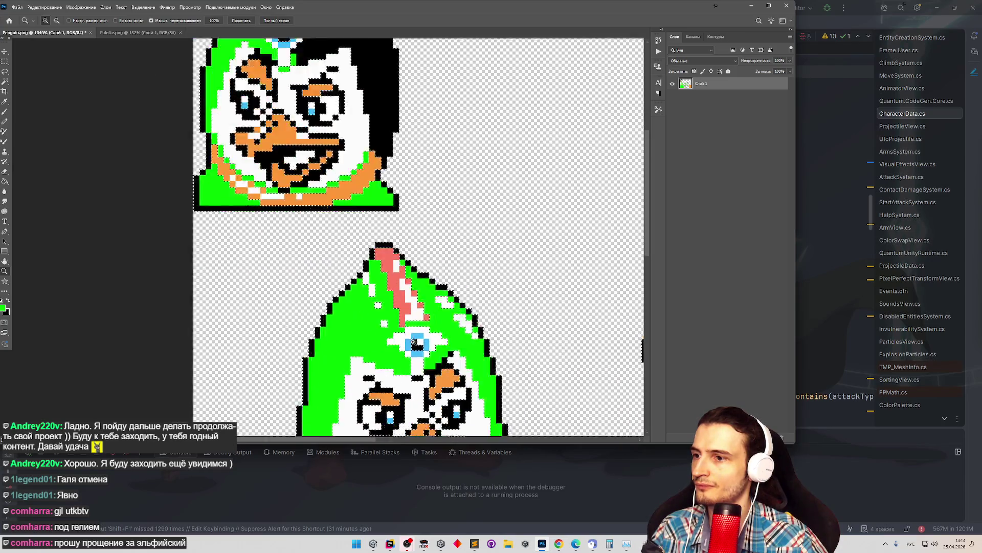
scroll(351, 214, down, 4)
scroll(351, 215, up, 4)
key(b)
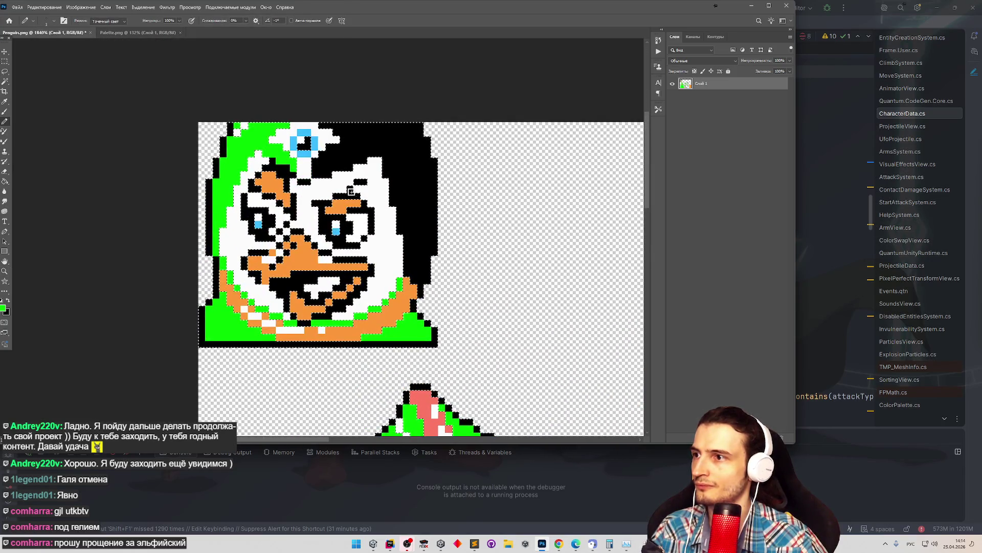
mouse_move(322, 174)
mouse_down()
mouse_move(320, 165)
mouse_move(357, 157)
mouse_up()
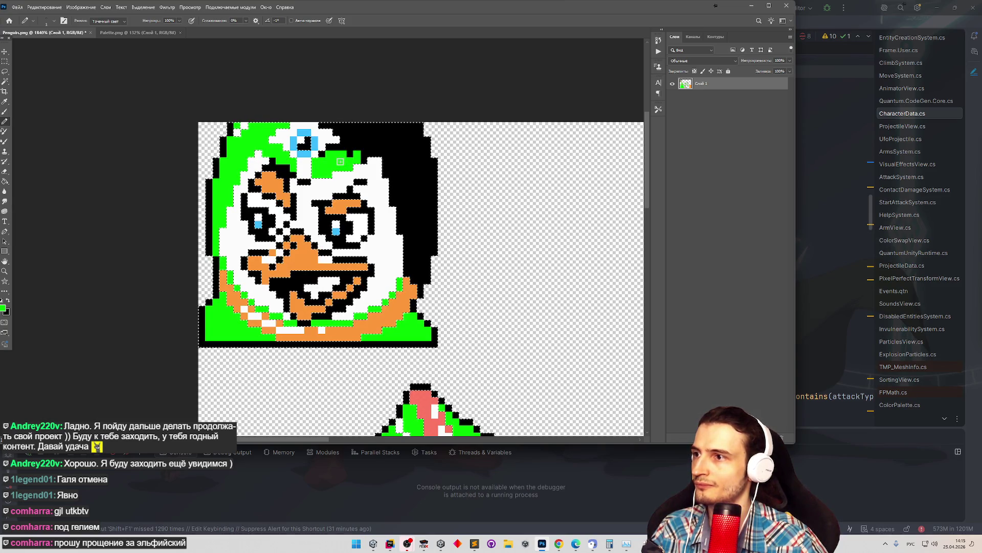
Touch up two stray head pixels in black.
key(z)
scroll(310, 225, down, 3)
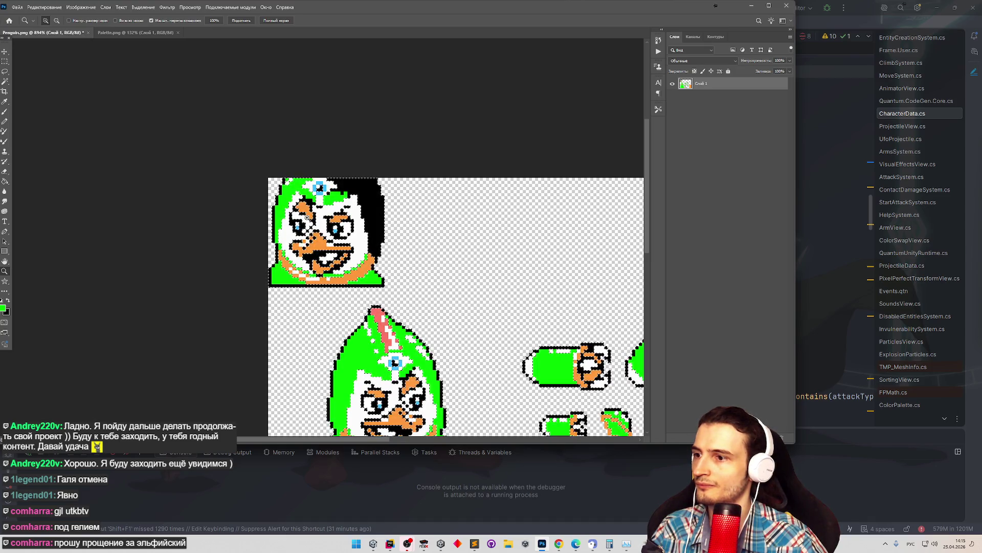
scroll(309, 217, up, 1)
scroll(307, 215, up, 1)
scroll(303, 213, down, 1)
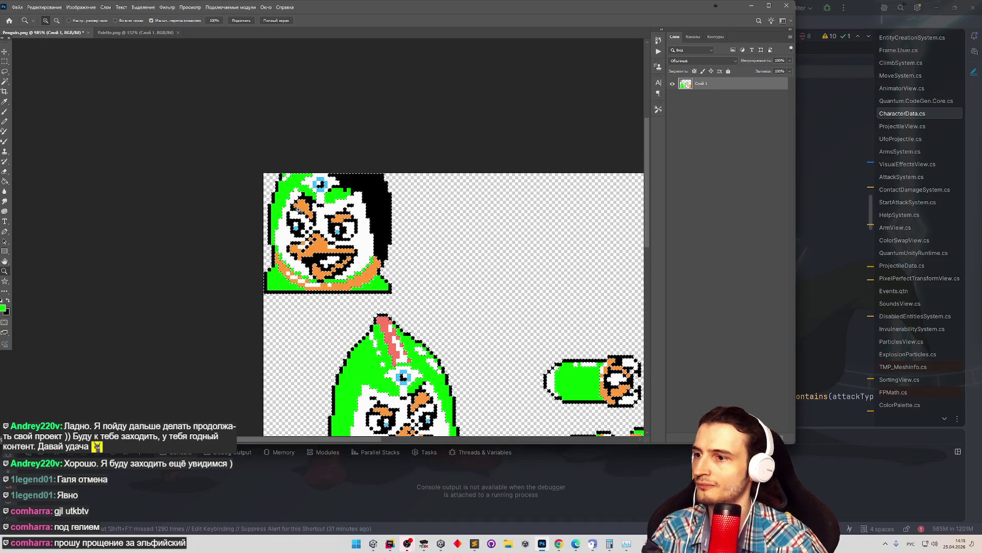
scroll(287, 191, up, 2)
scroll(302, 194, down, 1)
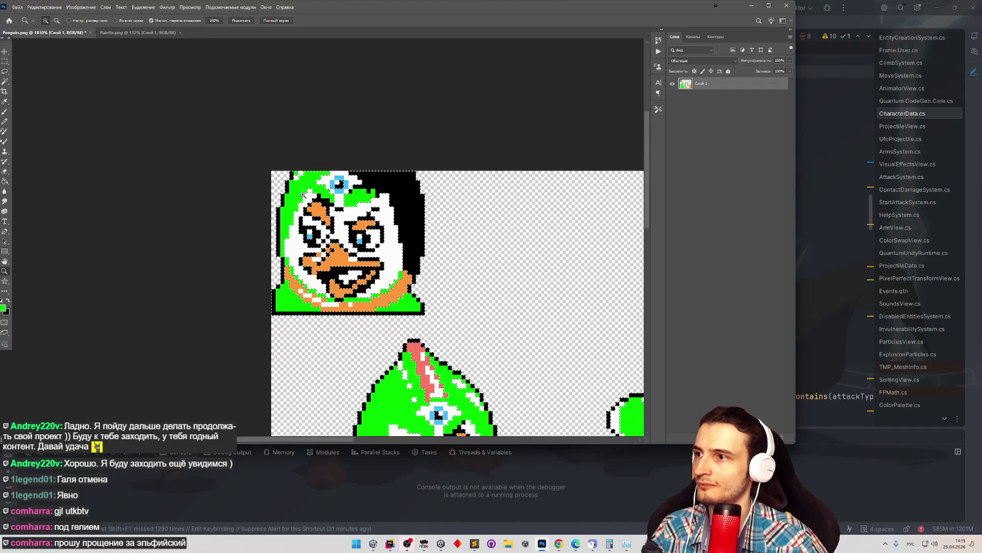
scroll(316, 216, up, 5)
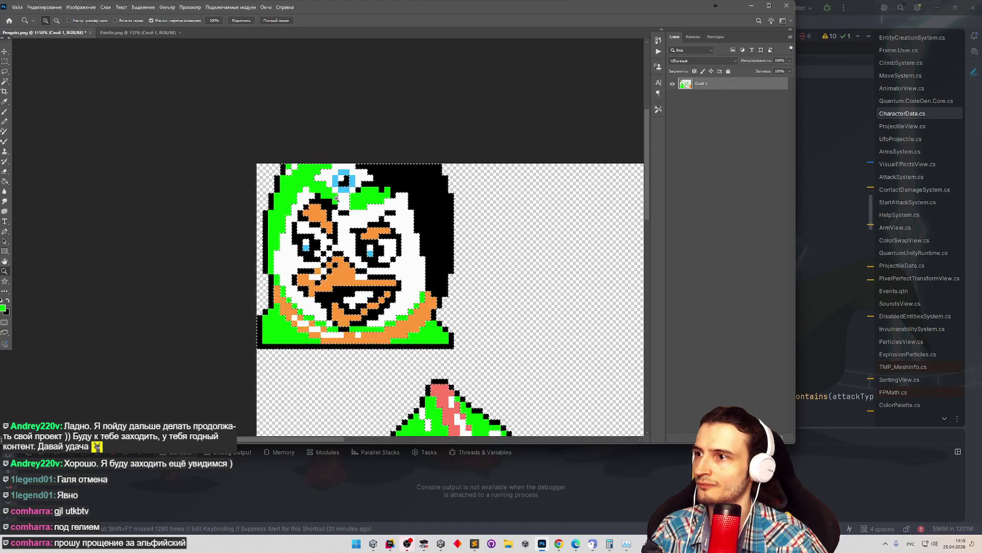
key(b)
key(d)
click(301, 180)
click(312, 192)
Switch back to green and paint over the black hair on the head's upper right.
alt+click(439, 178)
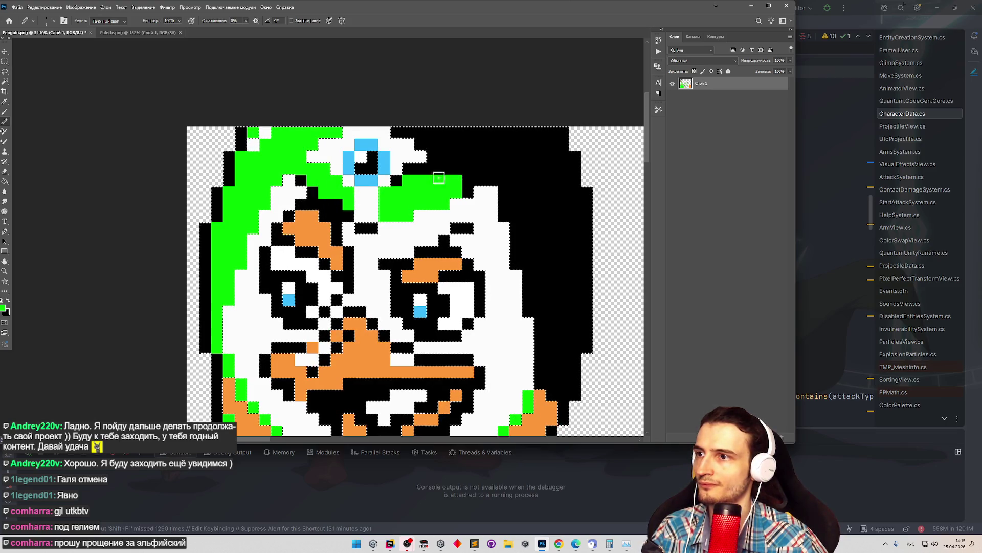
scroll(412, 174, down, 3)
scroll(405, 164, up, 3)
mouse_move(389, 157)
mouse_down()
mouse_move(524, 157)
mouse_move(432, 187)
mouse_move(494, 205)
mouse_move(504, 183)
mouse_move(529, 184)
mouse_move(543, 208)
mouse_move(531, 203)
mouse_move(517, 245)
mouse_move(483, 235)
mouse_move(486, 279)
mouse_up()
key(z)
alt+click(458, 301)
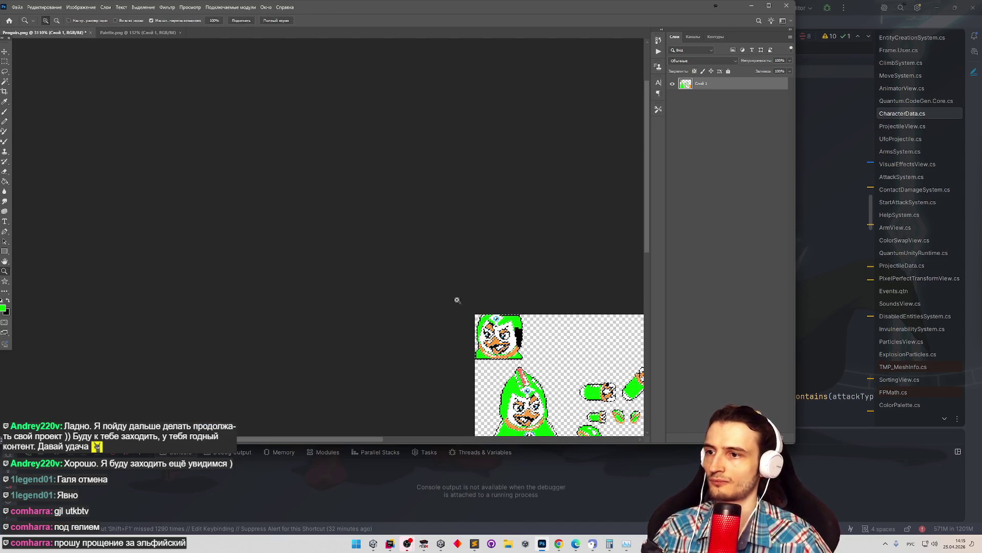
Undo the stray green strokes and pencil a green line down the head's right edge.
click(457, 300)
click(362, 204)
key(b)
mouse_move(362, 204)
mouse_down()
mouse_move(351, 93)
mouse_move(392, 108)
mouse_move(425, 243)
mouse_move(425, 226)
mouse_up()
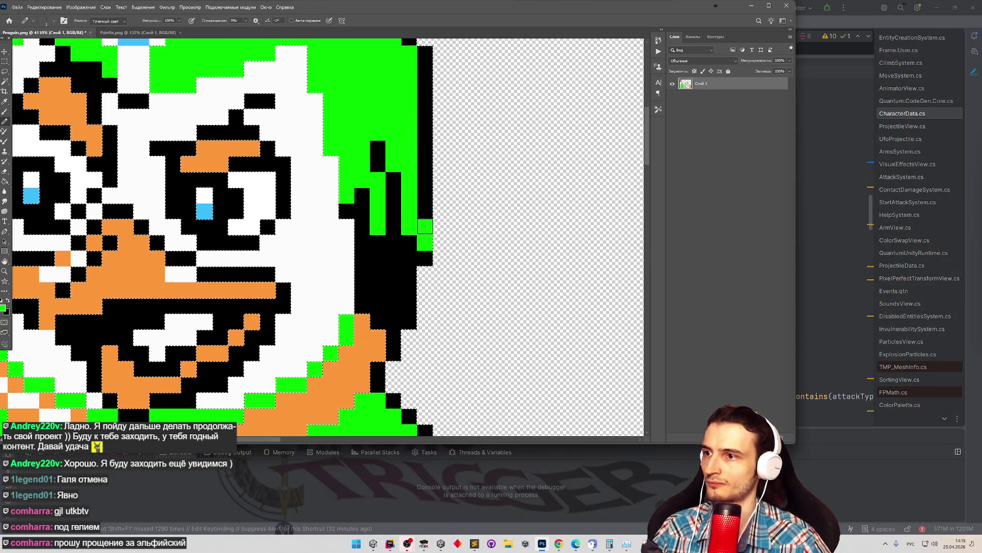
key(ctrl+z)
mouse_move(406, 149)
mouse_down()
mouse_move(407, 259)
mouse_move(381, 297)
mouse_move(368, 279)
mouse_move(378, 241)
mouse_move(346, 154)
mouse_move(346, 195)
mouse_move(386, 227)
mouse_up()
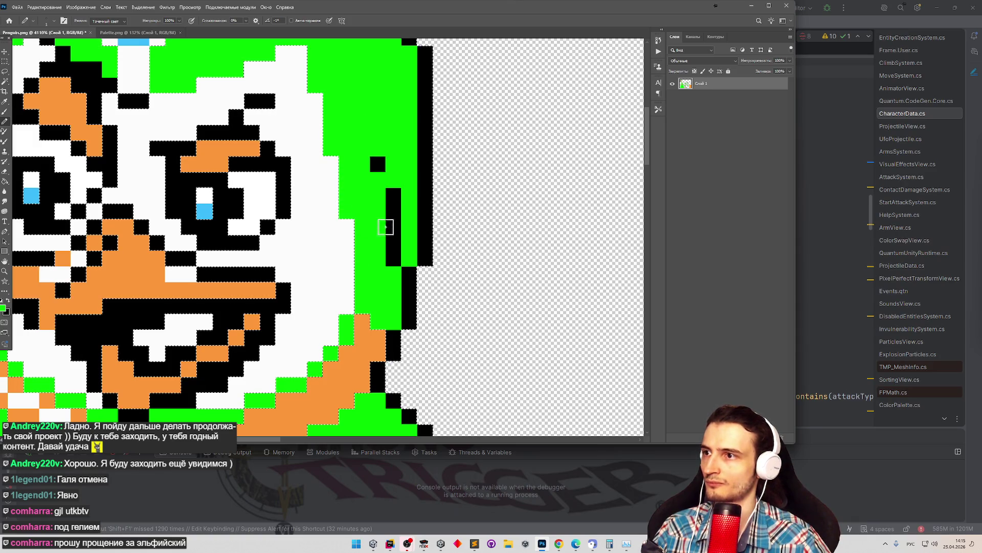
Zoom out over the sprite sheet and glance at the File export options without exporting.
key(z)
drag(391, 189, 287, 213)
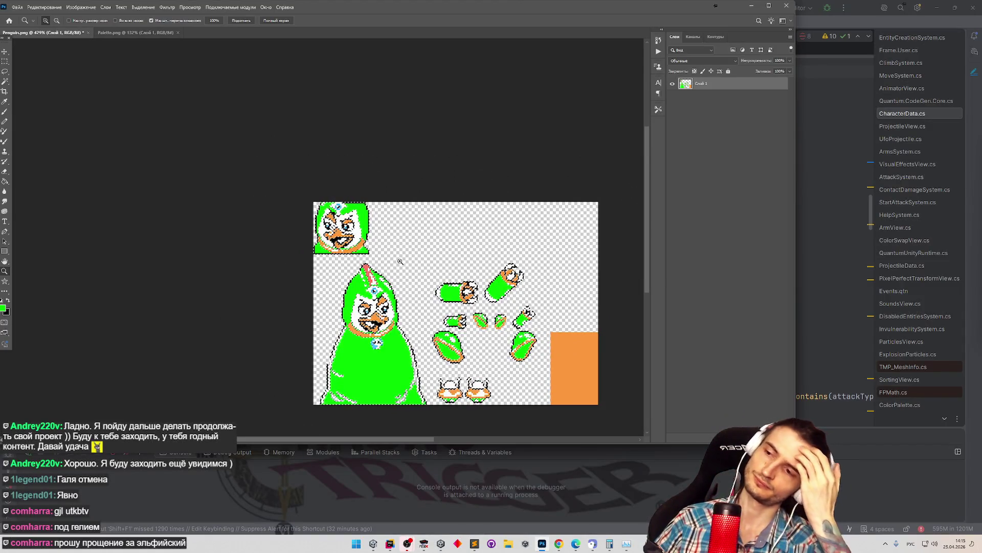
drag(567, 306, 614, 306)
key(b)
click(17, 8)
mouse_move(91, 127)
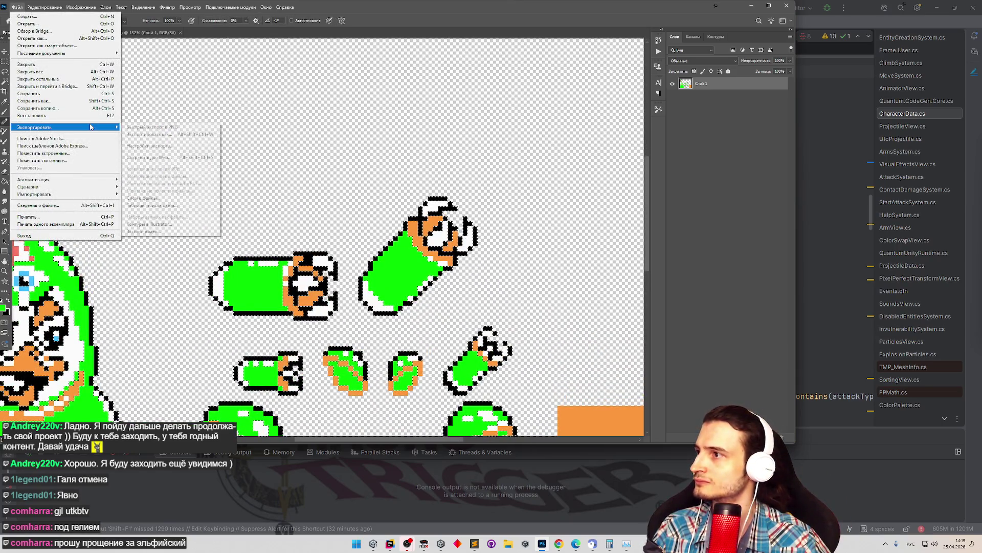
key(Escape)
Select the Paint Bucket tool and bring up the foreground Color Picker showing 00ff00.
key(z)
mouse_move(392, 186)
mouse_down()
mouse_move(241, 235)
mouse_move(358, 205)
mouse_up()
key(b)
click(5, 182)
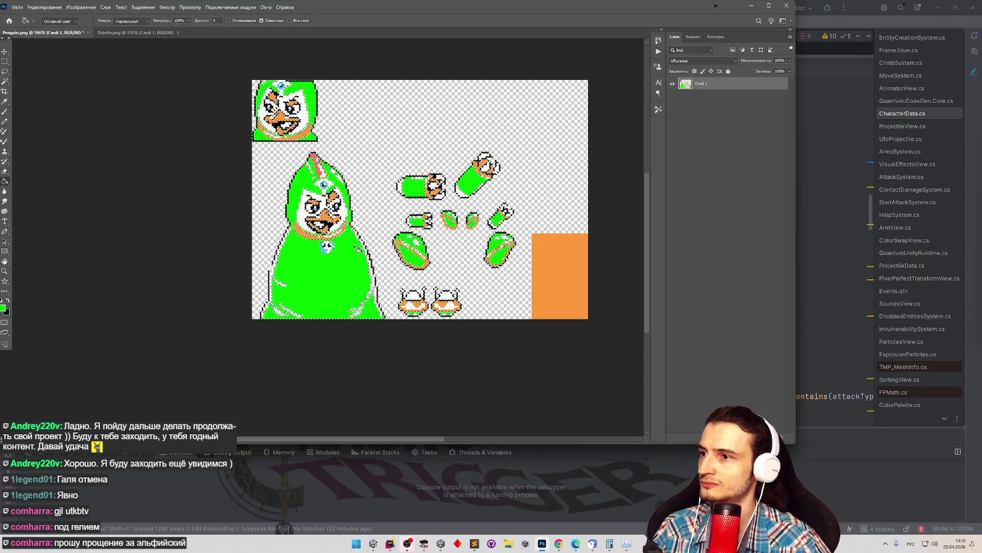
key(w)
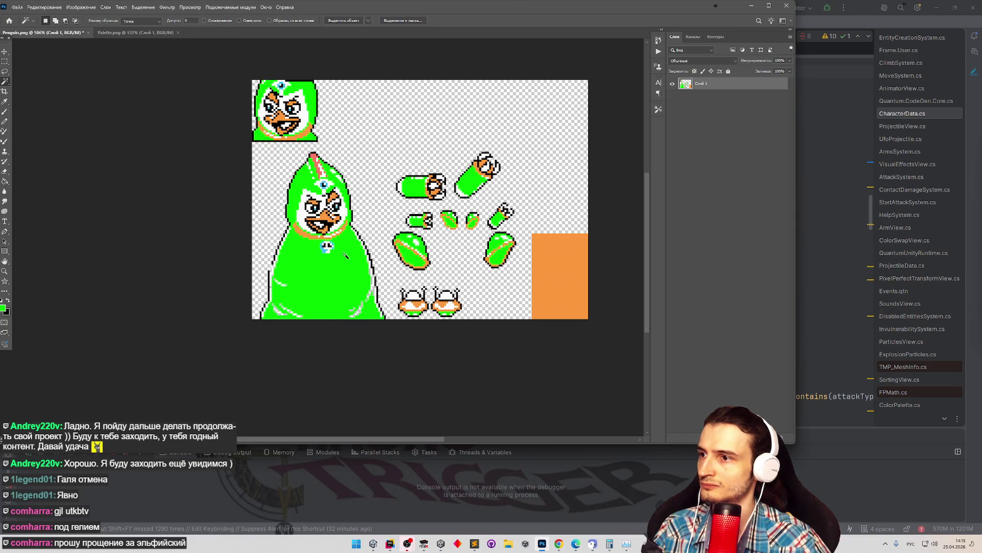
key(g)
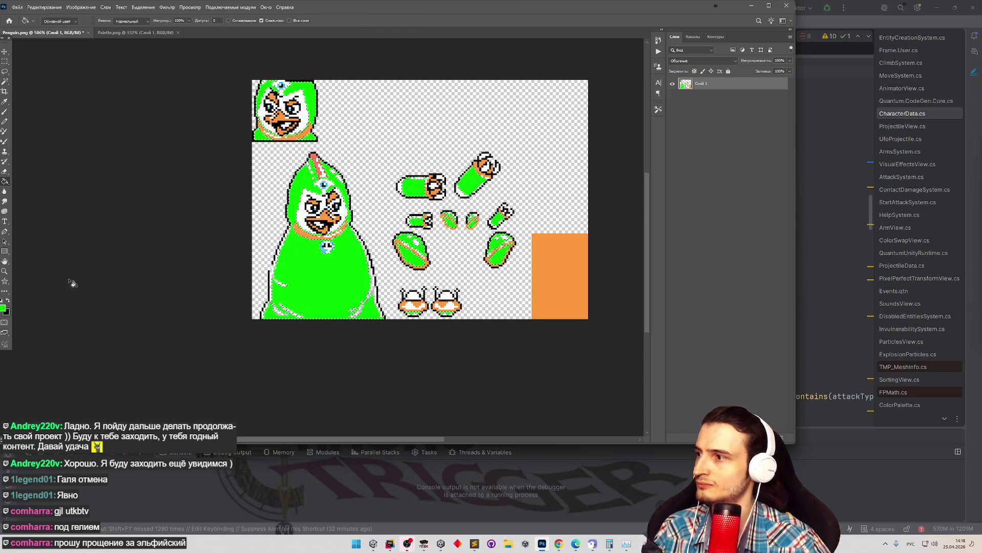
click(5, 309)
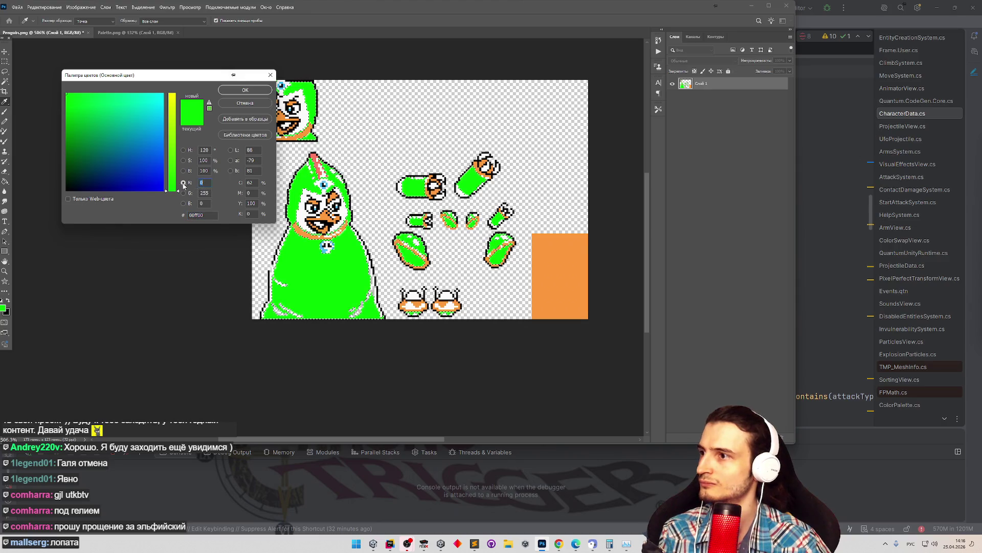
Set the foreground to 030300 and bucket-fill the green sprite areas near-black.
key(Tab)
text(3)
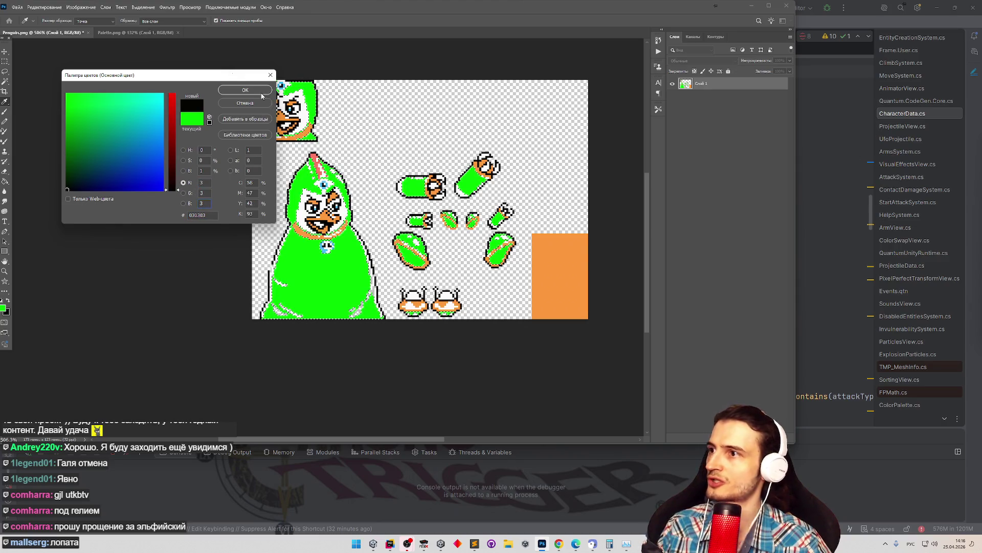
click(261, 93)
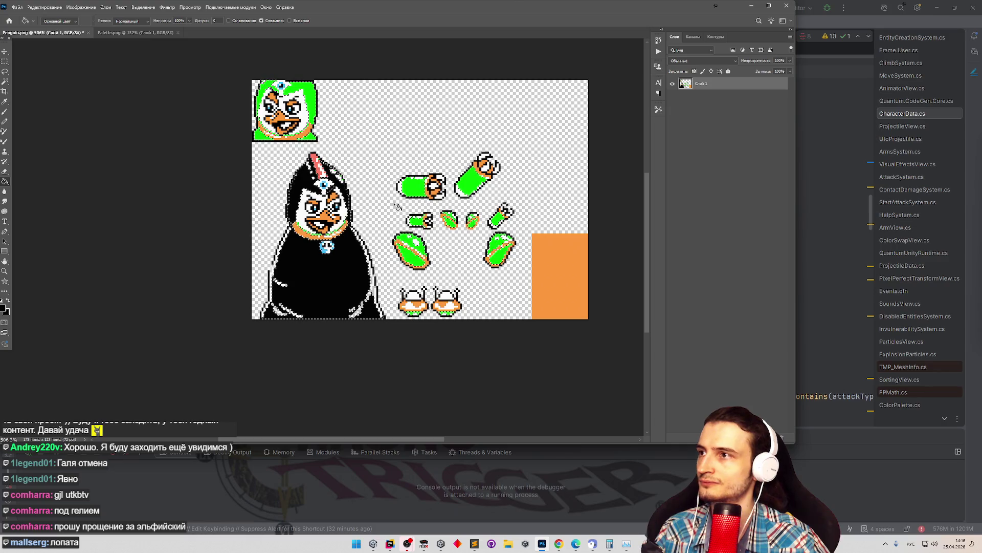
click(306, 285)
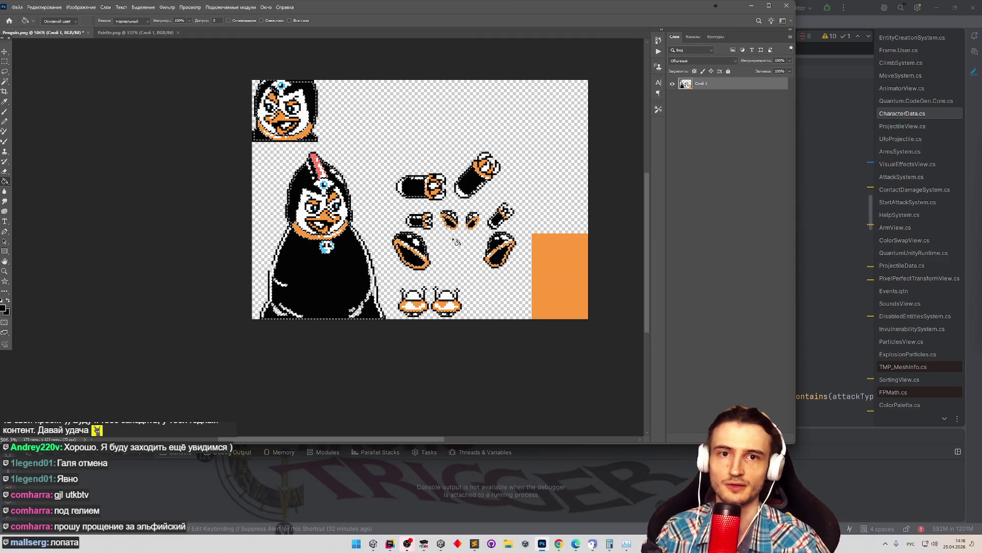
key(z)
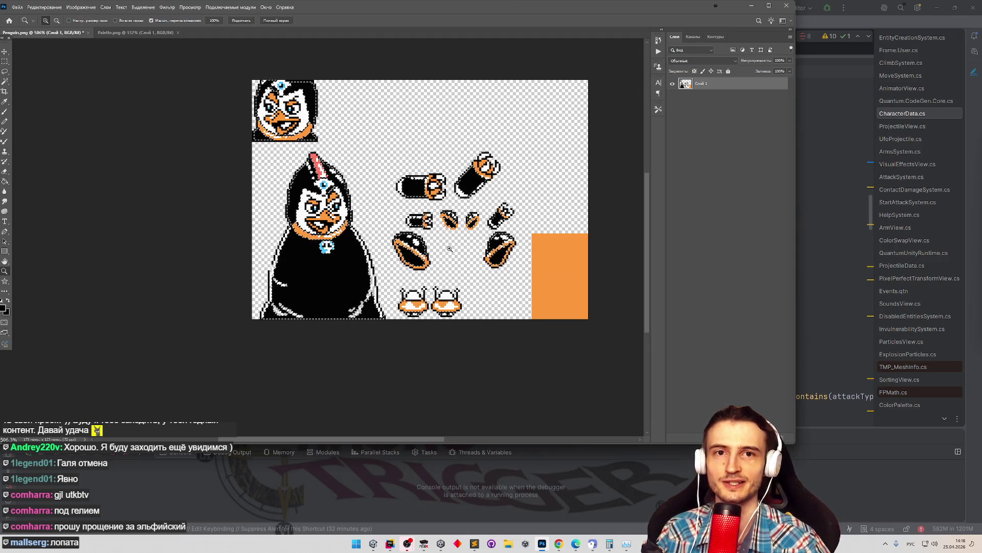
mouse_move(480, 216)
mouse_down()
mouse_move(450, 216)
mouse_move(512, 216)
mouse_up()
key(g)
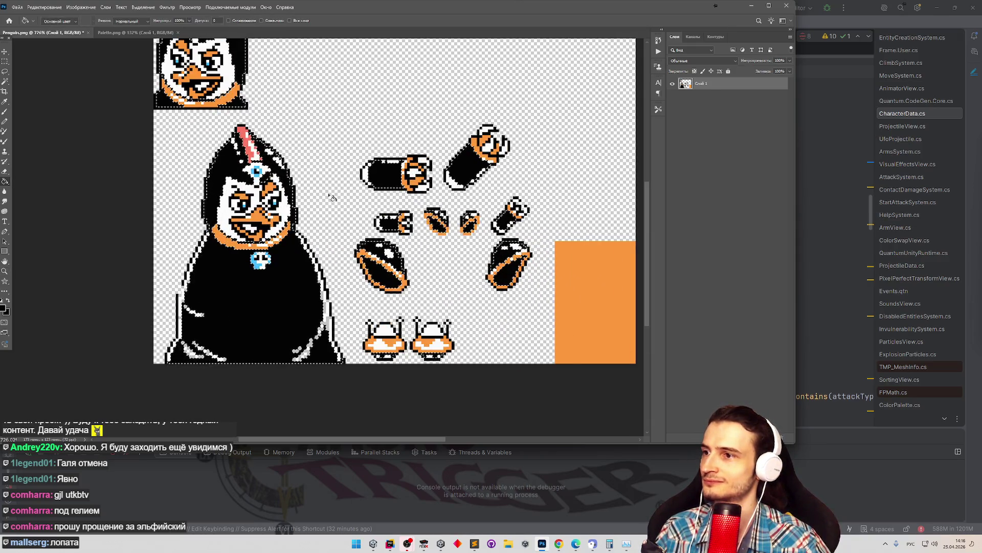
key(z)
mouse_move(376, 238)
mouse_down()
mouse_move(429, 334)
mouse_move(386, 294)
mouse_move(305, 247)
mouse_up()
key(g)
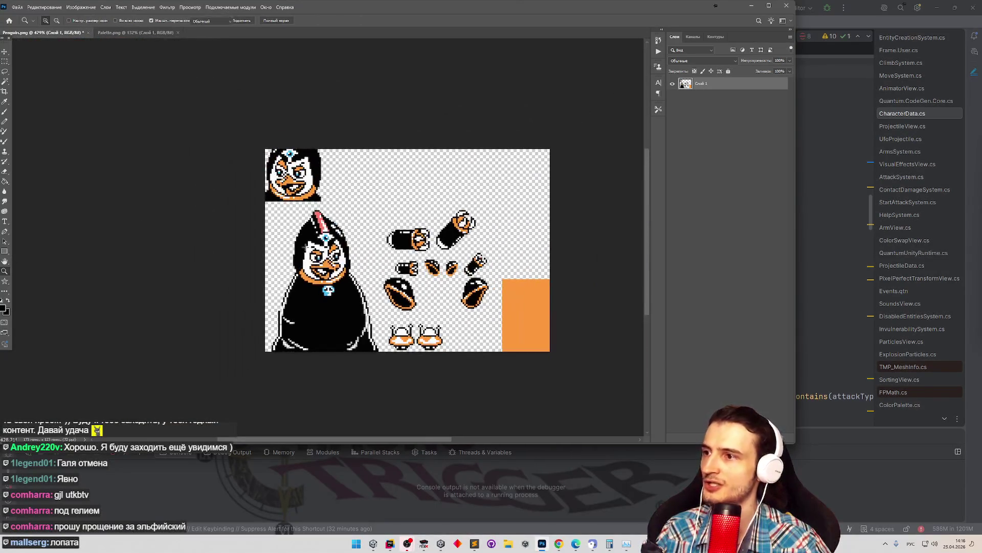
Quick-export the sheet as PNG, replacing Penguin.png, and return to Unity.
click(16, 7)
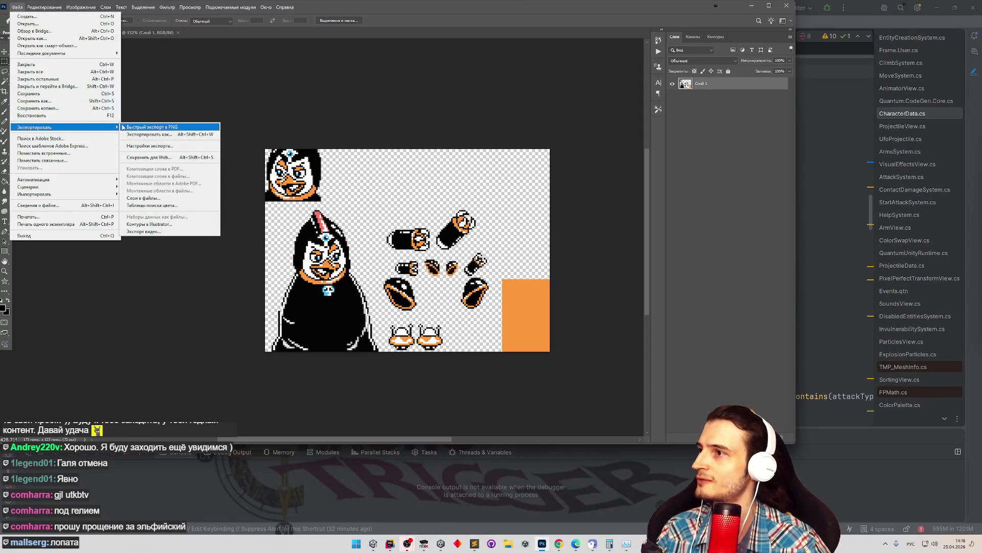
click(123, 127)
double_click(462, 69)
click(509, 272)
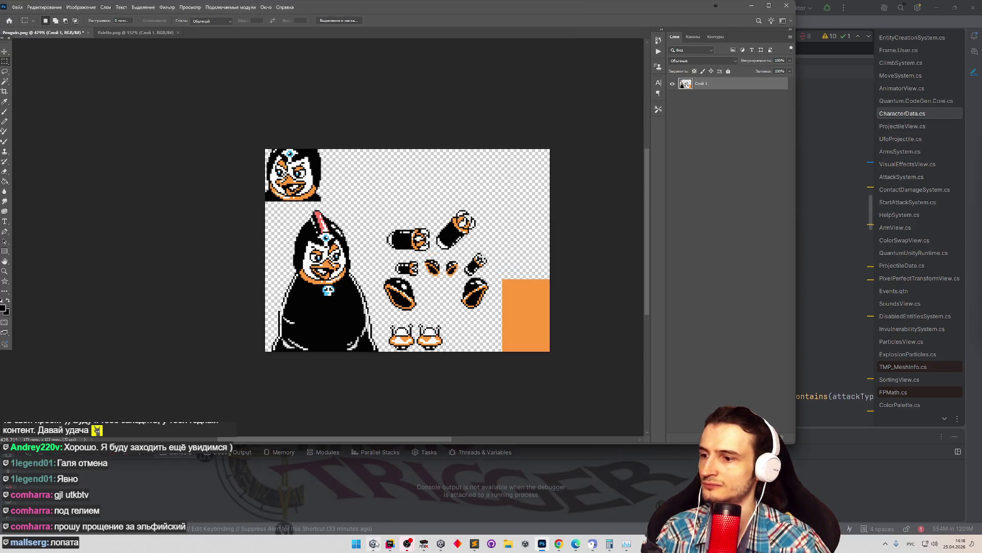
click(375, 544)
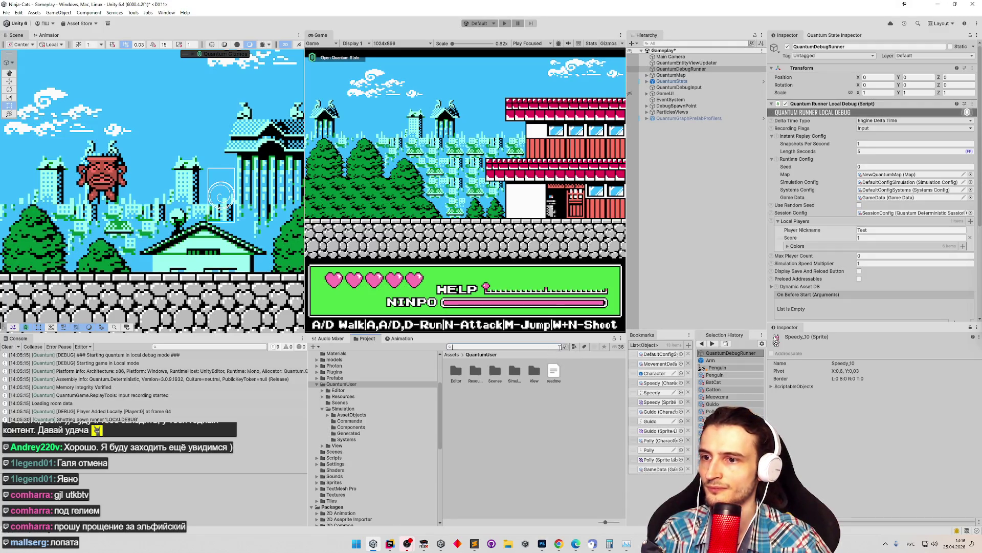
Set Penguin Character Data's Preview to Penguin_0 after clearing the Console, then enter Play Mode.
text(зутп)
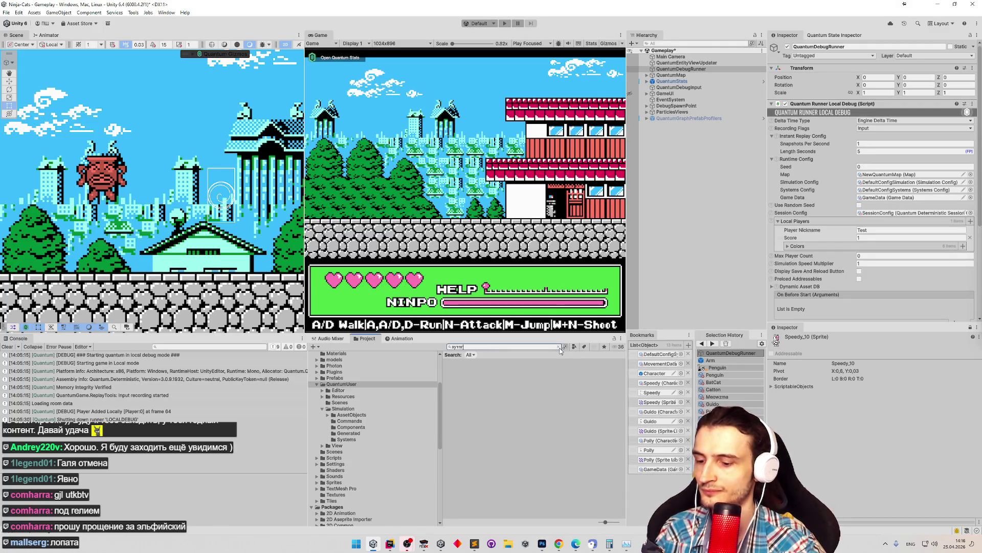
text(u)
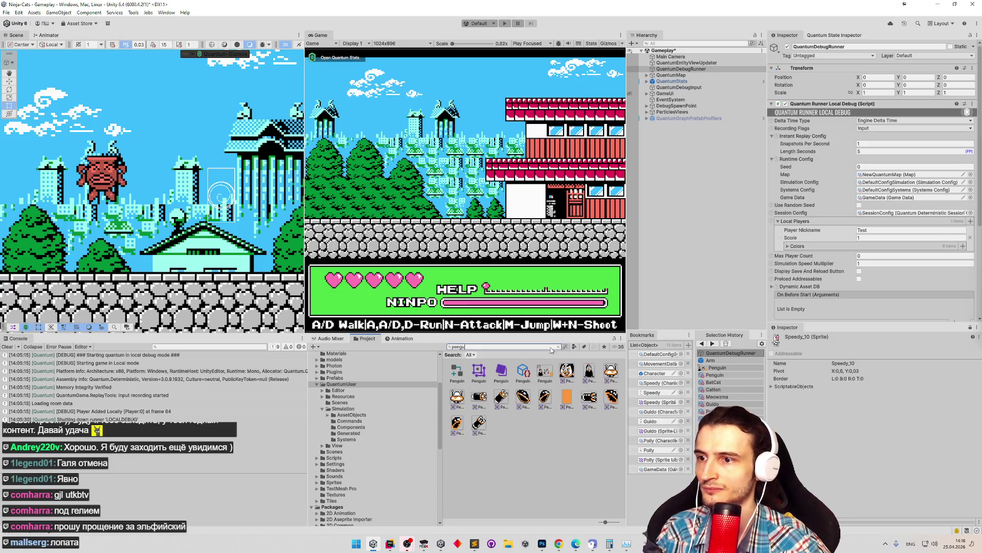
click(529, 375)
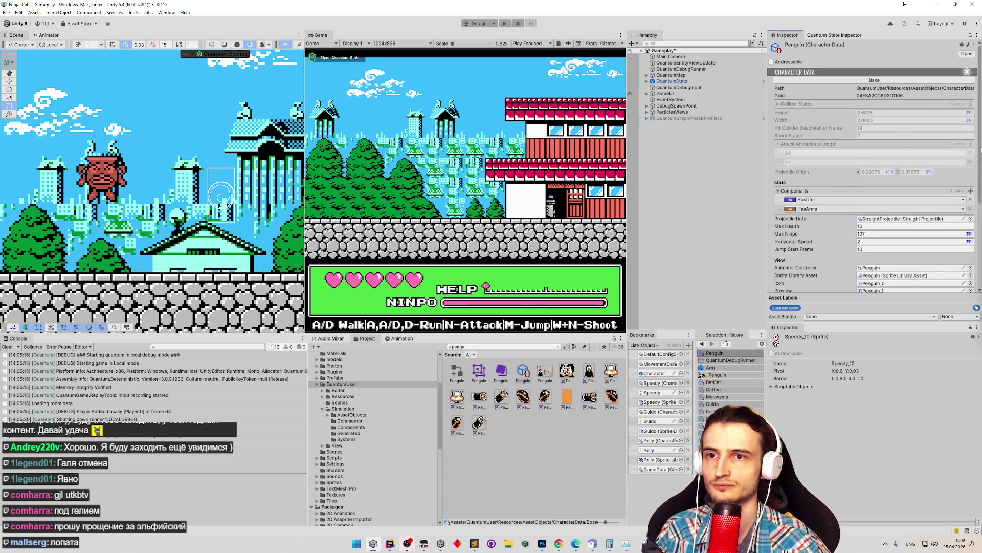
scroll(847, 257, down, 5)
click(14, 347)
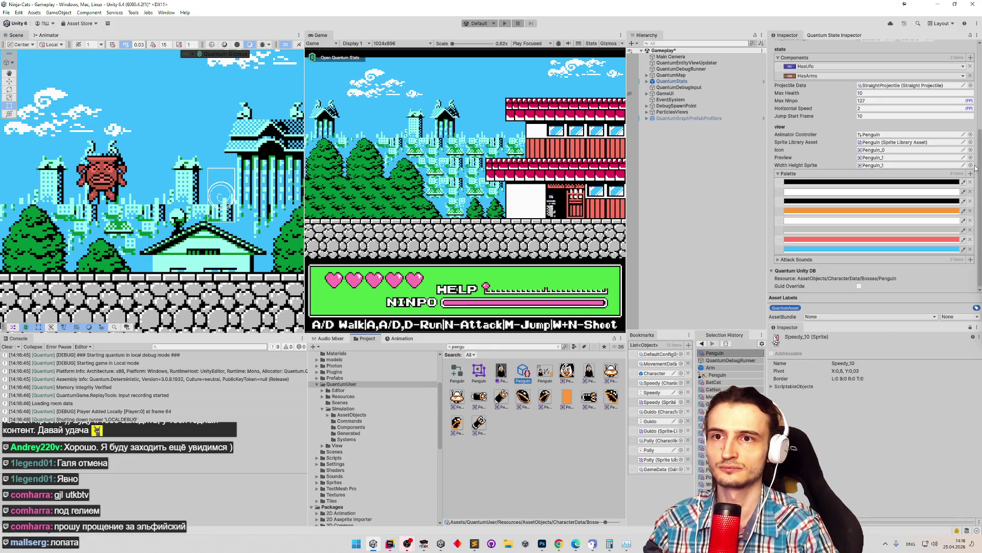
click(910, 150)
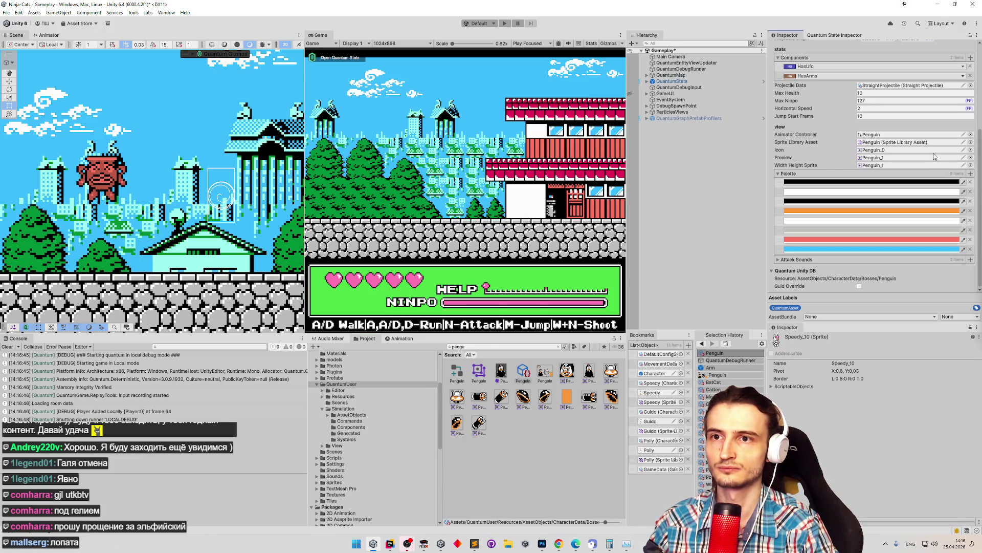
drag(583, 439, 874, 158)
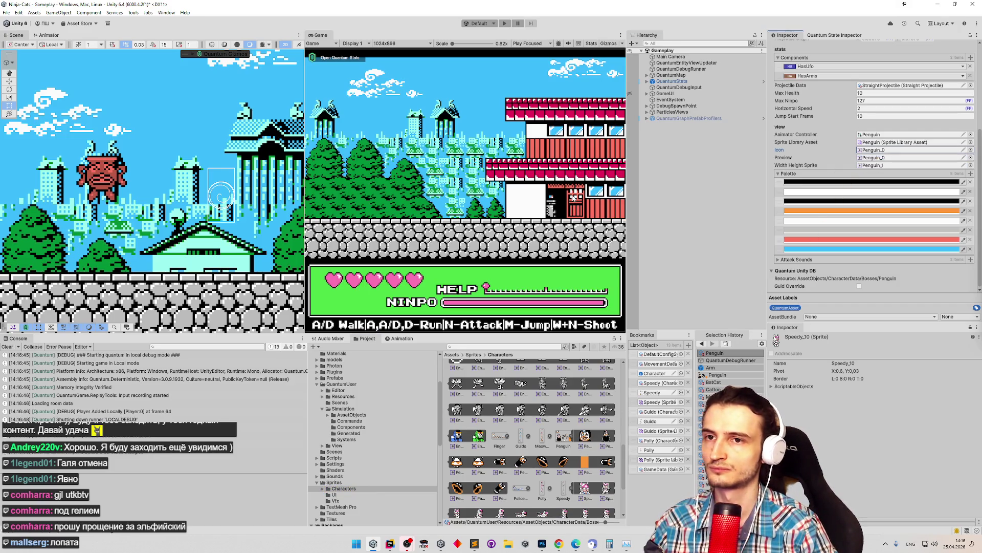
key(ctrl+p)
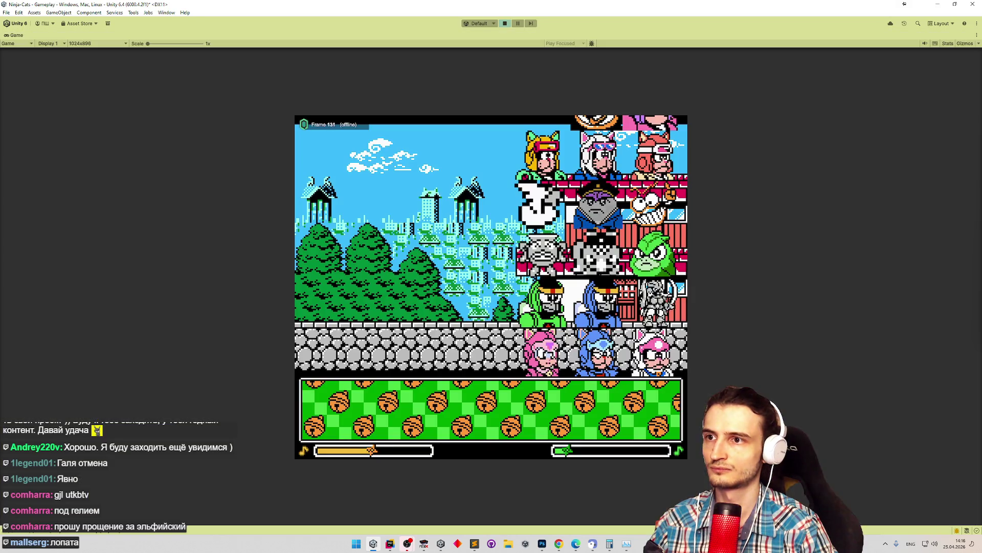
Stop the game, re-check the Penguin assets and retest, then switch to Photoshop's Penguin.png.
key(ctrl+p)
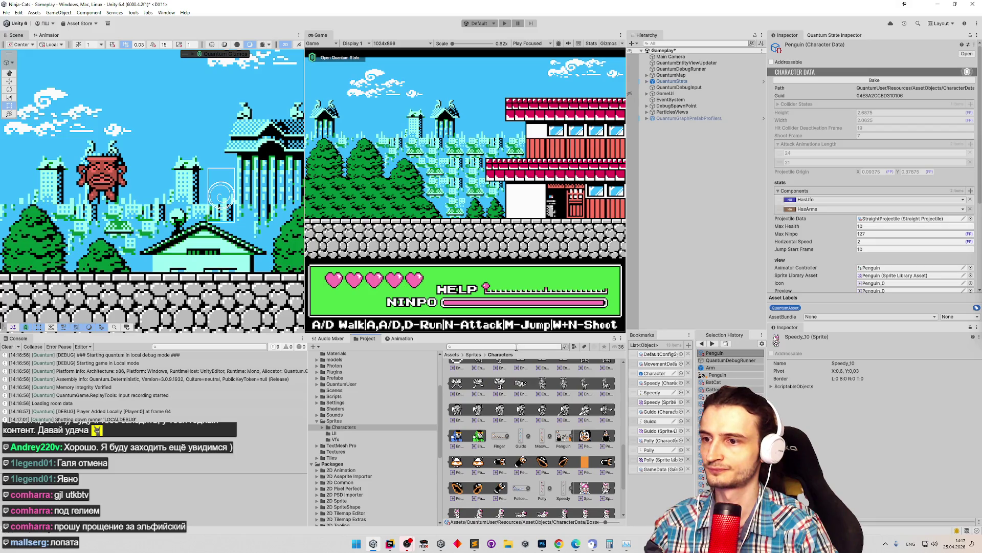
click(563, 436)
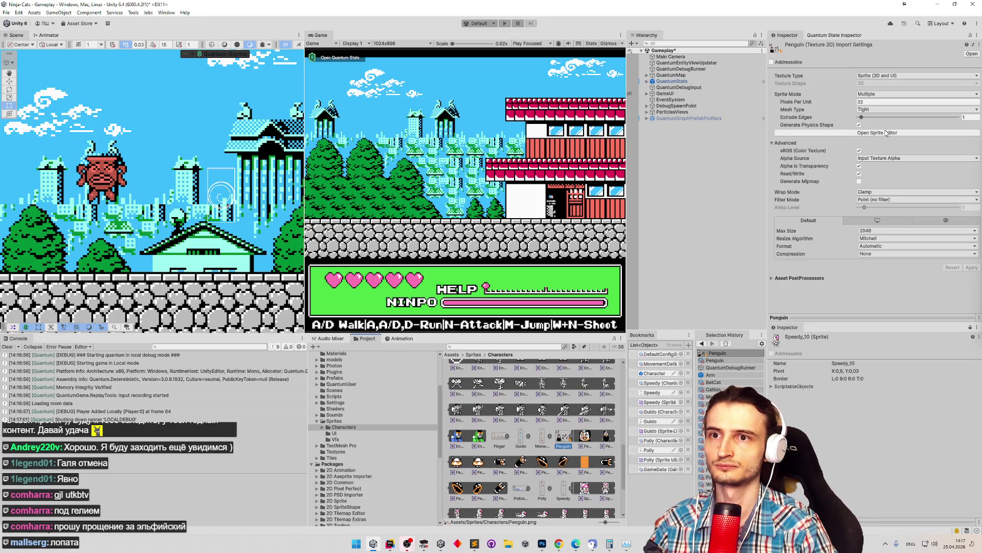
click(496, 348)
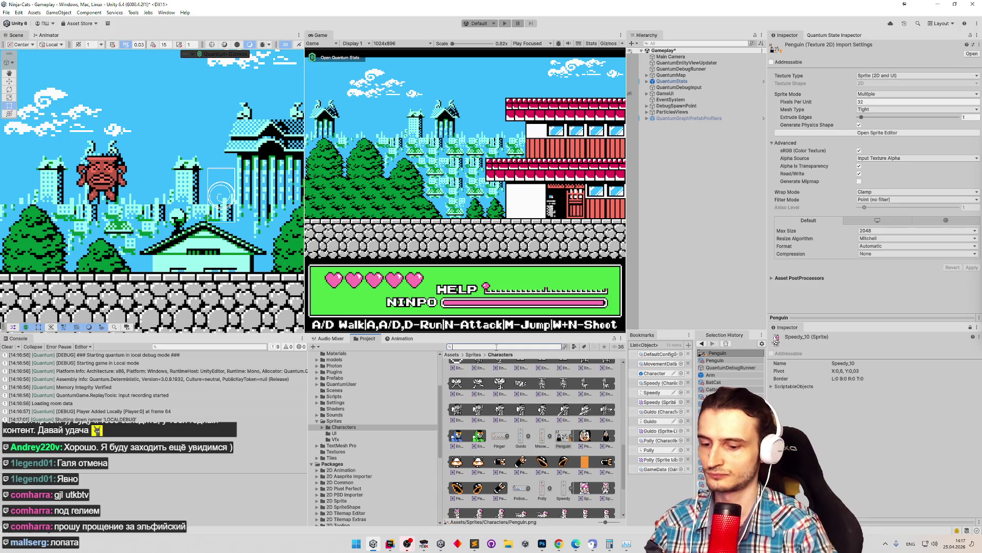
text(g)
click(479, 372)
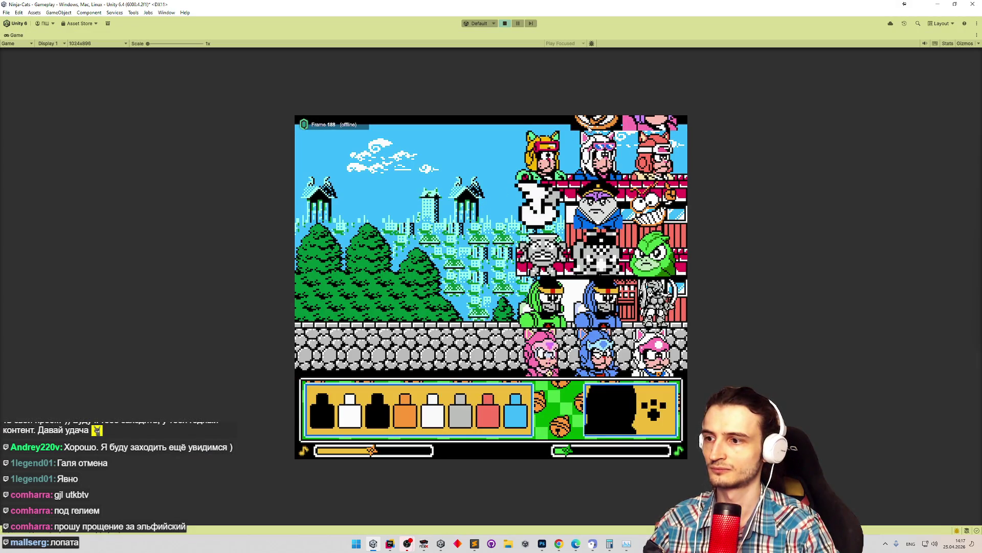
key(ctrl+p)
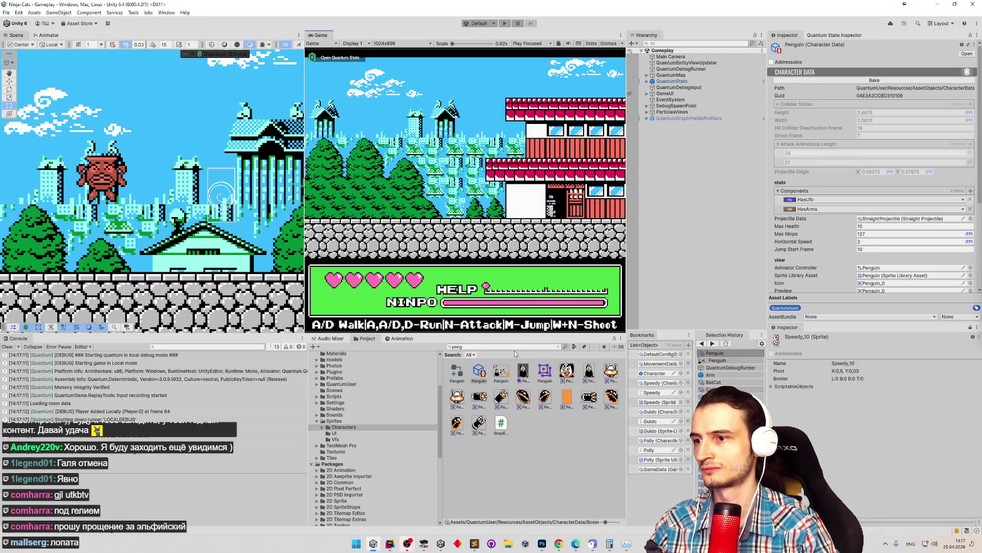
click(542, 544)
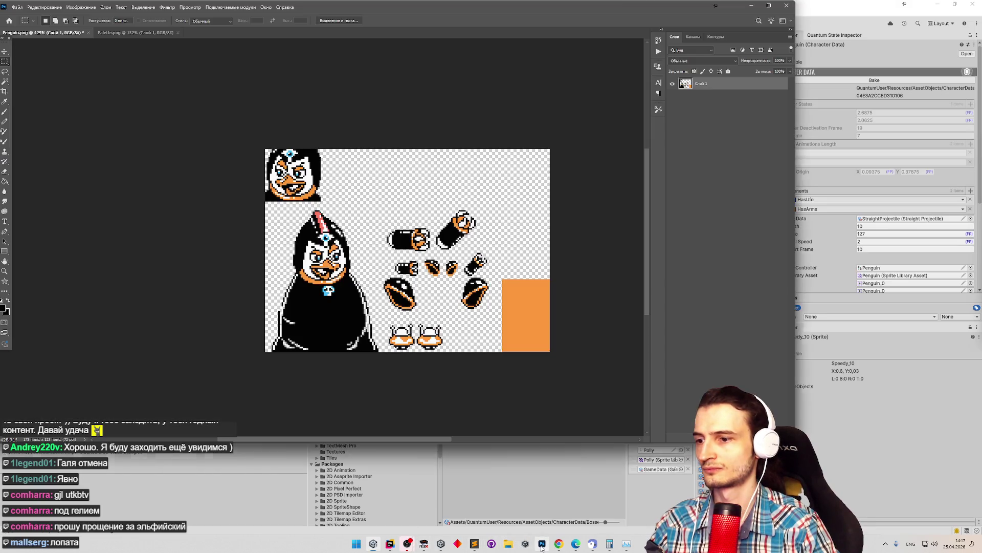
Zoom in and marquee-select the top-left penguin head.
key(z)
click(300, 162)
key(m)
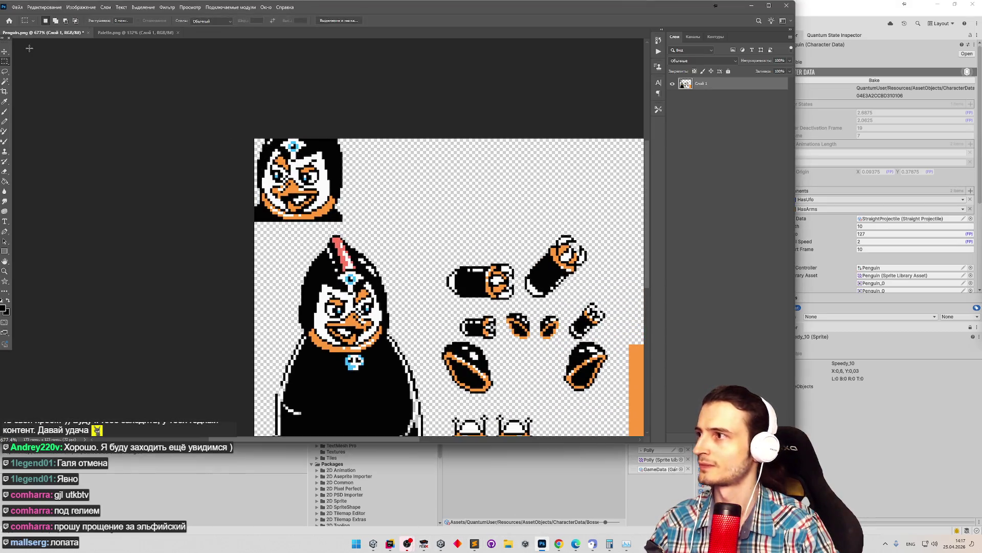
scroll(264, 172, down, 3)
scroll(264, 172, up, 2)
mouse_move(217, 143)
mouse_down()
mouse_move(284, 188)
mouse_move(290, 210)
mouse_up()
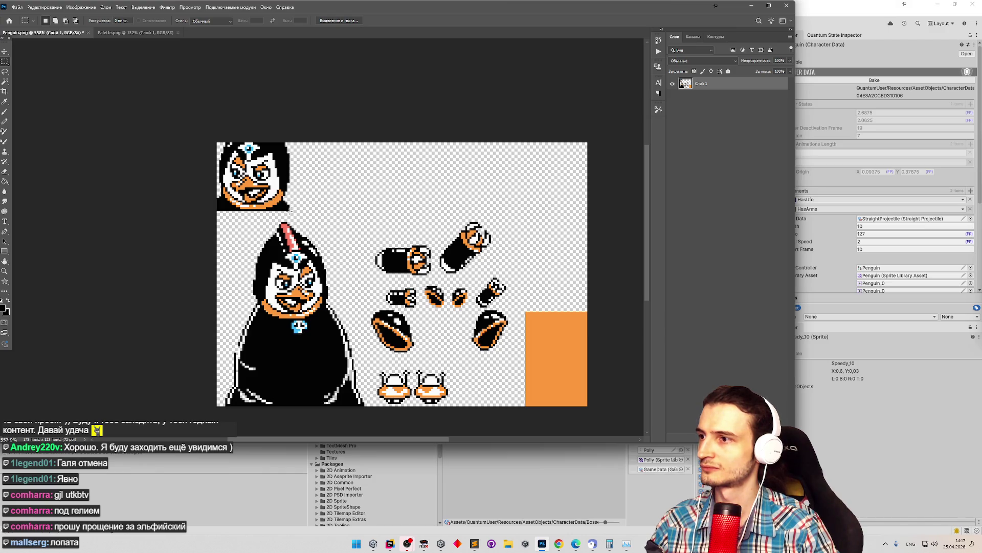
Copy the head onto a new layer and move the copy to the sheet's right side.
key(v)
mouse_move(256, 184)
mouse_down()
mouse_move(532, 237)
mouse_move(553, 270)
mouse_up()
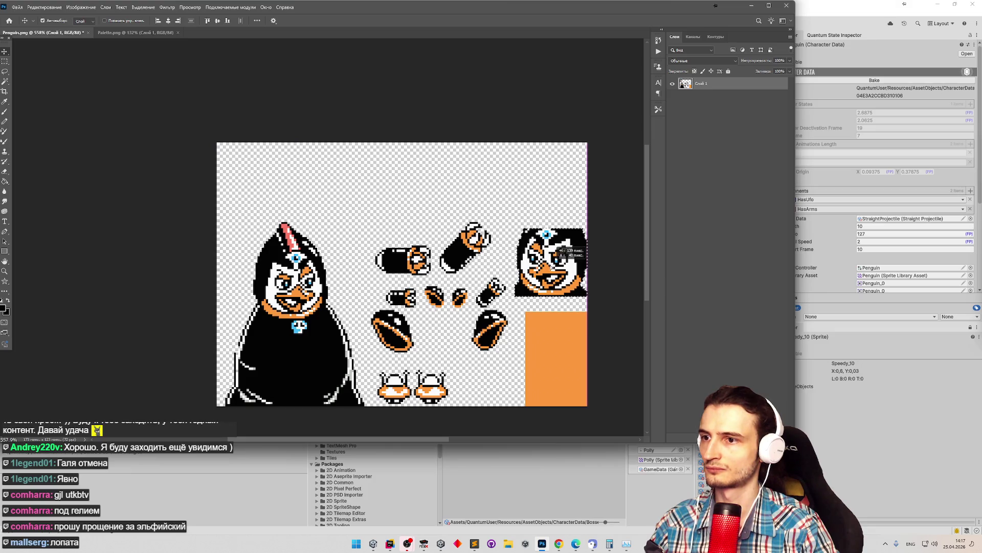
key(m)
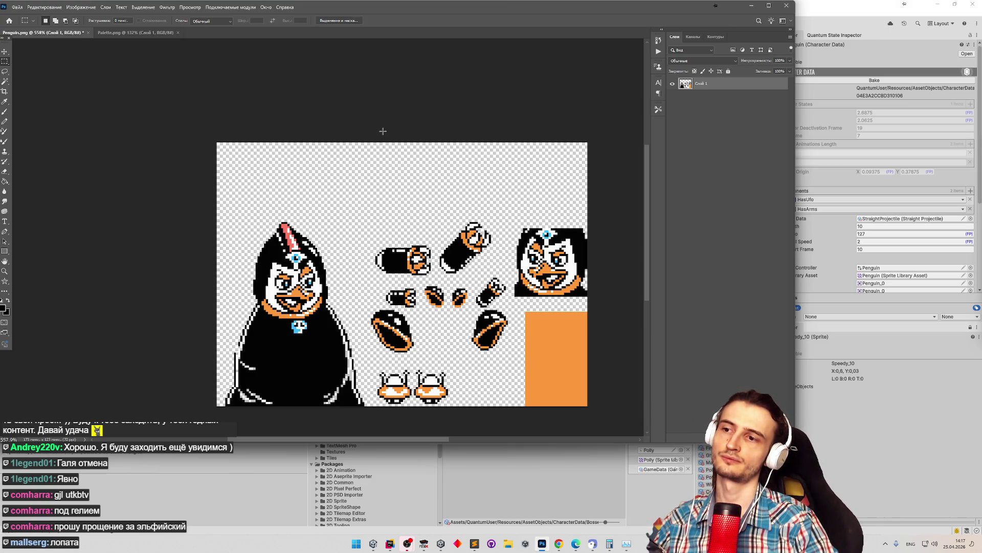
key(ctrl+z)
key(ctrl+j)
key(v)
mouse_move(272, 176)
mouse_down()
mouse_move(549, 254)
mouse_move(557, 270)
mouse_up()
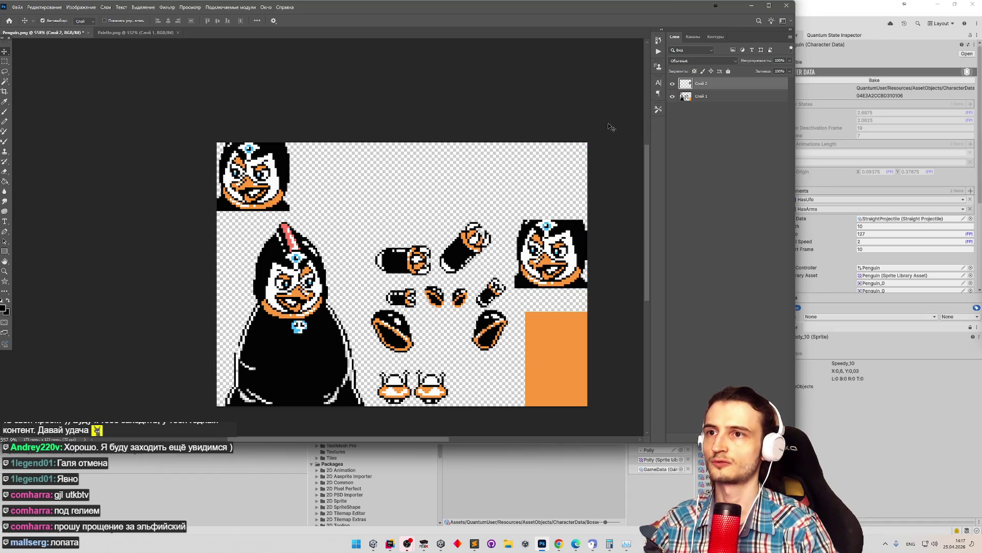
Export the sheet over Penguin.png and return to Unity with the Penguin texture selected.
key(ctrl+s)
key(Escape)
click(17, 7)
mouse_move(56, 126)
click(154, 128)
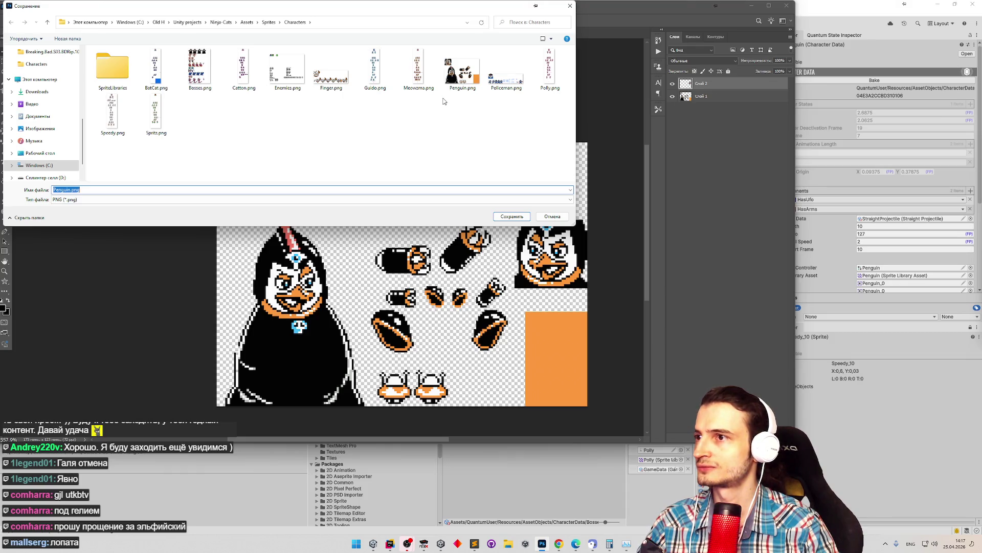
double_click(462, 72)
click(511, 272)
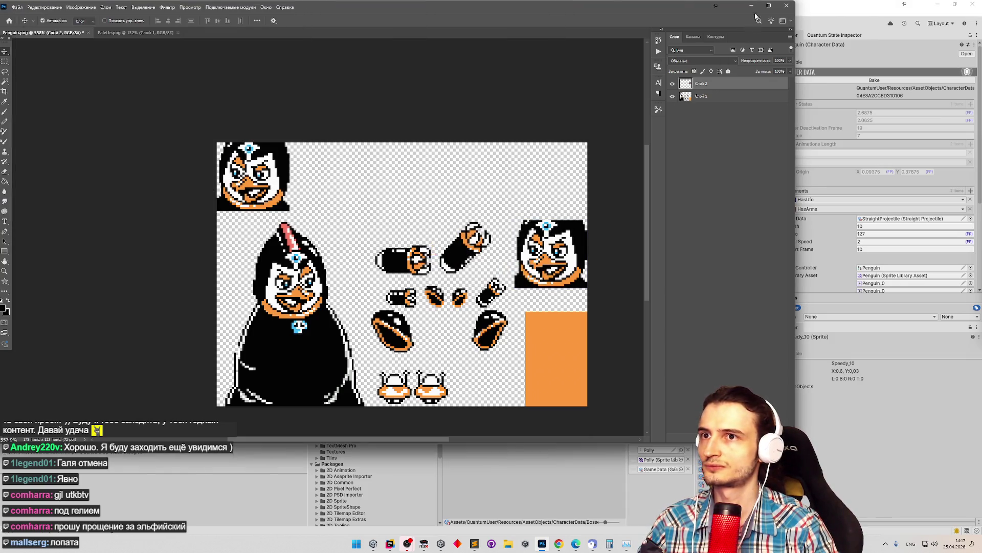
click(751, 5)
click(481, 373)
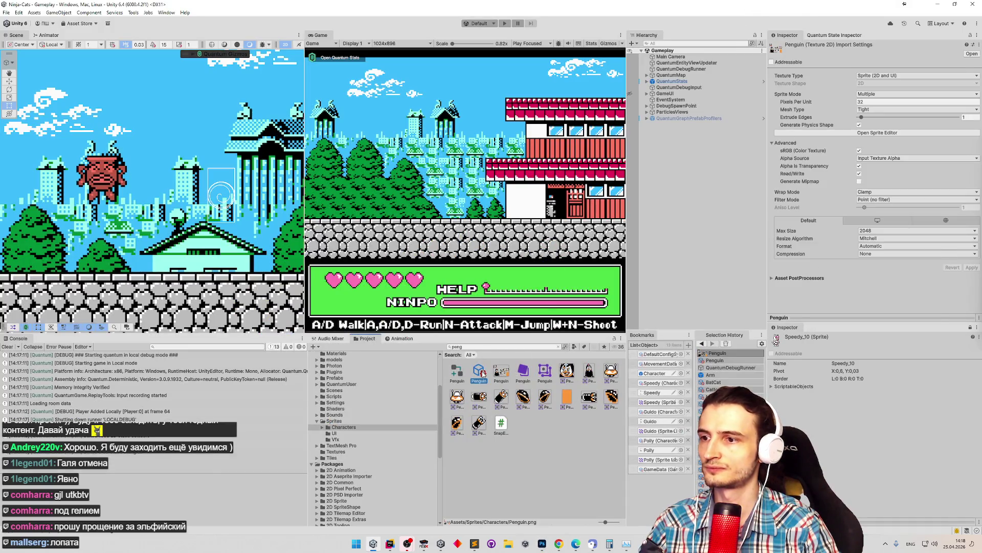
In the Sprite Editor, frame the right-hand head as a 34×32 slice and apply it.
click(483, 375)
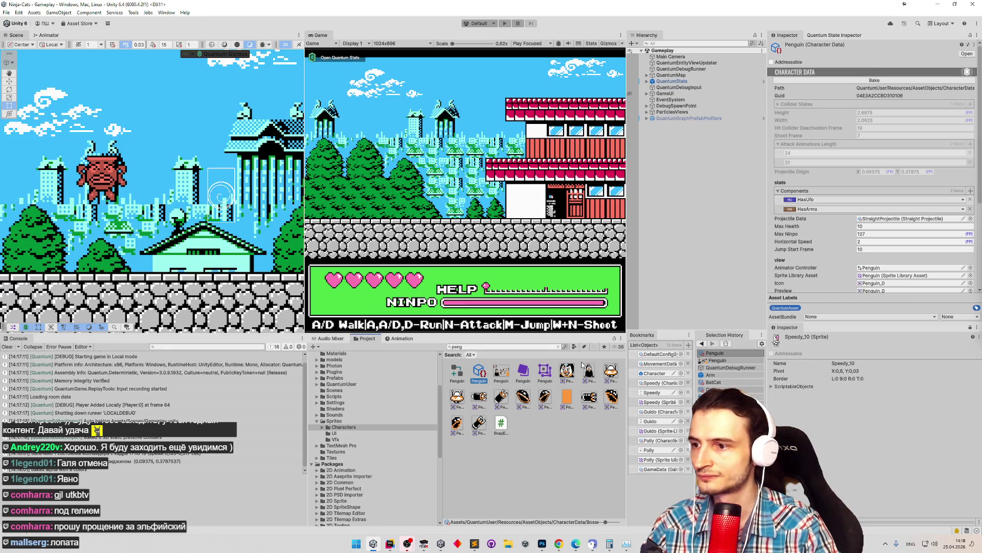
click(501, 370)
click(858, 125)
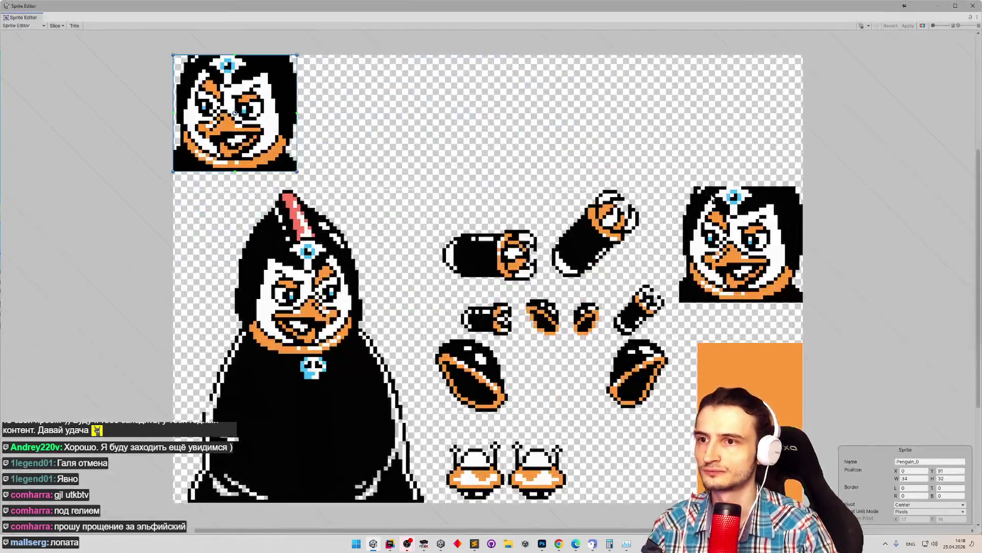
drag(683, 189, 803, 303)
drag(681, 188, 678, 185)
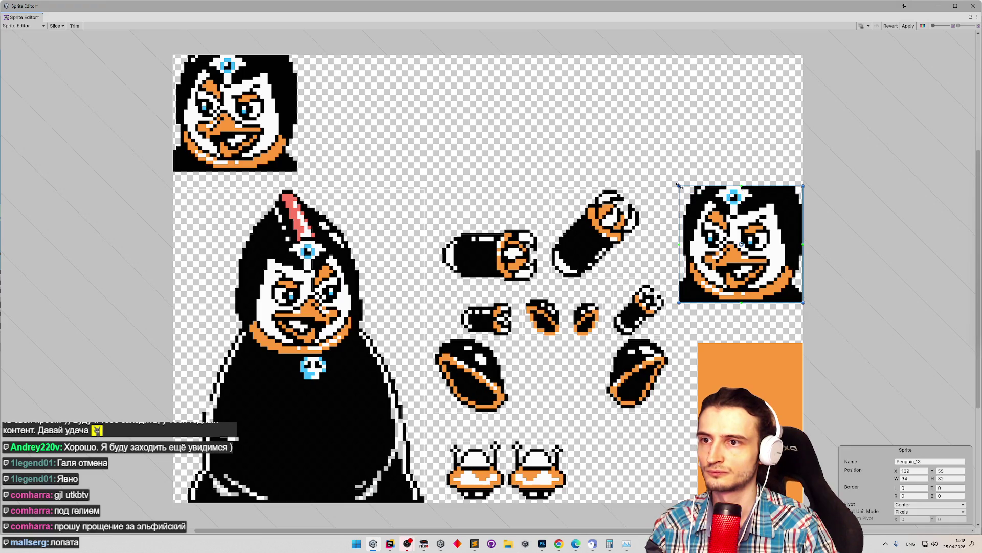
click(906, 27)
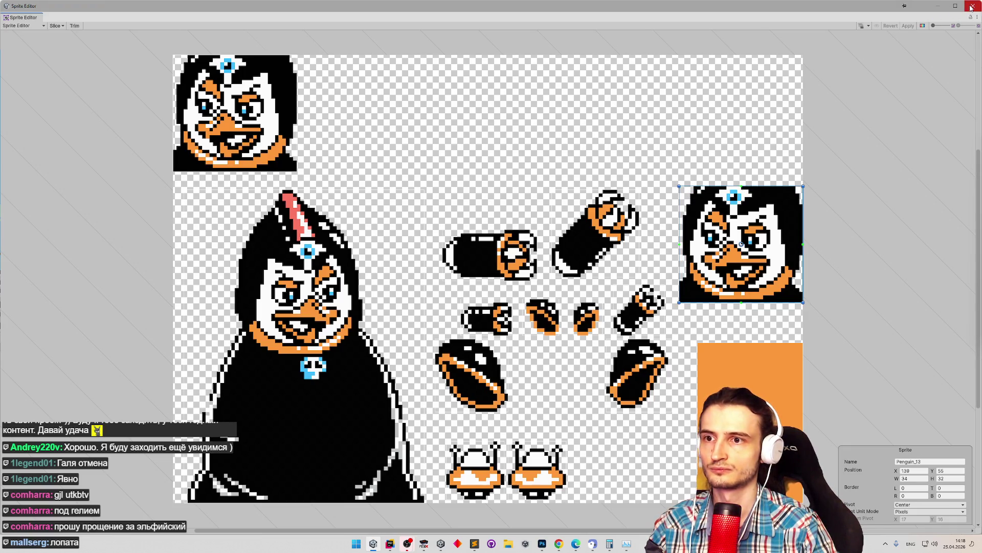
click(972, 7)
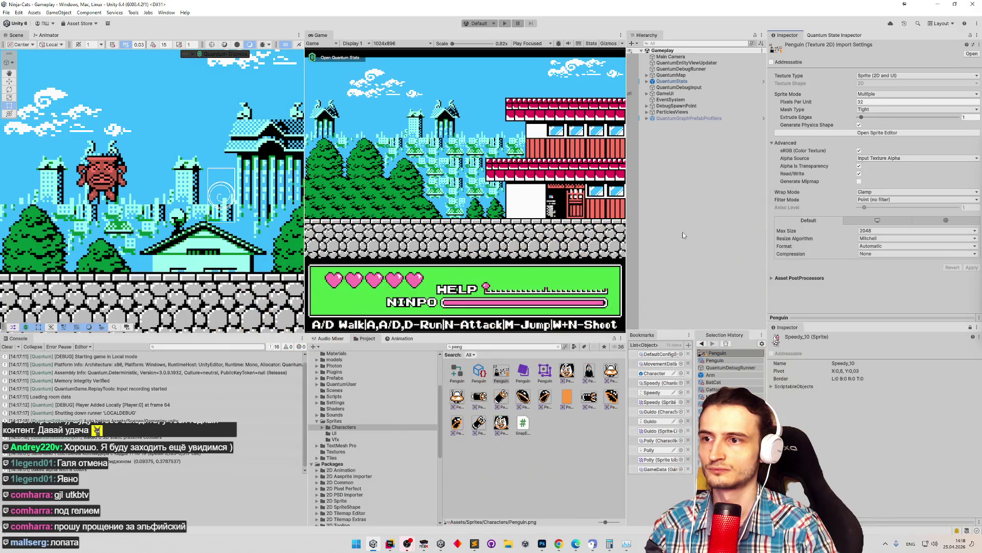
Move Penguin_13's pivot to its bottom edge in the Sprite Editor and apply.
click(567, 371)
click(479, 371)
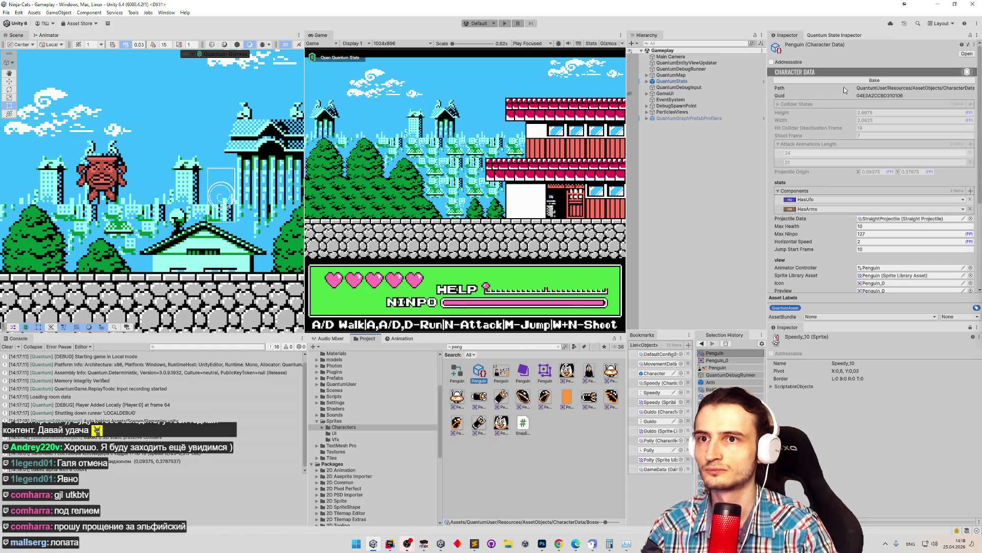
click(502, 371)
click(837, 135)
click(742, 287)
drag(741, 246, 741, 301)
click(909, 26)
click(973, 6)
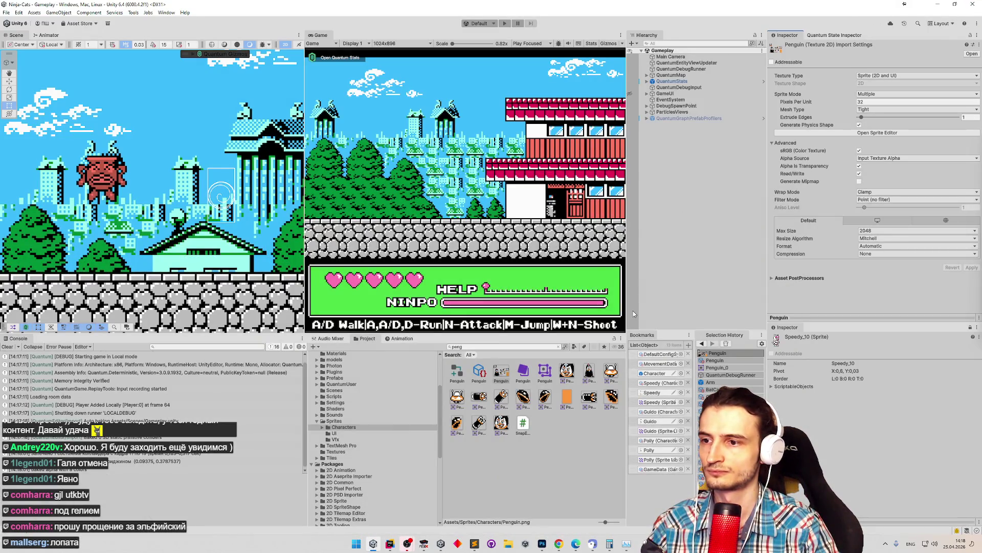
Set the Penguin Character Data's Preview sprite to Penguin_13.
click(502, 422)
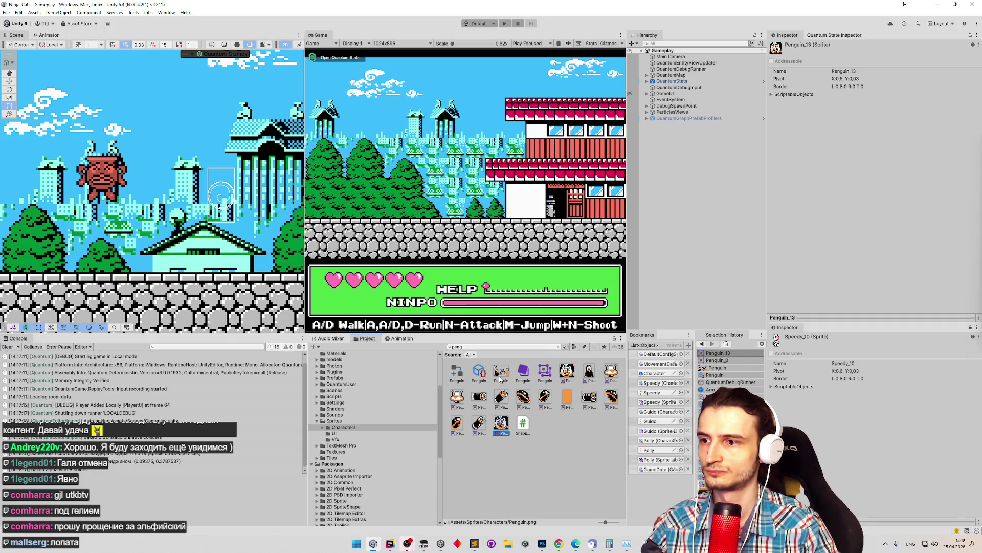
click(479, 371)
scroll(878, 186, down, 3)
drag(879, 186, 886, 158)
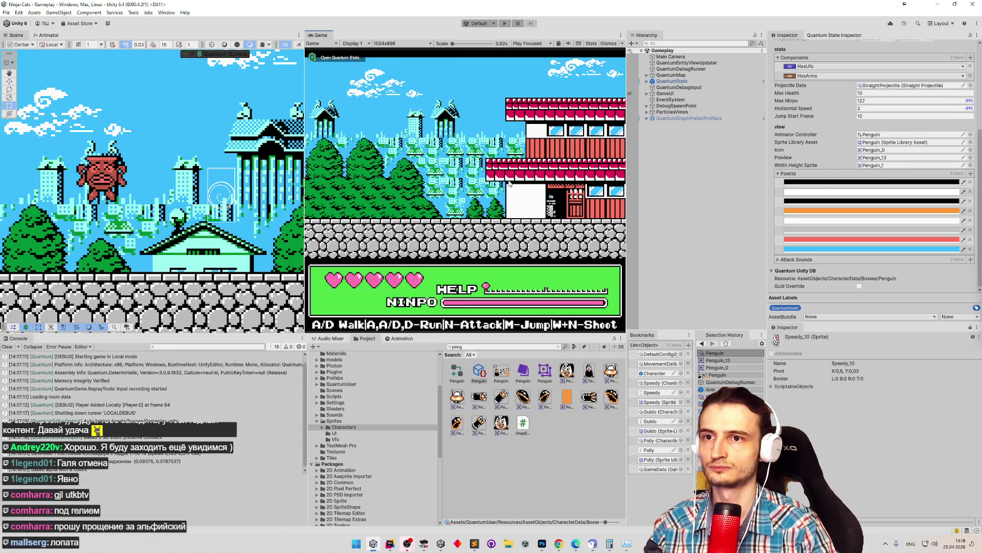
Play in a maximized Game view, paint the Penguin's third bottle dark brown, then stop.
key(ctrl+p)
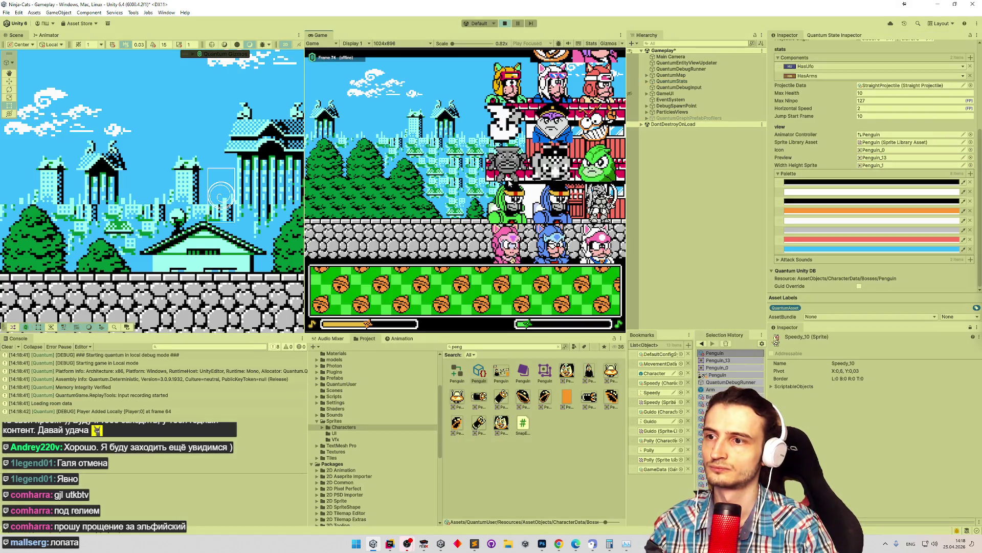
key(shift+space)
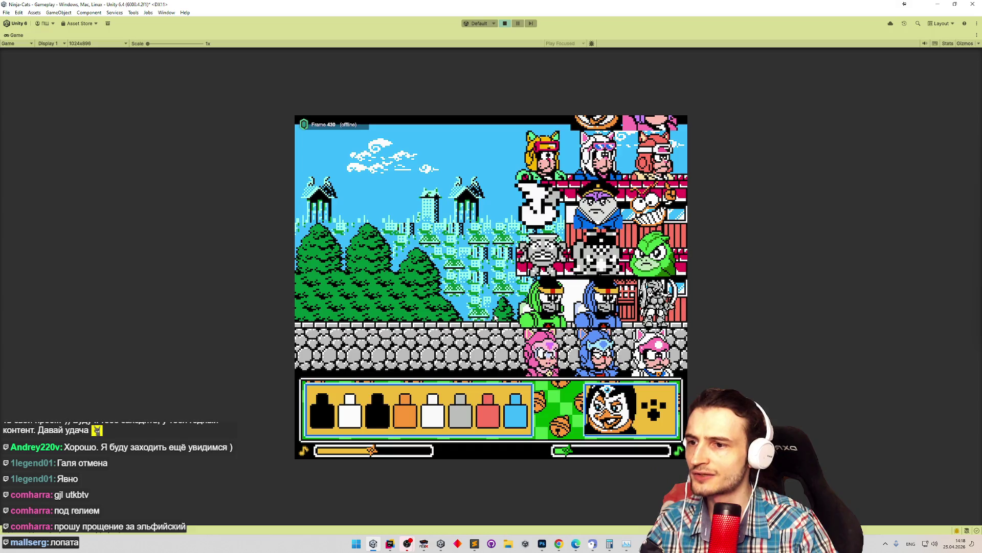
key(shift+space)
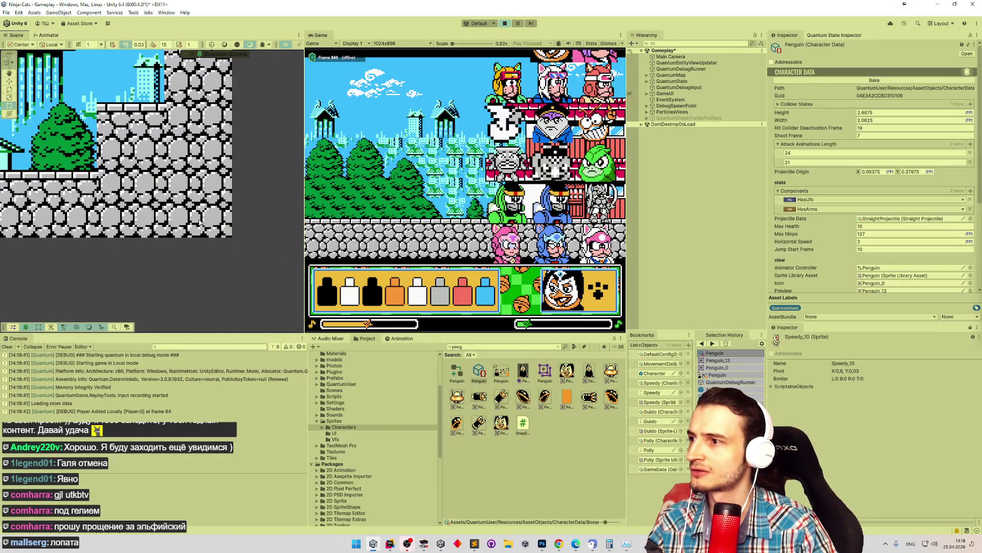
key(shift+space)
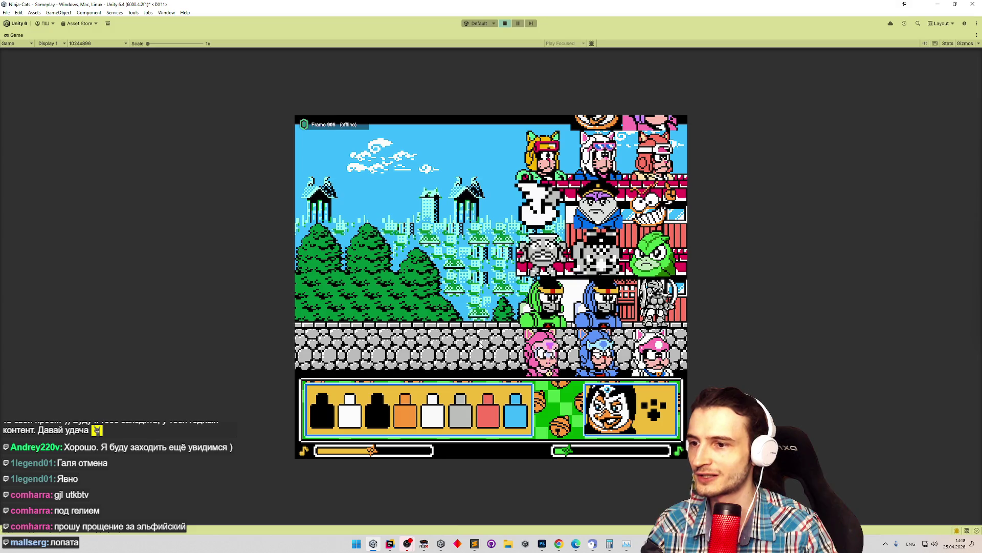
click(378, 417)
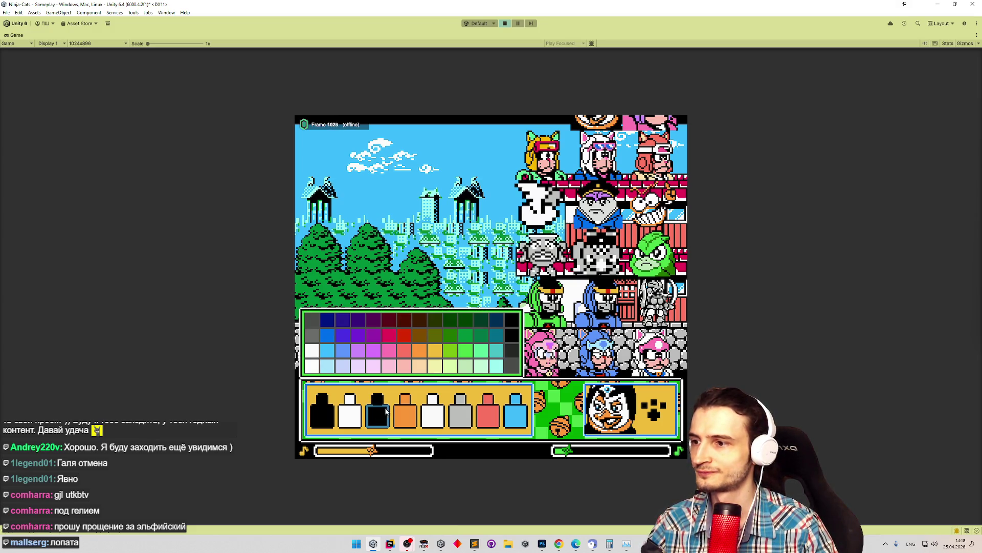
click(420, 341)
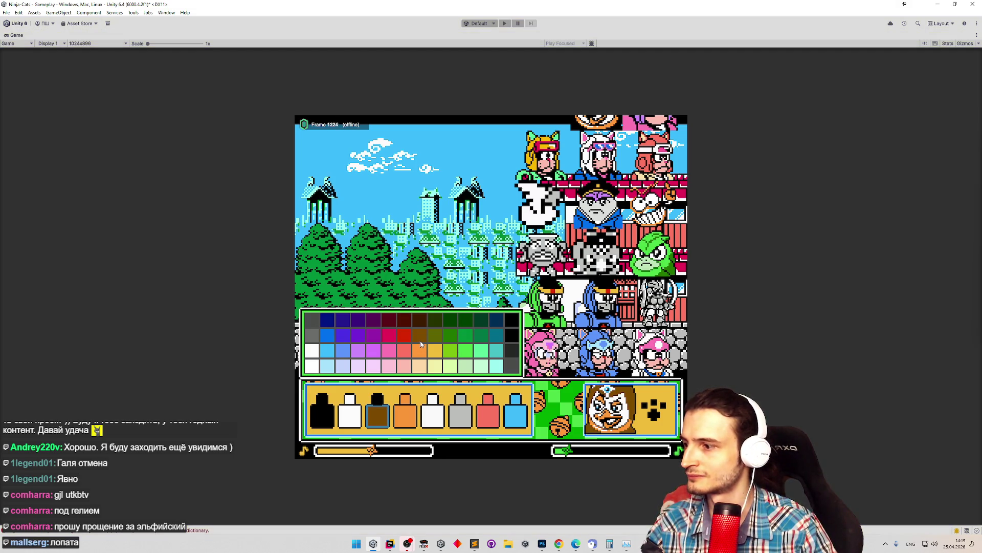
key(ctrl+p)
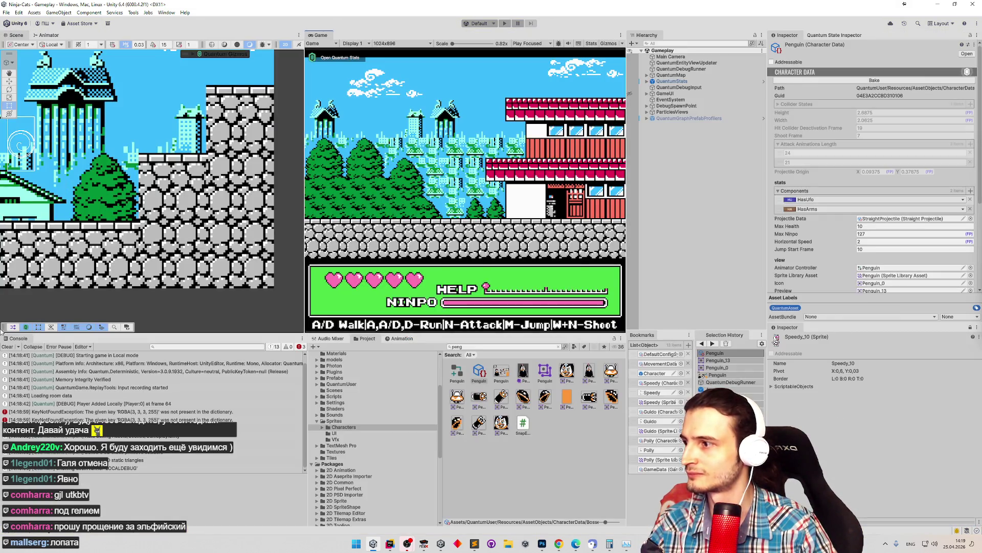
Clear the Unity console, dismiss the duplicate-instance error, and relaunch Unity on the Ninja-Cats project.
click(8, 347)
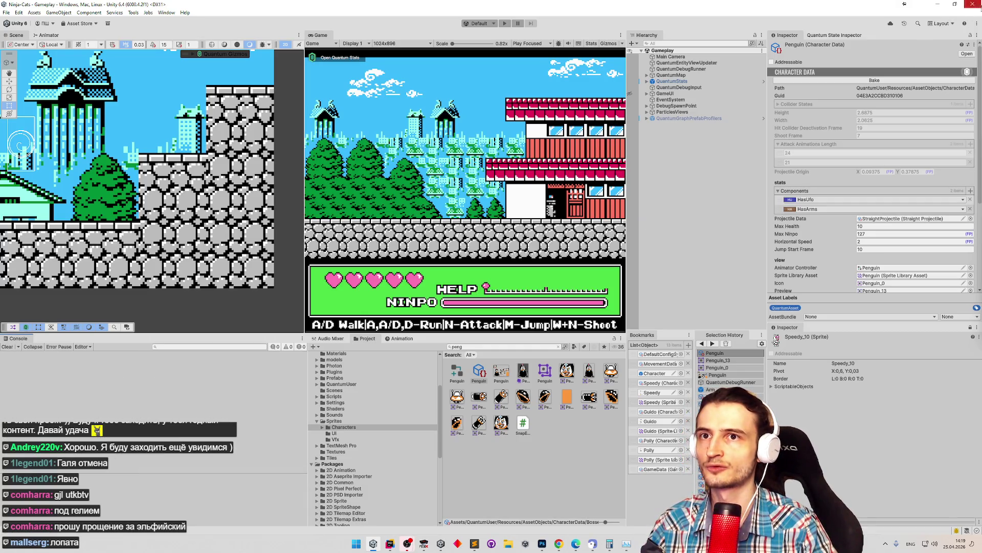
key(alt+Tab)
click(373, 544)
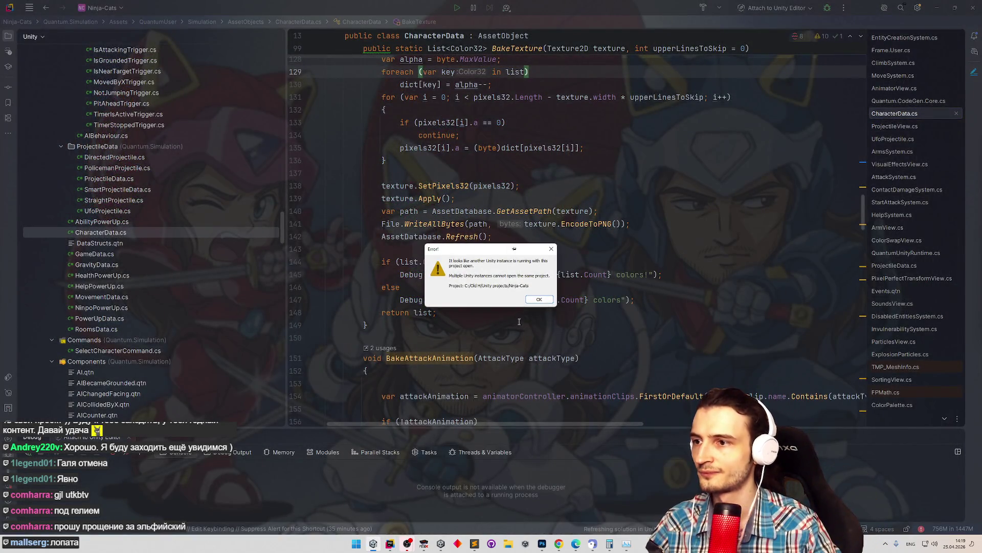
click(539, 299)
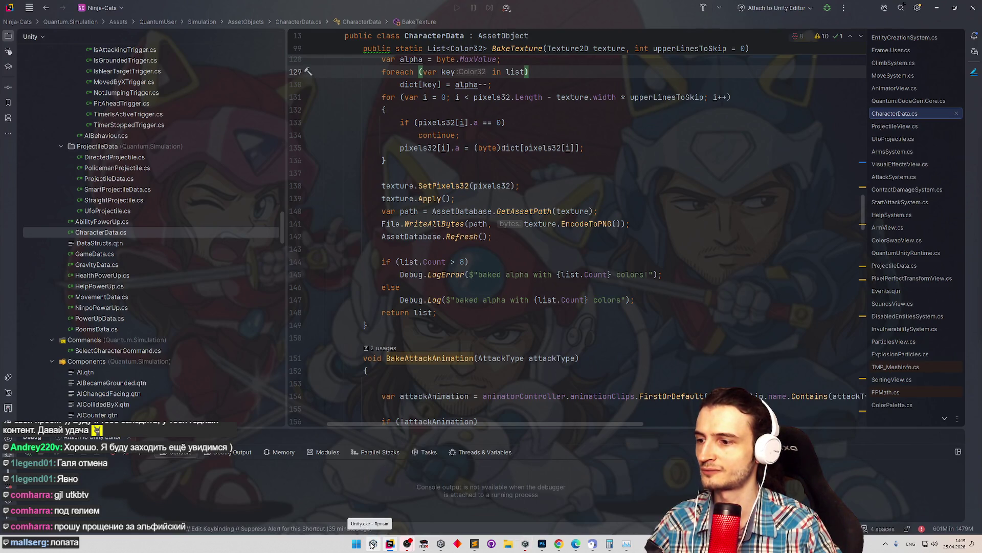
click(373, 543)
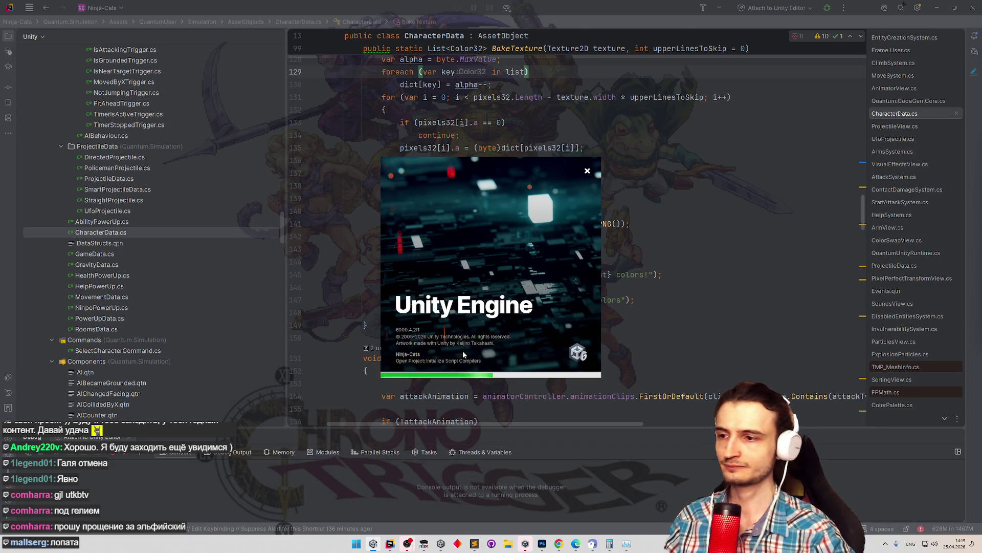
Glance at tasks.todo in Sublime Text, then minimize it to reveal the reloaded Unity editor.
click(474, 543)
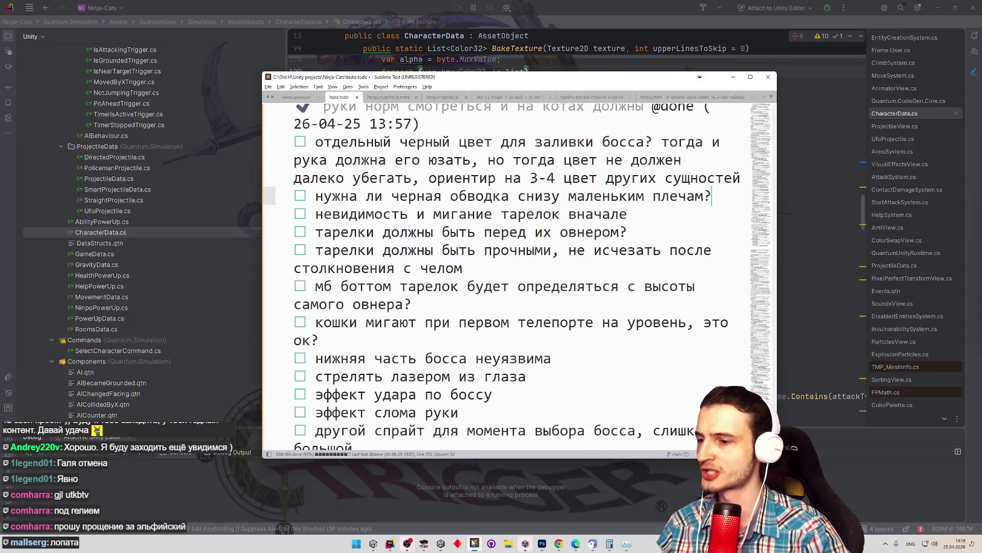
click(474, 543)
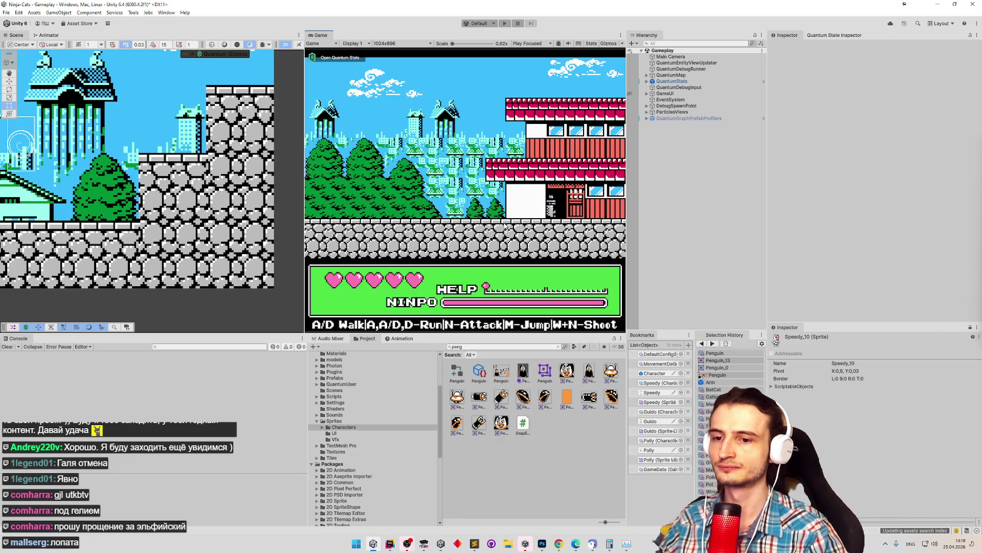
Enter Play mode, try orange, black, green and dark teal on the third bottle, then make the first navy.
key(ctrl+p)
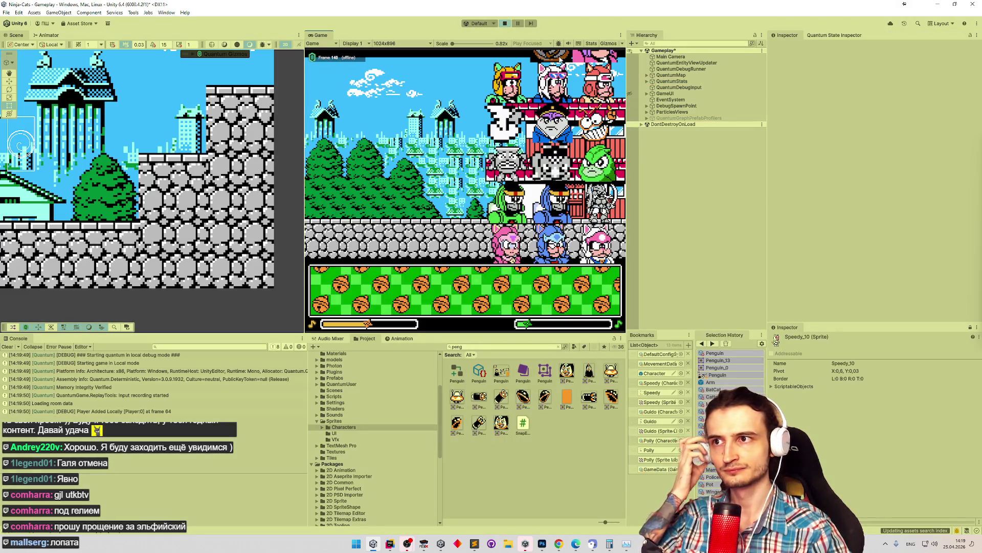
click(372, 294)
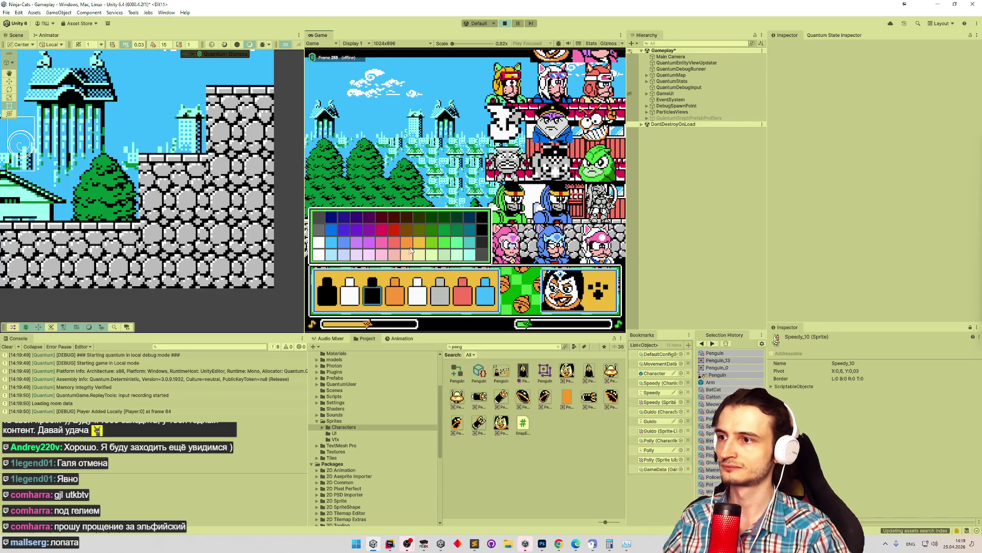
click(410, 244)
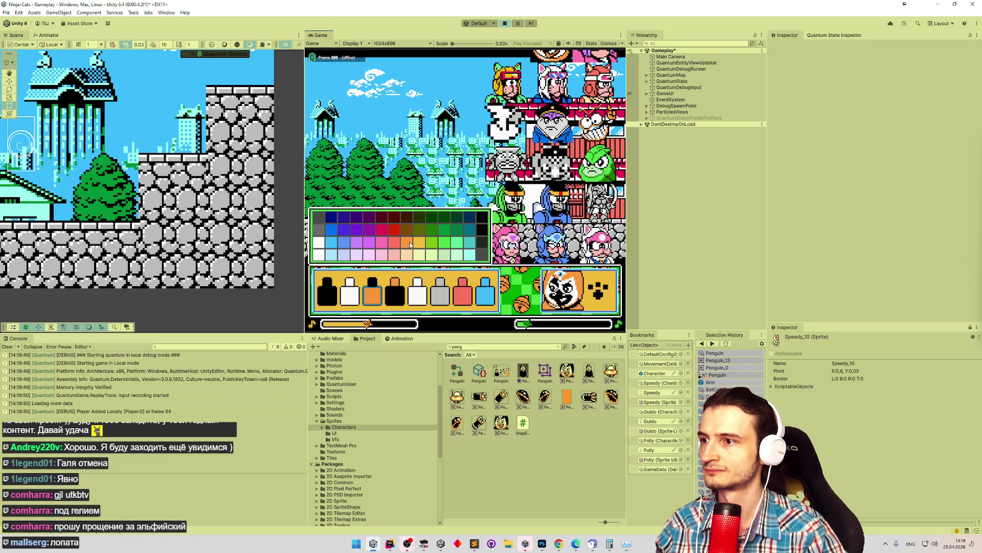
click(484, 231)
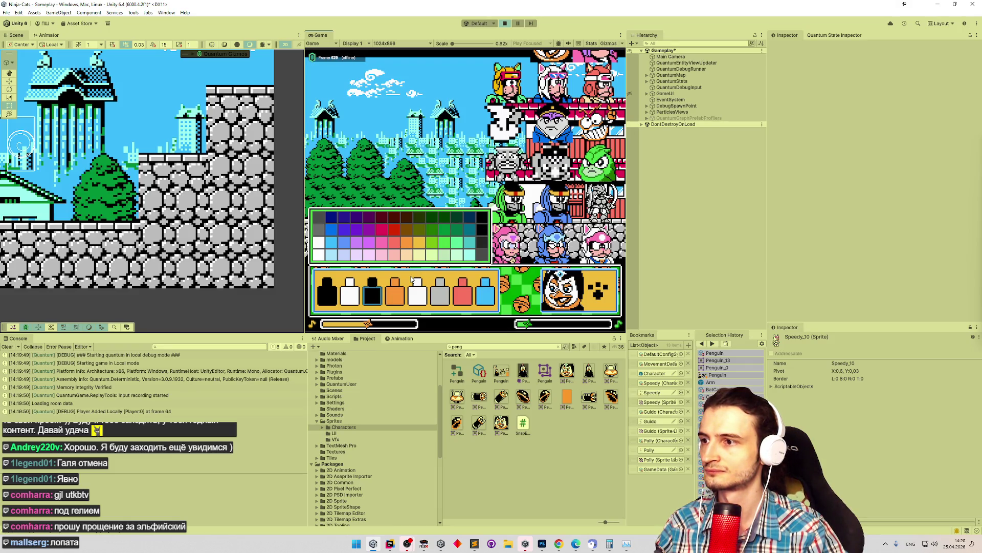
click(431, 245)
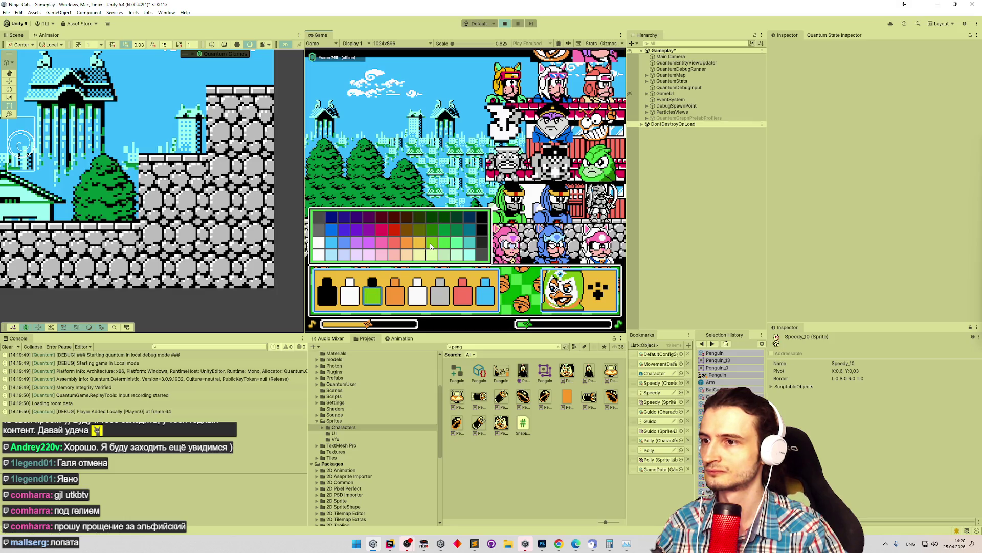
click(471, 234)
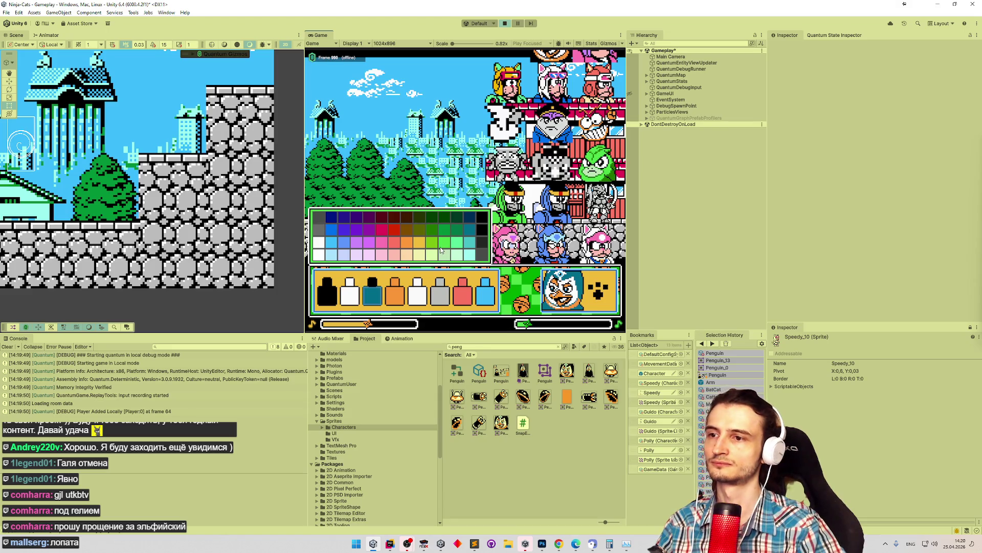
key(Left)
key(Left)
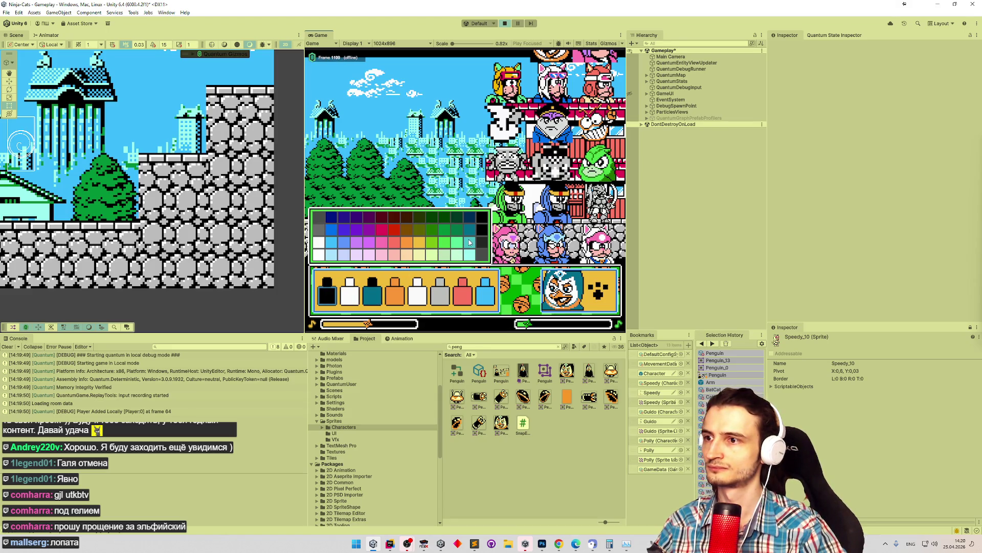
click(469, 217)
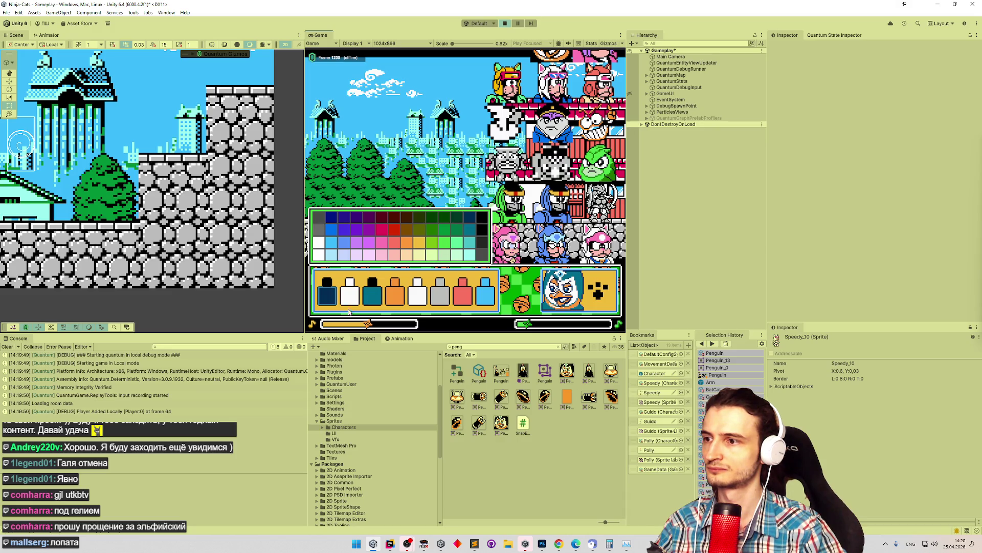
Make the fourth bottle teal and try dark green, pale yellow and pale cyan on the fifth.
click(369, 299)
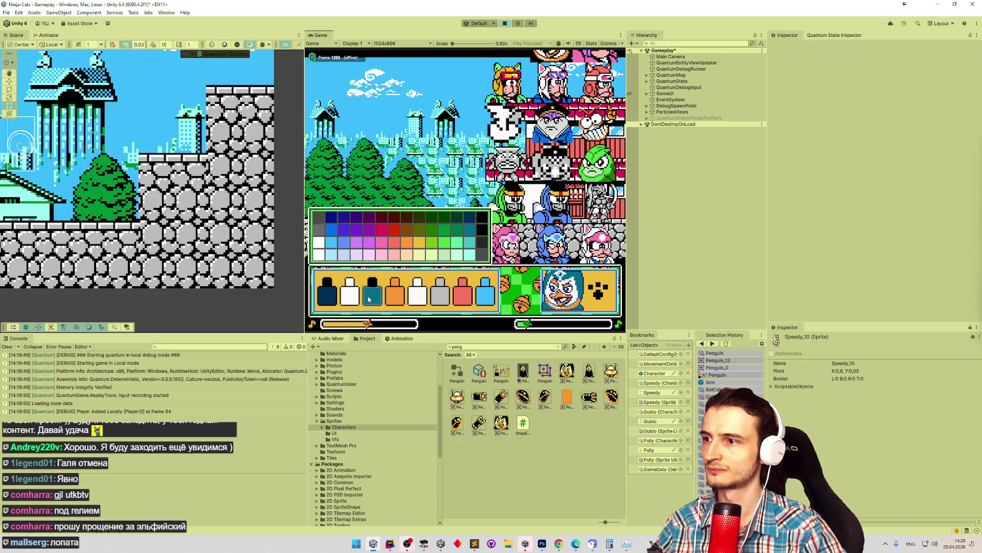
click(394, 298)
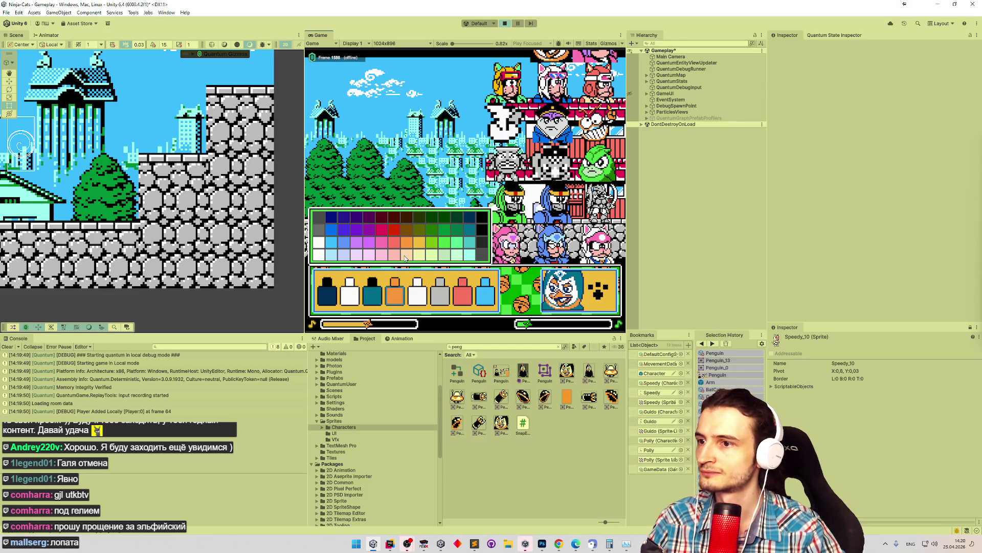
click(445, 245)
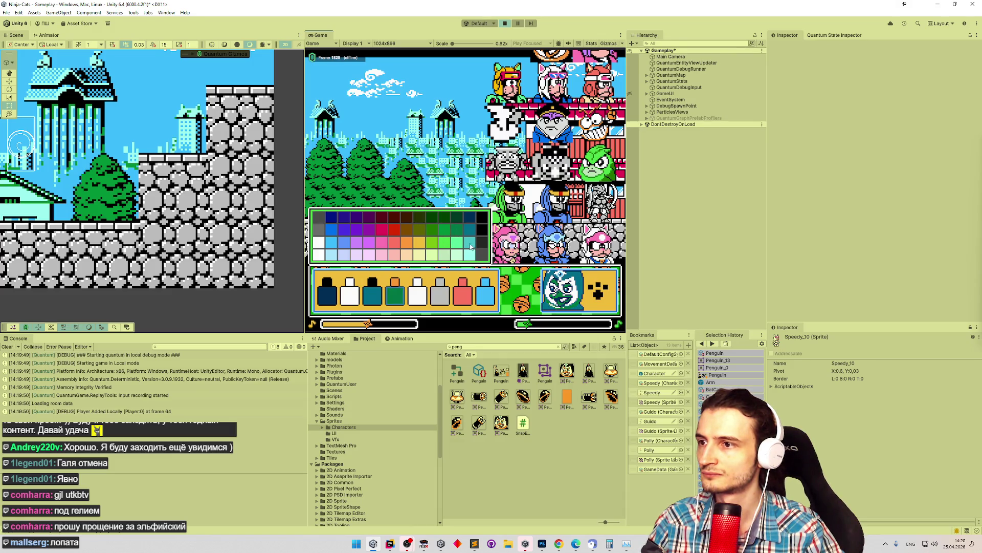
click(465, 246)
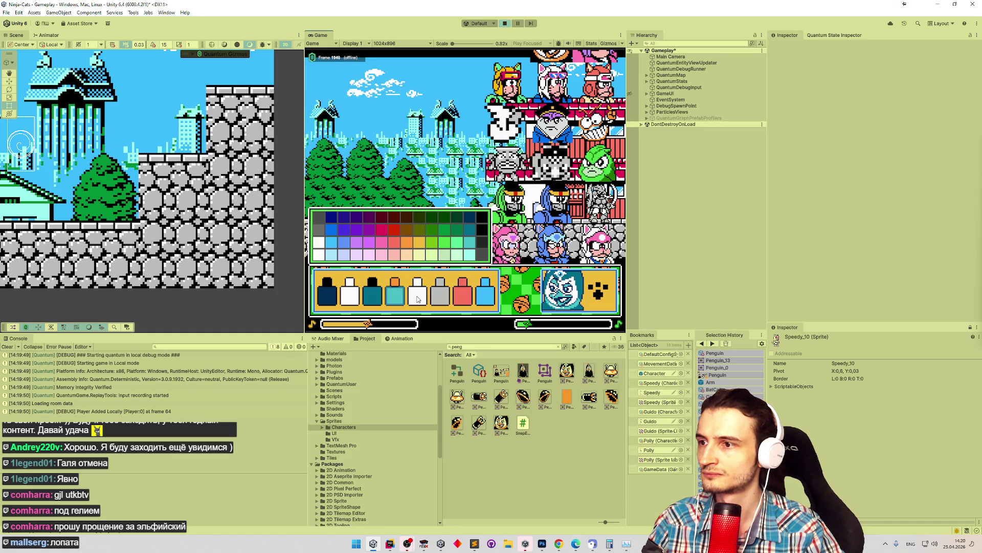
click(456, 235)
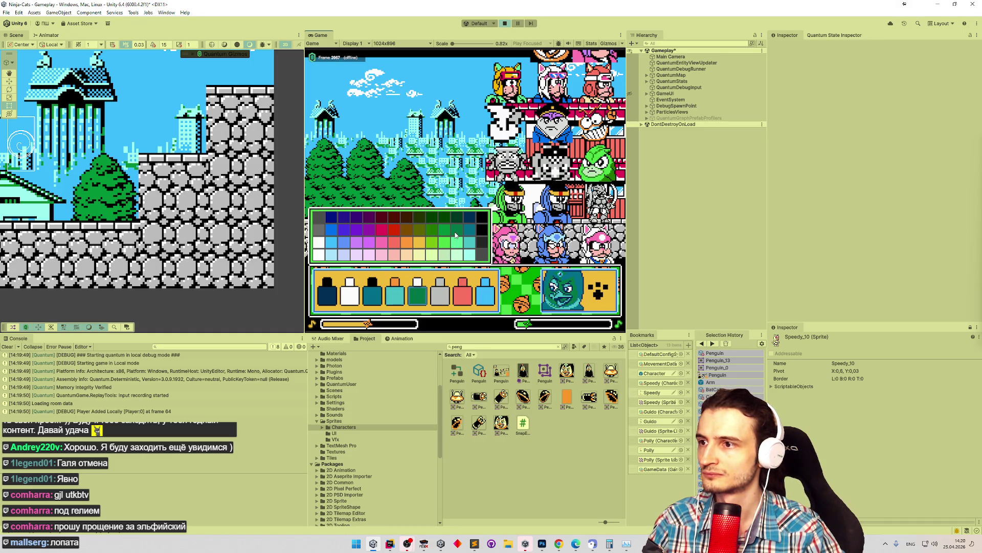
click(422, 248)
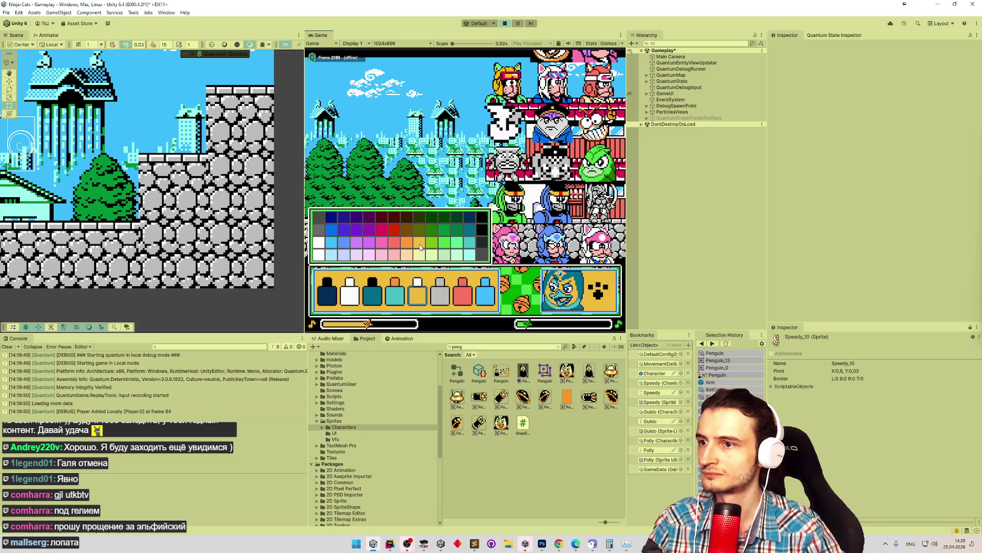
click(422, 259)
click(469, 258)
Try dark and light green on the sixth bottle, then return it to grey.
click(439, 299)
click(455, 233)
click(457, 244)
click(457, 234)
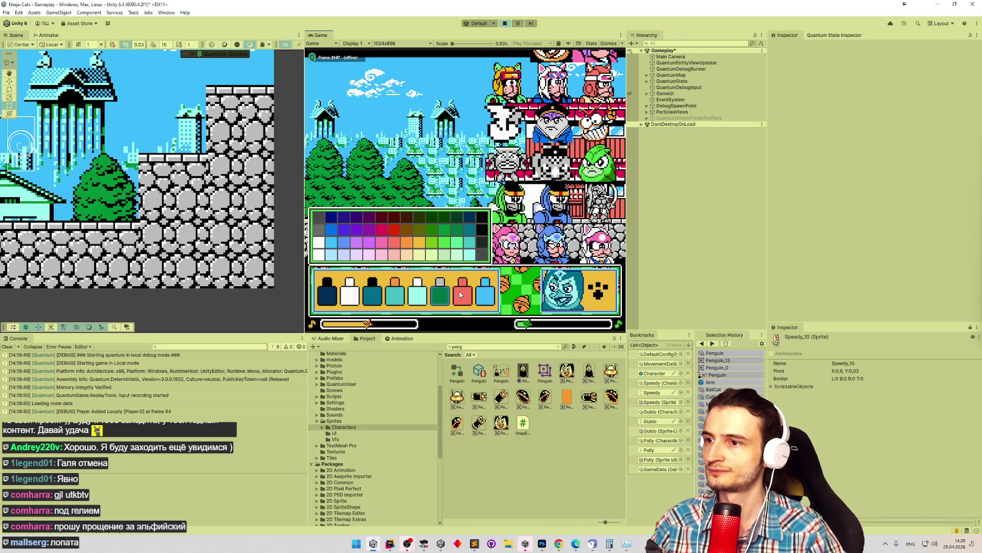
click(443, 285)
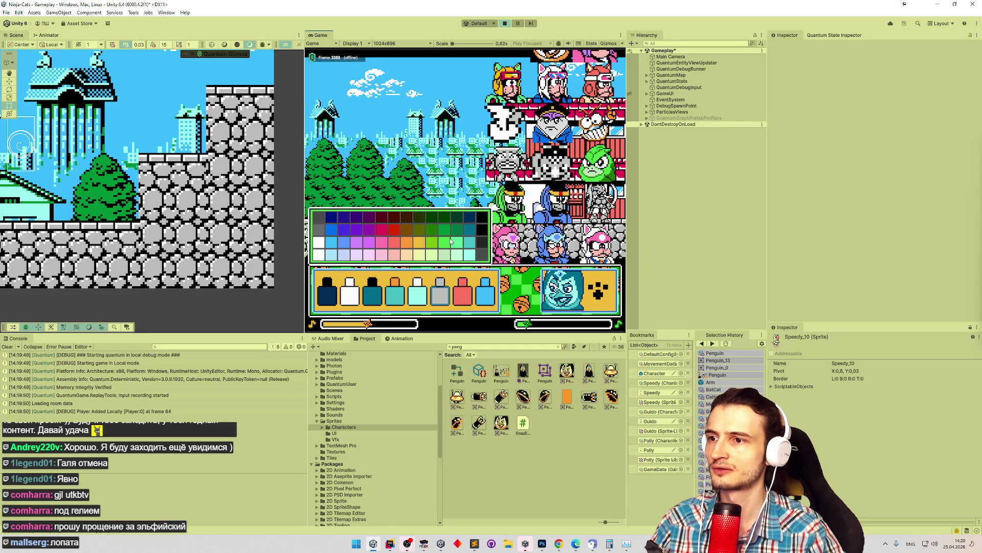
Try pale green, dark green and navy on the seventh pot, settling on red.
click(463, 294)
click(453, 256)
click(464, 244)
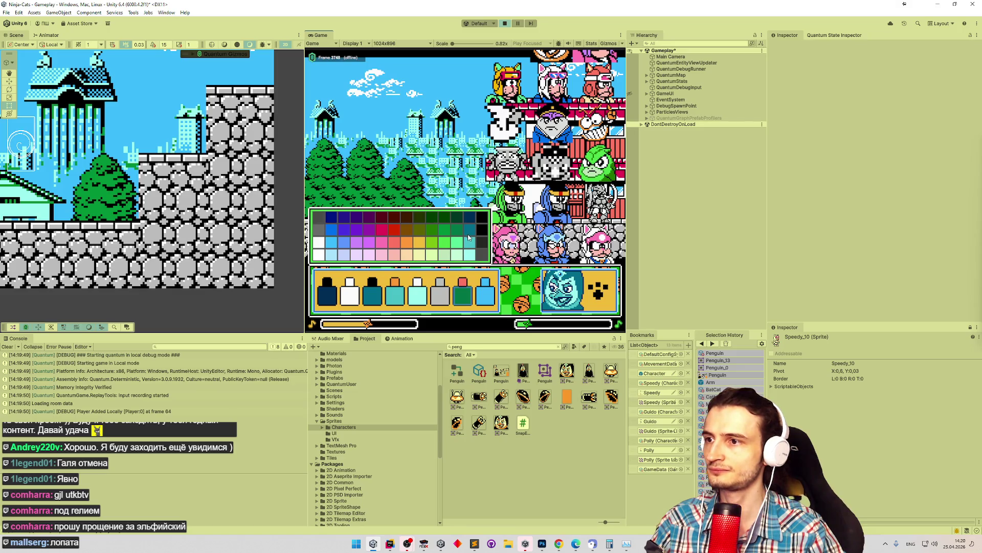
click(470, 221)
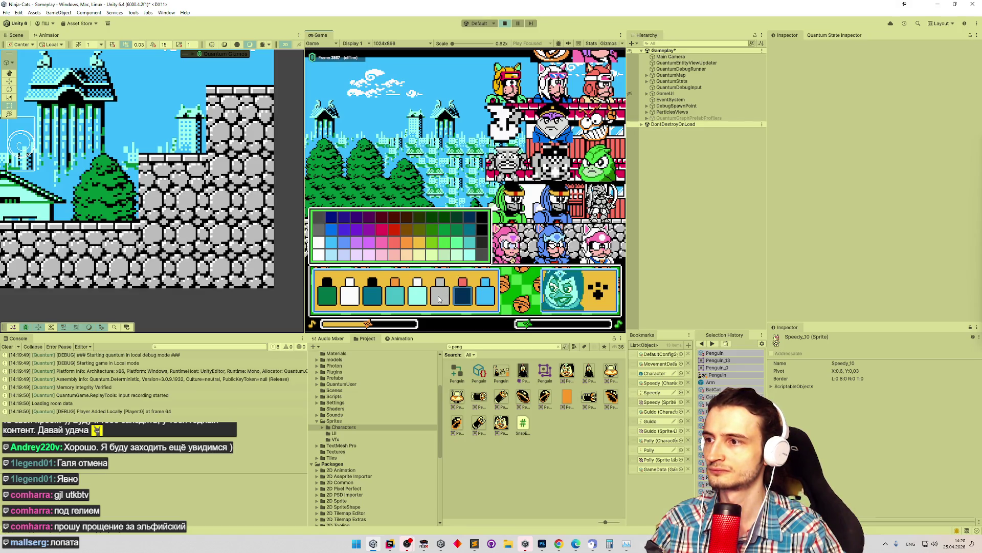
click(460, 294)
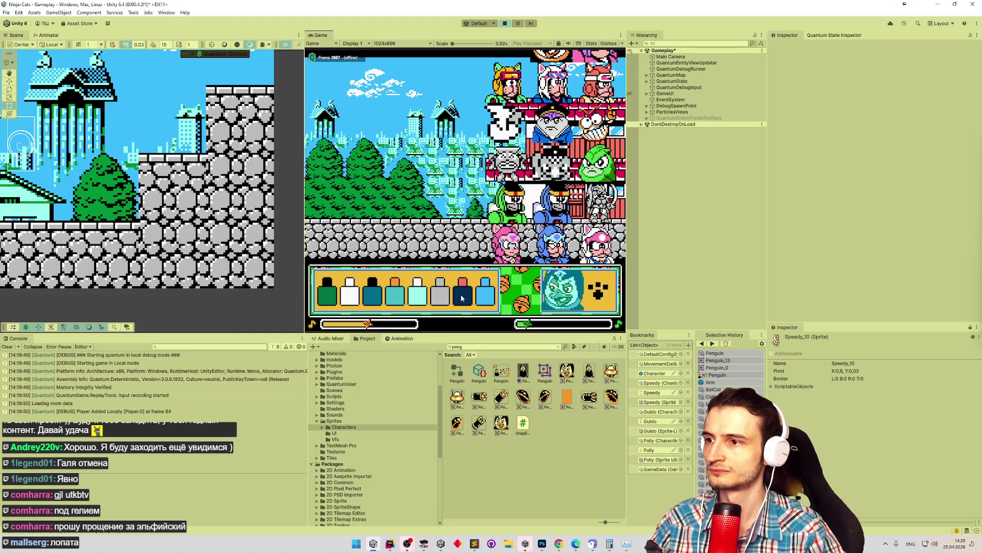
click(462, 286)
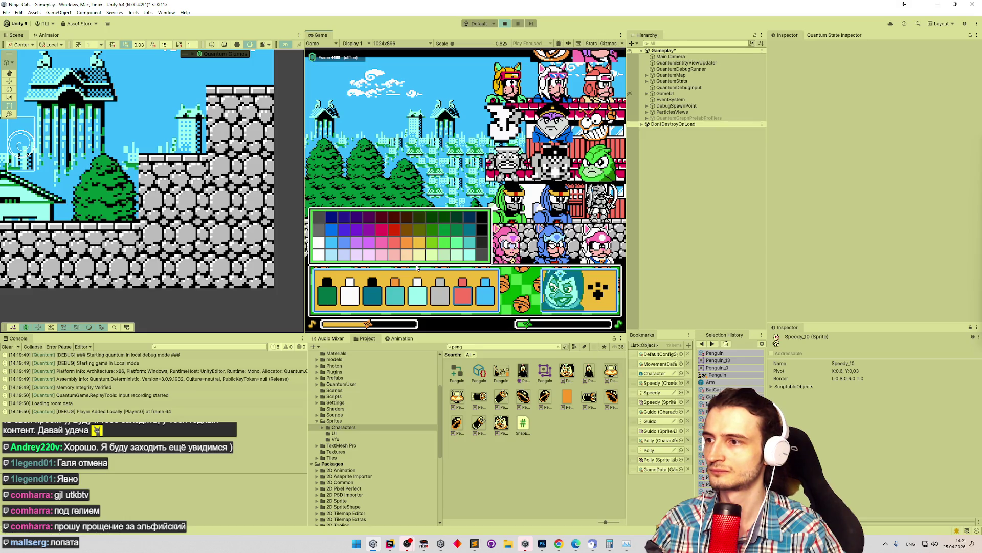
Make the first pot dark navy, the red pot dark red, the seventh indigo and the eighth crimson, then recolour the grey pot.
click(335, 297)
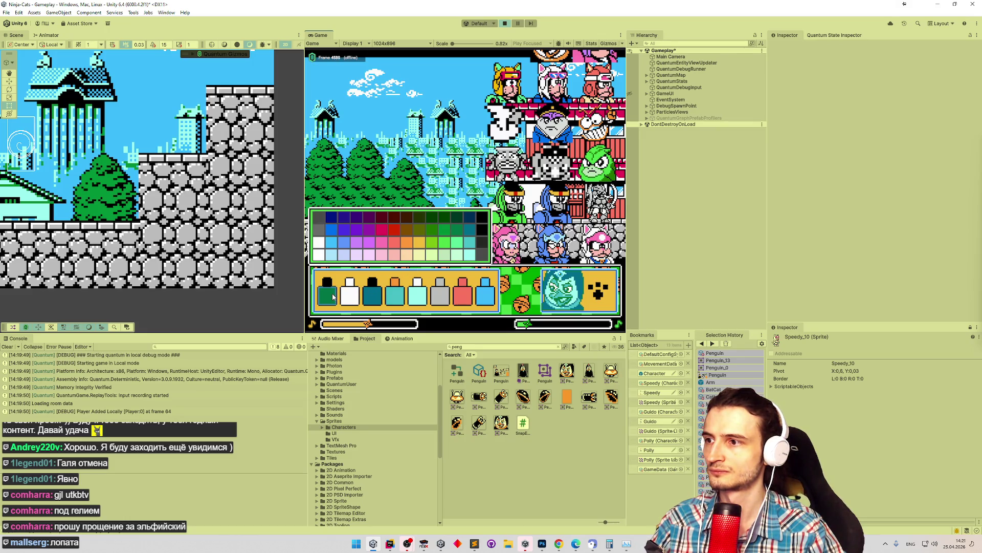
click(469, 220)
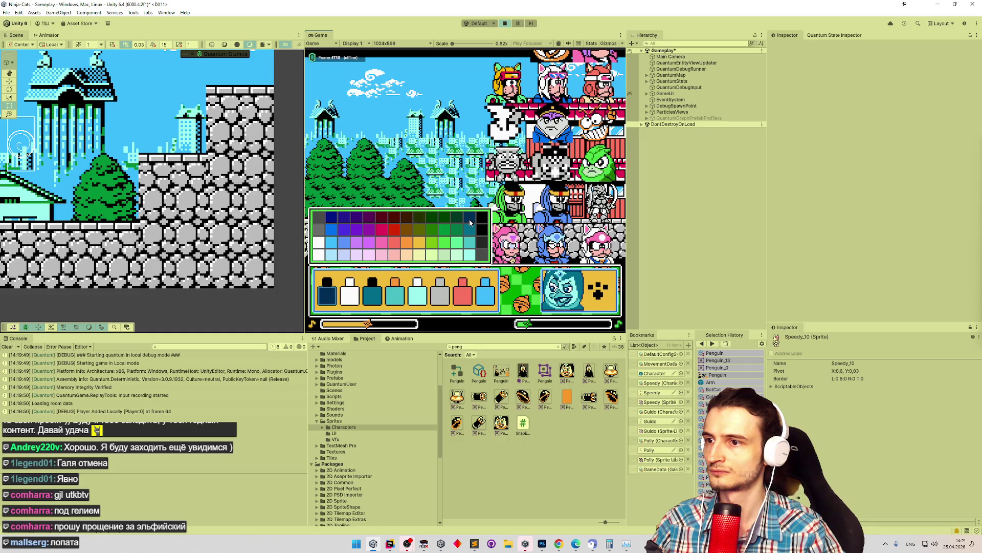
click(459, 297)
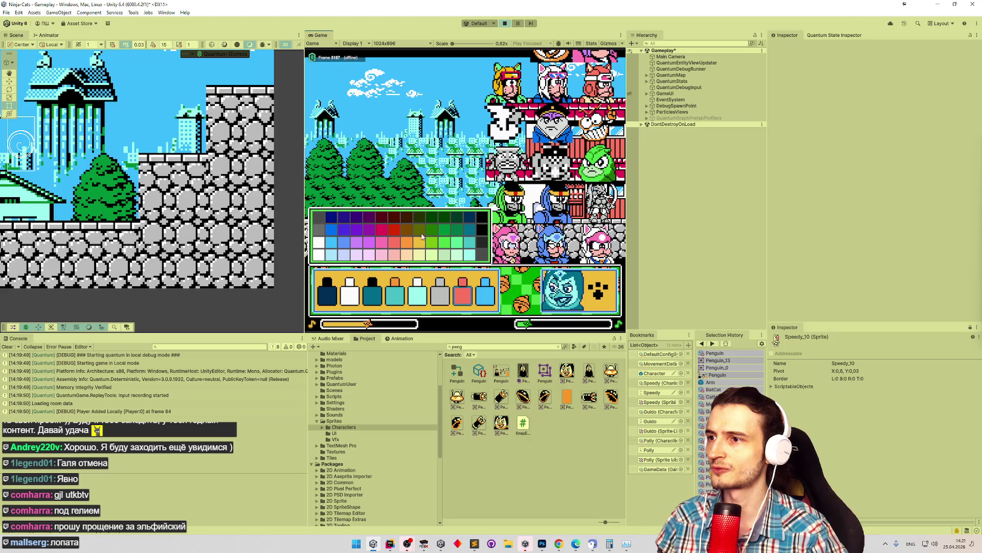
click(395, 234)
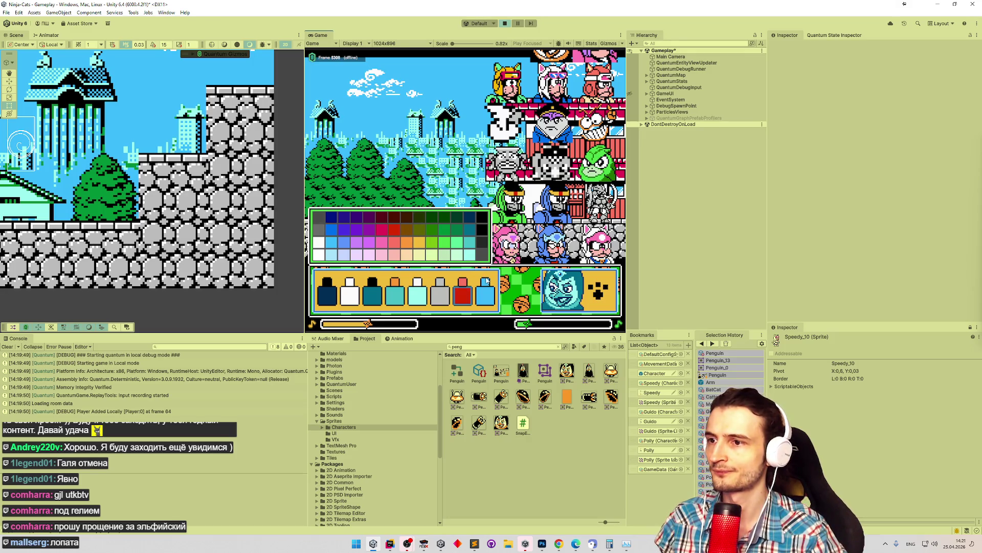
click(342, 228)
click(484, 294)
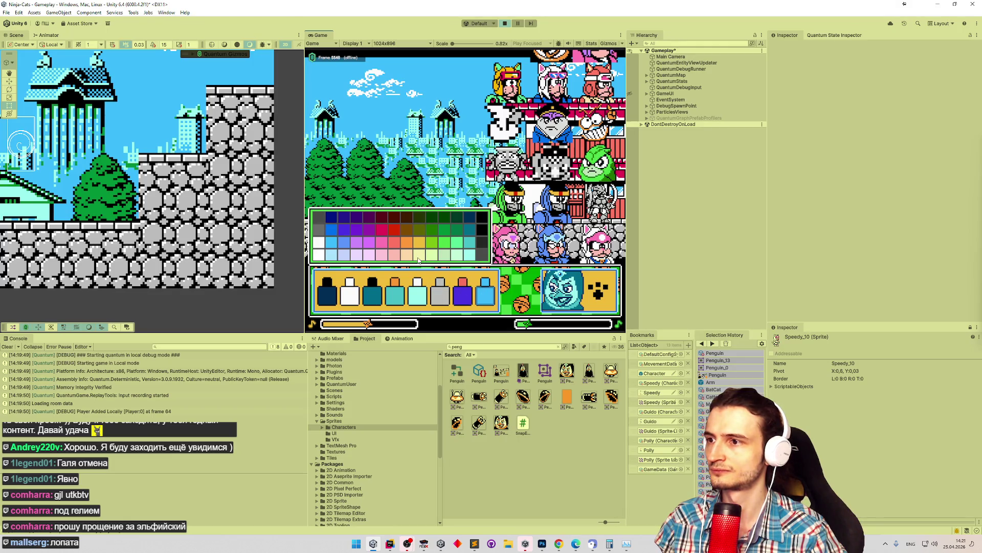
click(392, 235)
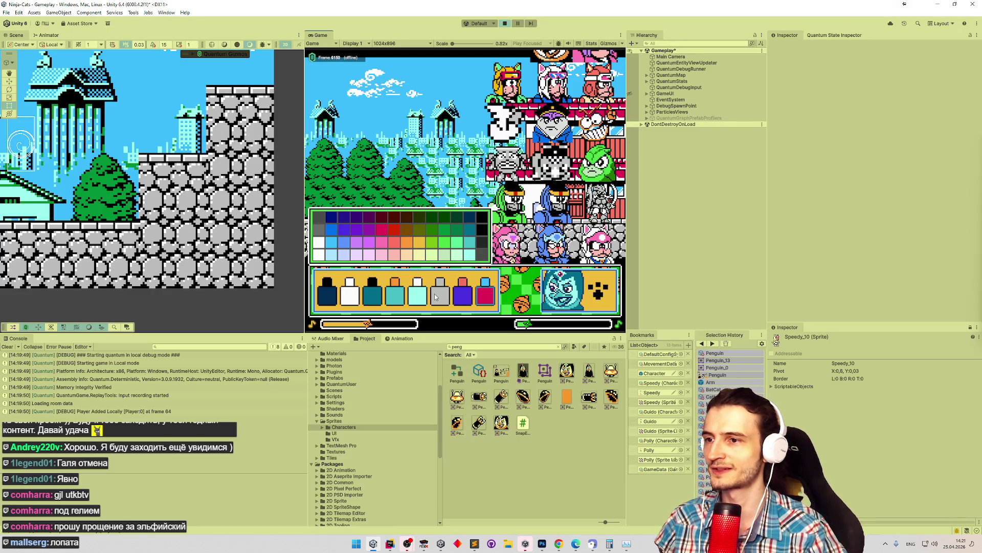
click(434, 294)
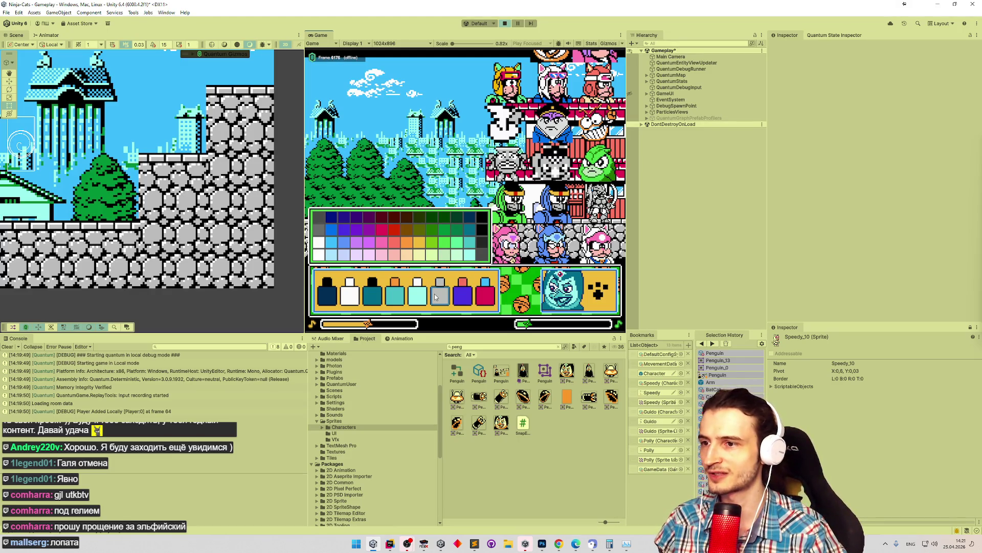
click(468, 258)
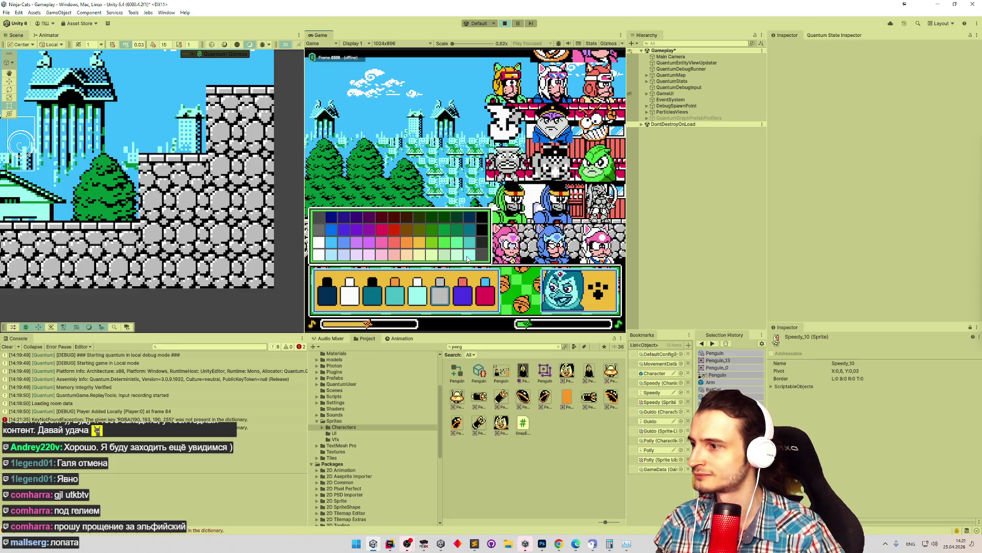
Try green, black, teal, pale cyan and pale yellow on the grey paint pot.
click(445, 250)
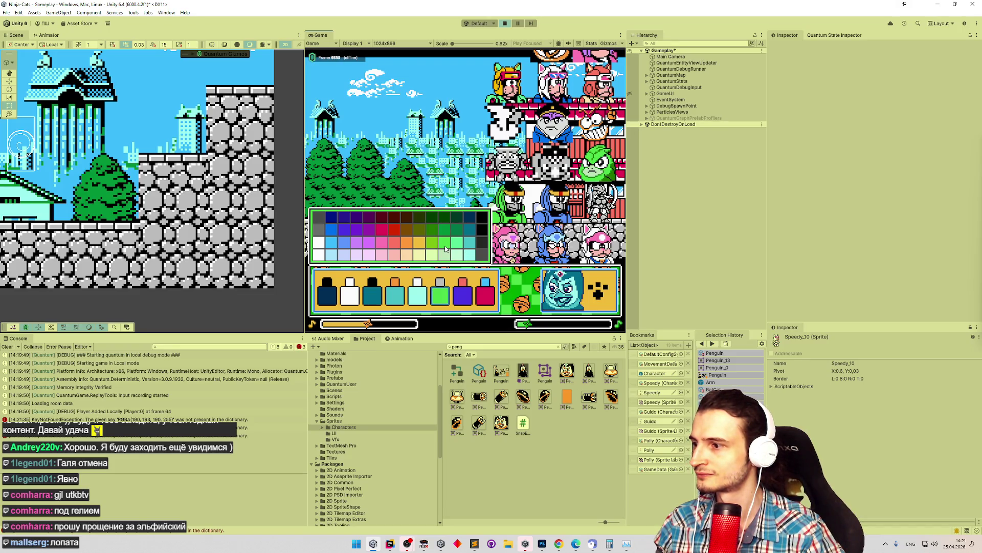
click(482, 242)
click(470, 245)
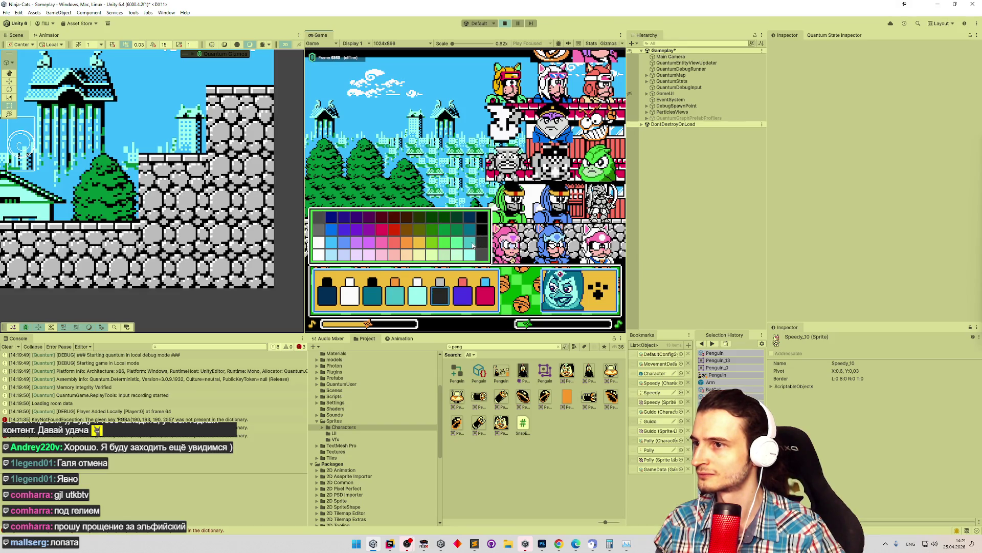
click(469, 254)
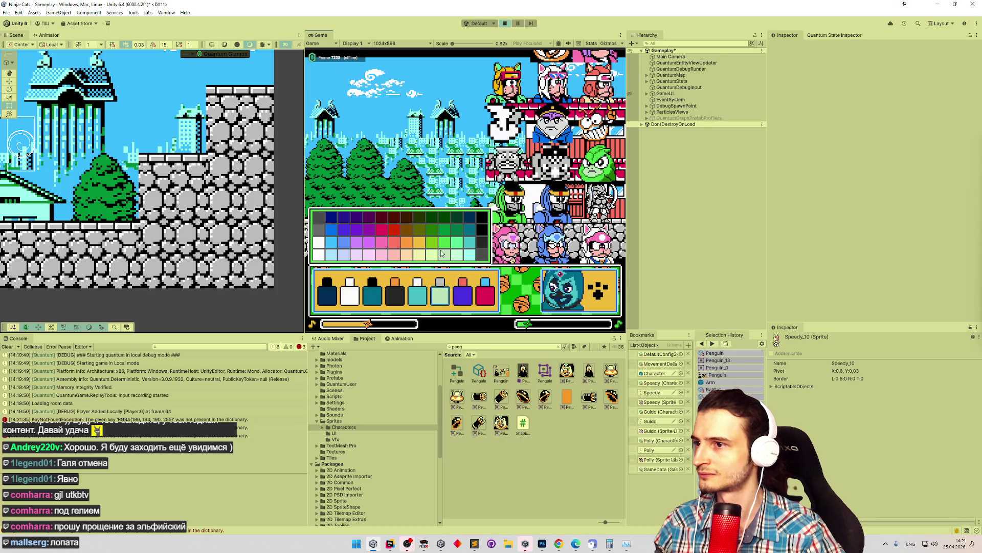
click(414, 260)
Try several more swatches on the sixth pot, including orange and pale yellow-green.
click(384, 259)
click(343, 255)
click(319, 251)
click(370, 227)
click(458, 241)
click(433, 254)
click(407, 241)
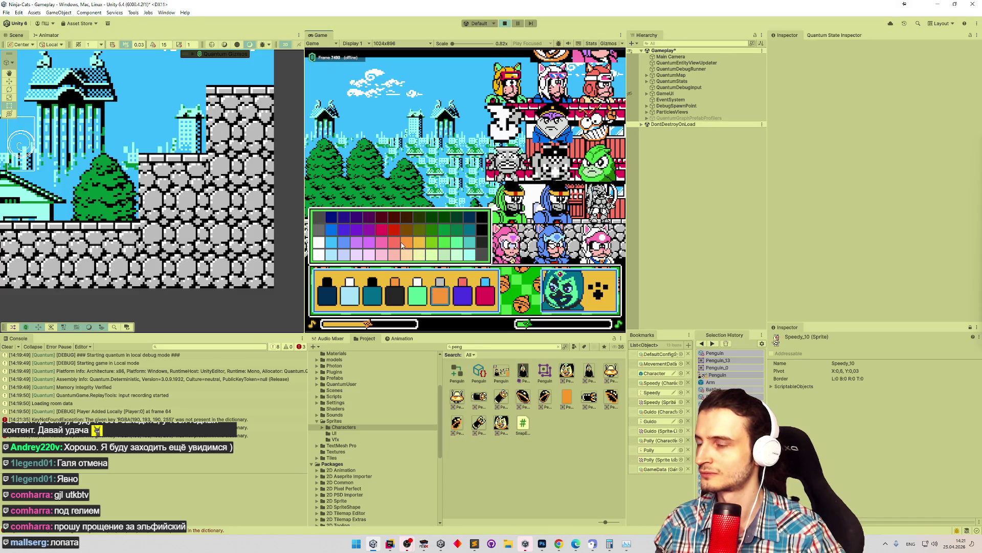
click(427, 253)
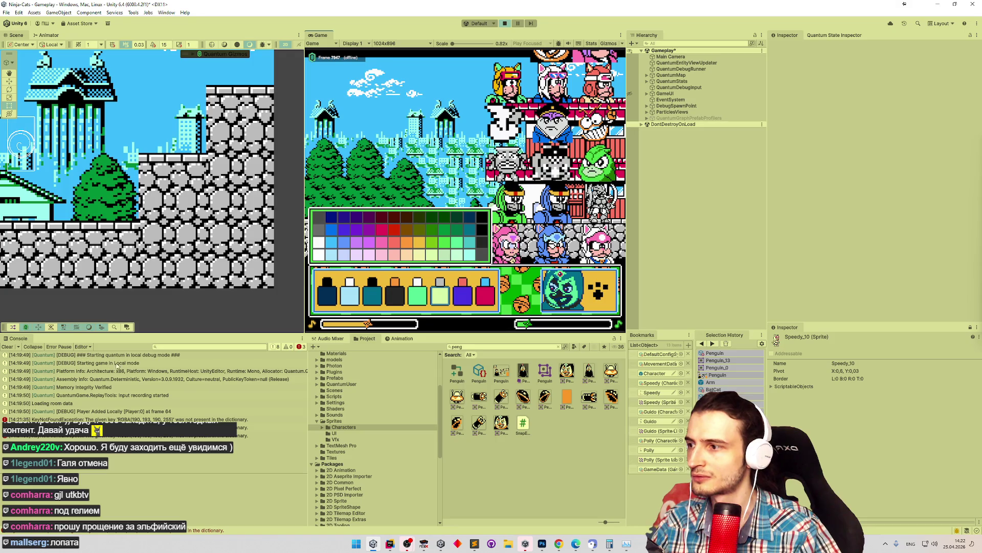
Clear the console errors and set the sixth pot to pale cyan, then darker teal.
click(14, 347)
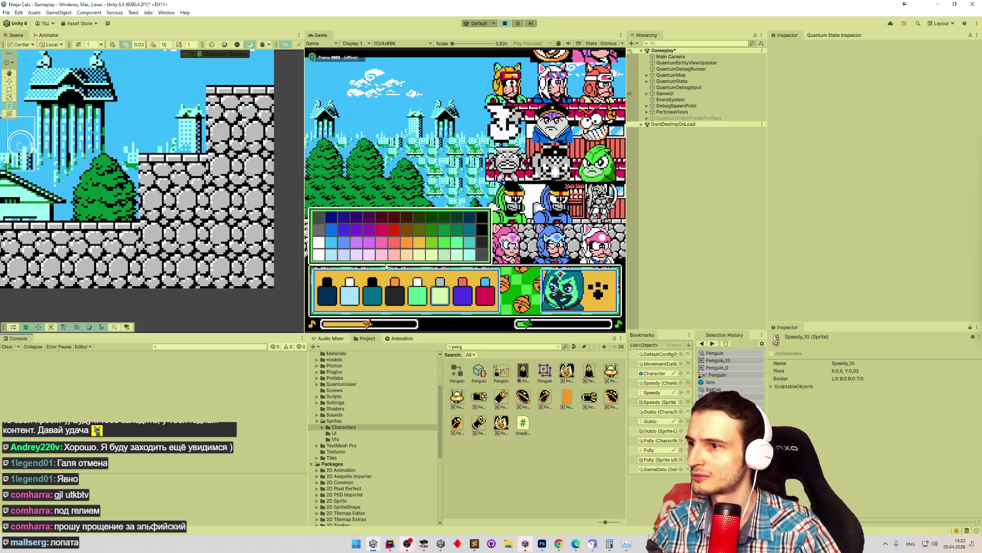
click(469, 254)
click(470, 245)
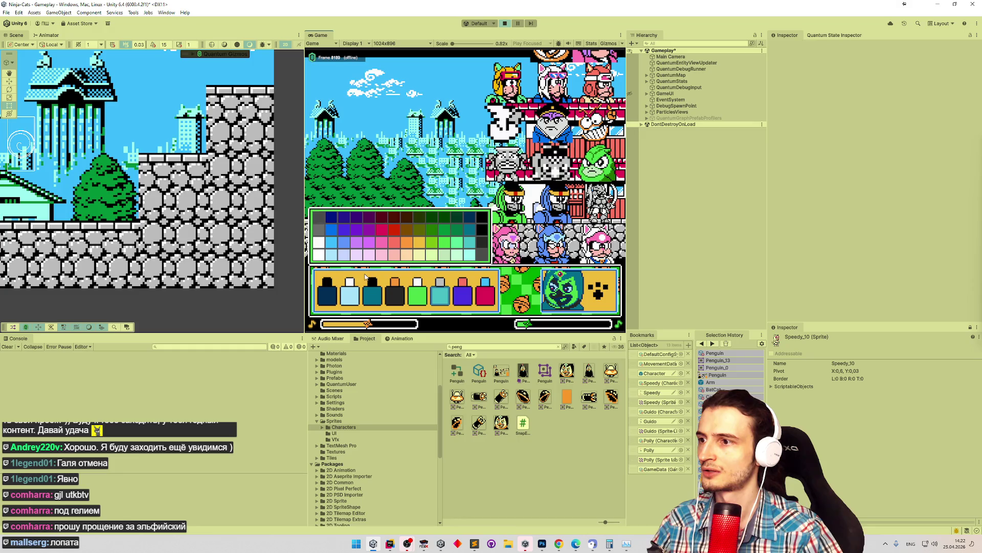
Stop Play mode, save the scene with Ctrl+S, and switch over to Rider.
click(505, 23)
key(ctrl+s)
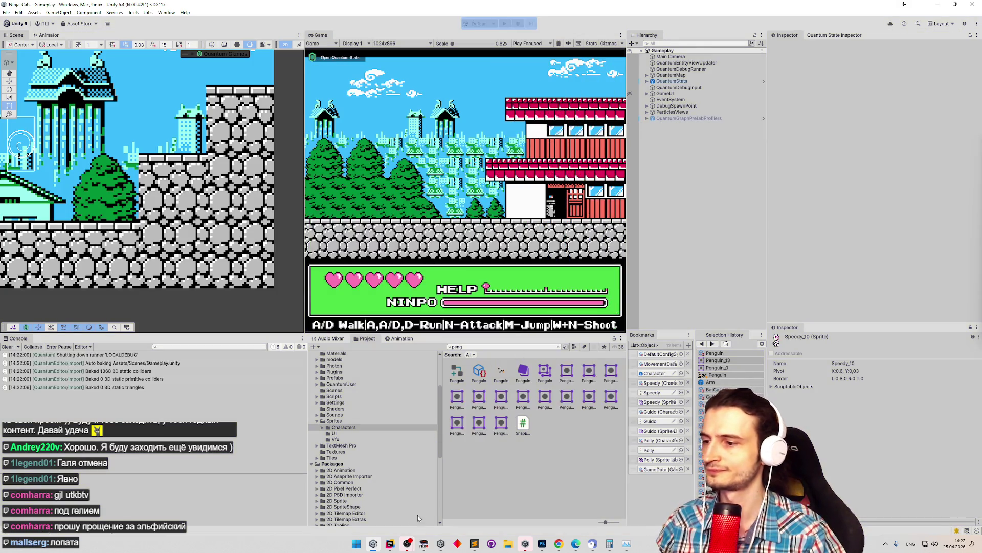
click(373, 544)
click(373, 544)
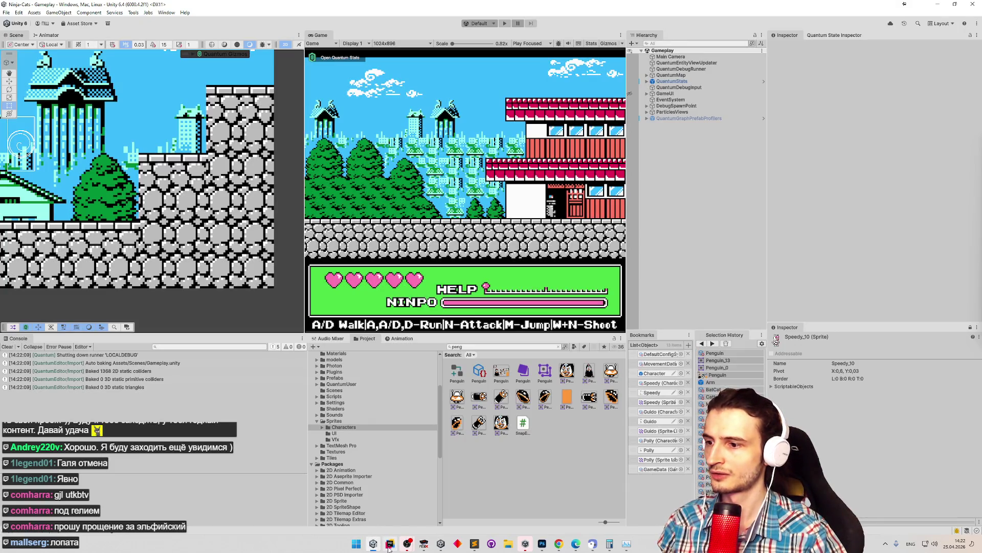
click(390, 543)
key(shift)
key(shift)
Search the project for 'color' and open ColorPalette.cs and ColorSelector.cs.
text(color)
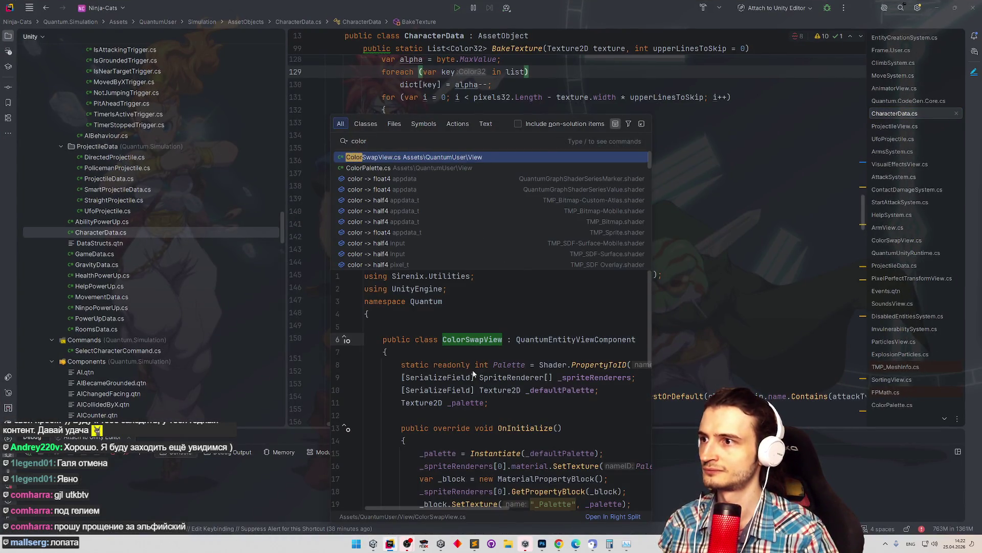
key(Down)
key(Return)
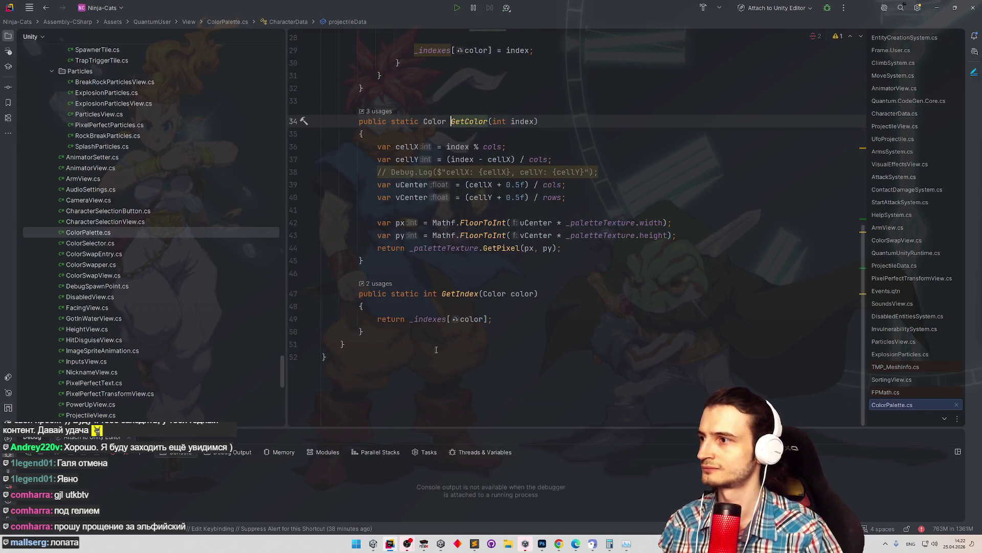
double_click(97, 243)
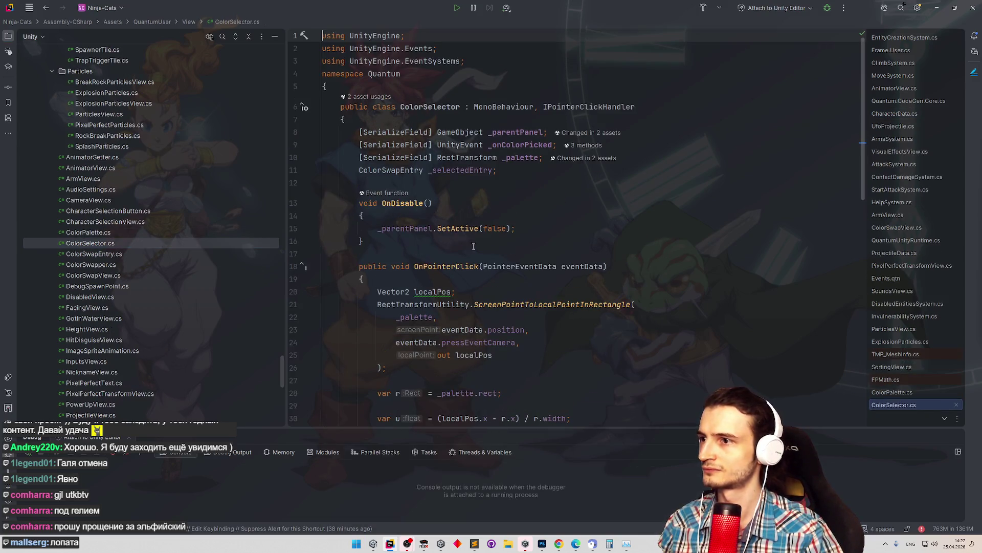
scroll(585, 339, down, 5)
scroll(585, 339, down, 6)
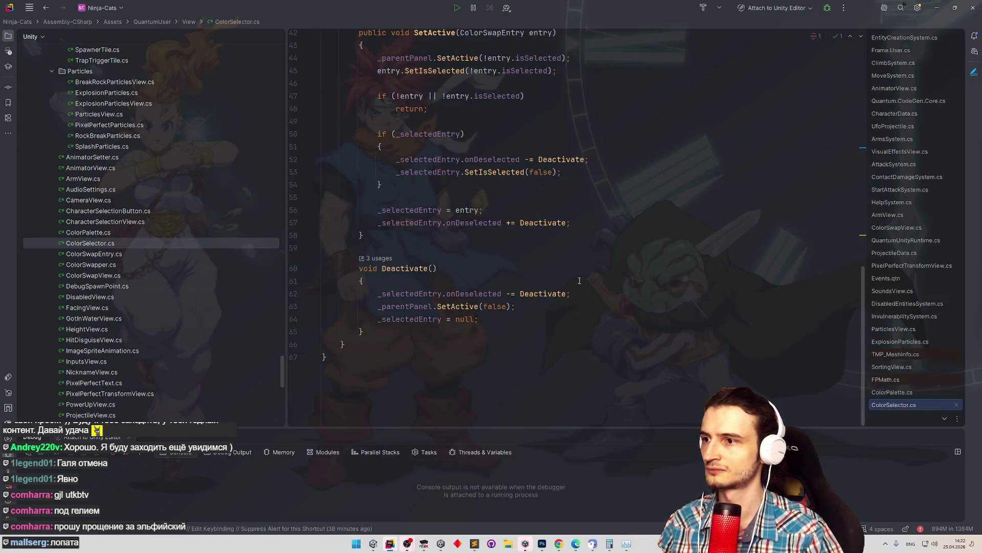
Look through ColorSwapEntry.cs and ColorSwapper.cs, settling on ColorSwapEntry.cs.
double_click(139, 256)
double_click(134, 266)
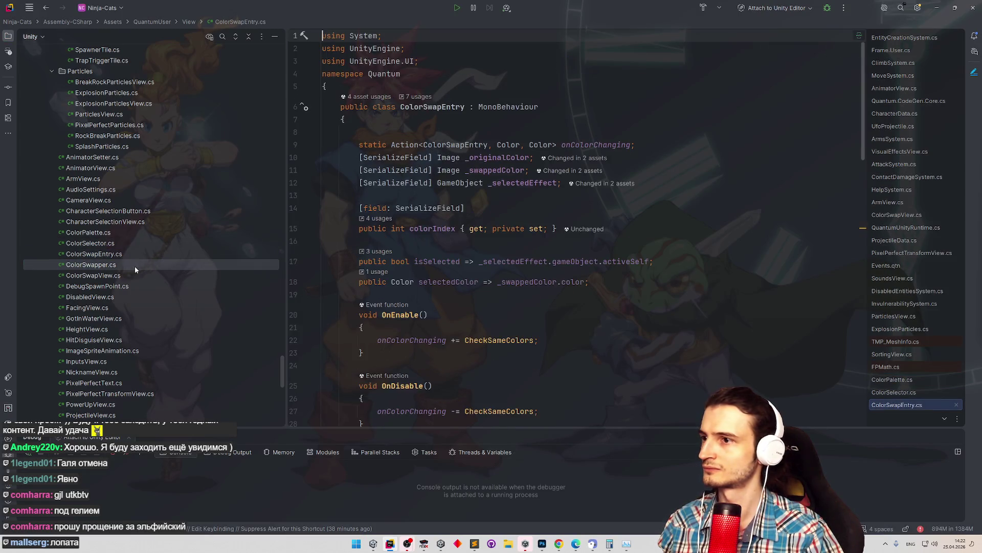
double_click(137, 256)
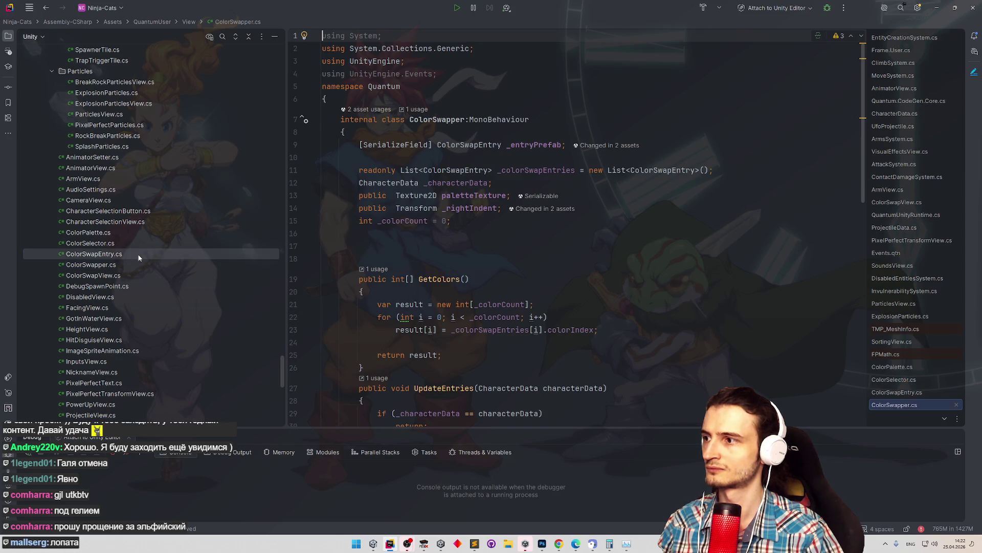
scroll(533, 245, down, 15)
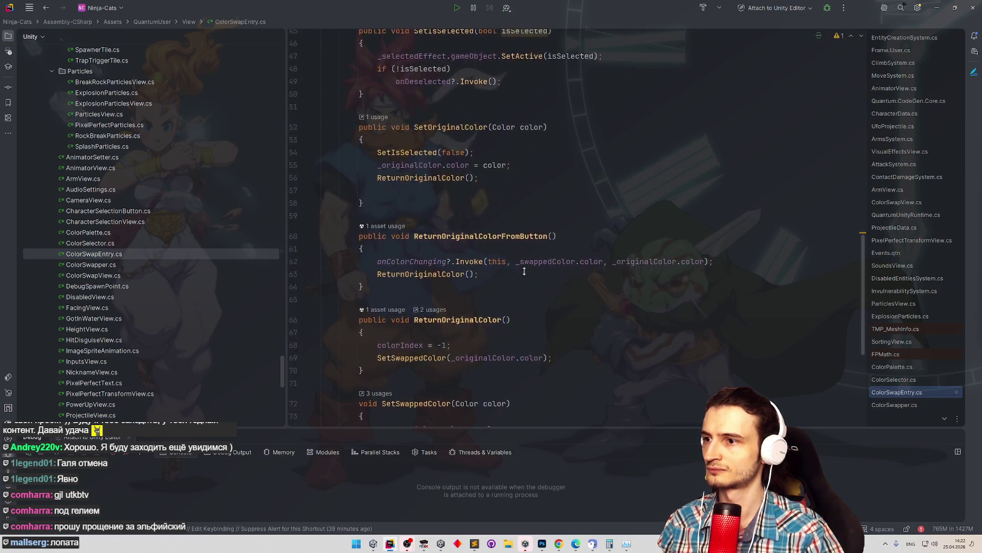
scroll(523, 240, down, 1)
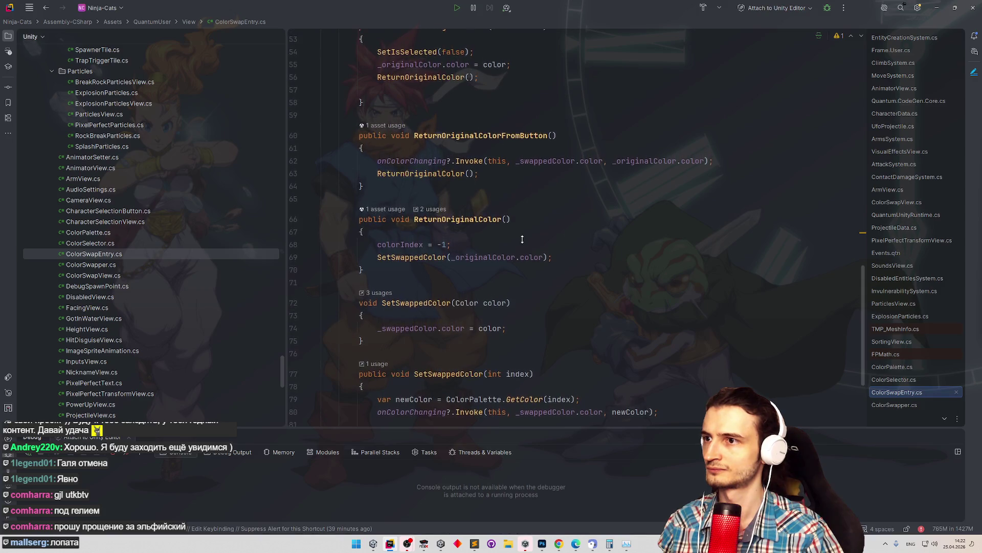
scroll(535, 243, up, 5)
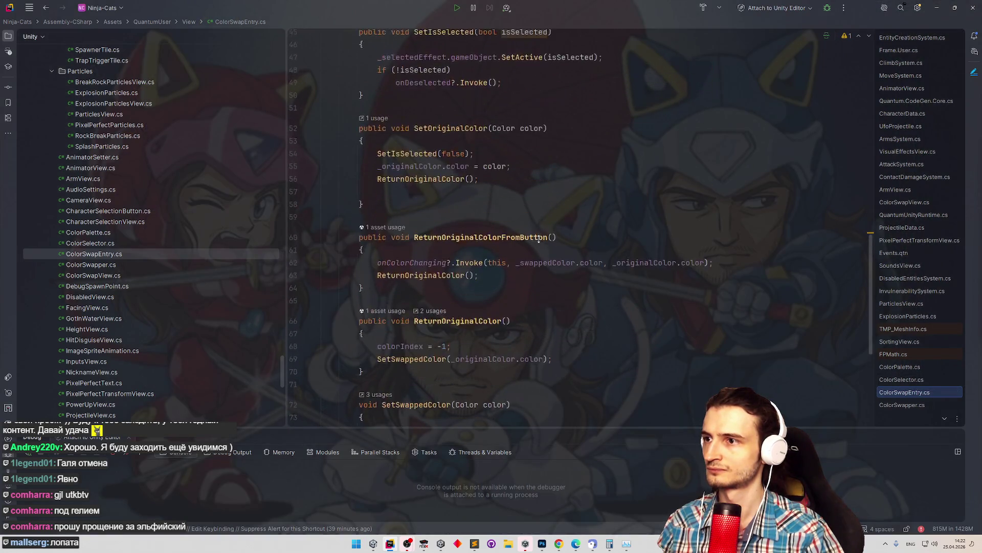
scroll(541, 229, up, 8)
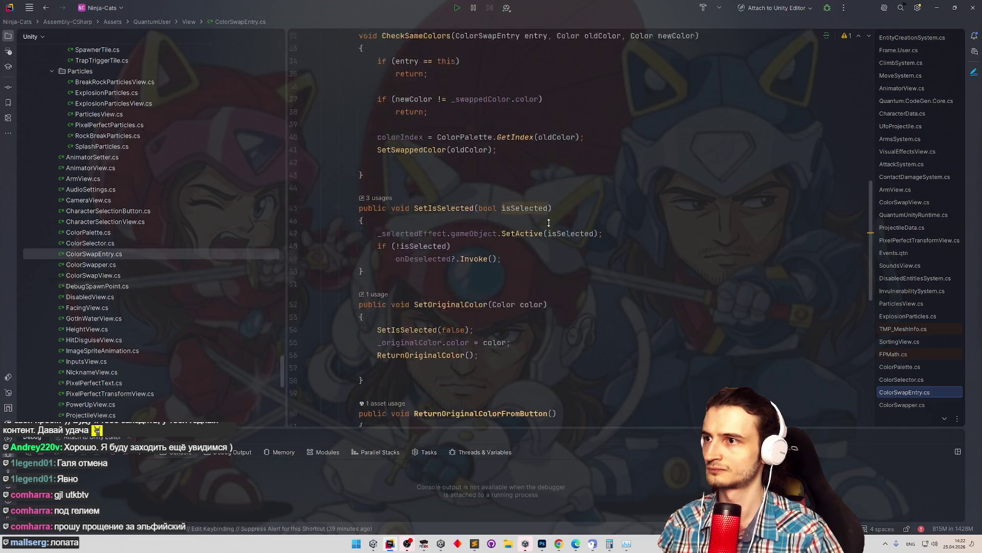
scroll(553, 211, up, 5)
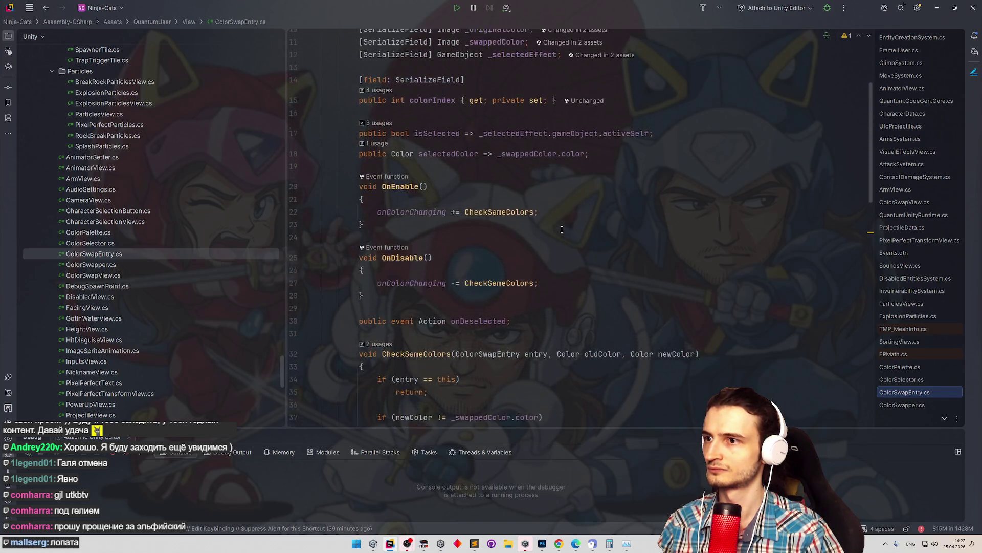
Comment out lines 22 and 27 (onColorChanging subscribe/unsubscribe), save, and return to Unity.
click(373, 244)
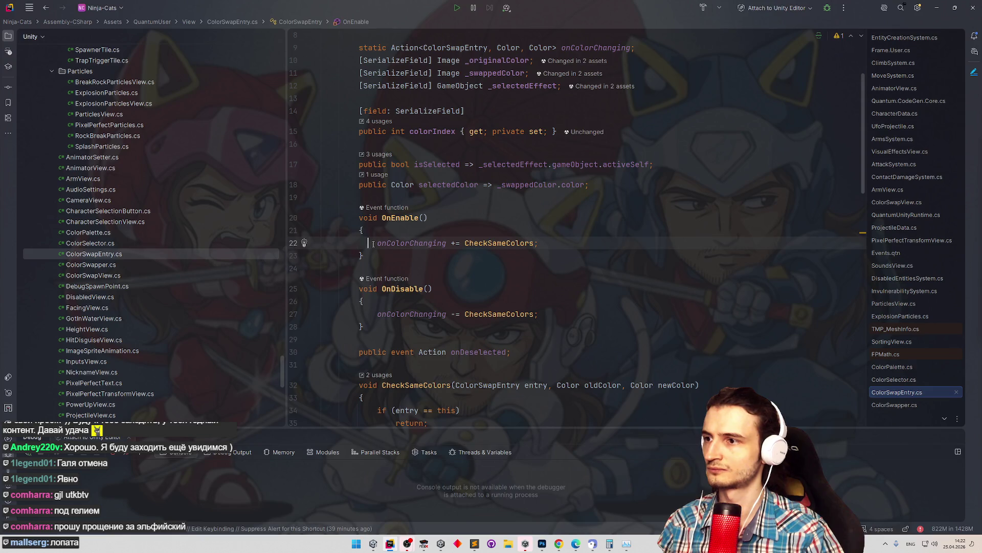
key(ctrl+slash)
key(Down)
key(Down)
key(Down)
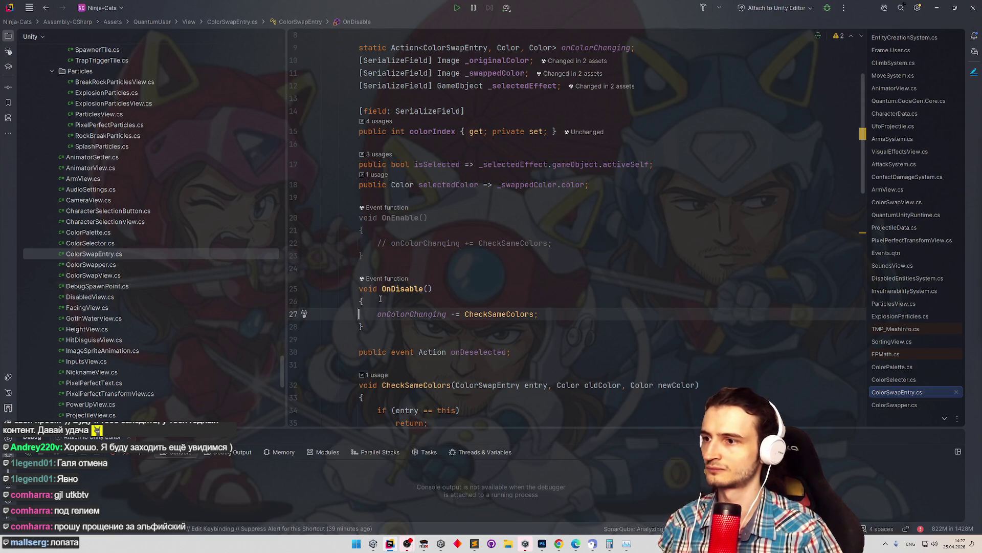
key(ctrl+slash)
key(ctrl+s)
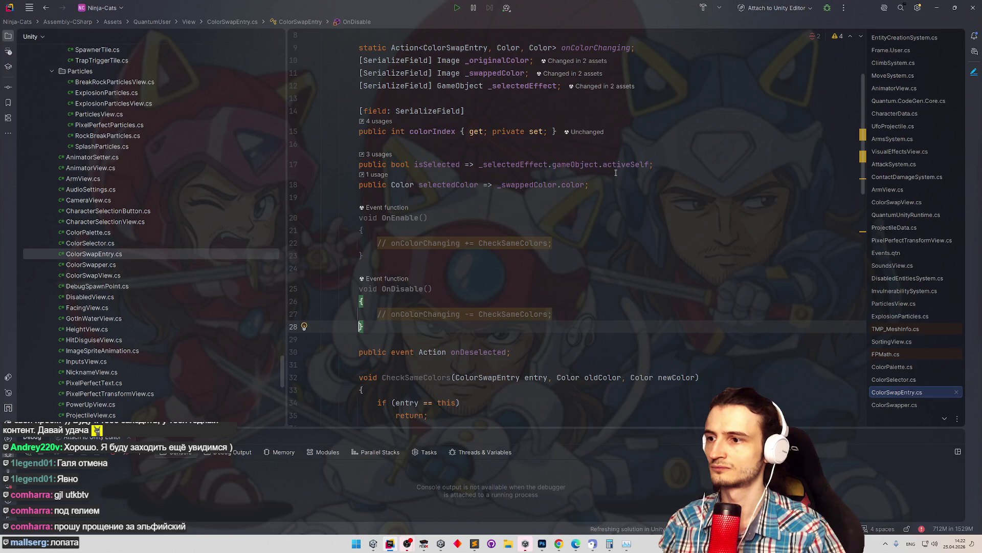
click(937, 8)
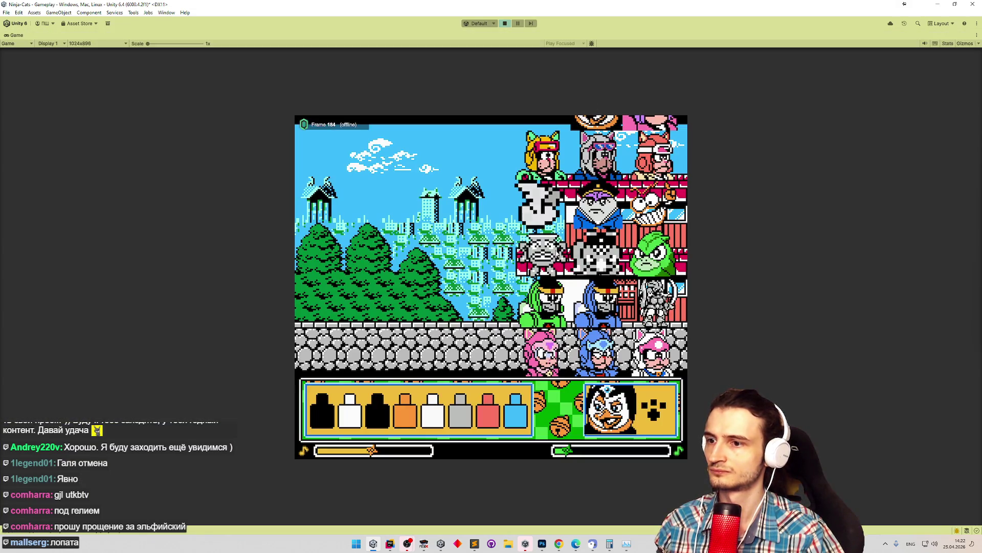
Make the third bottle teal after trying orange, and the second bottle red after mint and salmon.
click(385, 412)
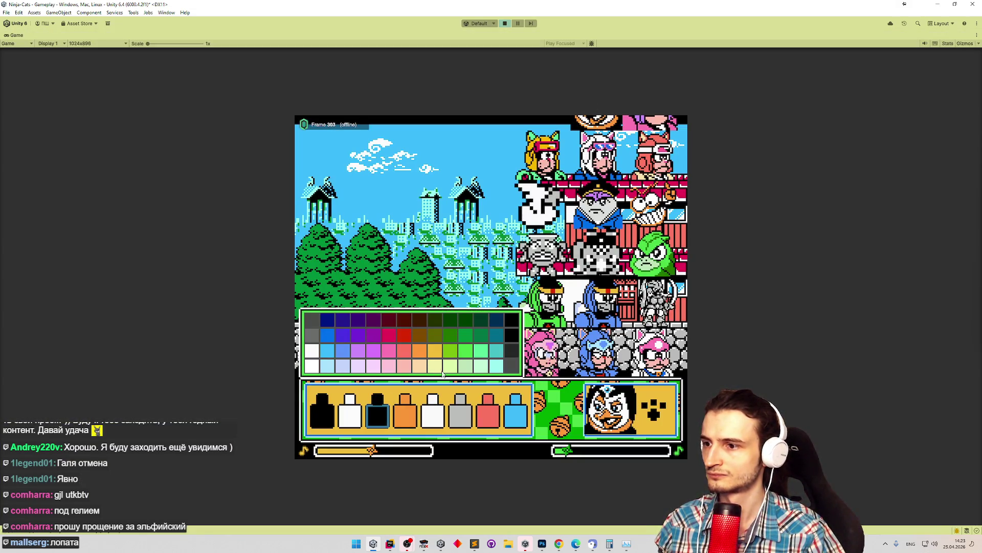
click(422, 357)
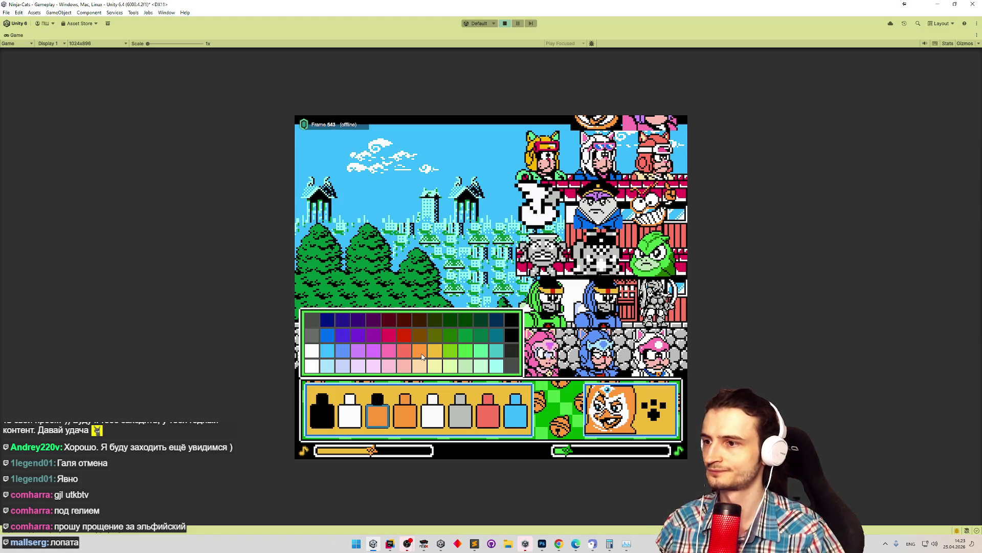
click(495, 349)
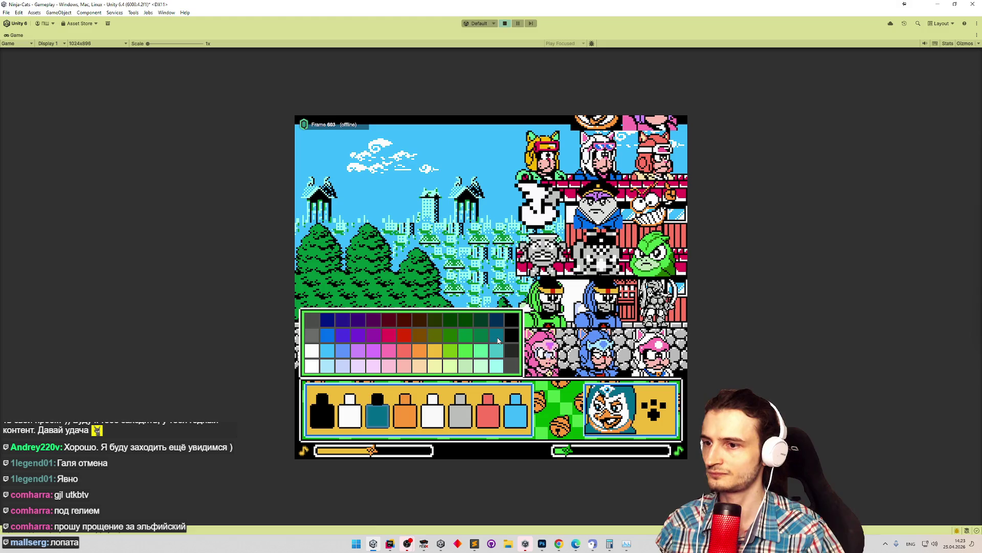
click(352, 421)
click(482, 371)
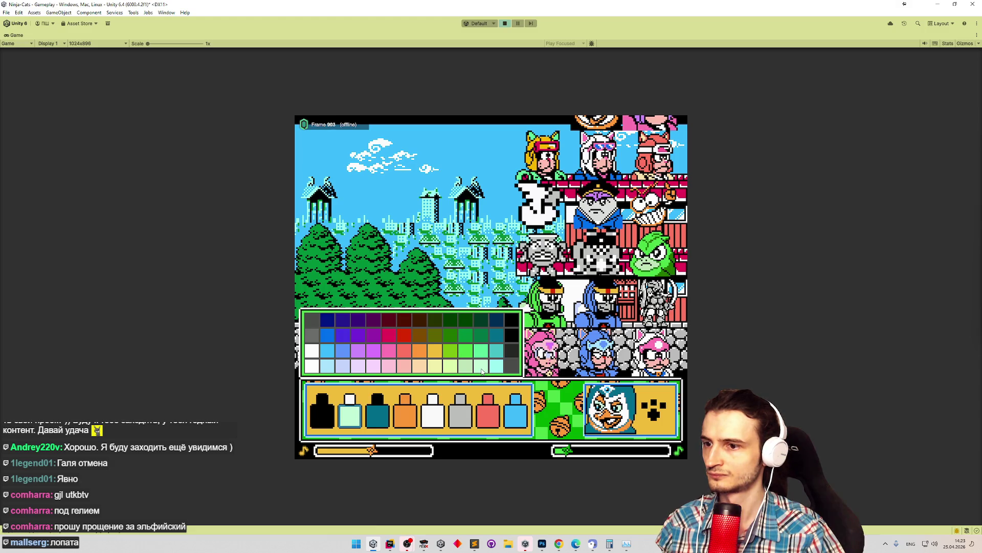
click(399, 348)
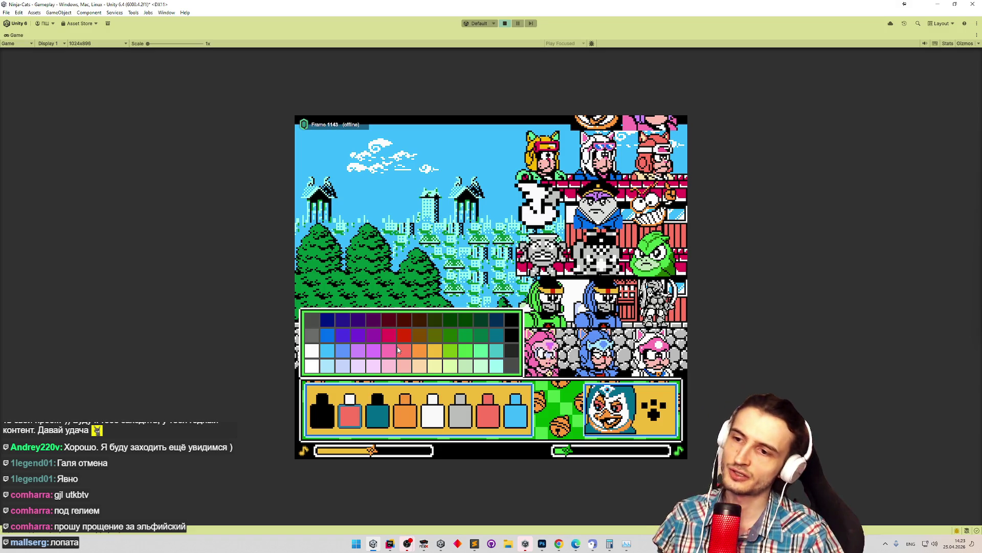
click(401, 338)
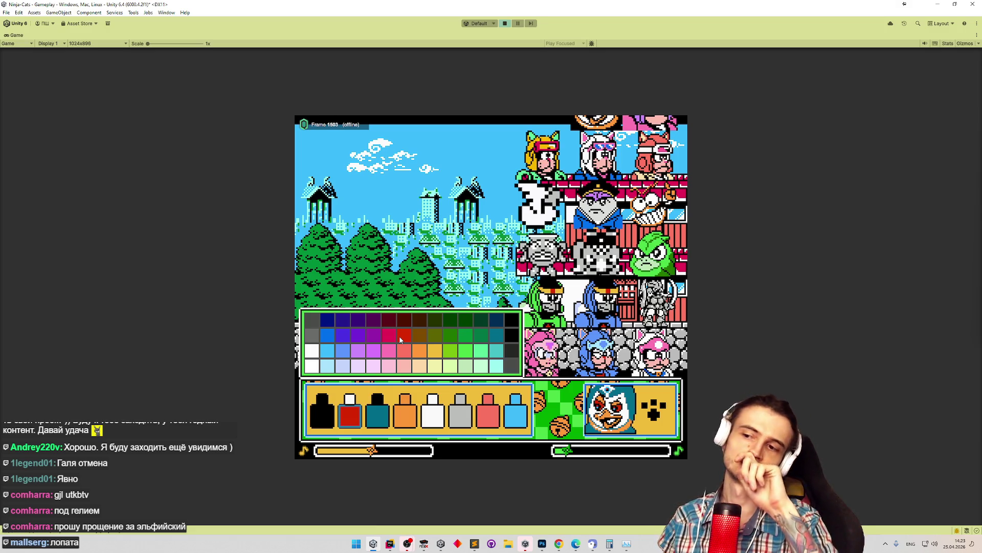
Keep the third bottle teal, make the fifth pale mint and the sixth pale lavender.
click(379, 415)
click(435, 351)
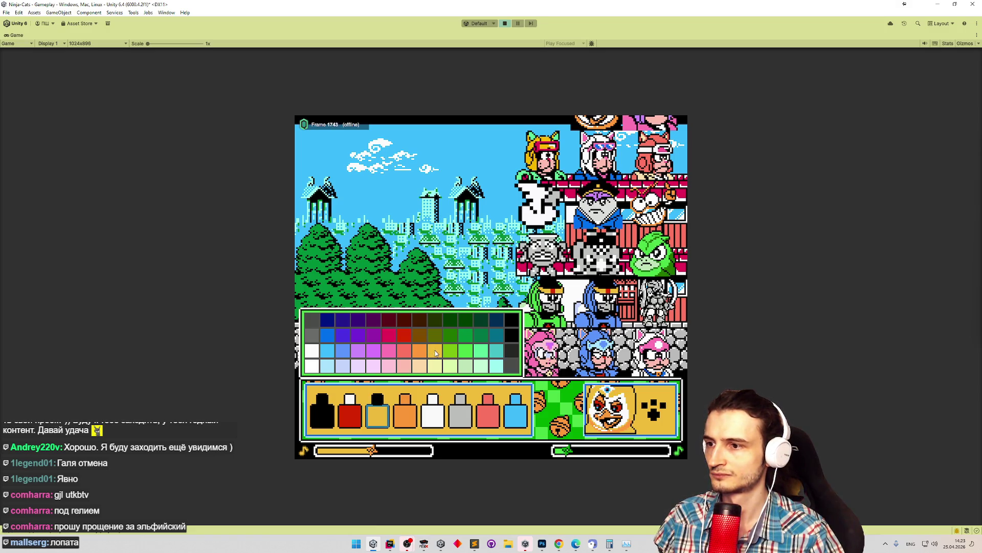
click(453, 353)
click(492, 337)
click(407, 417)
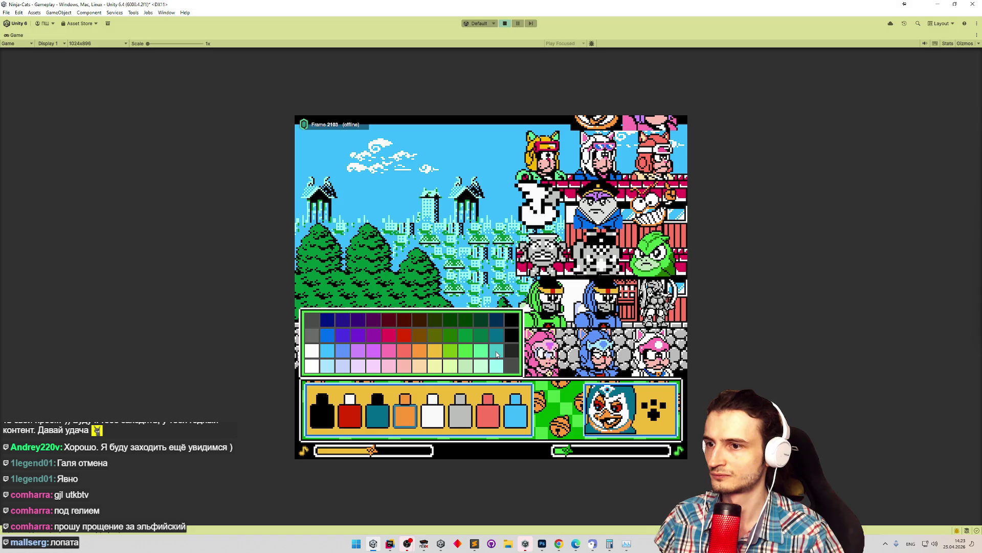
click(435, 413)
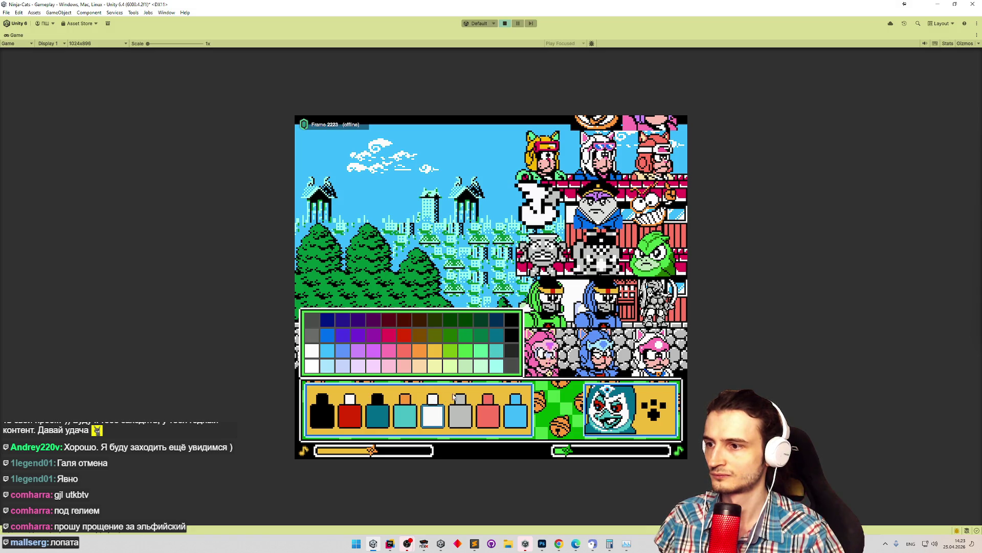
click(484, 360)
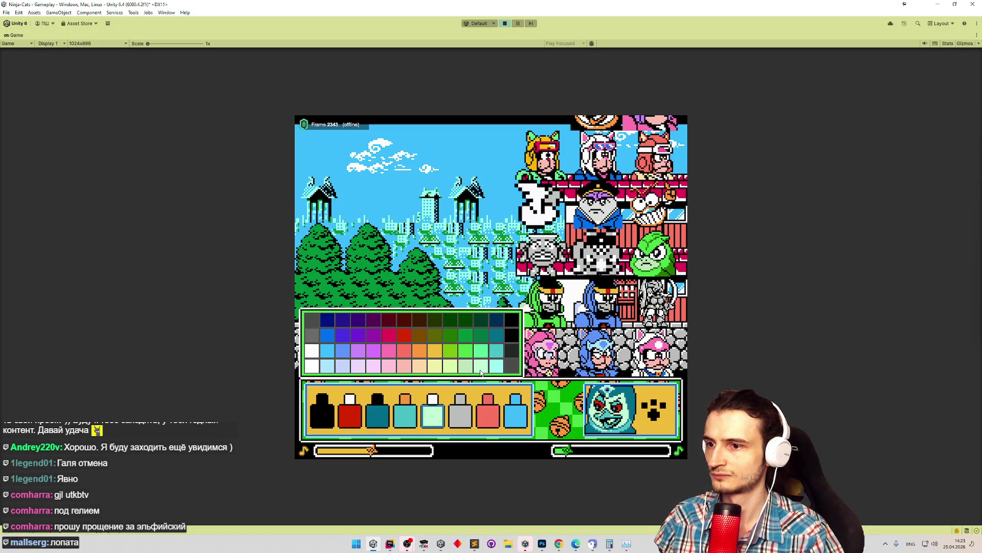
click(460, 411)
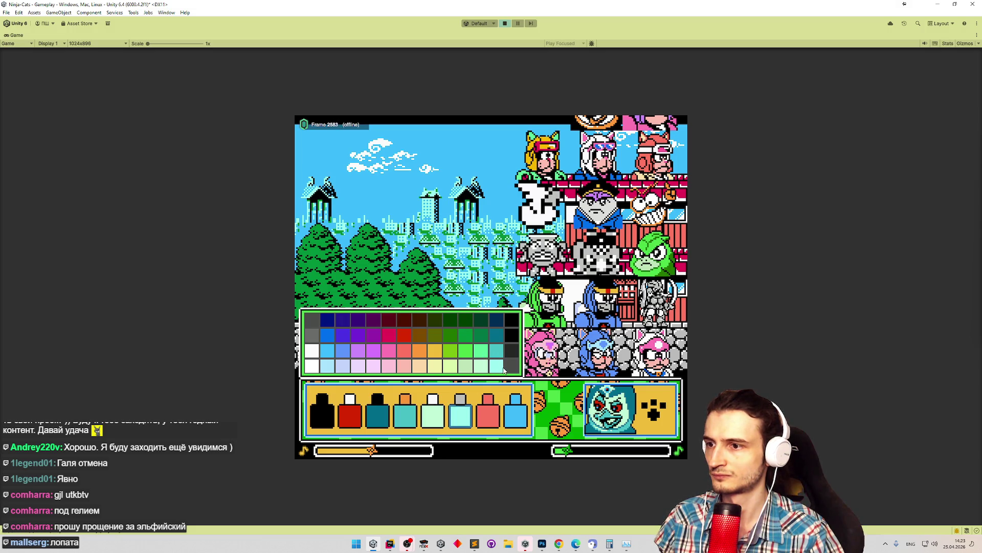
click(343, 369)
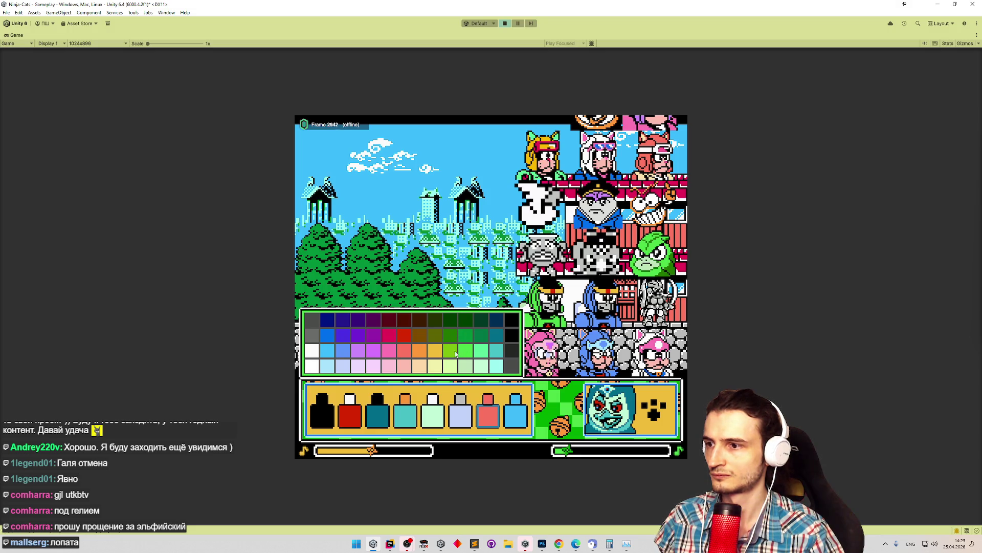
Make the seventh bottle light blue and the last one red, then confirm to start the level.
click(332, 351)
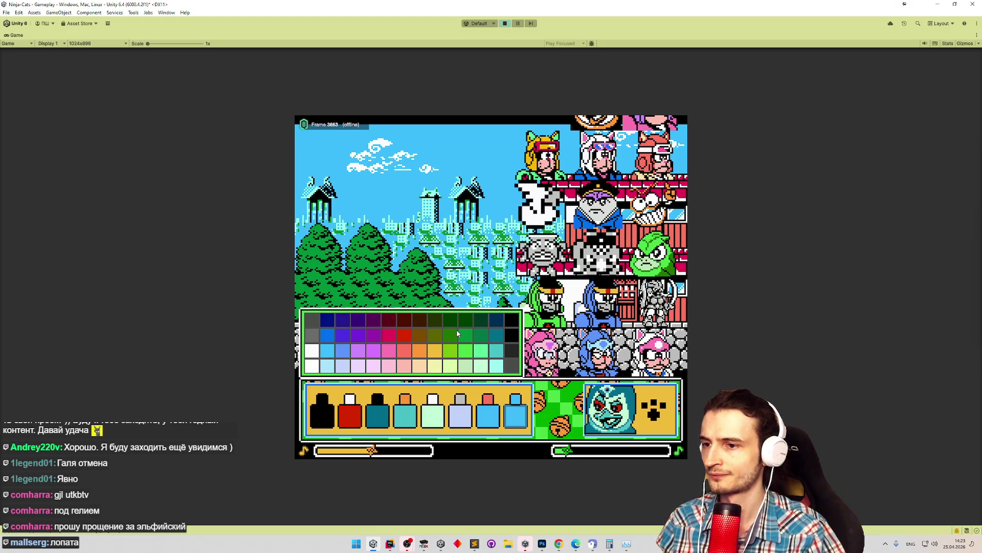
click(483, 353)
click(492, 350)
click(481, 355)
click(499, 353)
click(486, 355)
click(498, 355)
click(403, 338)
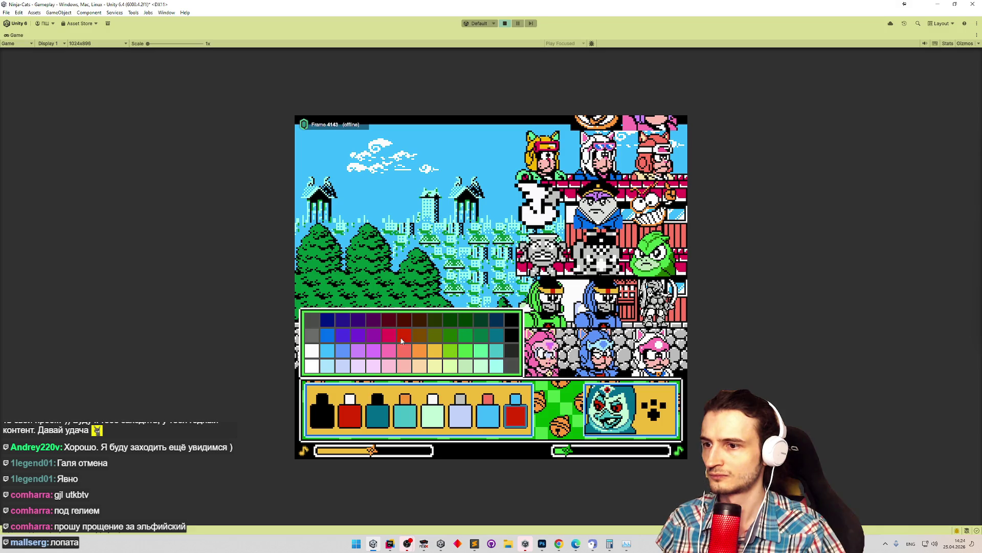
click(654, 407)
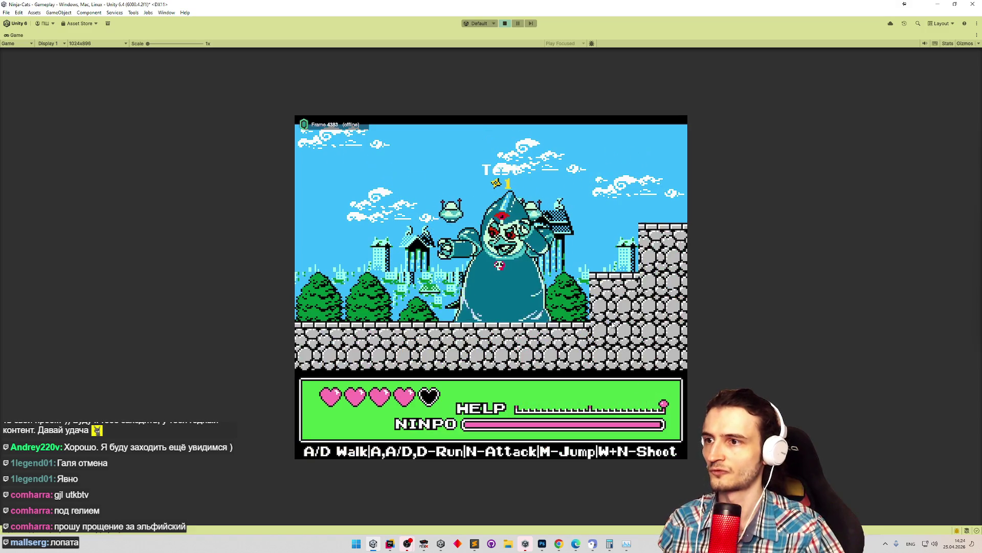
Play the boss stage with A, D and N, restarting once, then stop Play mode with Ctrl+P.
key(a)
key(a)
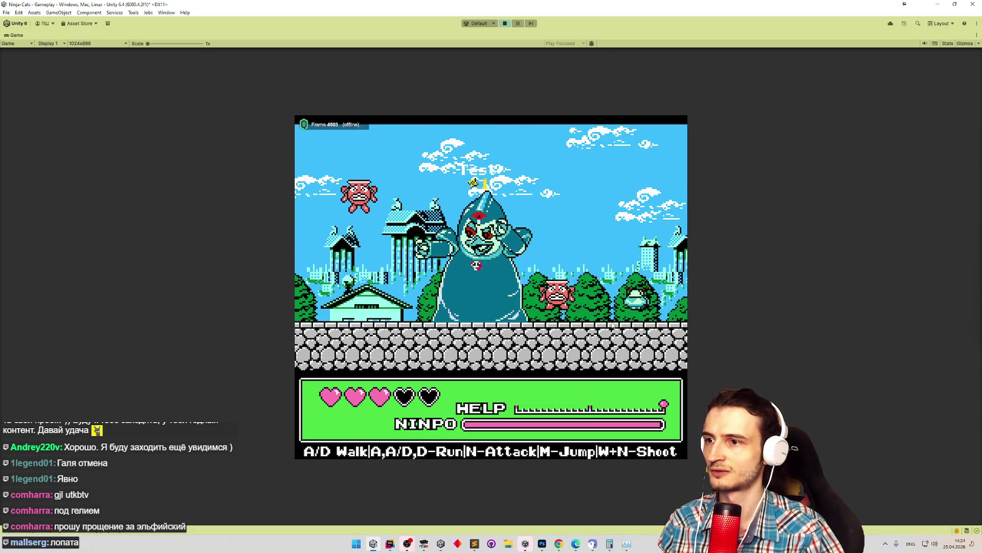
key(d)
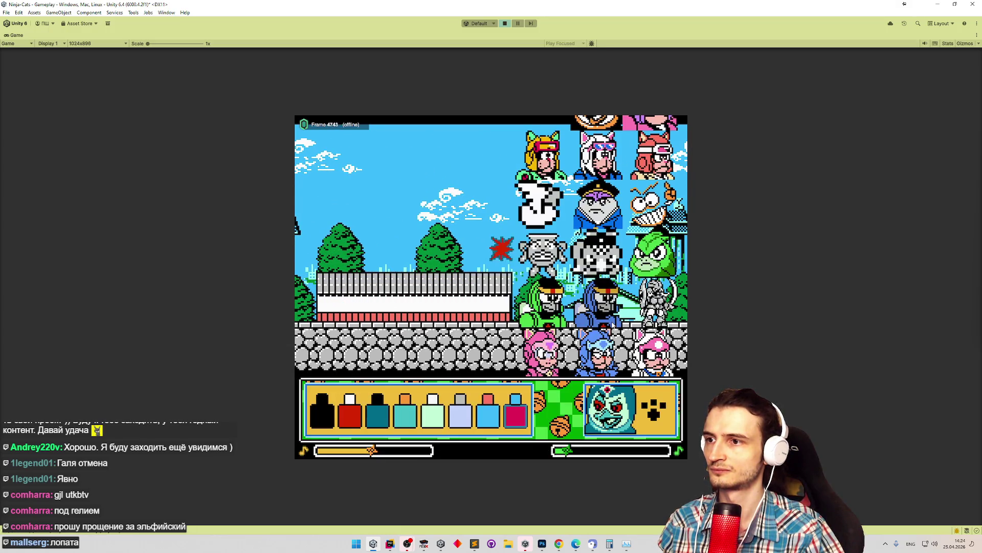
key(n)
key(d)
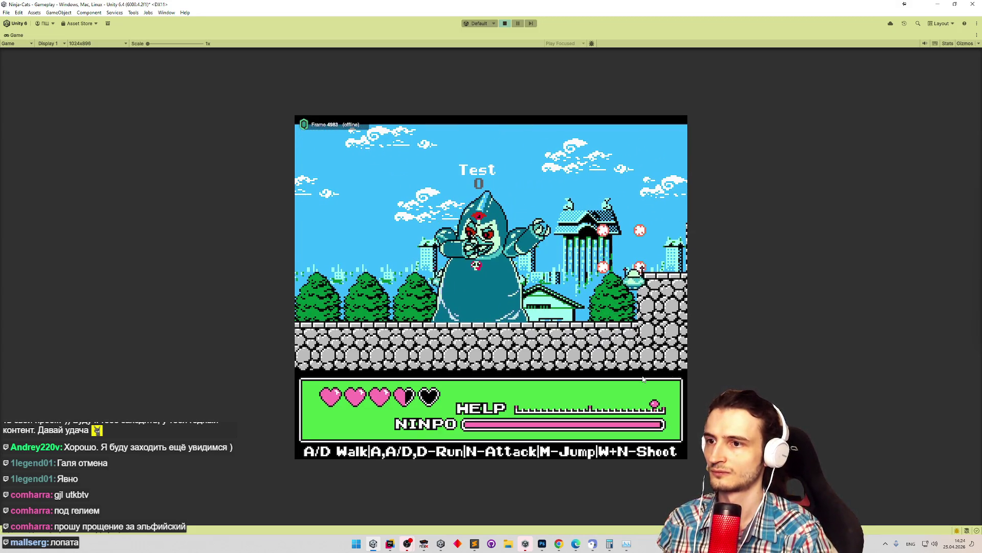
key(d)
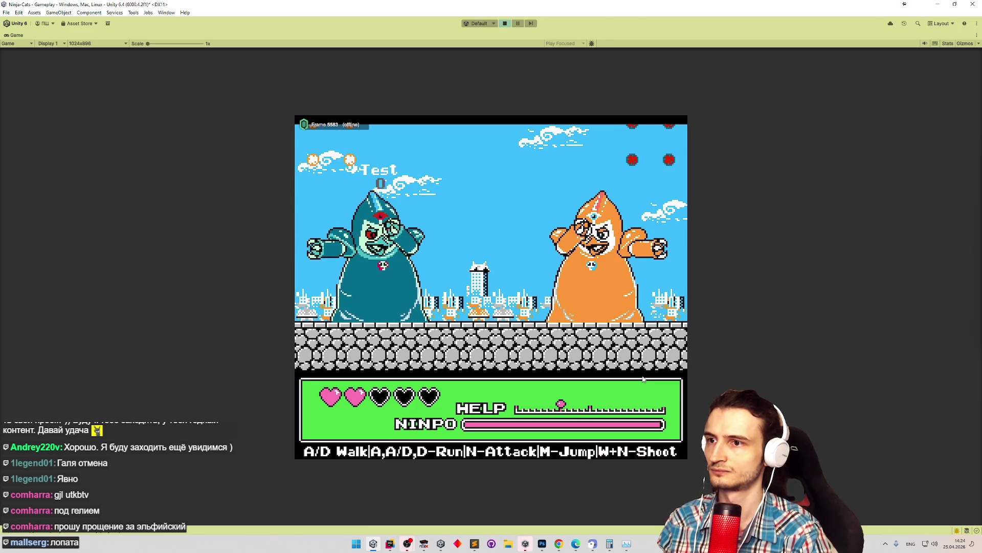
key(ctrl+p)
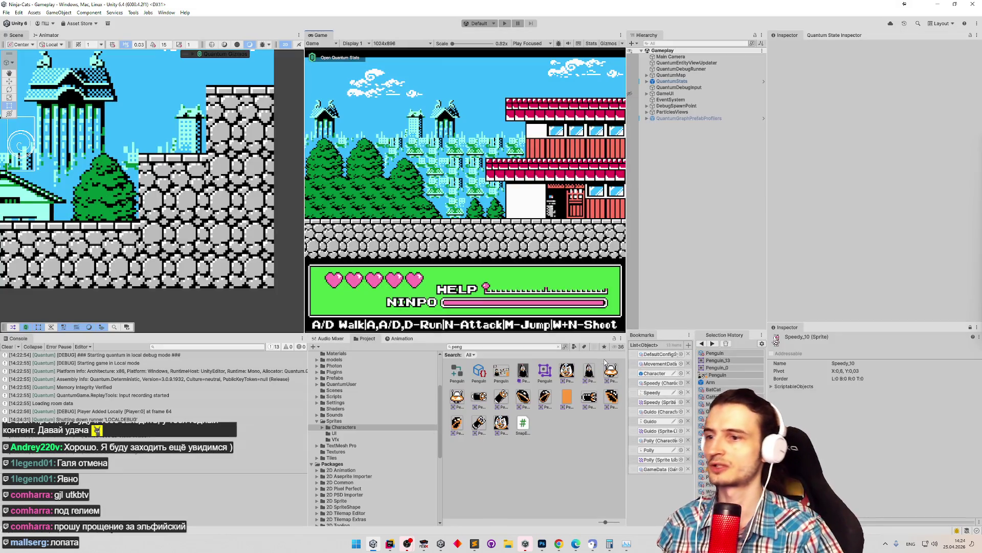
Select the Penguin enemy spawner tile and preview swatches 252725, 3CBCFC, 5C94FC and BEC1BE on its Color.
click(527, 376)
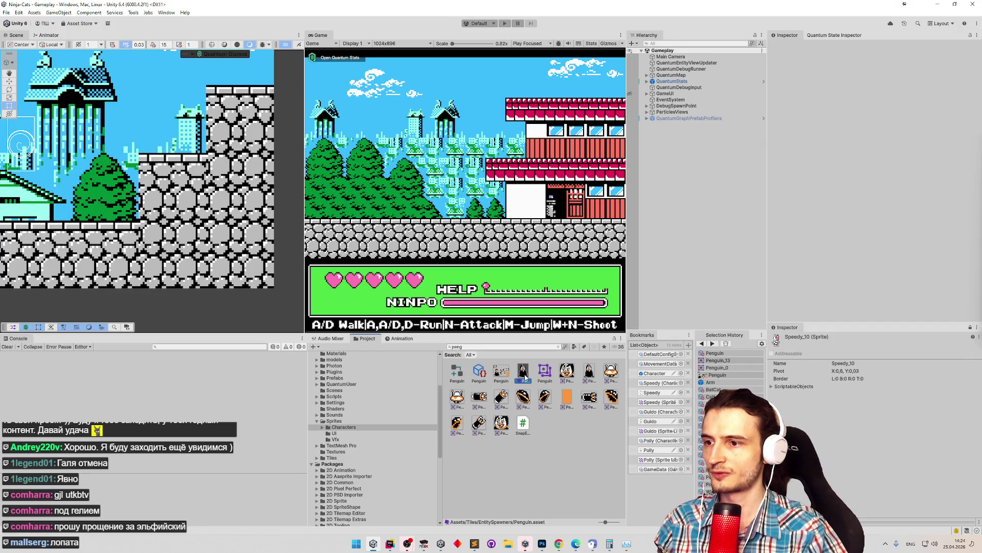
click(904, 88)
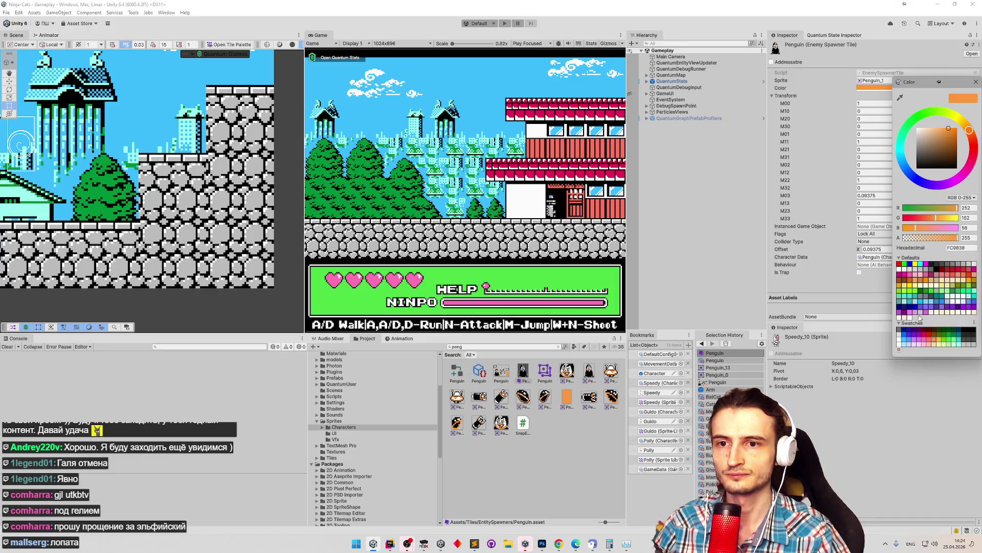
click(966, 337)
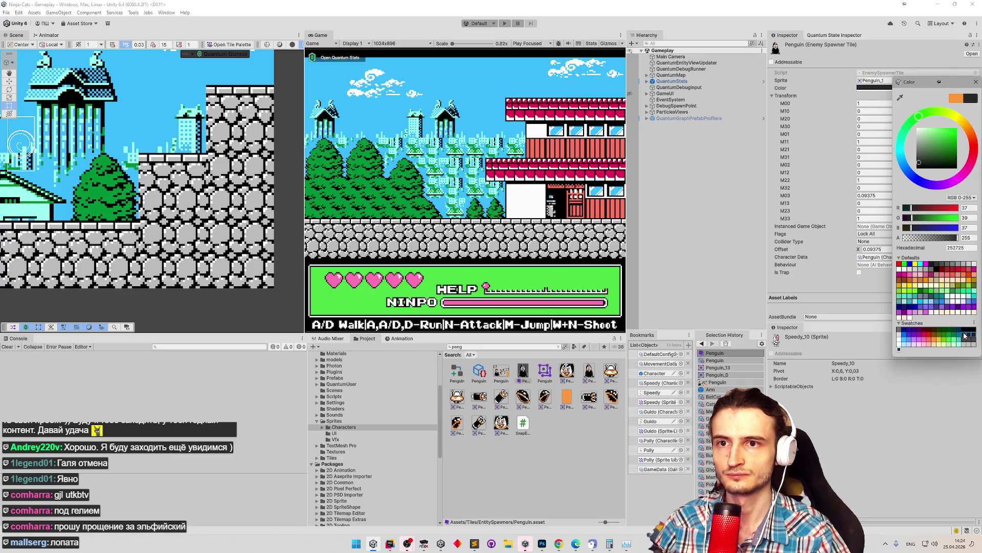
right_click(965, 336)
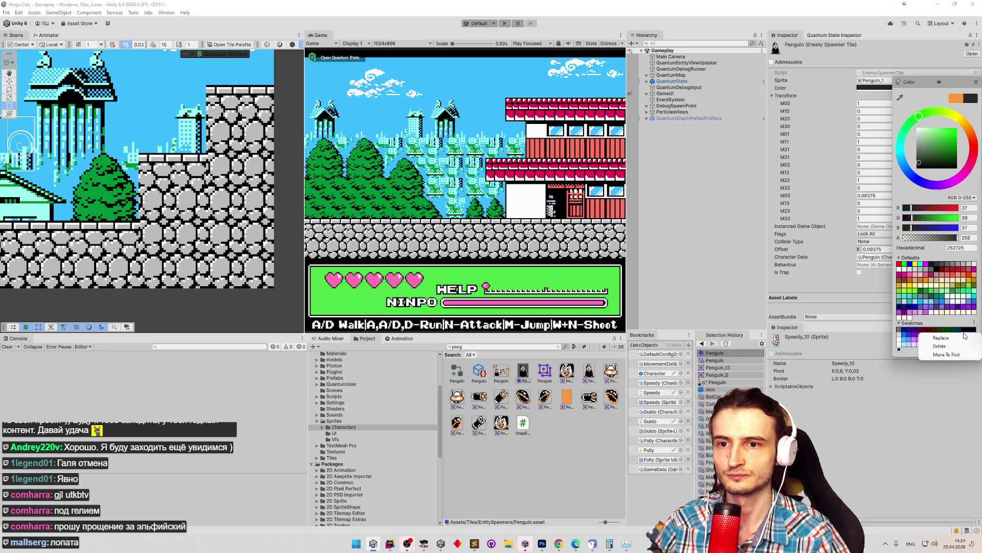
click(911, 340)
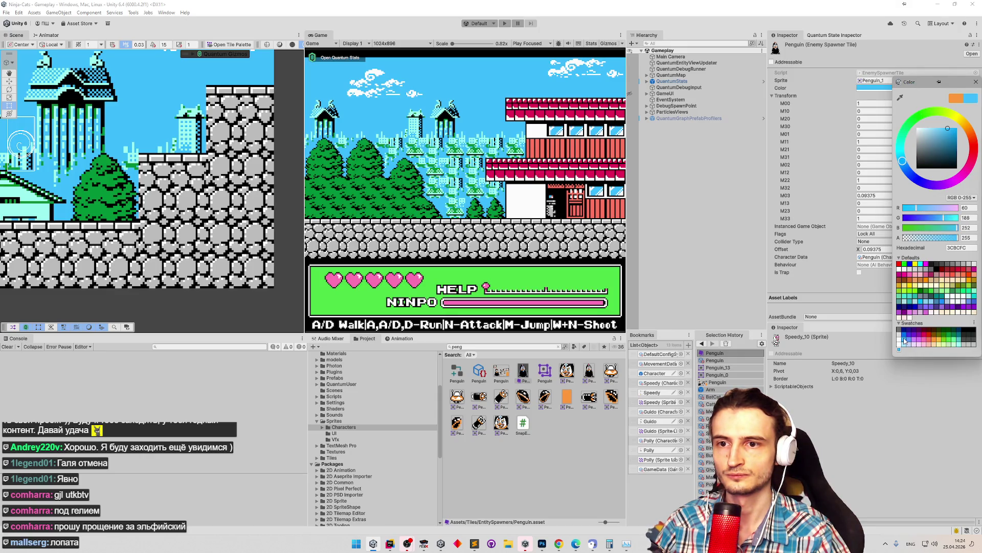
click(949, 340)
right_click(919, 338)
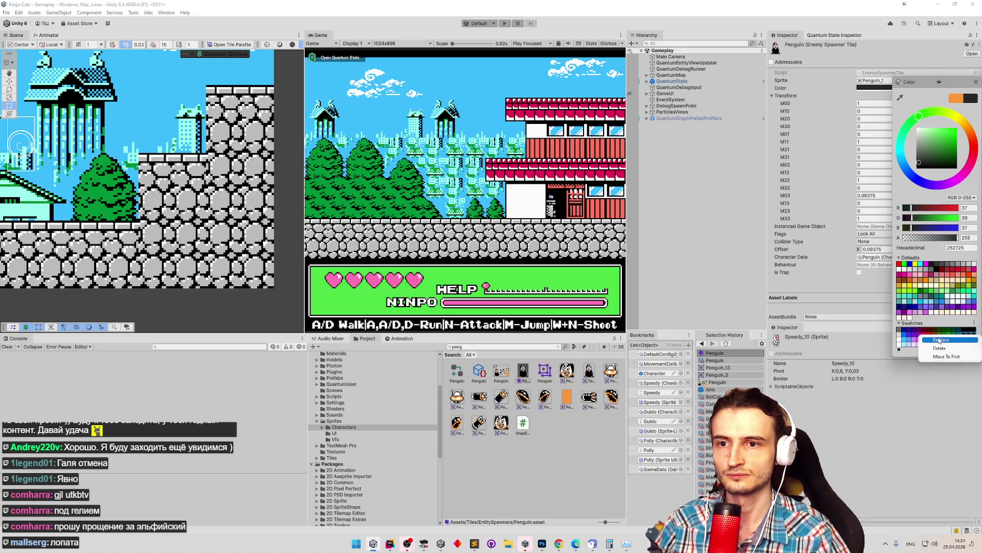
click(913, 341)
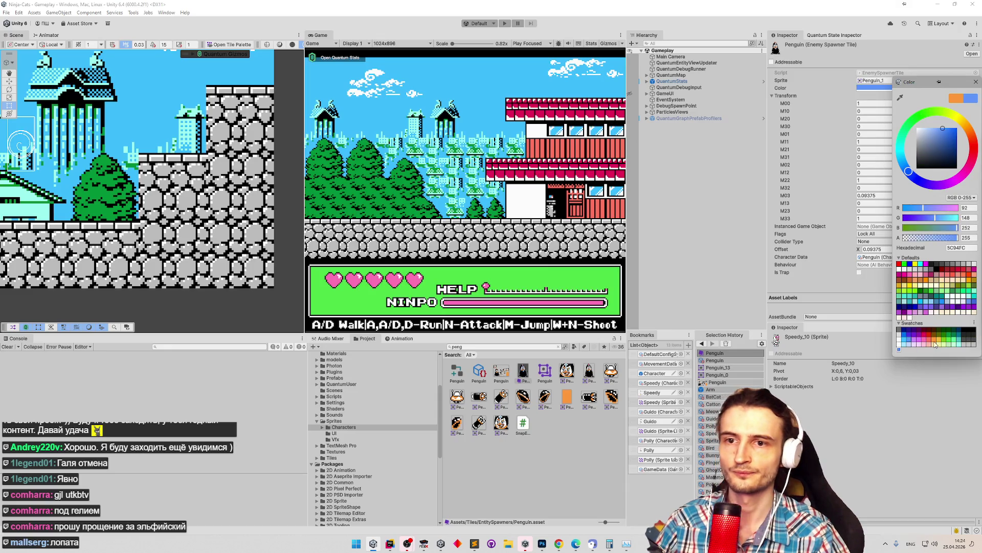
click(963, 344)
Delete the duplicate light-grey DCDEDC swatch from the swatch library.
click(901, 338)
right_click(901, 339)
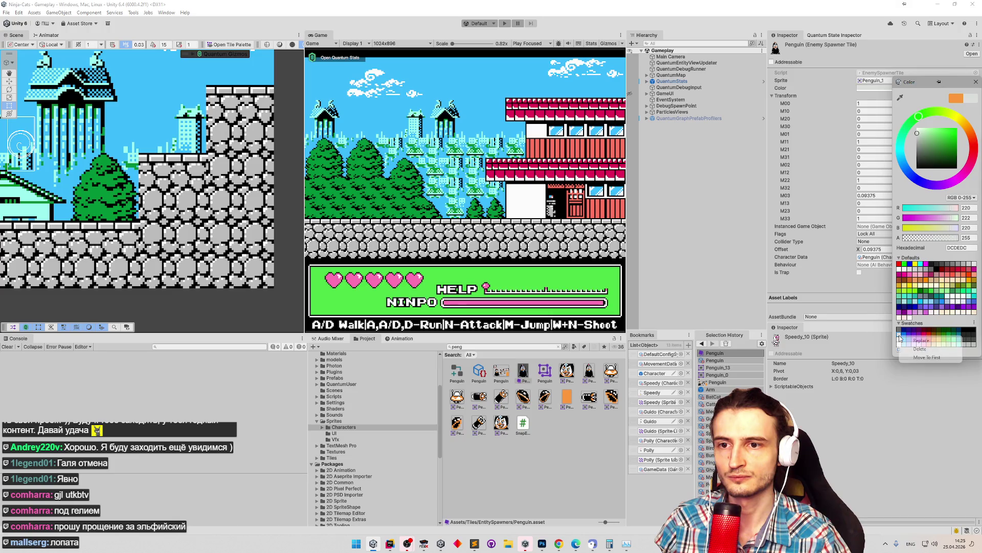
click(921, 341)
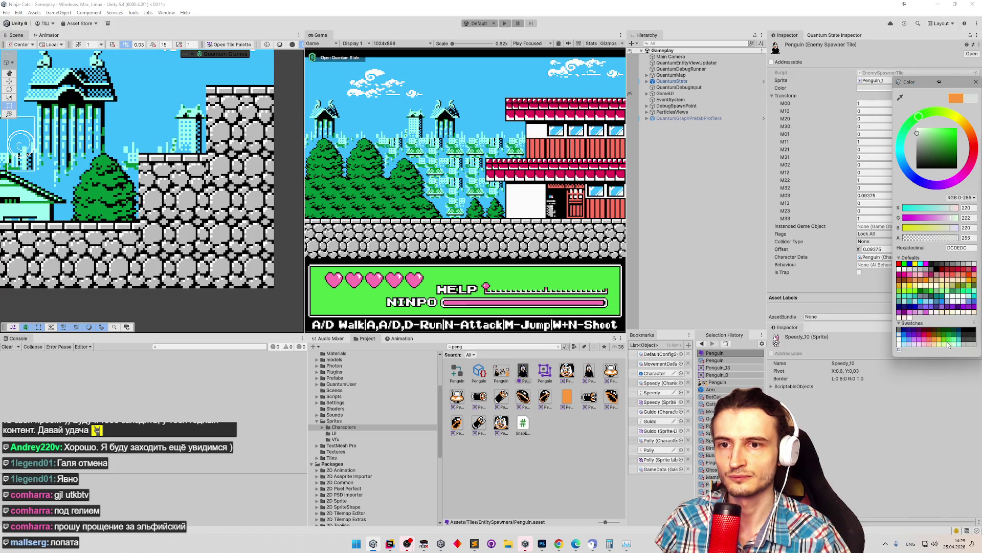
click(917, 340)
right_click(902, 335)
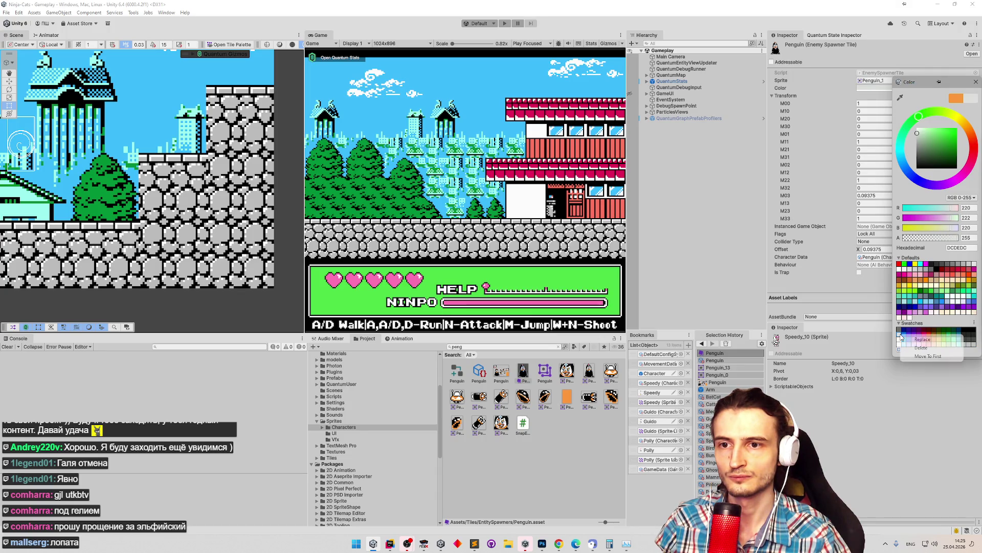
click(910, 348)
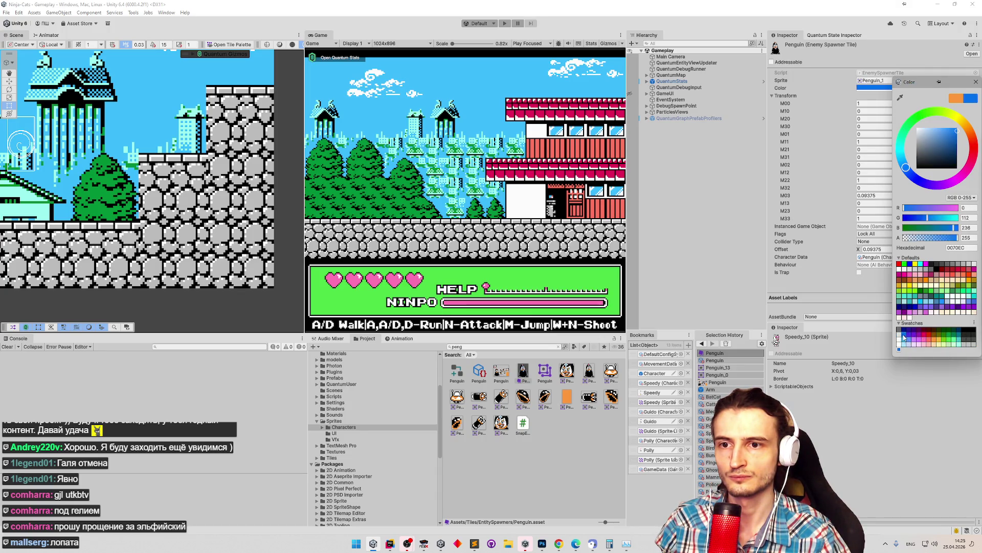
Try blue 0070EC, then set the tile colour to blue-violet 4B30E3.
click(905, 338)
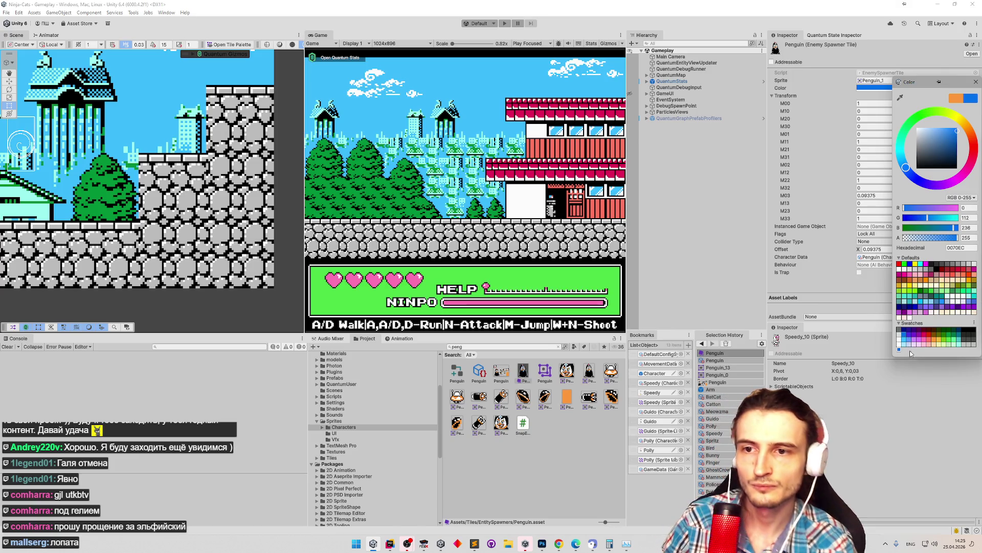
click(906, 337)
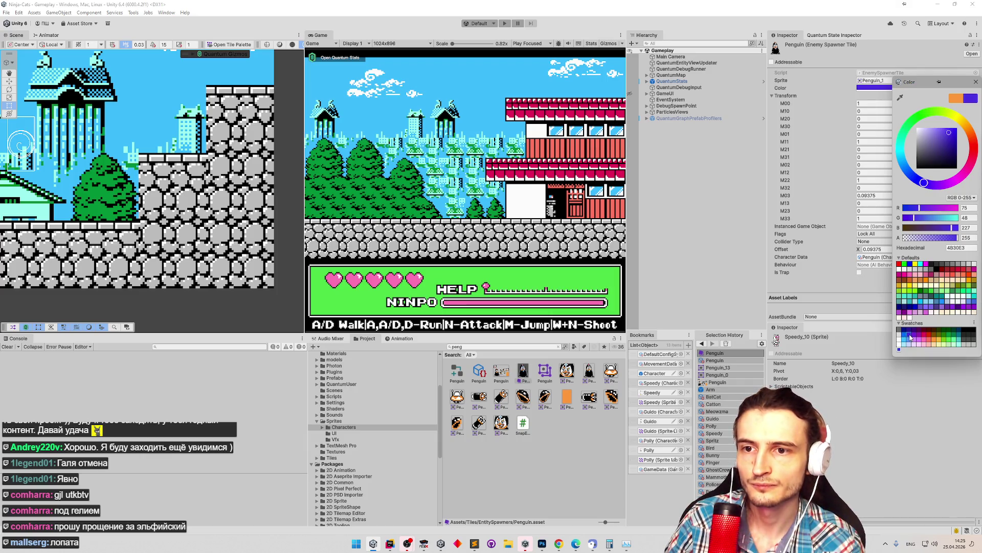
click(542, 543)
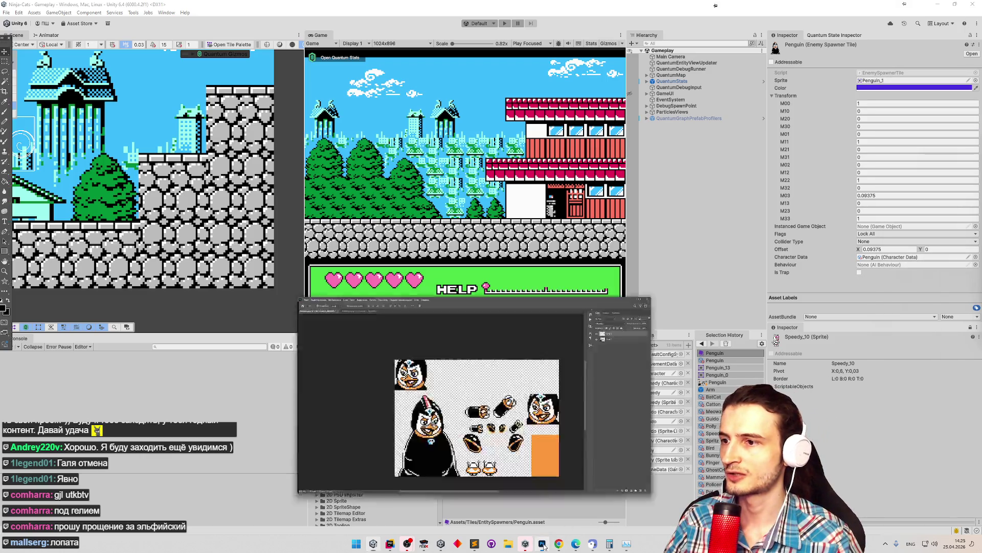
Bring Photoshop to the front with the Palette.png colour chart showing.
click(17, 7)
click(16, 7)
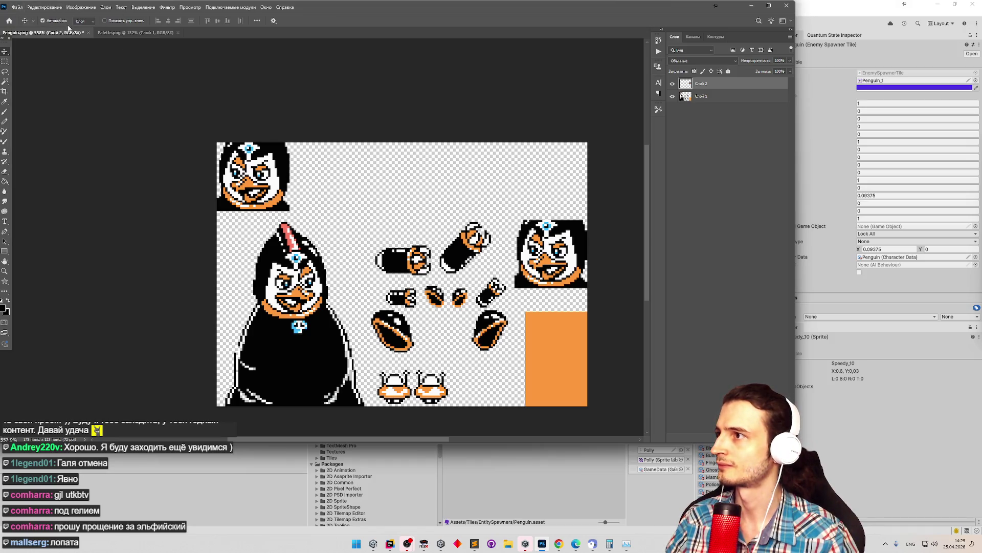
click(136, 33)
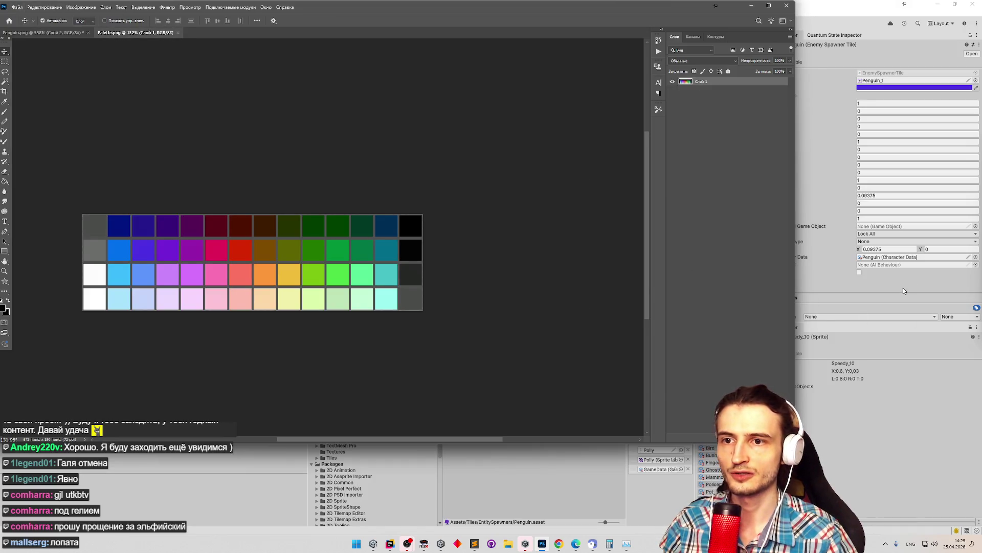
click(903, 289)
key(alt+Tab)
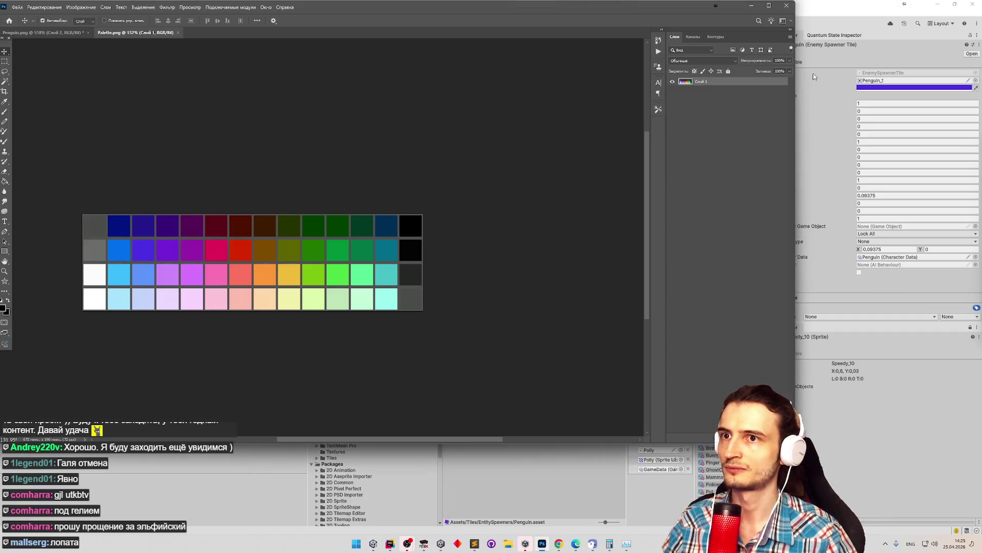
Narrow Photoshop and move it left, then set the Penguin tile Color to grey 6A6D6A.
drag(795, 84, 501, 84)
drag(380, 9, 455, 16)
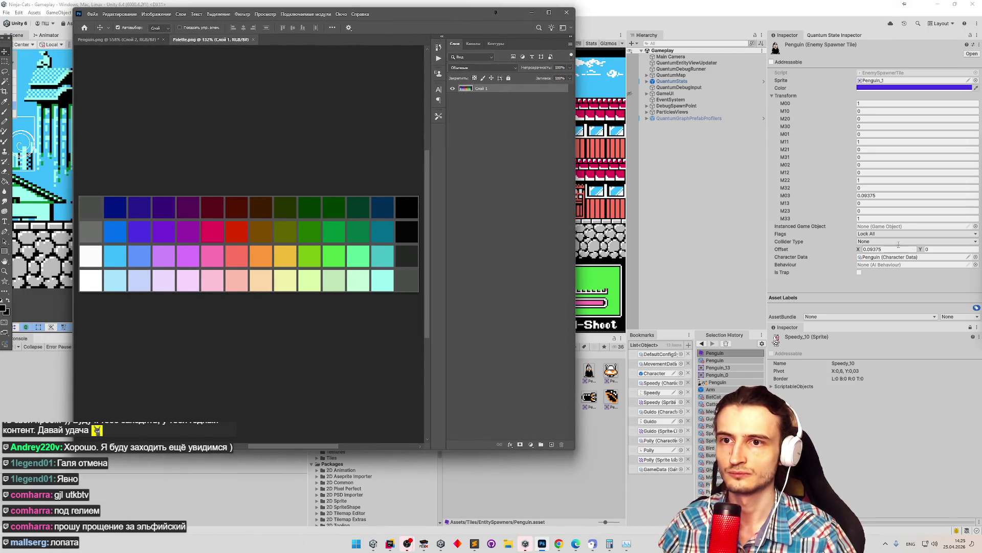
click(878, 87)
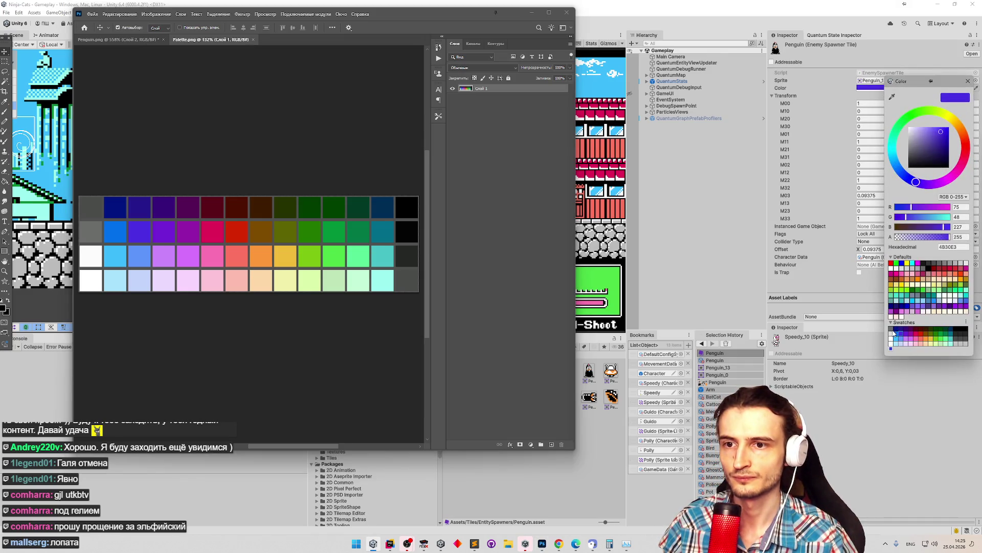
click(891, 333)
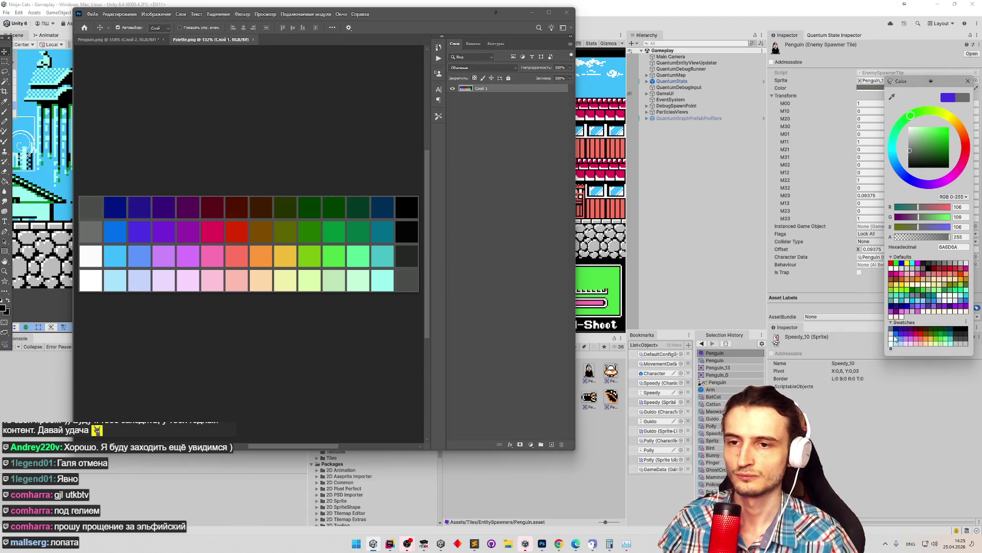
Try the light grey and black swatches, then eyedropper the dark grey from Photoshop's palette.
click(892, 336)
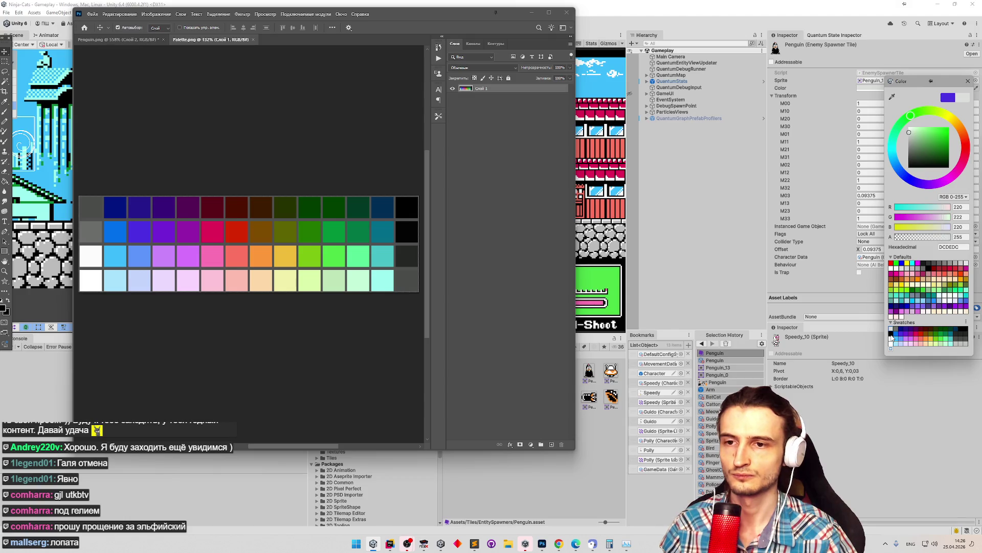
click(890, 336)
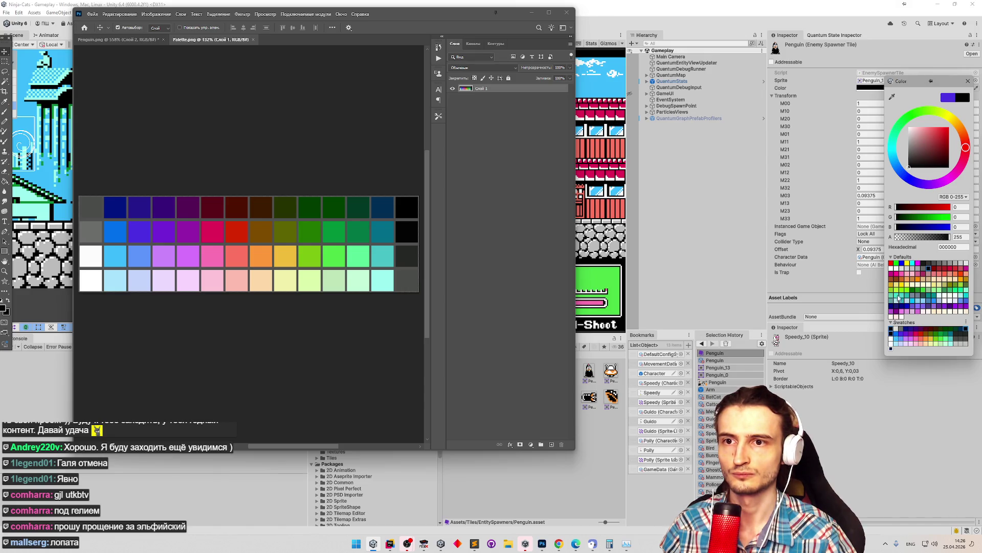
click(893, 96)
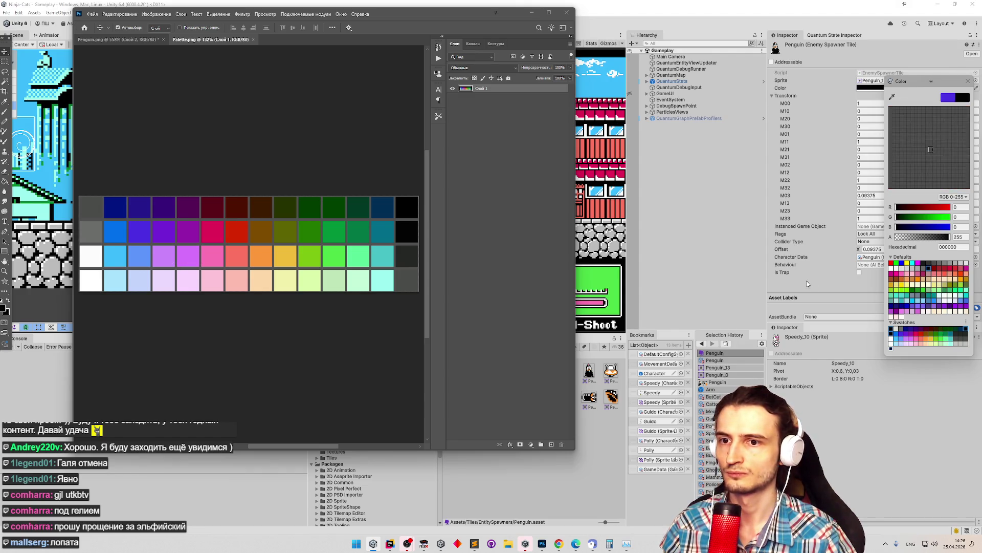
click(894, 331)
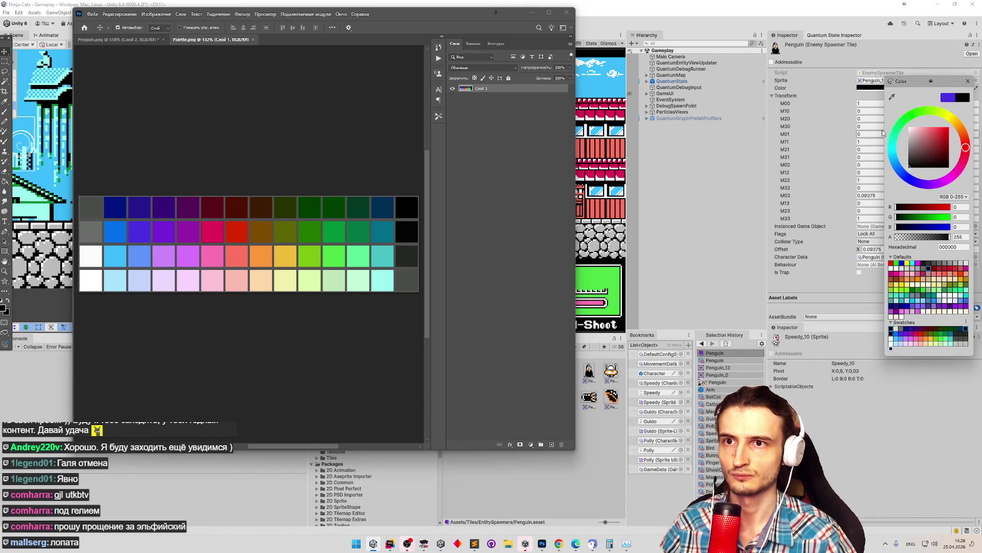
click(893, 95)
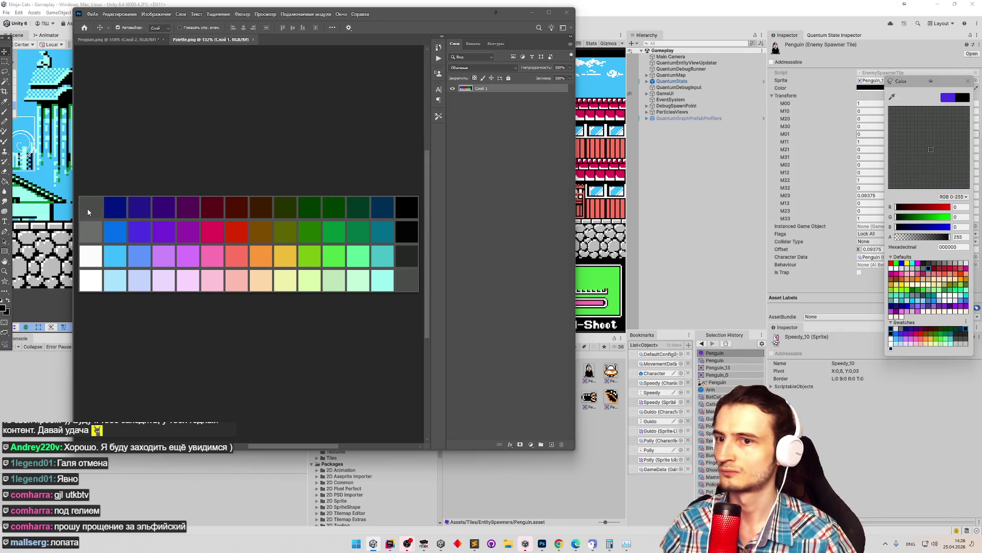
click(88, 211)
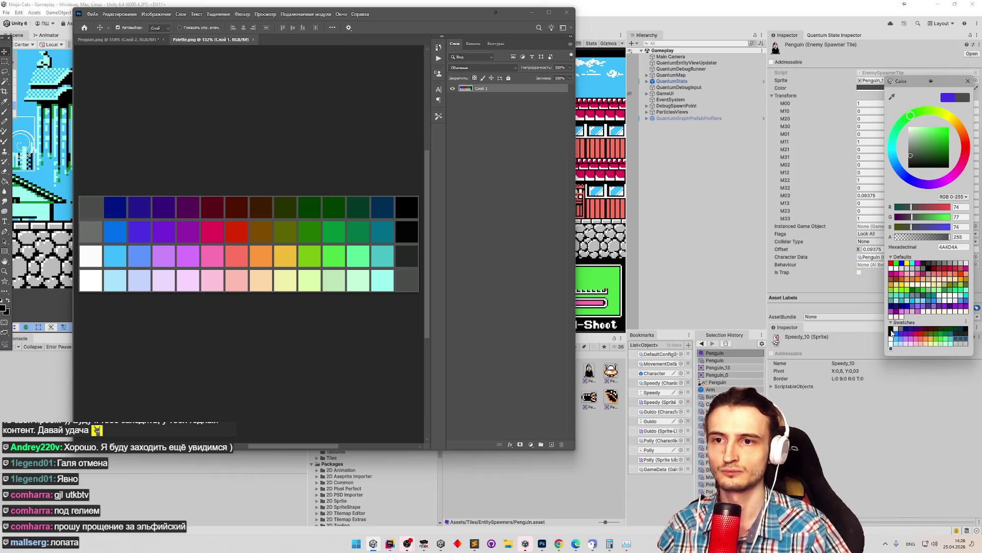
Replace the dark-grey swatch with the sampled 4A4D4A colour.
click(892, 332)
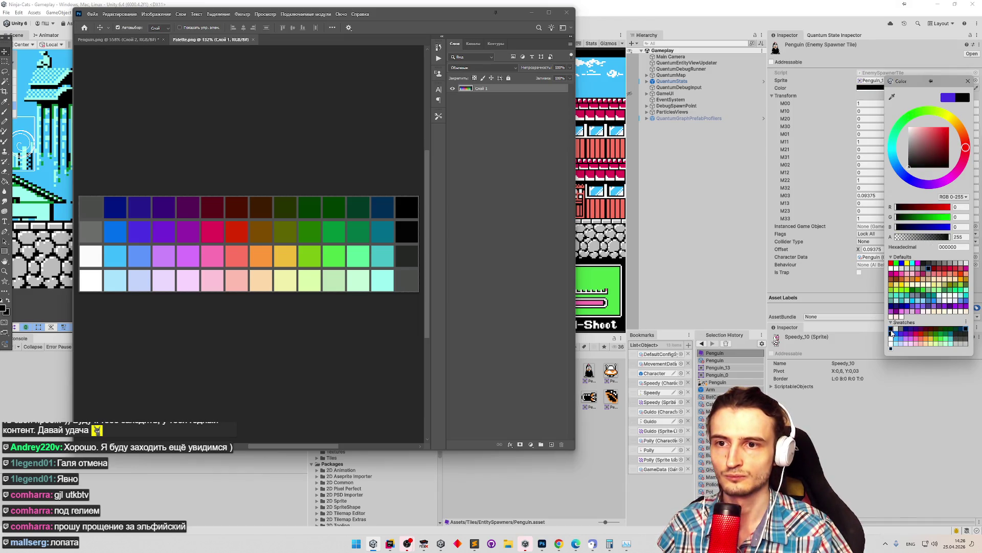
click(955, 341)
right_click(955, 341)
click(949, 352)
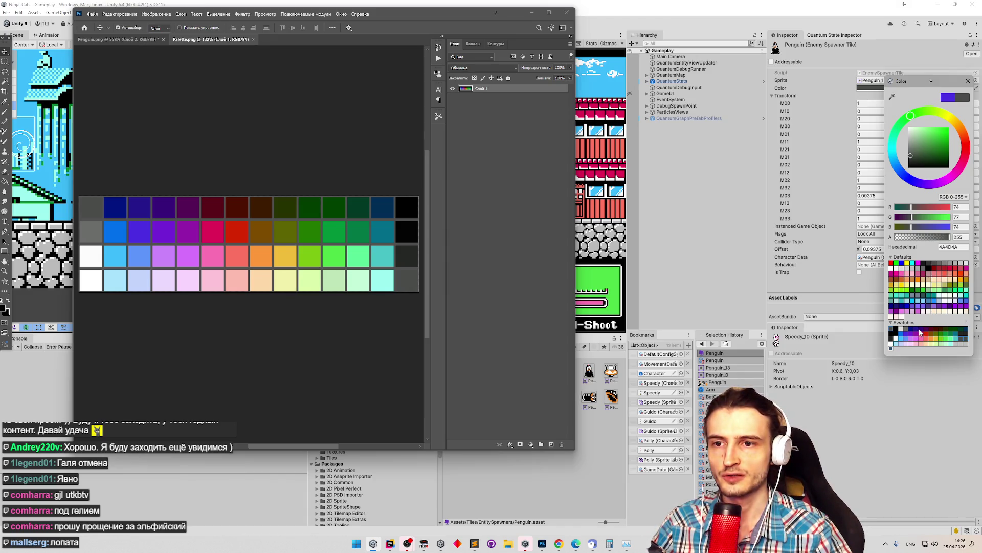
click(893, 345)
Reload the swatches by switching to the Default library and back to NesPalette.
click(966, 322)
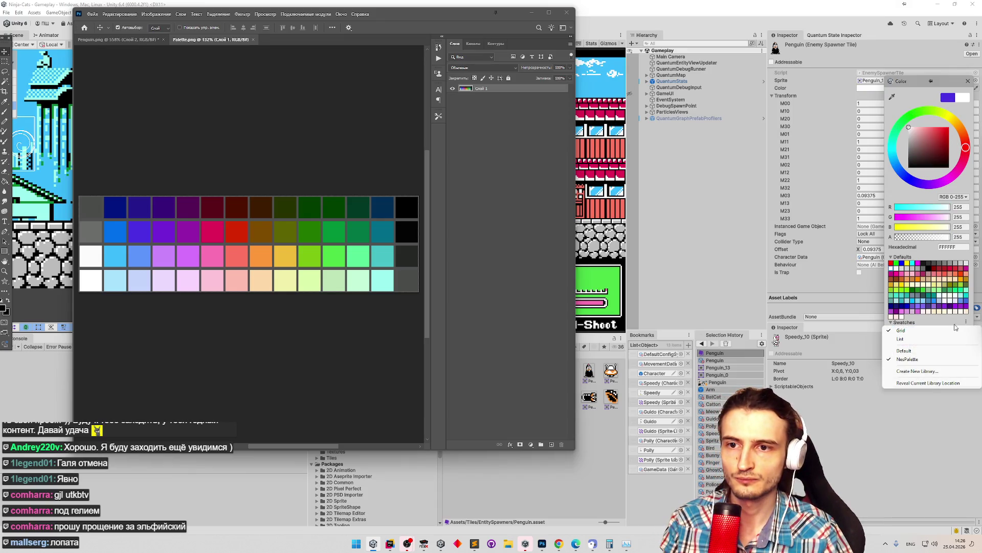
click(925, 351)
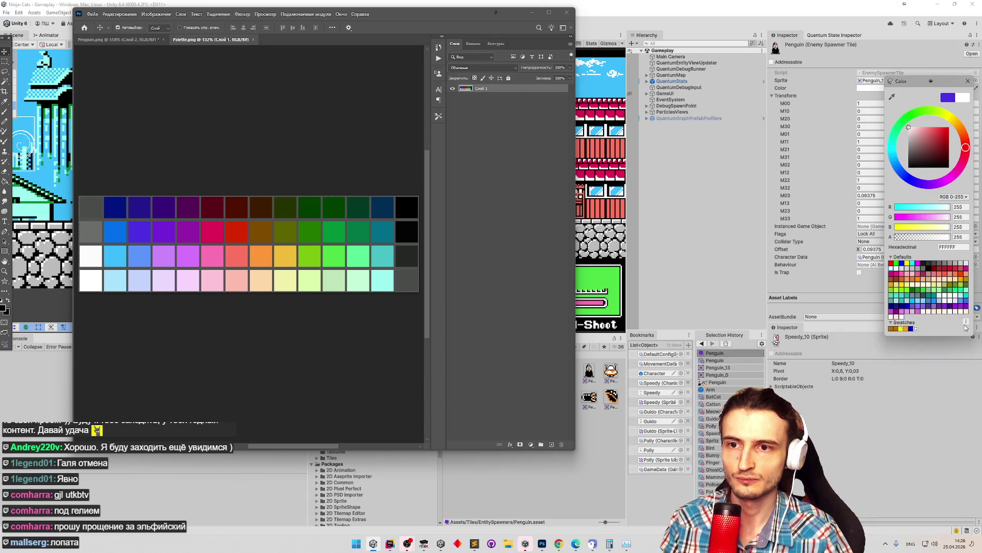
click(966, 322)
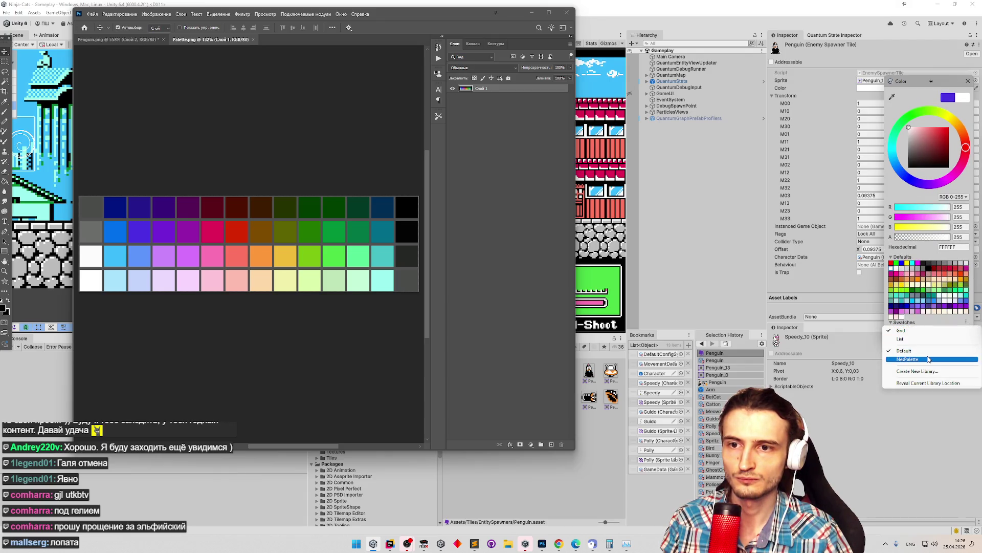
click(929, 359)
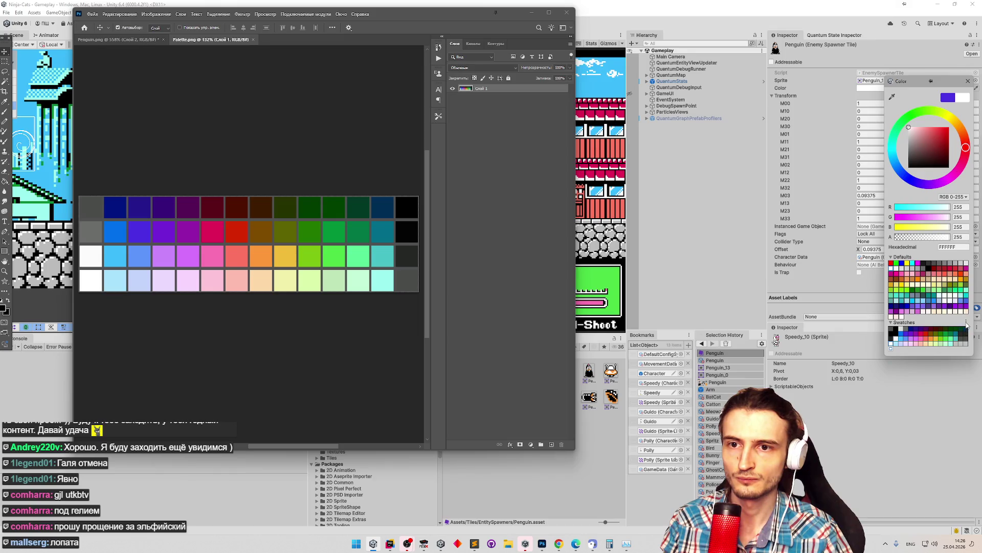
Reveal the NesPalette.colors file in the Presets folder, moving Photoshop aside to see it.
click(967, 322)
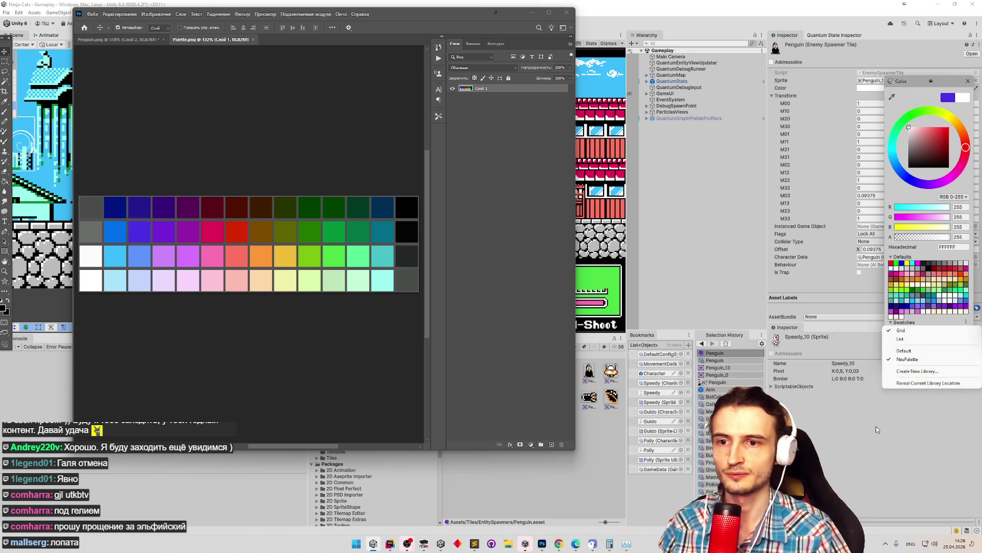
click(912, 383)
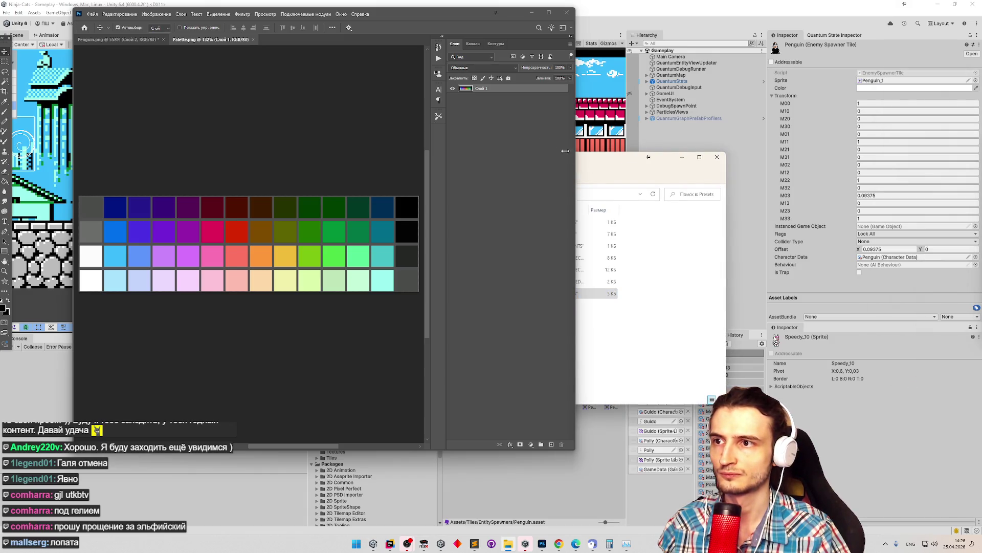
double_click(666, 296)
right_click(665, 297)
click(705, 322)
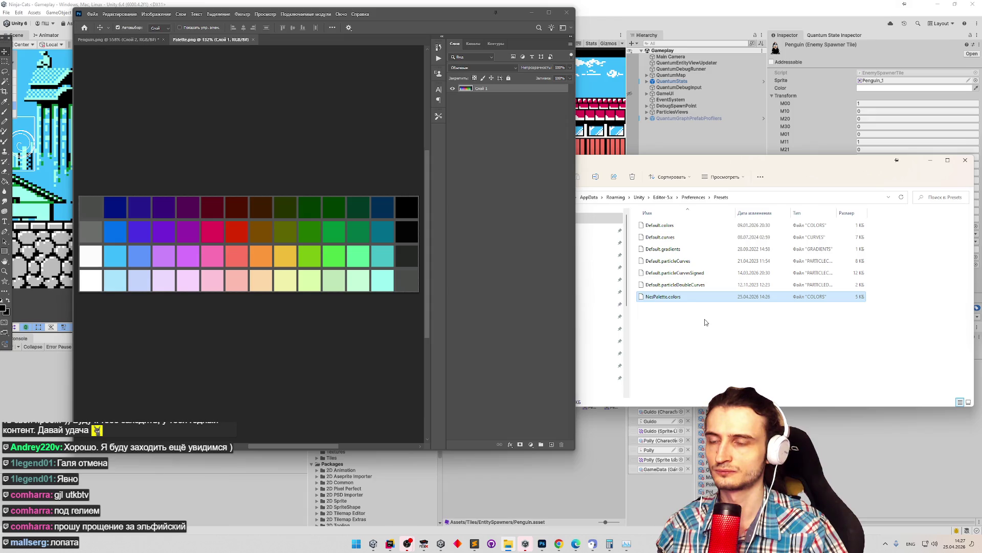
mouse_move(422, 15)
mouse_down()
mouse_move(241, 13)
mouse_move(305, 28)
mouse_up()
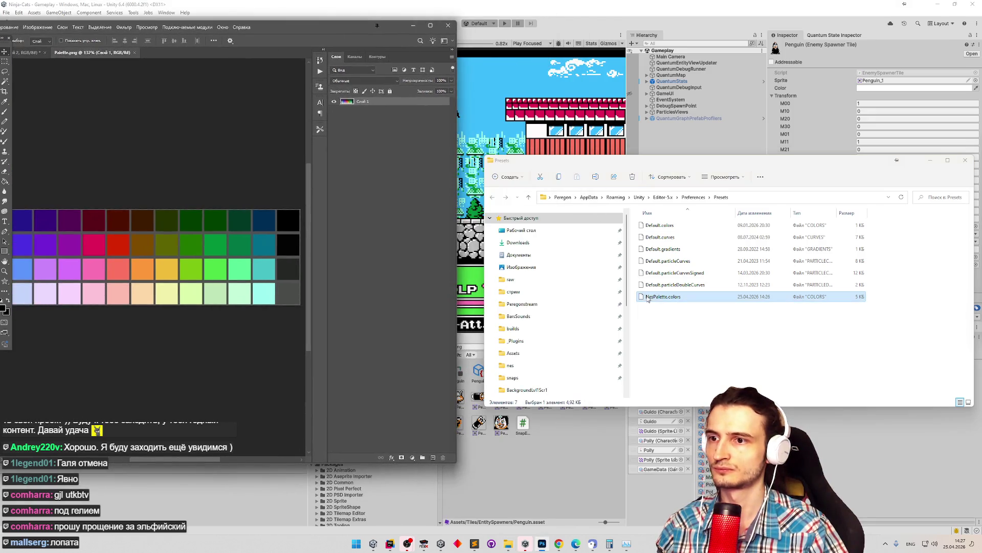
Open NesPalette.colors with Sublime Text via Open with, after first considering Notepad.
right_click(660, 299)
click(701, 320)
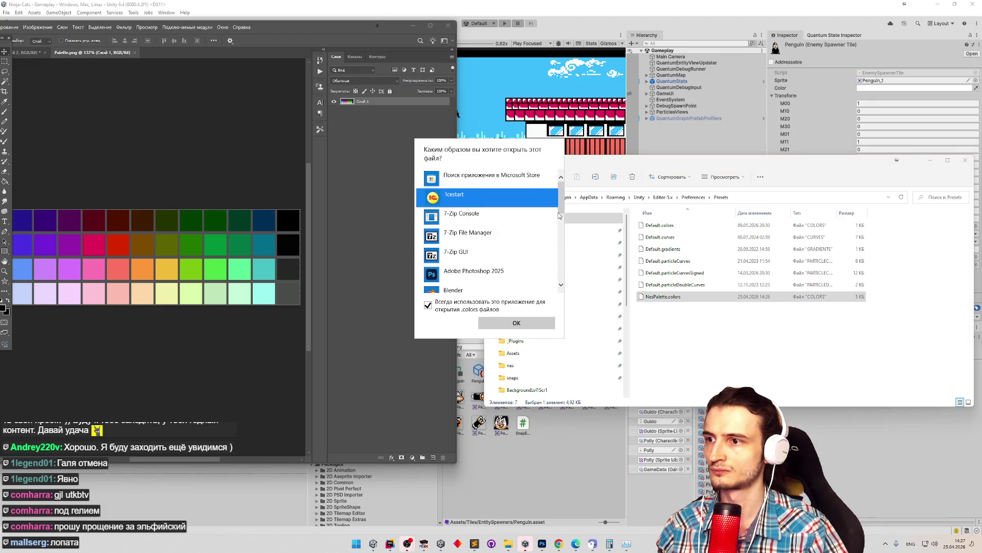
scroll(558, 264, down, 5)
drag(558, 263, 568, 205)
scroll(486, 230, down, 10)
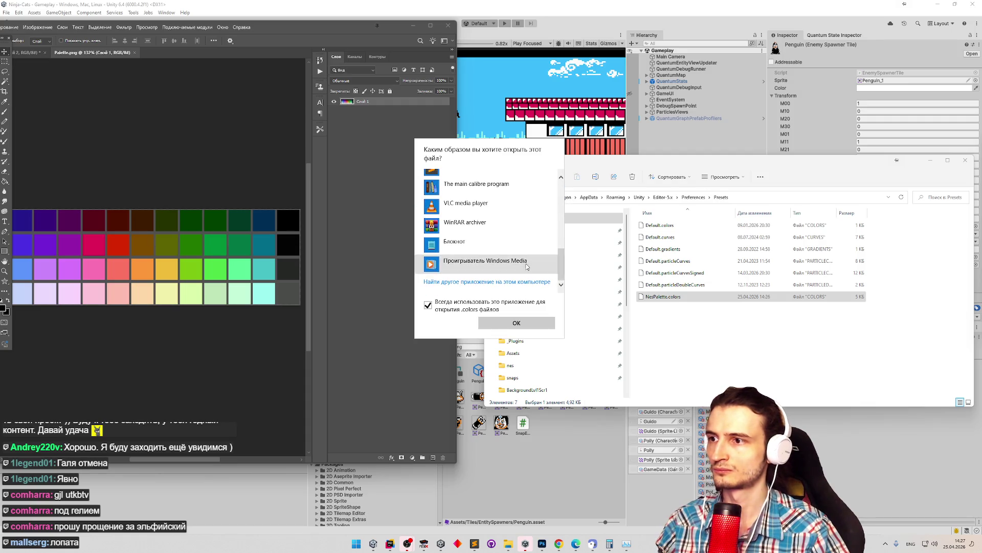
click(454, 243)
scroll(509, 261, up, 3)
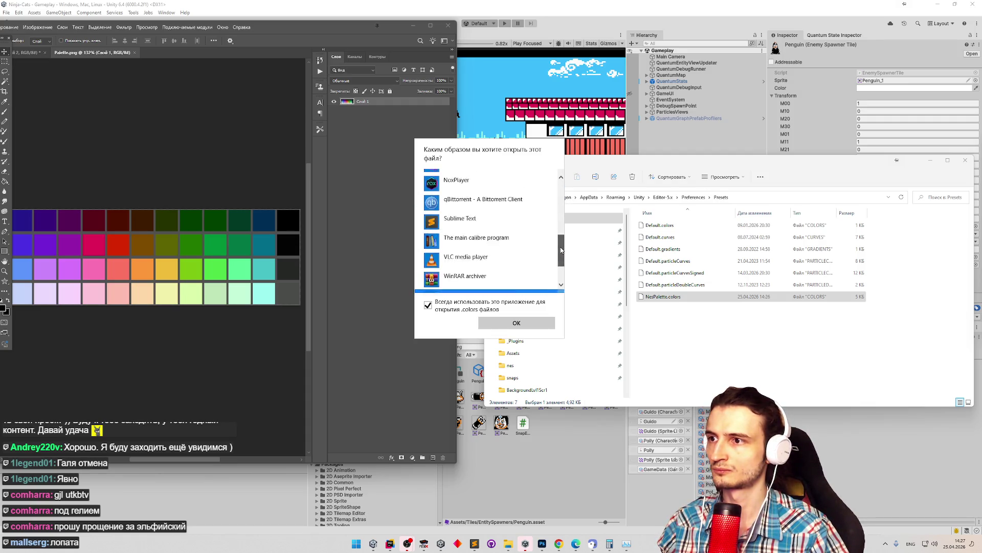
click(507, 247)
click(514, 320)
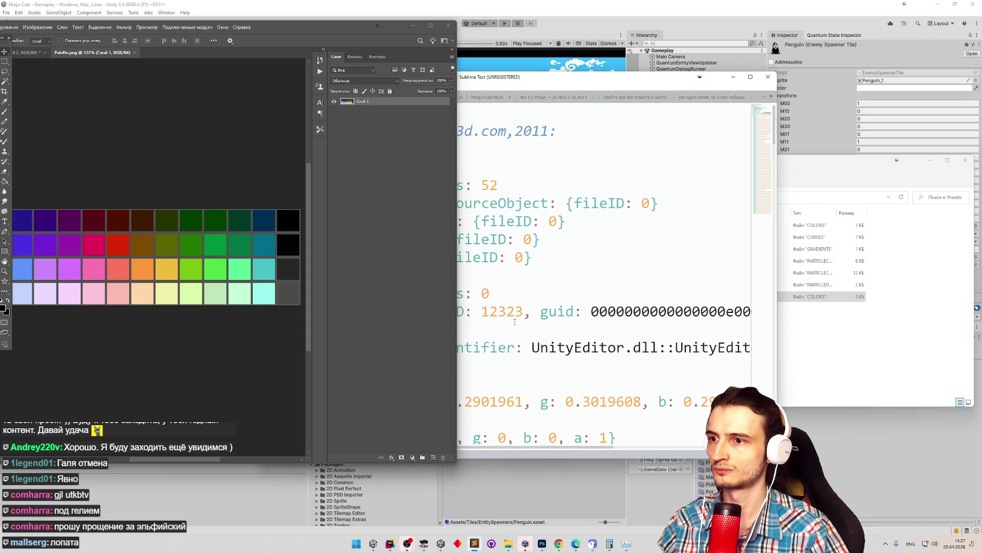
Scroll through NesPalette.colors in Sublime Text, briefly viewing the HelpSystem tab.
mouse_move(554, 70)
mouse_down()
mouse_move(810, 45)
mouse_move(745, 49)
mouse_up()
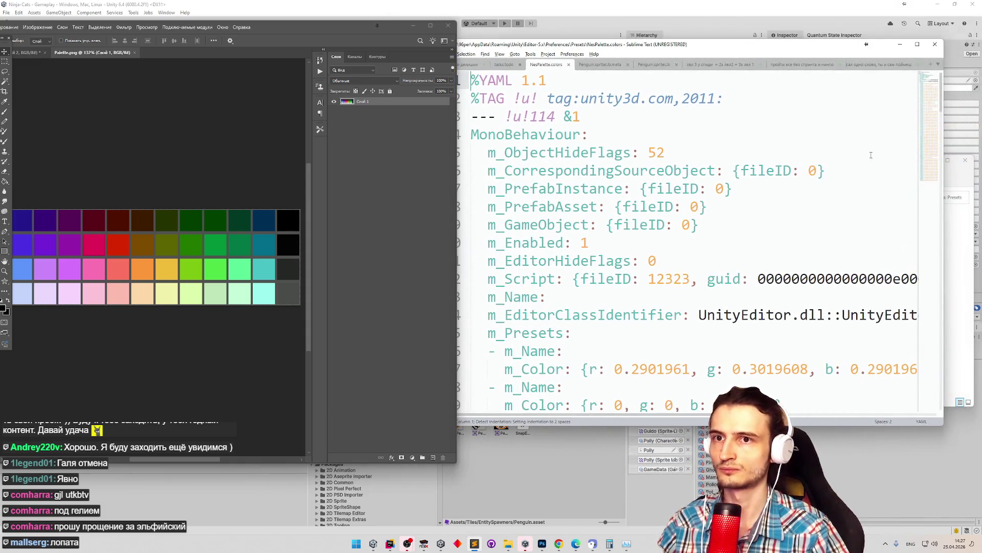
scroll(940, 121, down, 3)
scroll(940, 120, down, 3)
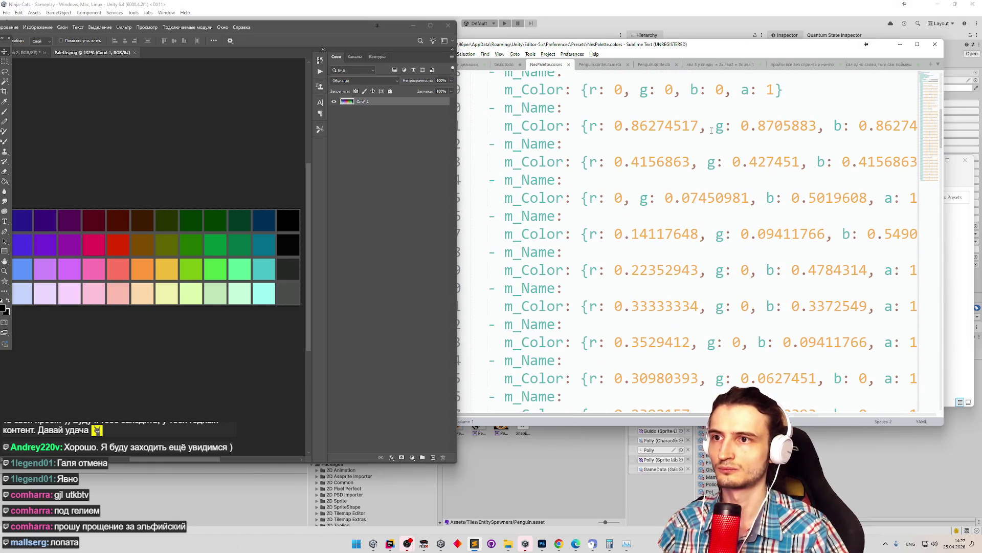
key(ctrl+Tab)
key(ctrl+Tab)
scroll(717, 169, down, 5)
scroll(712, 185, up, 5)
scroll(712, 185, up, 2)
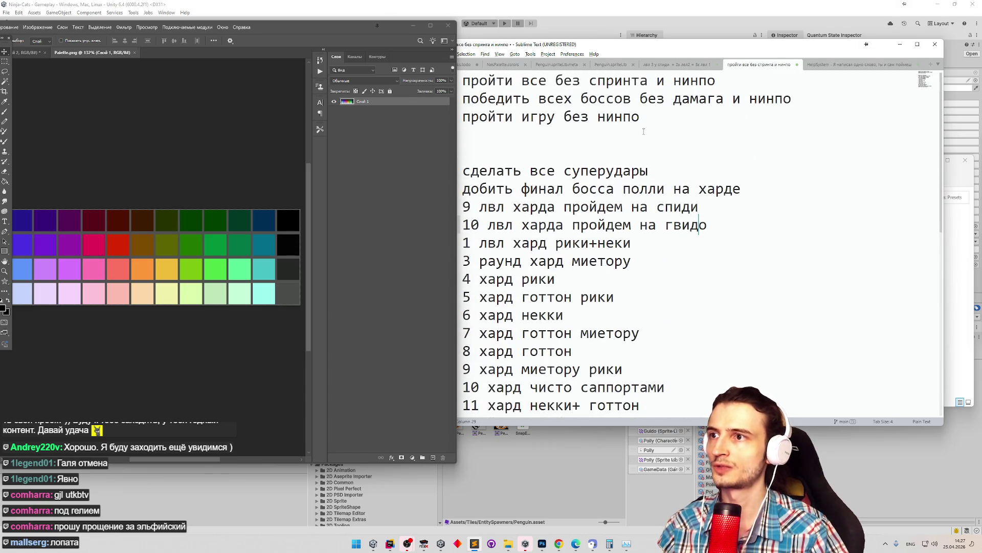
click(503, 65)
Place the editor beside Photoshop, recheck the colour entries, and minimize Sublime Text.
scroll(833, 203, down, 3)
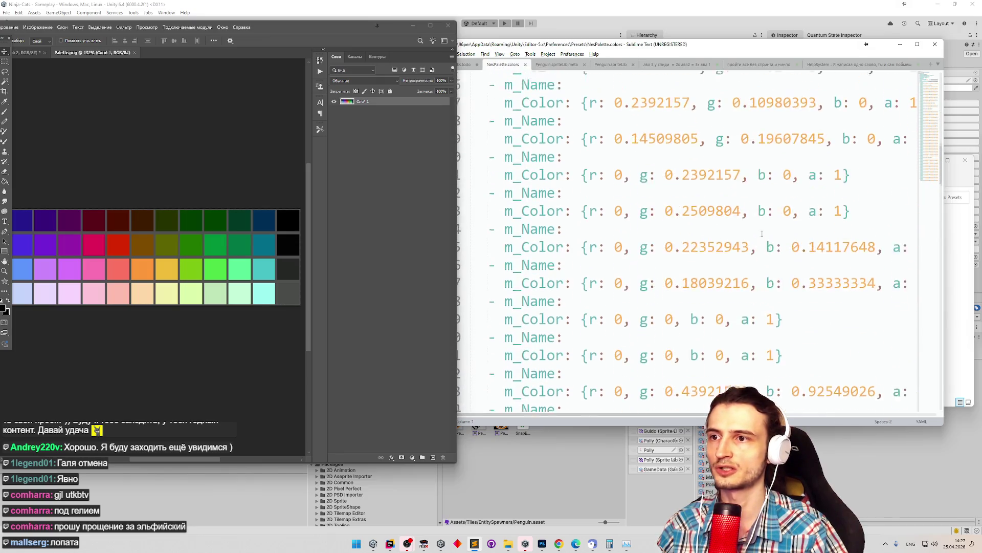
scroll(734, 219, up, 6)
mouse_move(657, 46)
mouse_down()
mouse_move(759, 47)
mouse_move(870, 435)
mouse_move(921, 491)
mouse_move(912, 494)
mouse_up()
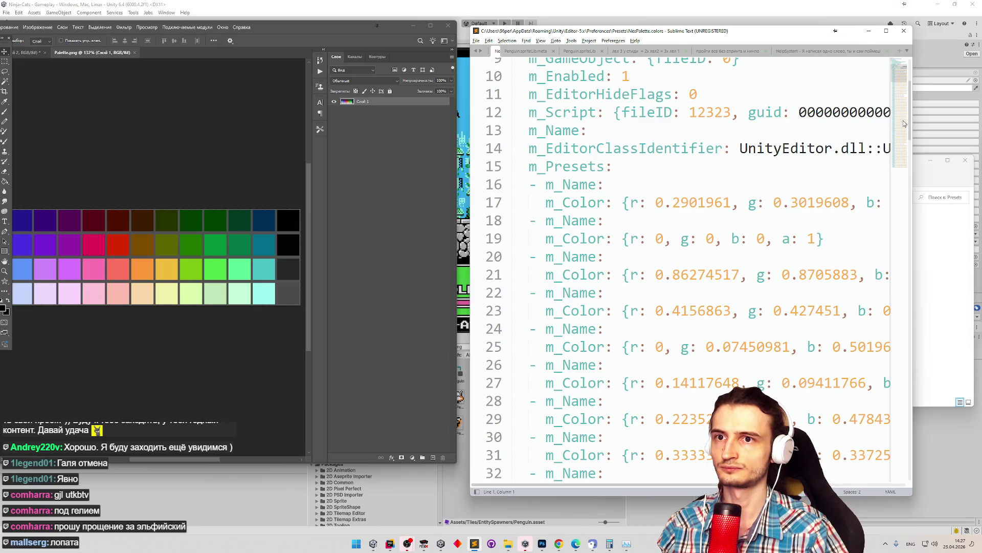
scroll(909, 132, down, 2)
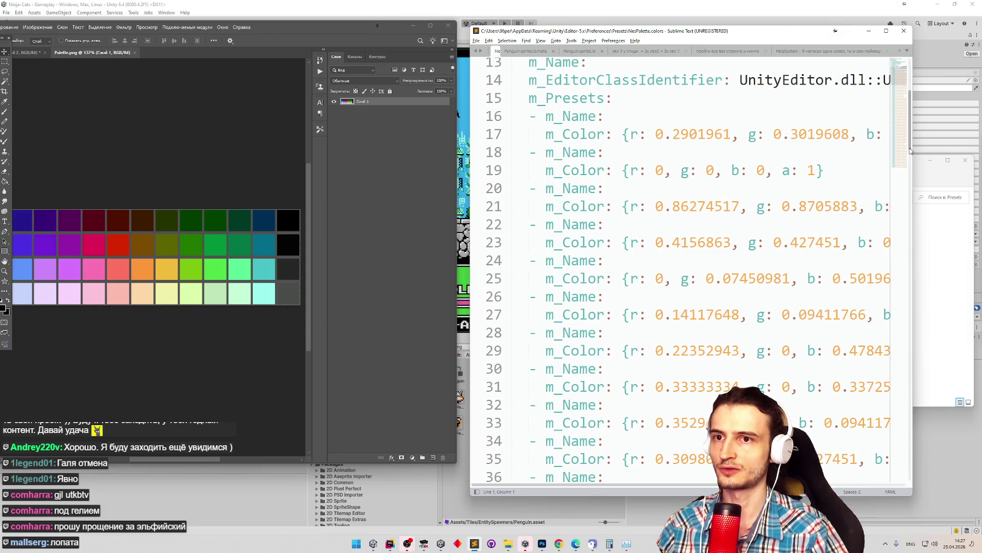
click(869, 31)
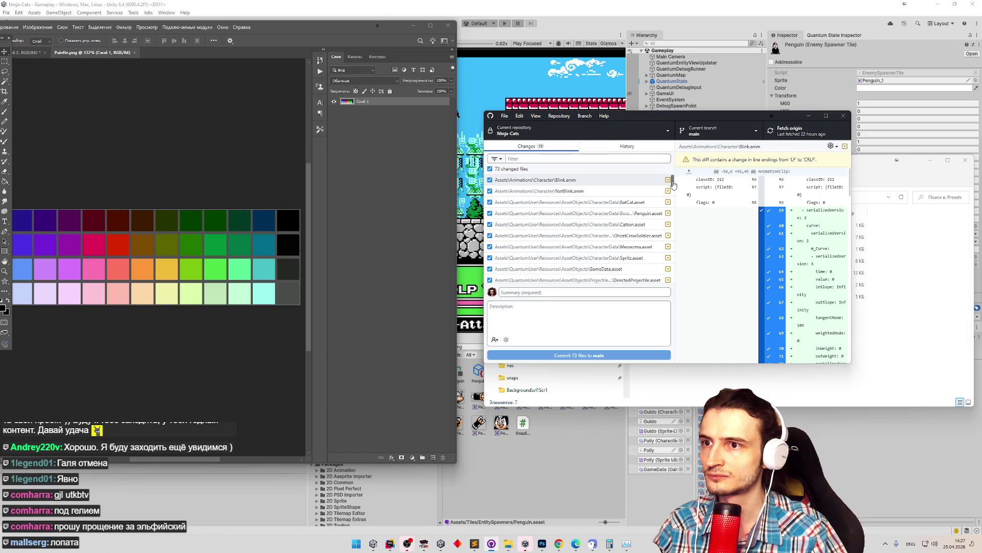
Filter the 73 changed files by 'pal' and 'nescolors', then clear the filter and move the window.
click(578, 159)
text(pal)
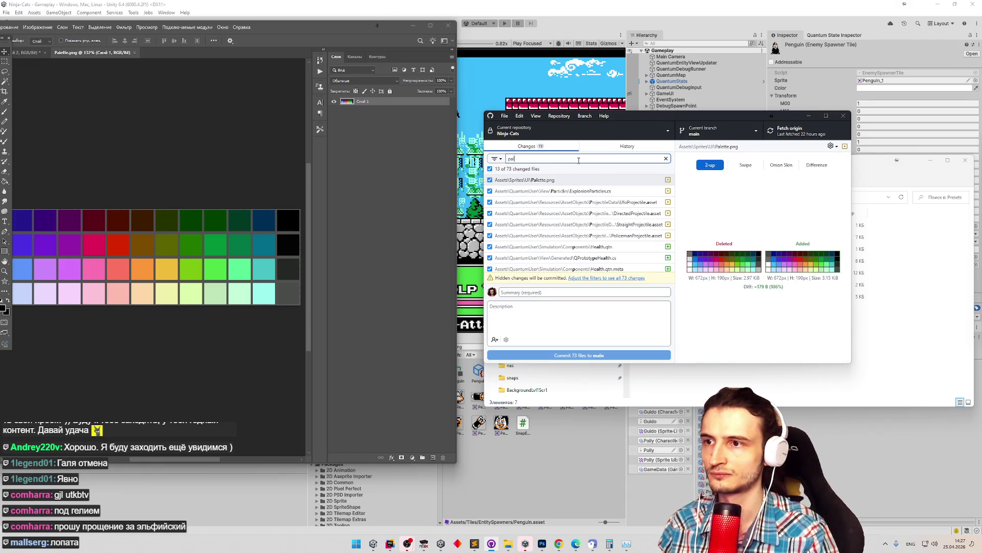
key(BackSpace)
key(BackSpace)
key(BackSpace)
text(nescolors)
double_click(529, 159)
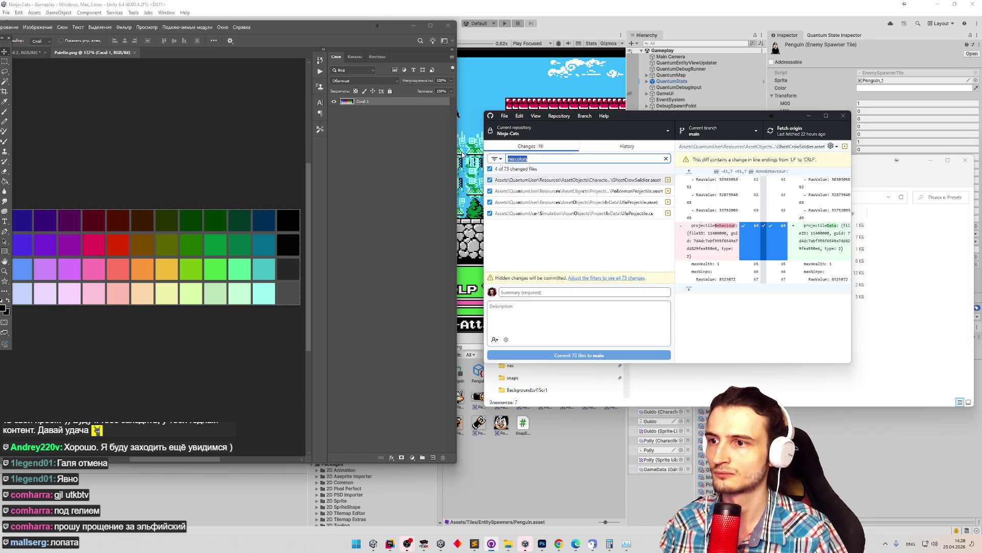
key(BackSpace)
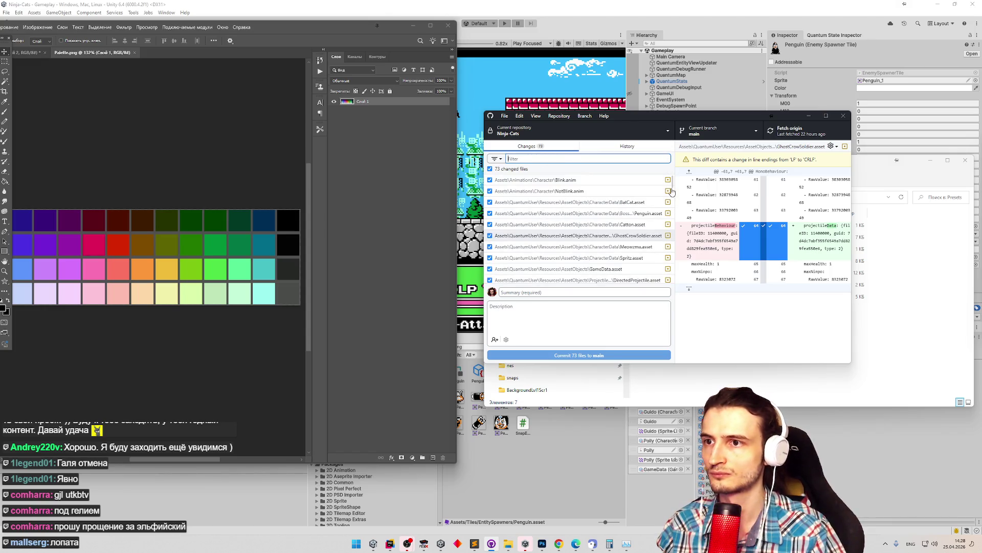
mouse_move(699, 119)
mouse_down()
mouse_move(705, 358)
mouse_move(492, 82)
mouse_up()
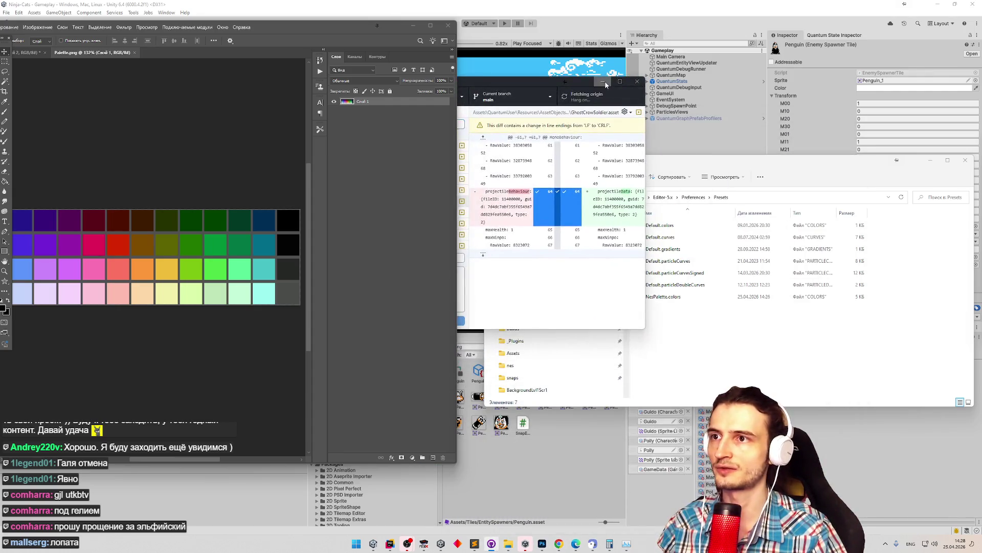
Minimize GitHub Desktop and open NesPalette.colors in Sublime Text from Explorer.
click(605, 83)
right_click(663, 298)
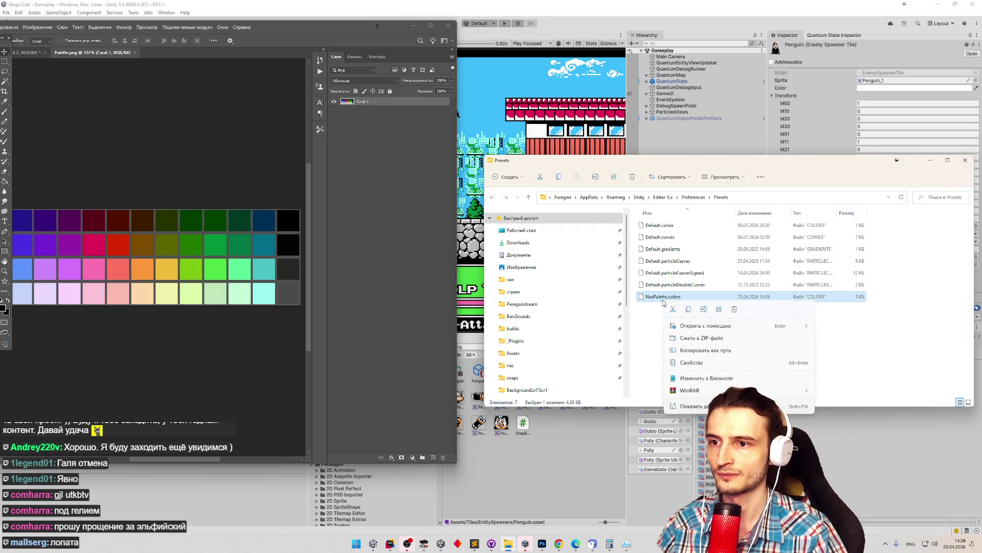
mouse_move(742, 326)
click(822, 328)
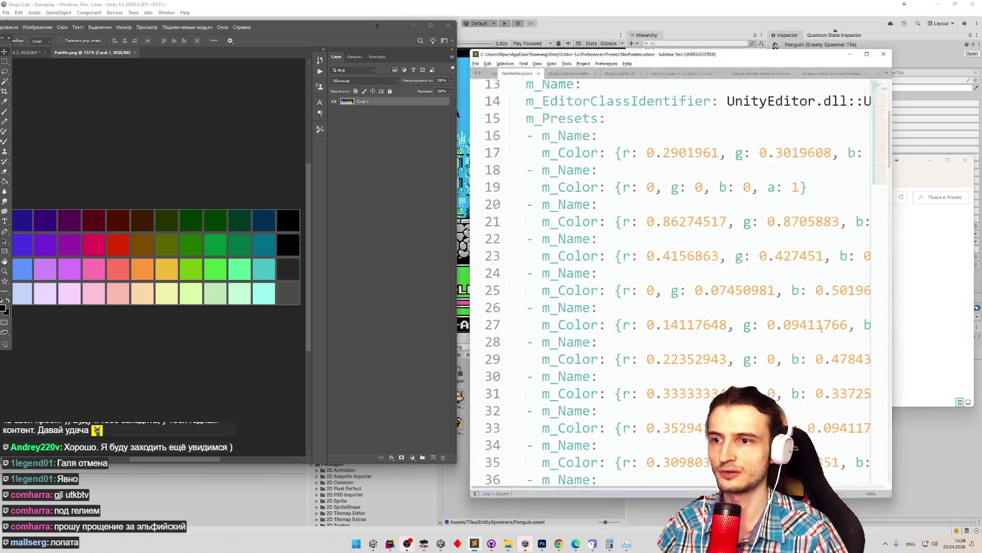
Rearrange Photoshop and Sublime Text to inspect the values, then minimize Sublime and Explorer.
mouse_move(911, 142)
mouse_down()
mouse_move(974, 140)
mouse_move(950, 139)
mouse_up()
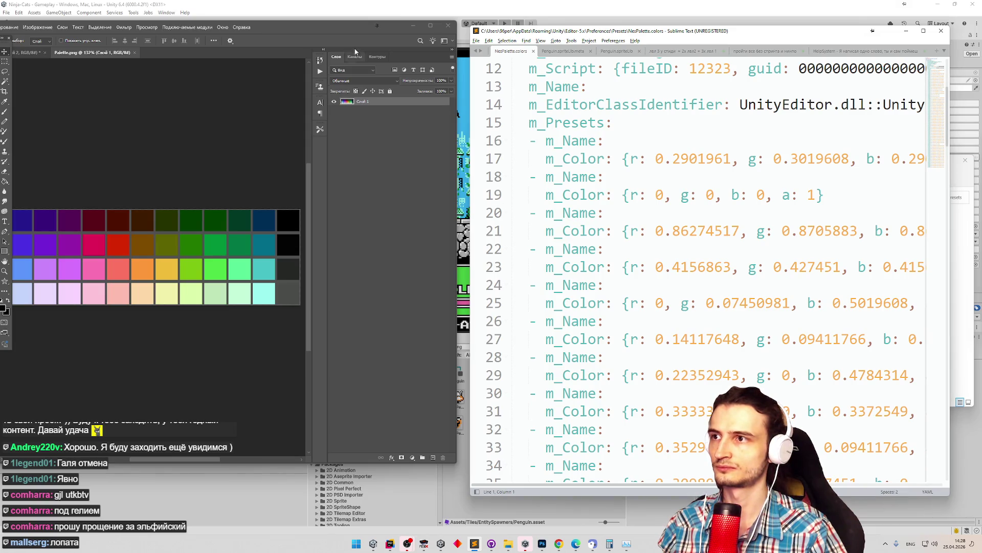
drag(337, 28, 280, 22)
drag(470, 184, 334, 185)
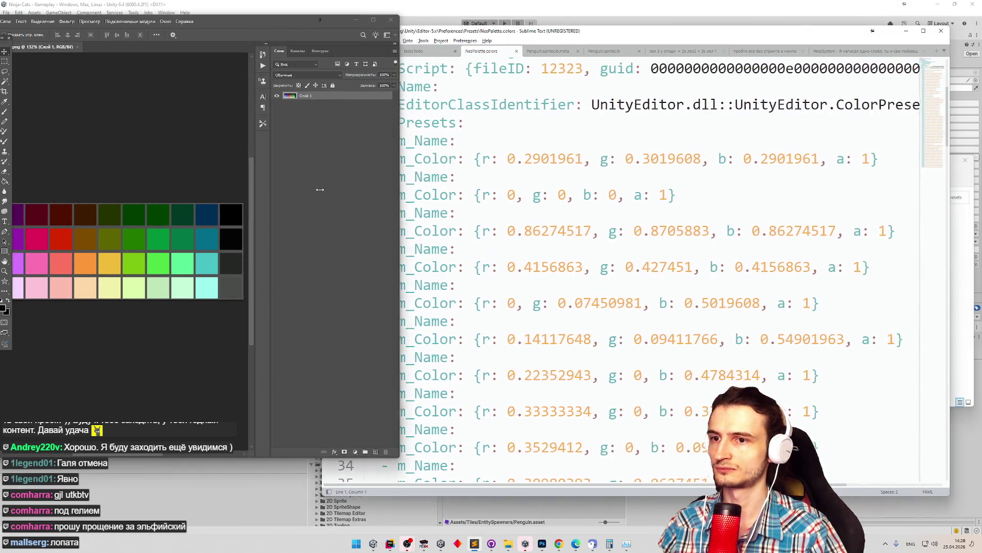
mouse_move(925, 138)
mouse_down()
mouse_move(927, 441)
mouse_move(944, 121)
mouse_up()
drag(251, 22, 322, 23)
click(907, 31)
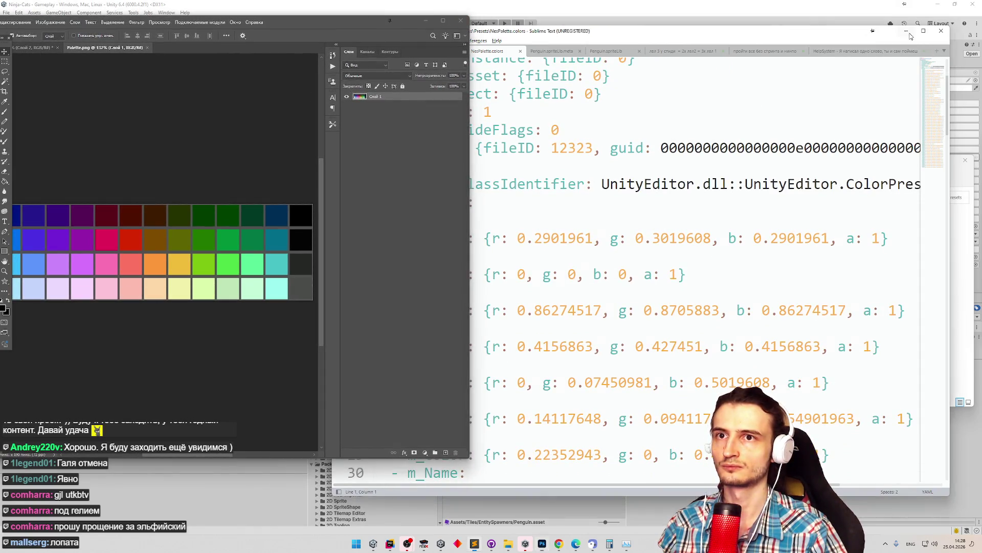
click(926, 161)
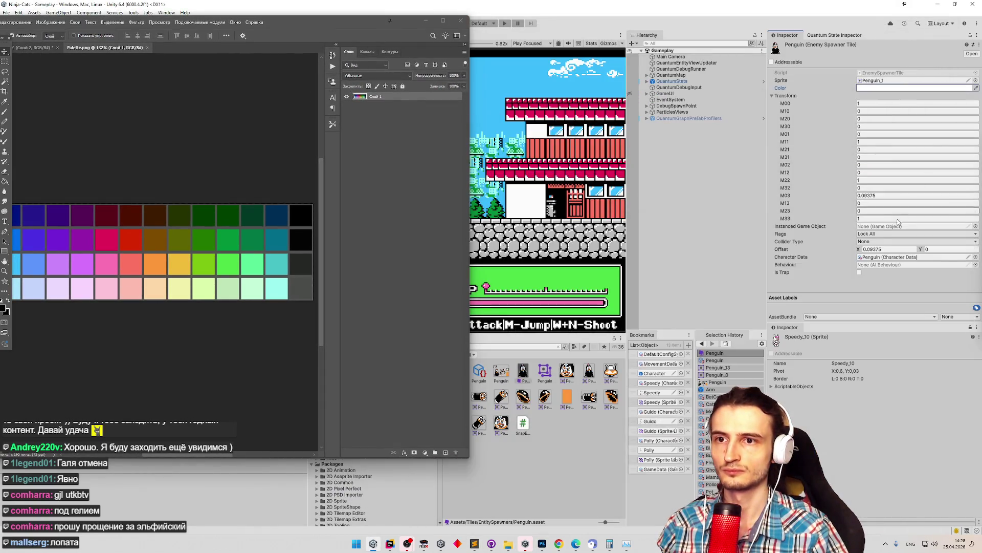
Open the sprite's Color picker and try the grey 6A6D6A and near-white FCFCFC swatches.
click(903, 88)
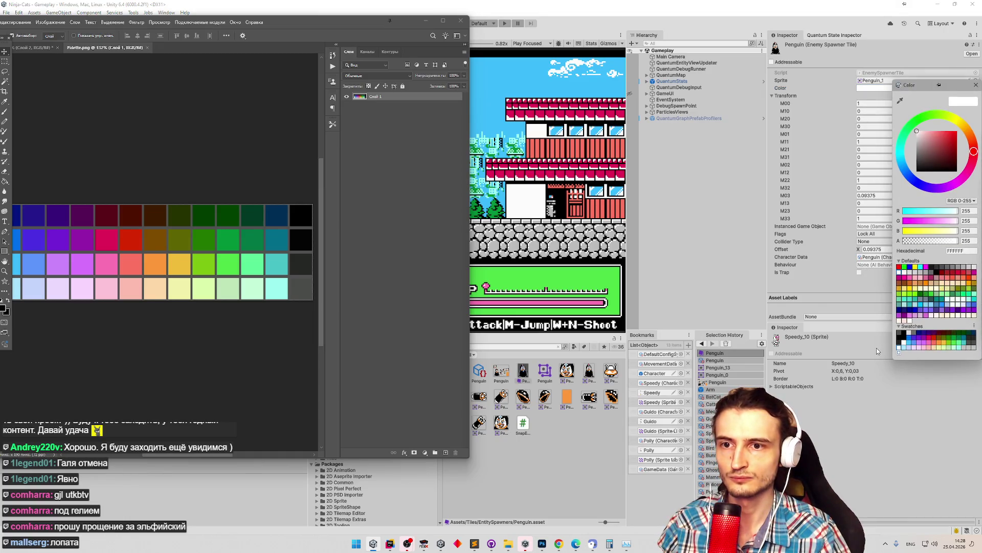
drag(268, 32, 554, 77)
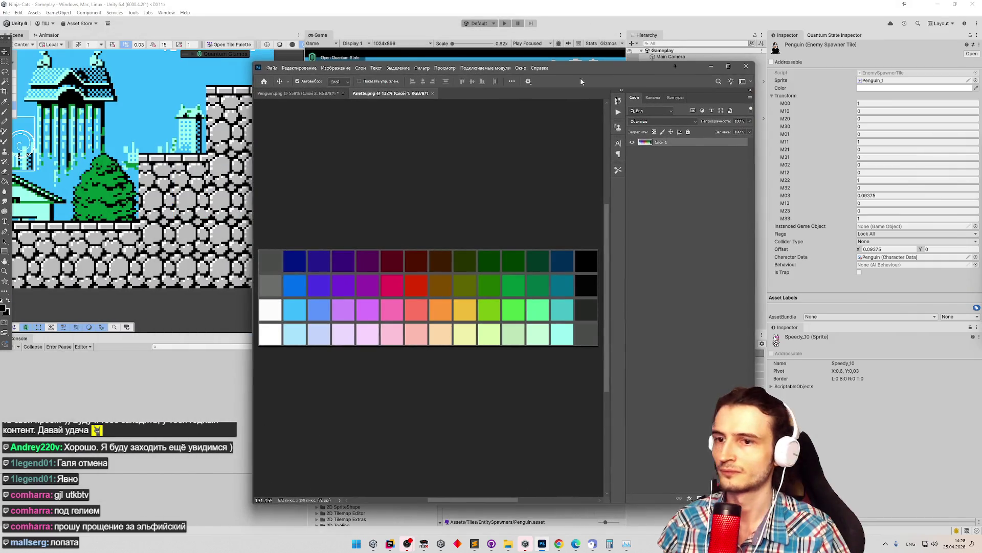
click(898, 88)
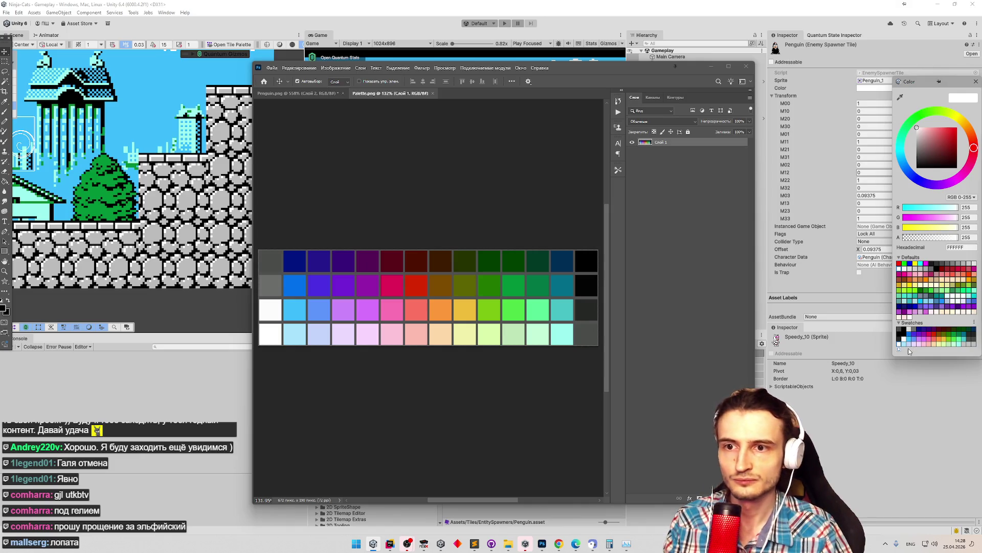
click(914, 333)
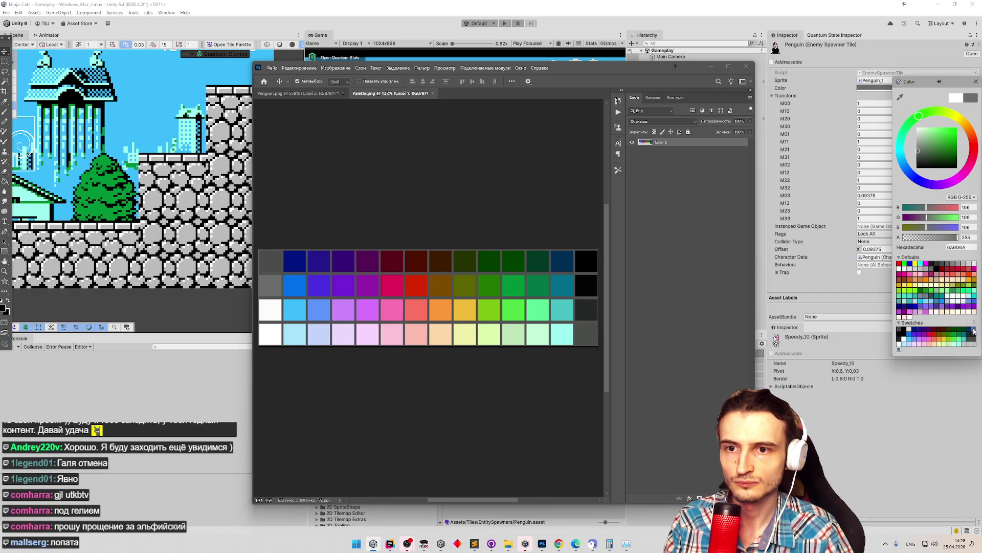
click(903, 342)
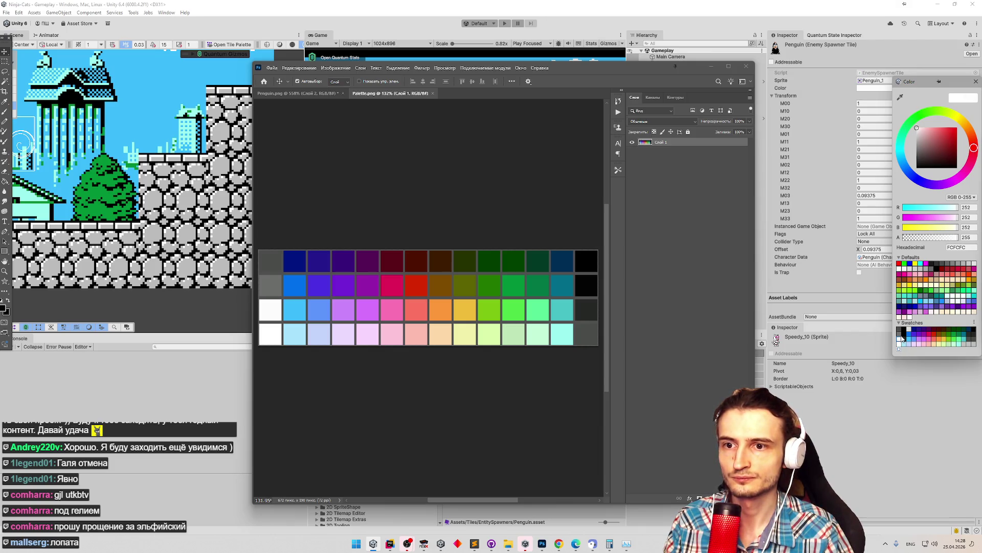
click(901, 335)
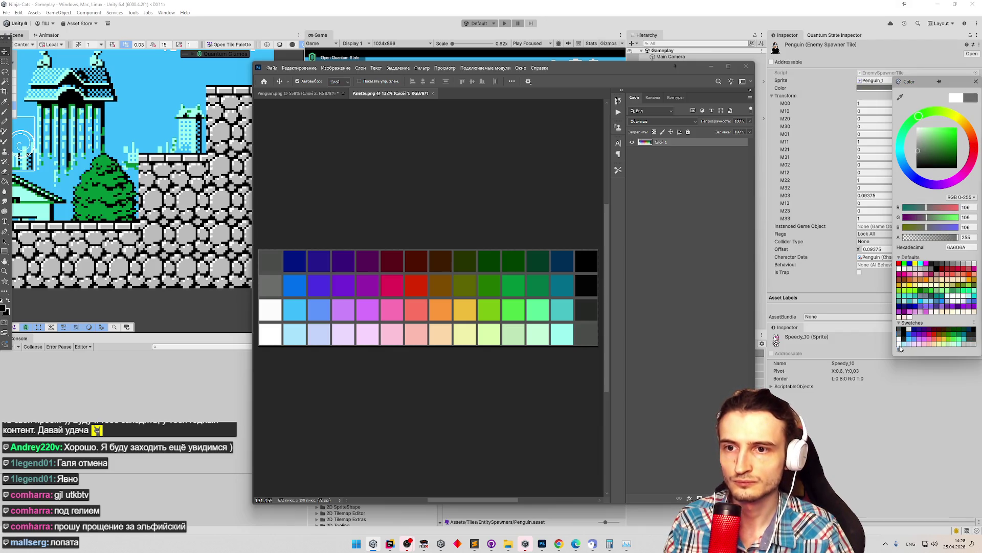
Try blue swatches 3CBCFC and 0070EC, then dark blue 001380 and light grey DCDEDC.
click(914, 341)
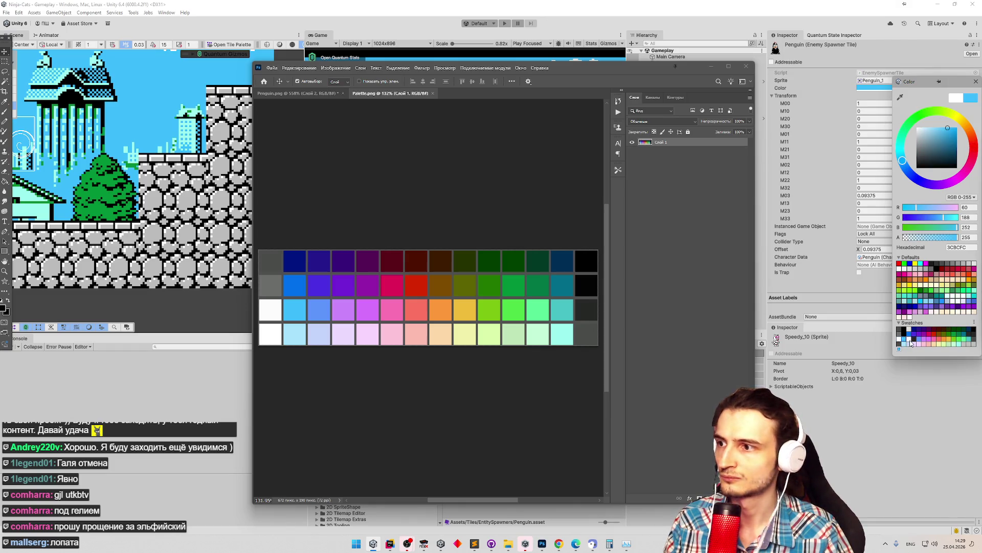
click(909, 340)
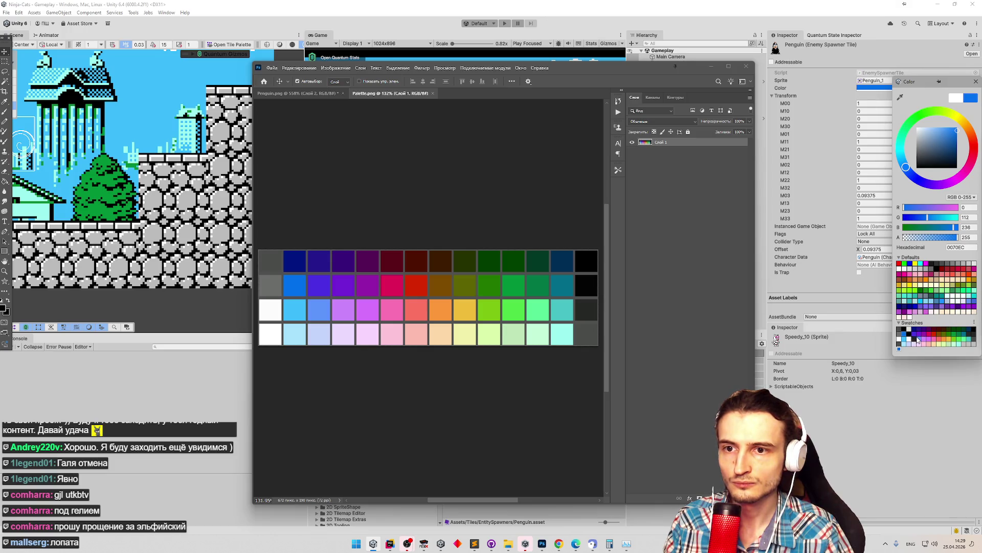
click(913, 331)
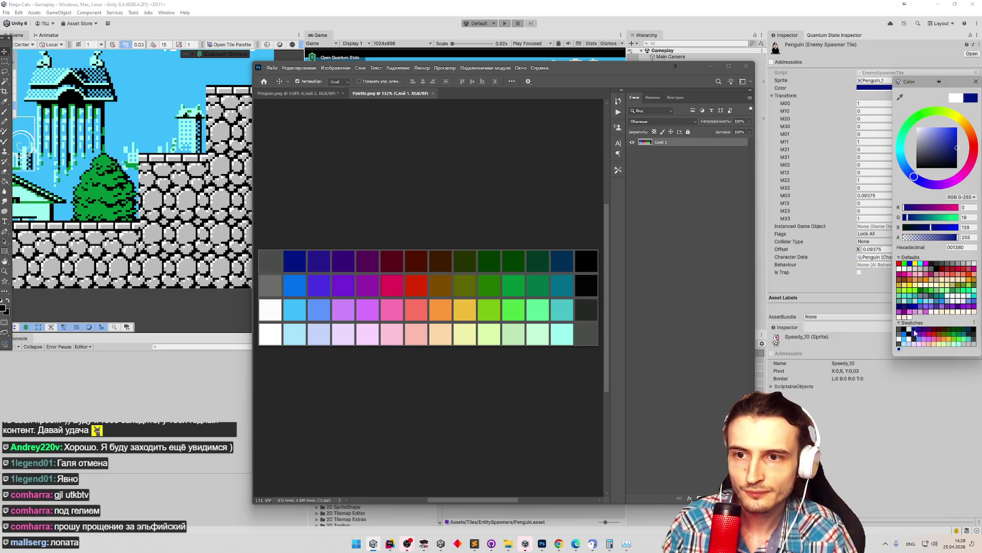
click(914, 332)
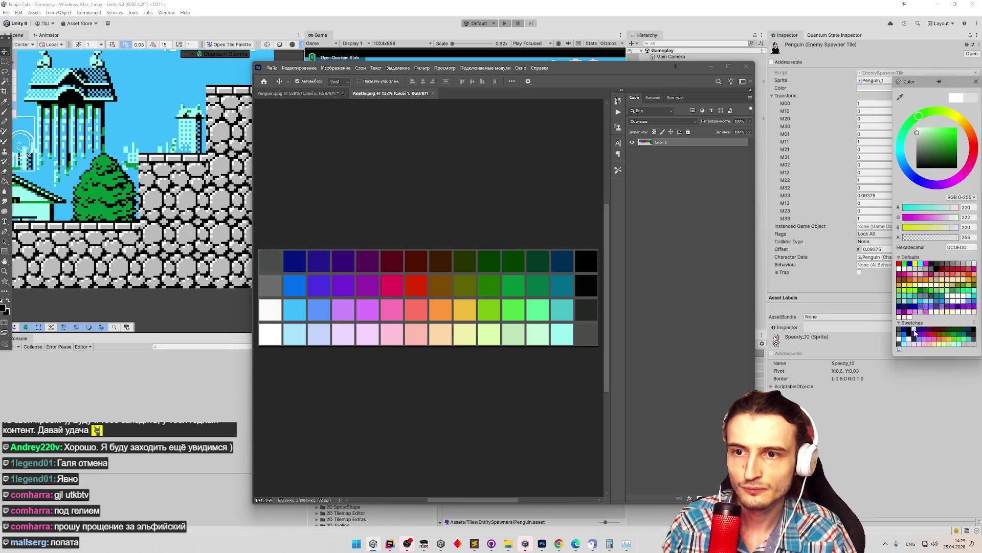
Delete the light grey DCDEDC swatch, then pick and drag the near-white FCFCFC swatch.
right_click(915, 333)
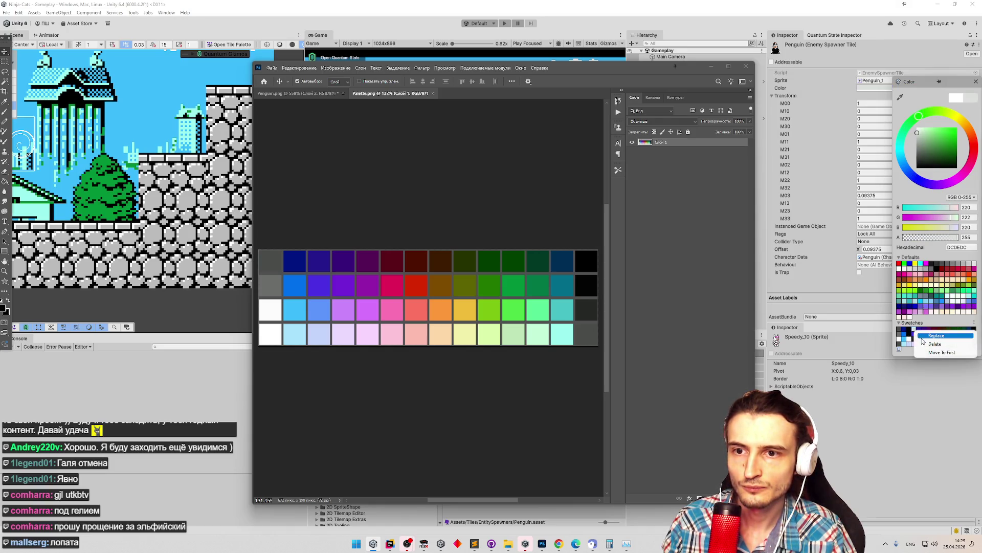
click(921, 336)
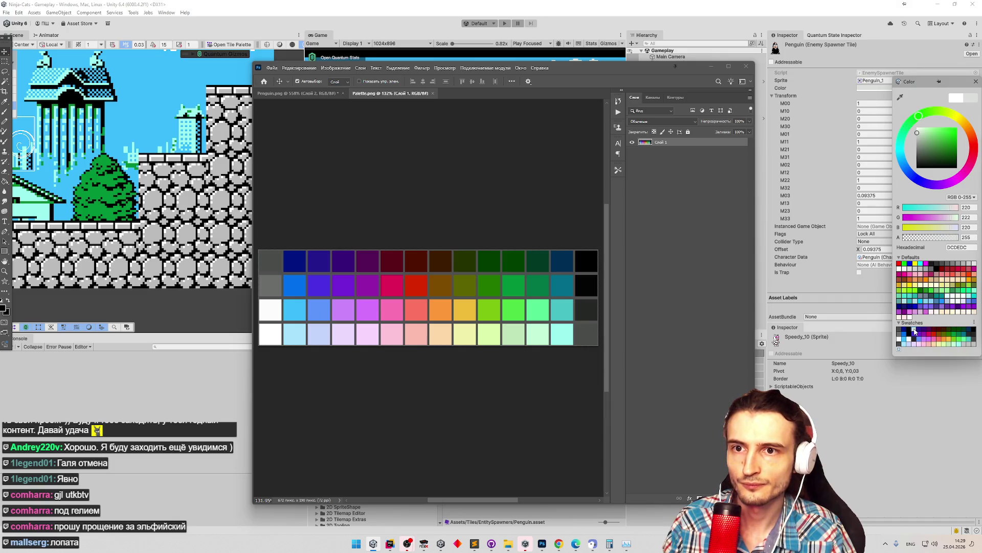
right_click(914, 332)
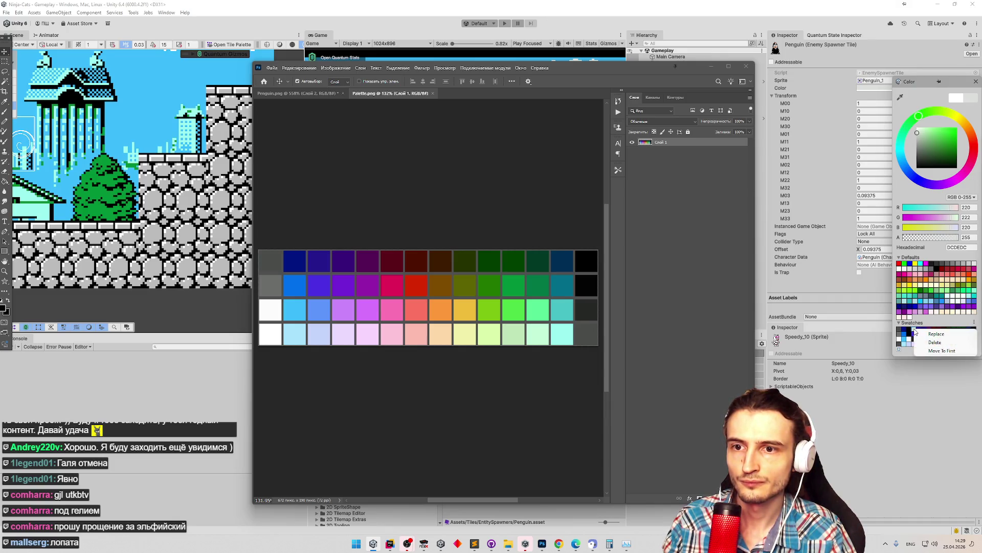
click(926, 343)
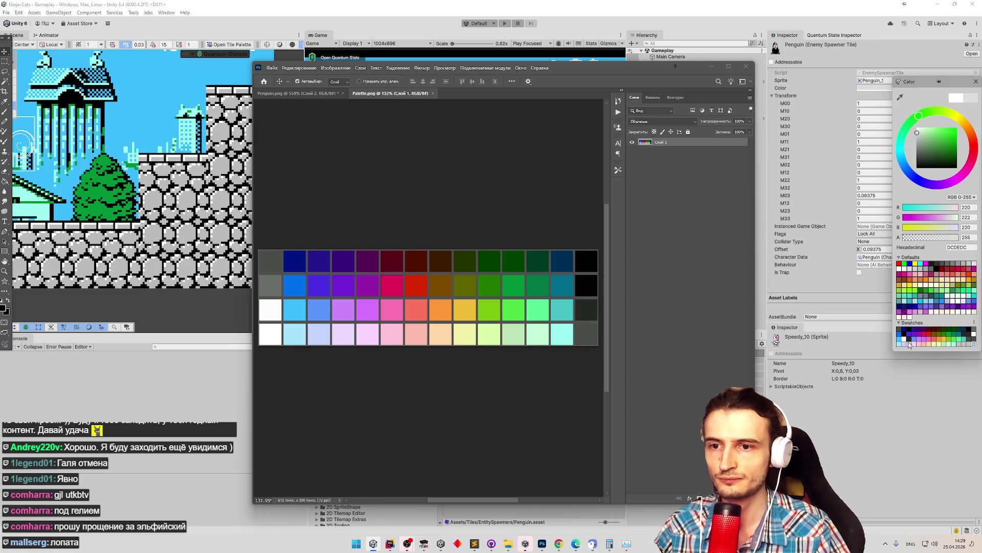
click(906, 343)
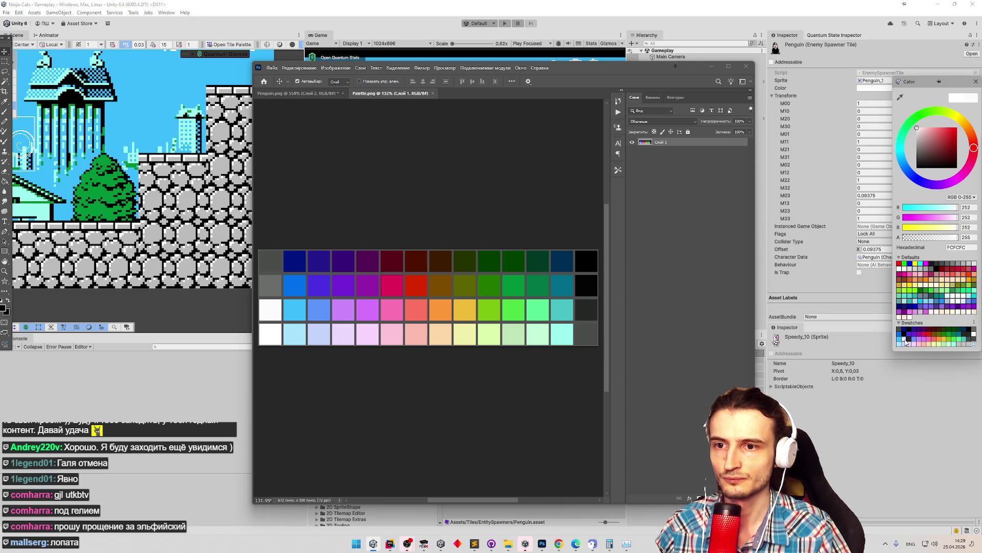
mouse_move(899, 345)
mouse_down()
mouse_move(977, 344)
mouse_move(899, 348)
mouse_up()
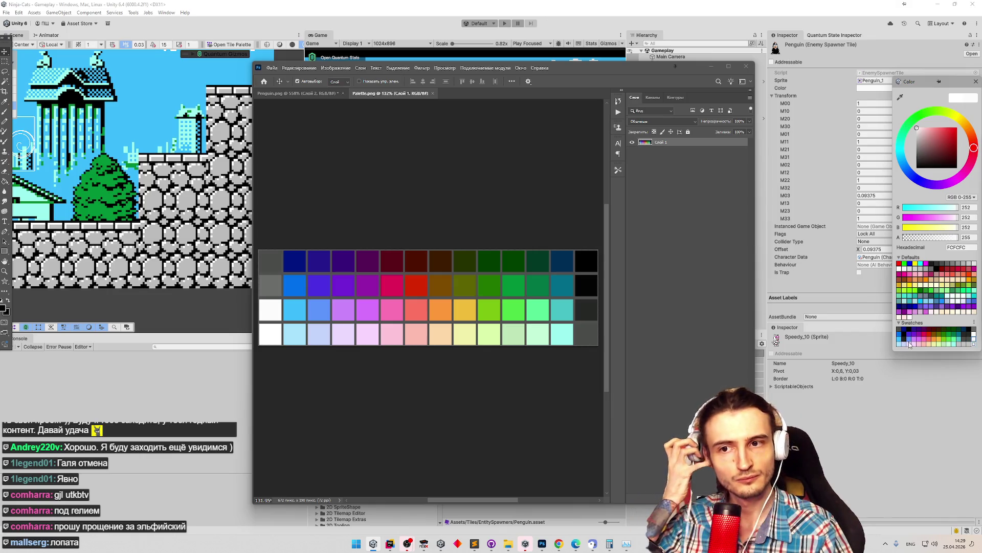
Pick grey BEC1BE and drag the white FFFFFF swatch to the start of the row.
click(971, 345)
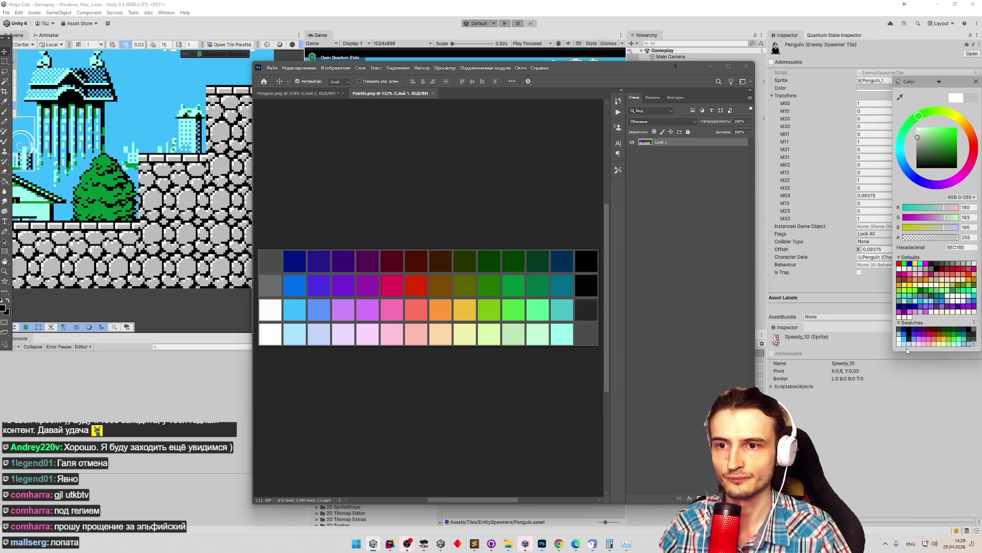
click(901, 343)
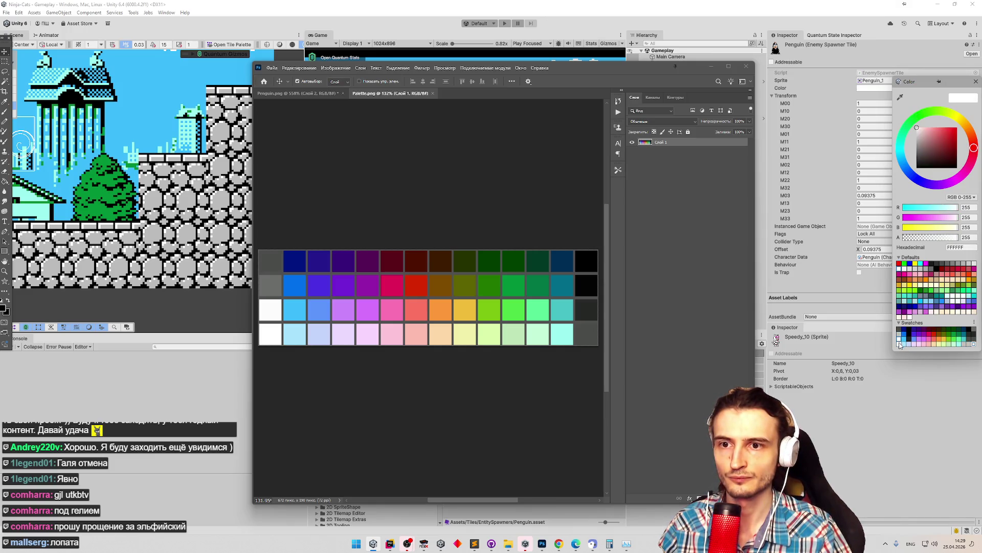
drag(899, 346, 899, 347)
drag(972, 342, 900, 342)
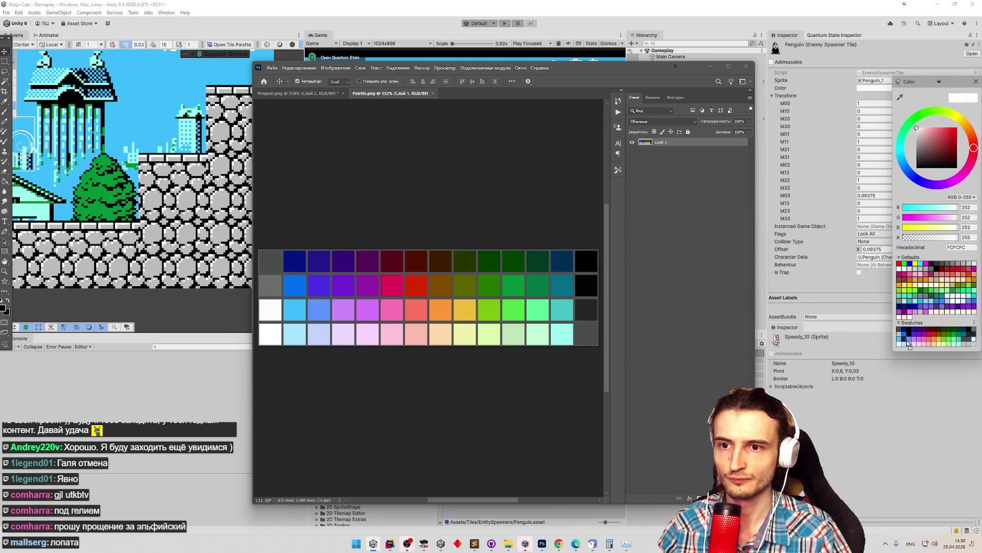
click(903, 342)
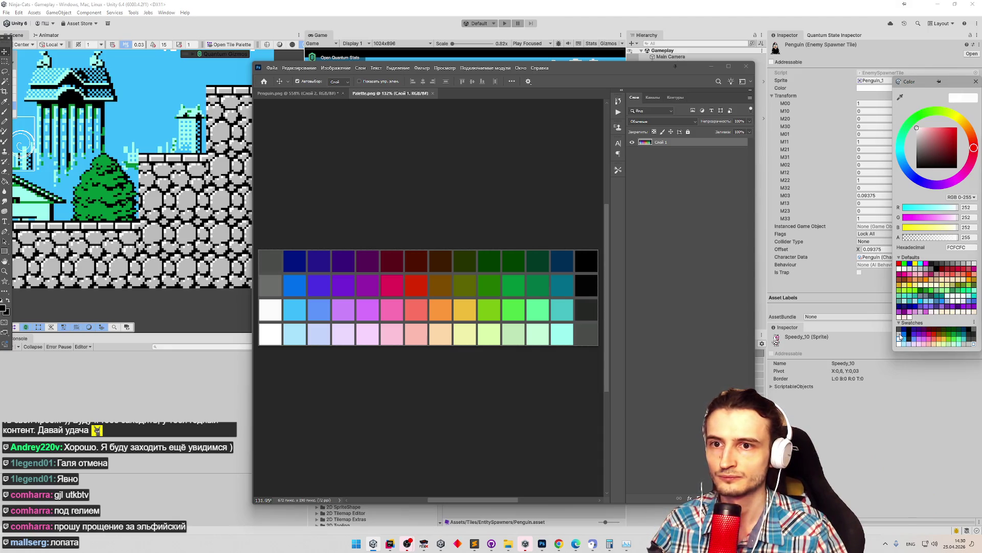
click(901, 337)
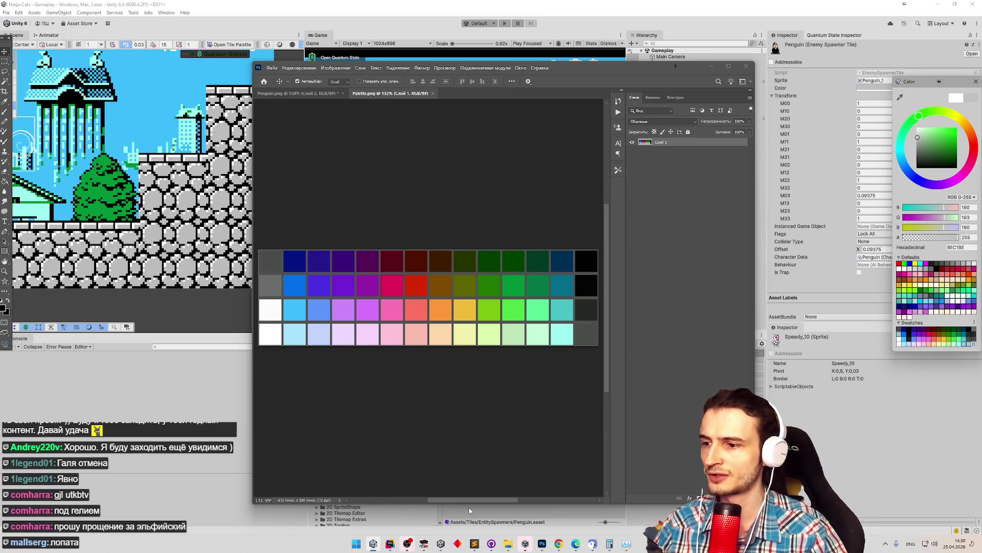
In Photoshop's Penguin.png, zoom in and sample the penguin's light grey BEC1BE.
click(542, 544)
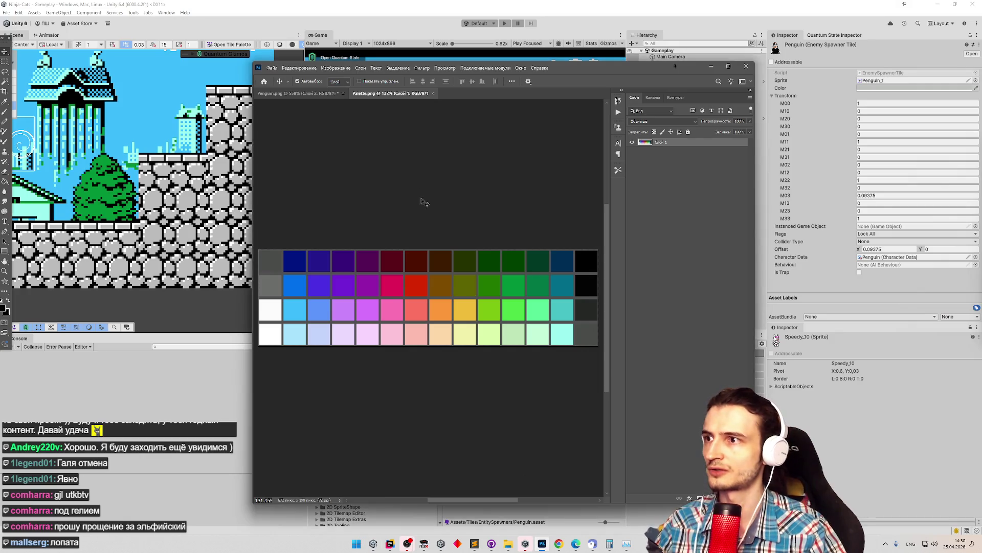
click(297, 93)
key(z)
click(424, 383)
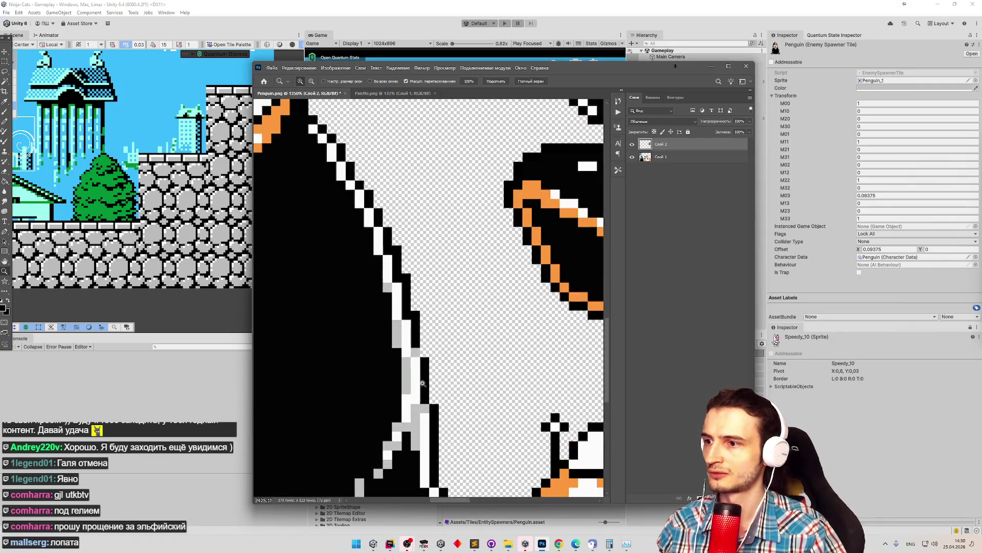
ctrl+click(423, 382)
key(g)
alt+click(400, 336)
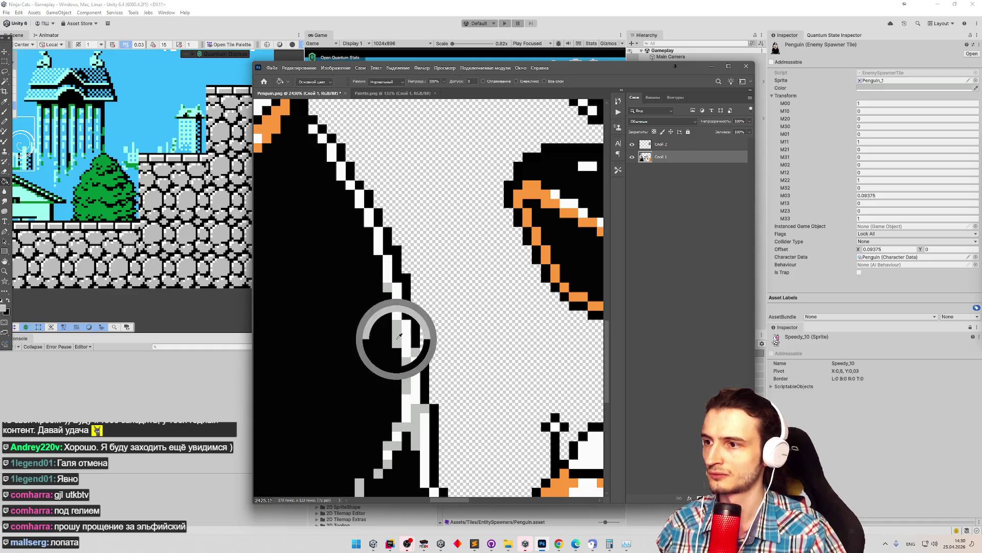
click(4, 309)
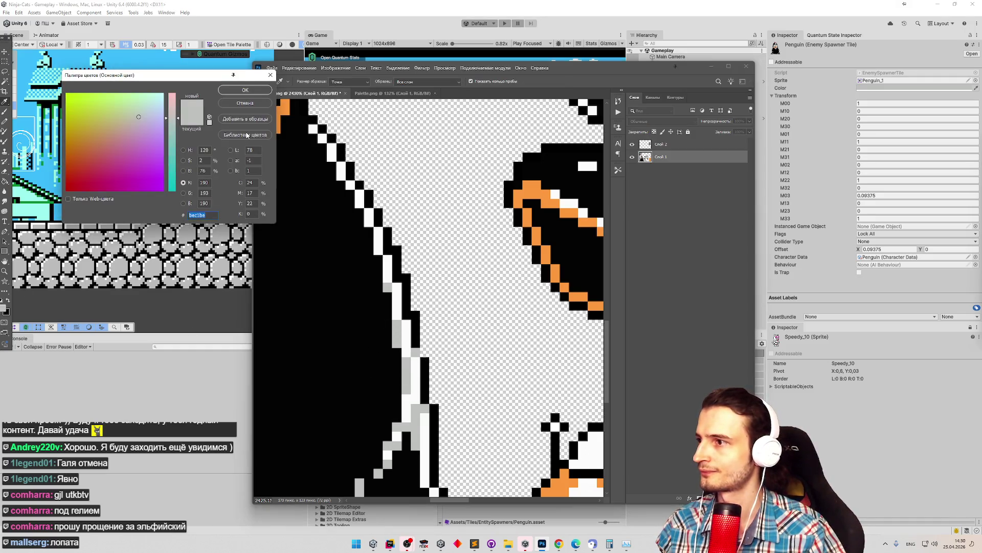
click(246, 103)
Zoom into Palette.png and fill the top-left dark grey swatch with light grey.
click(393, 93)
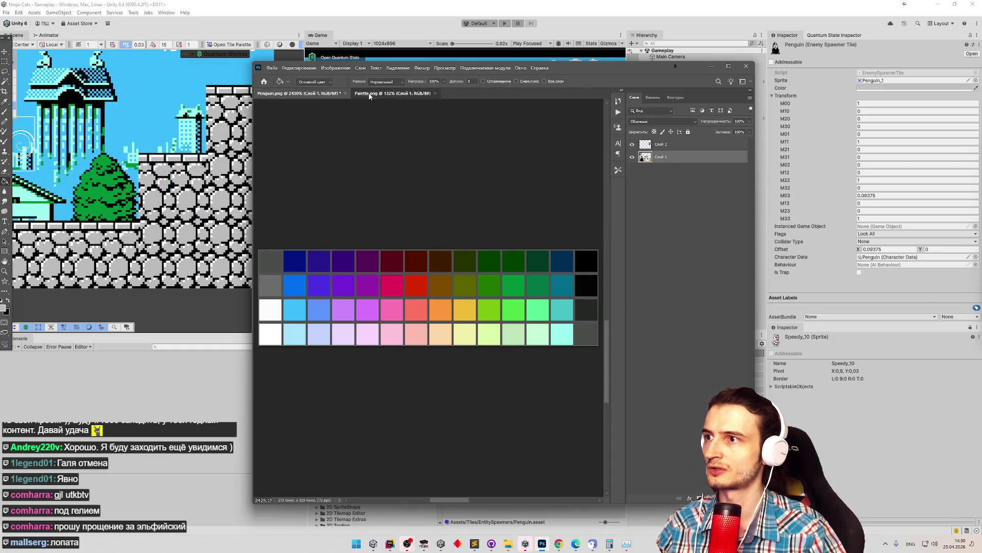
key(z)
alt+click(312, 291)
drag(309, 295, 335, 299)
key(g)
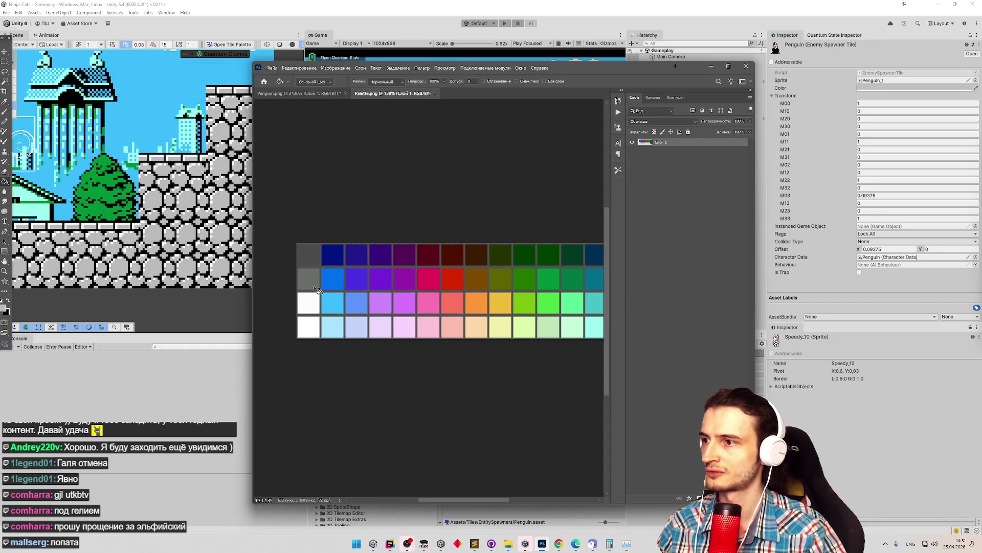
scroll(333, 296, up, 3)
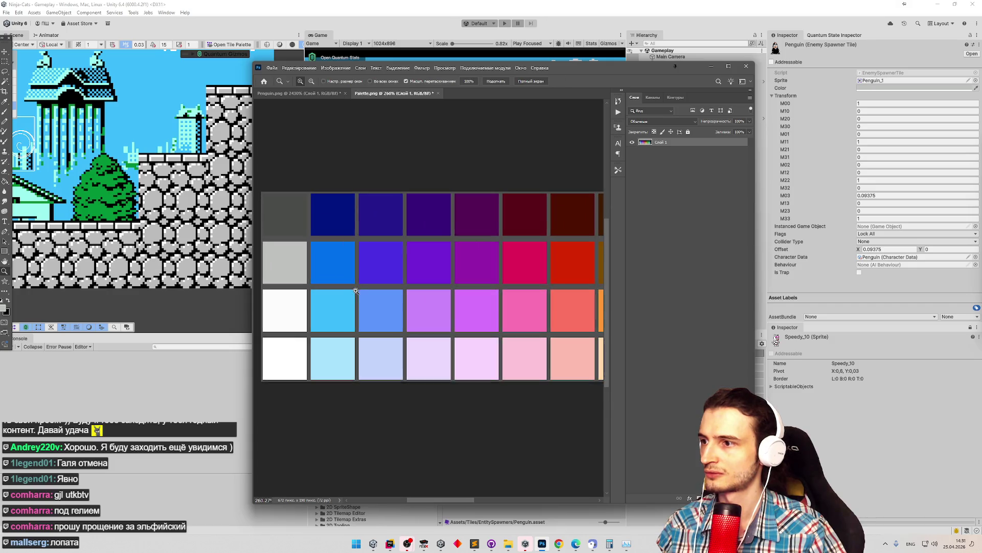
scroll(332, 296, down, 4)
scroll(438, 311, up, 1)
scroll(438, 311, down, 2)
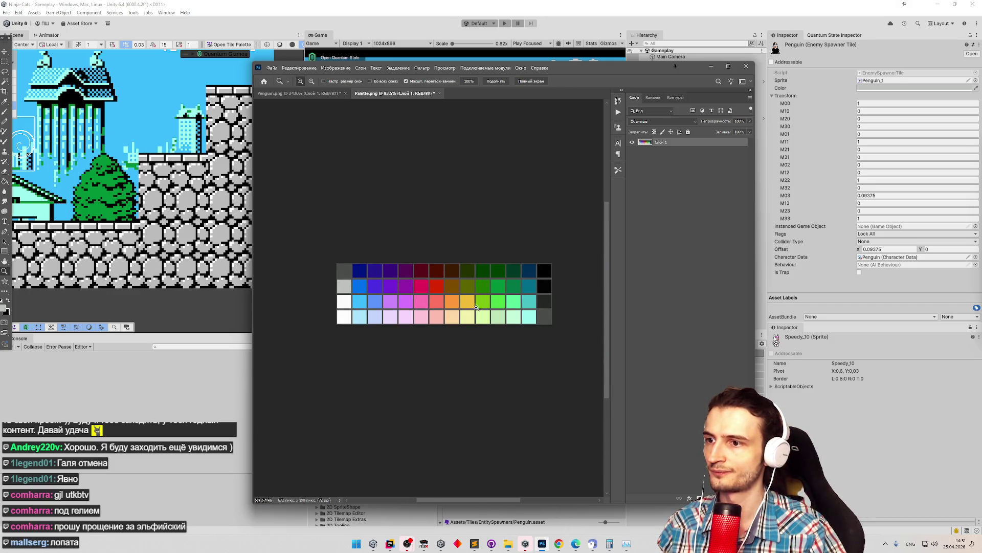
scroll(486, 306, up, 1)
key(g)
key(z)
scroll(329, 284, up, 4)
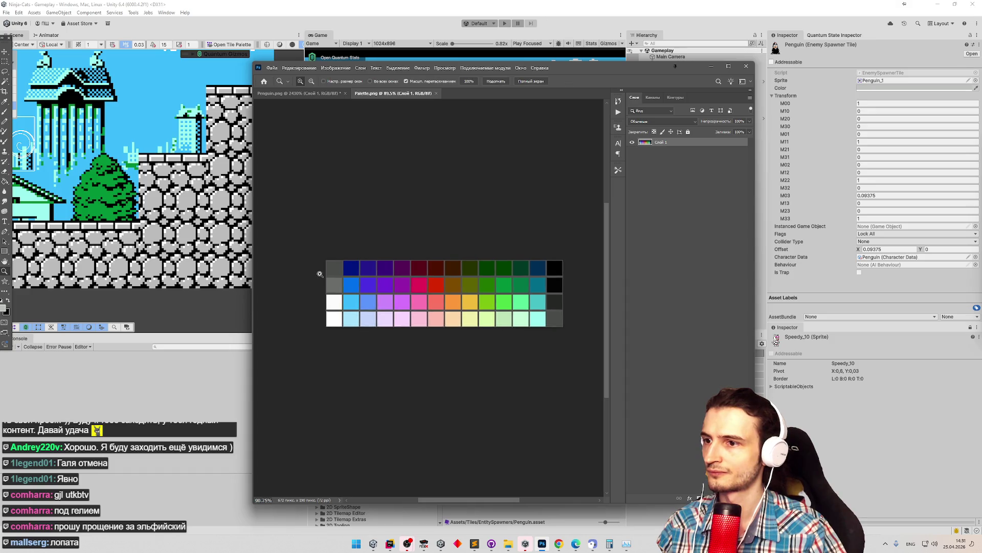
key(z)
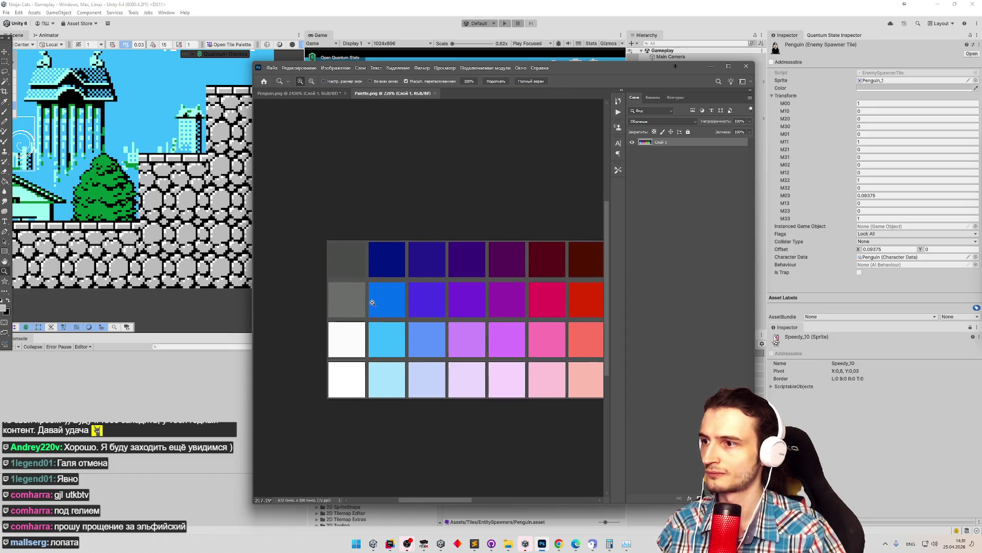
scroll(461, 307, down, 4)
scroll(549, 325, up, 5)
scroll(476, 318, down, 2)
scroll(303, 283, down, 3)
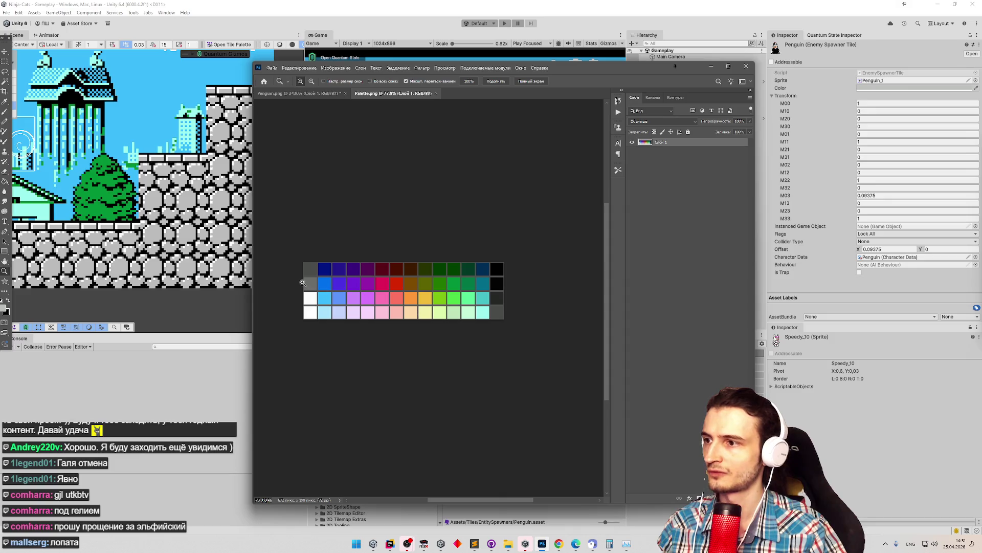
scroll(303, 283, up, 5)
key(g)
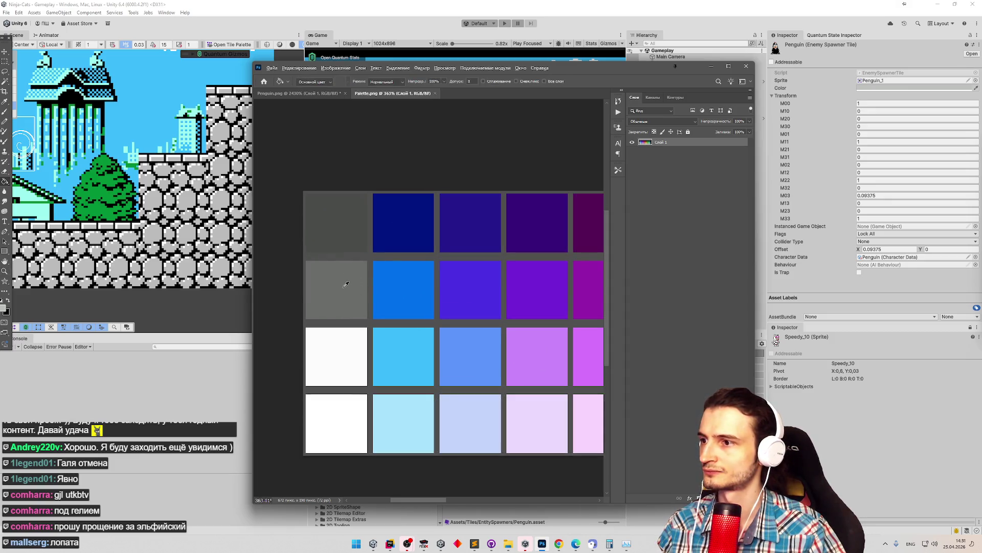
click(335, 237)
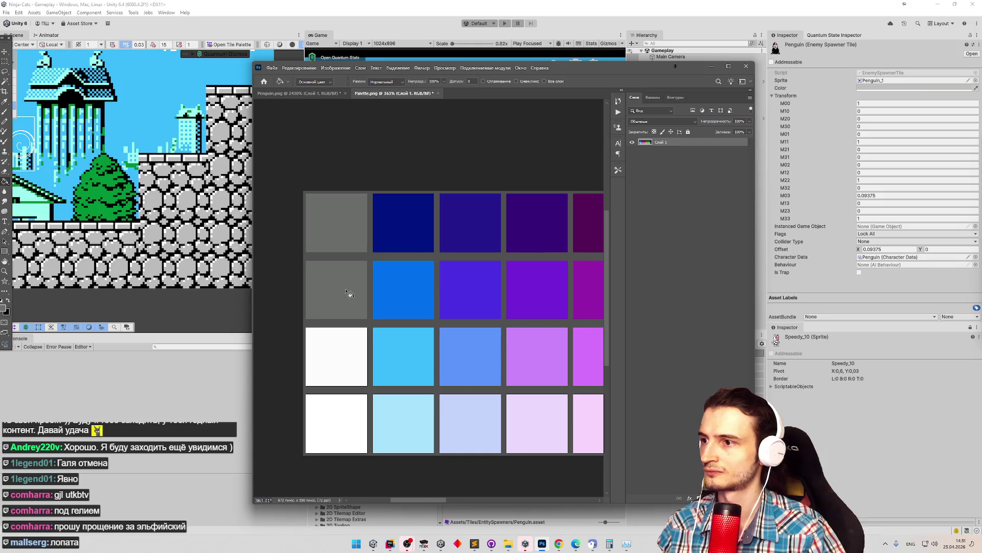
click(5, 311)
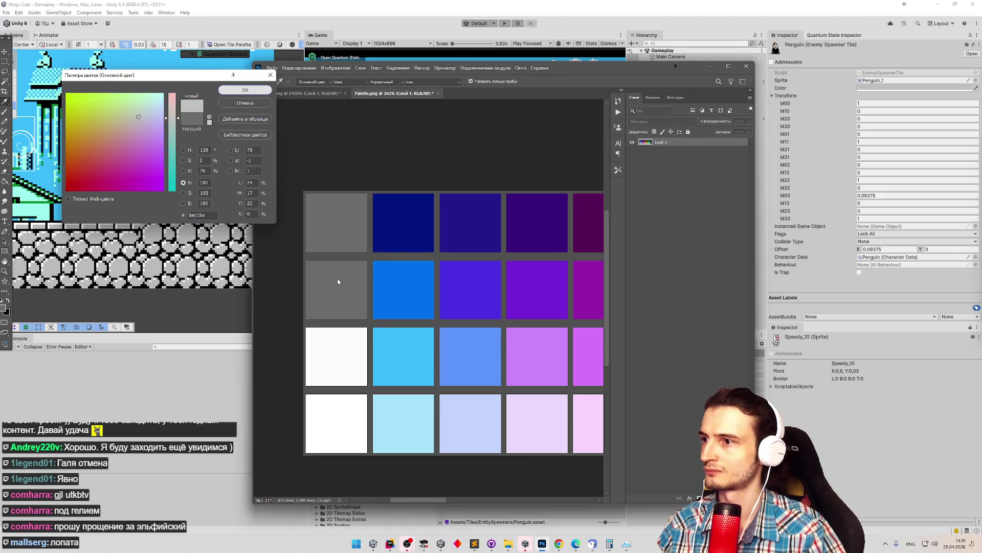
key(Return)
Fill the second-row grey cell with light grey, then minimize Photoshop.
key(z)
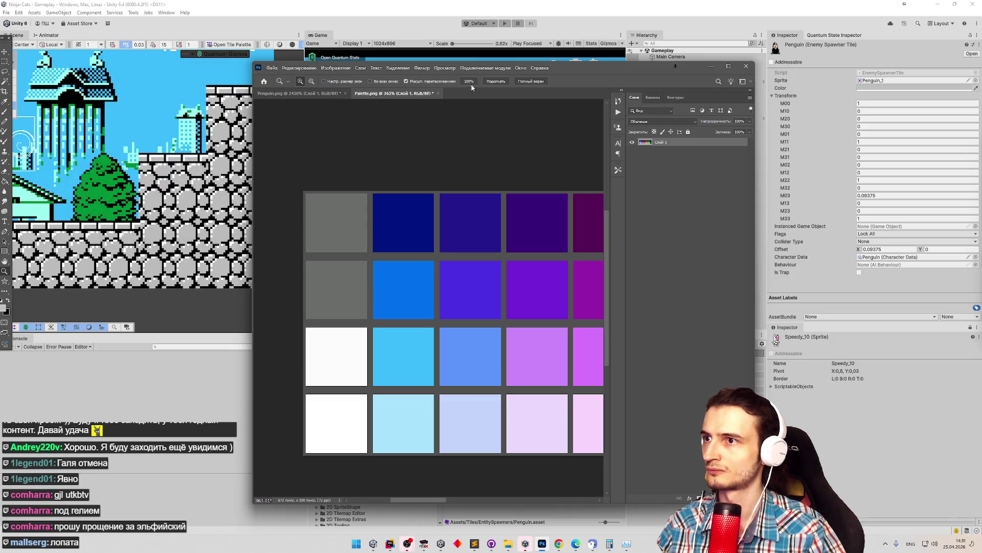
key(g)
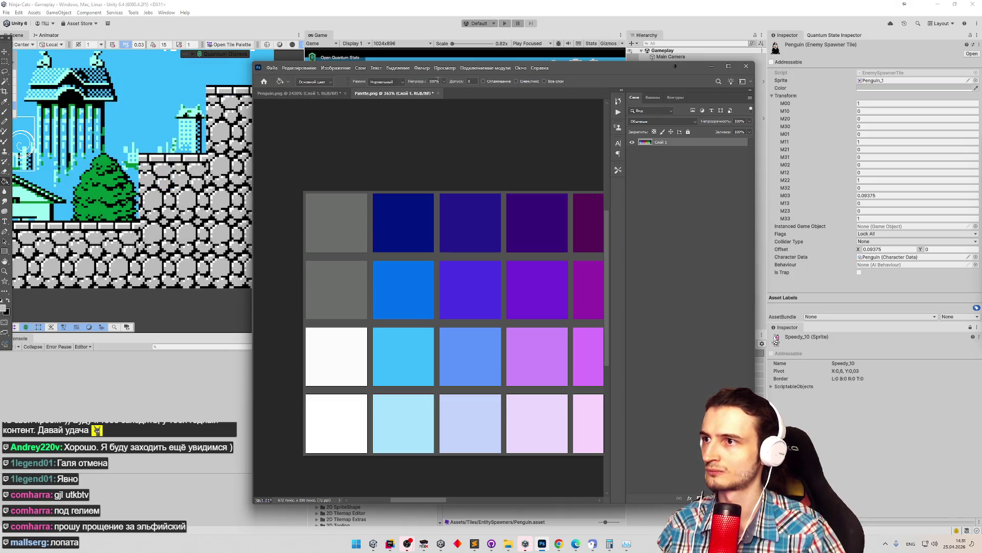
click(353, 312)
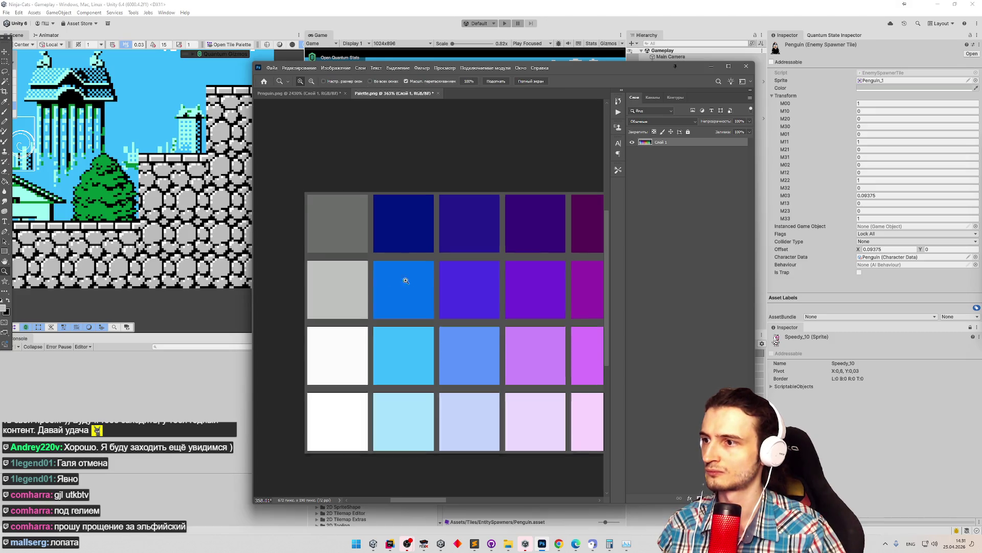
key(z)
scroll(401, 278, down, 3)
scroll(527, 300, up, 2)
scroll(528, 299, down, 2)
key(g)
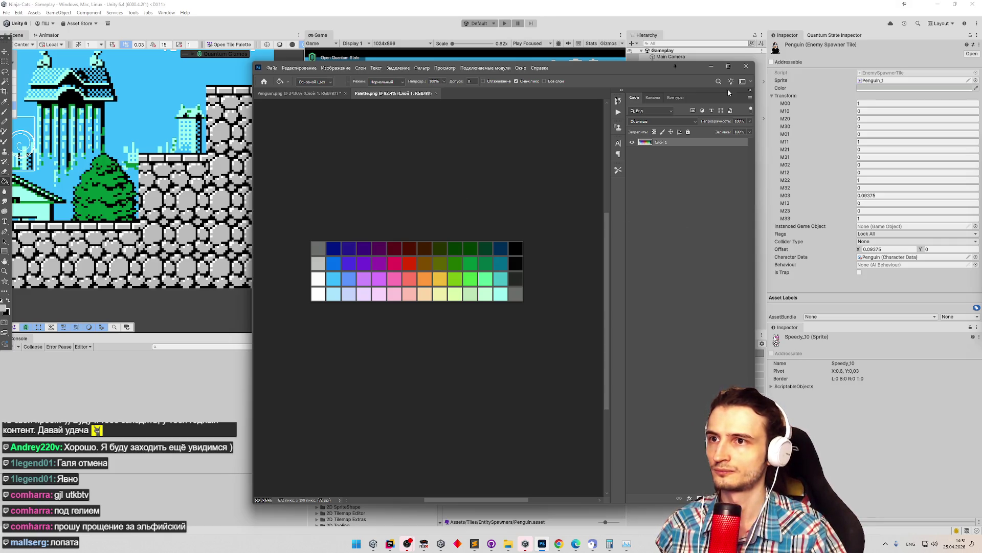
click(711, 66)
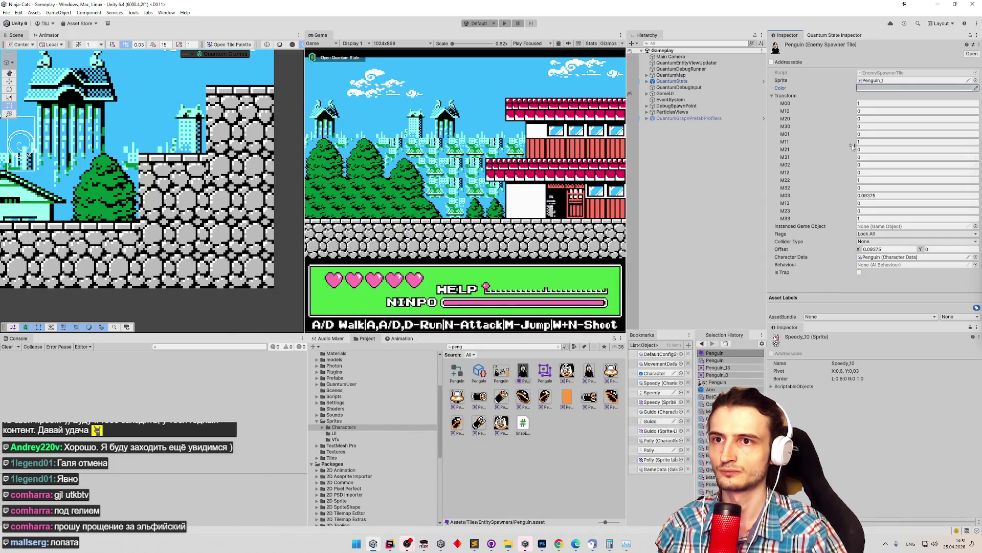
Open the Penguin's Color picker and place it over Photoshop's Palette.png colour chart.
click(877, 95)
click(877, 89)
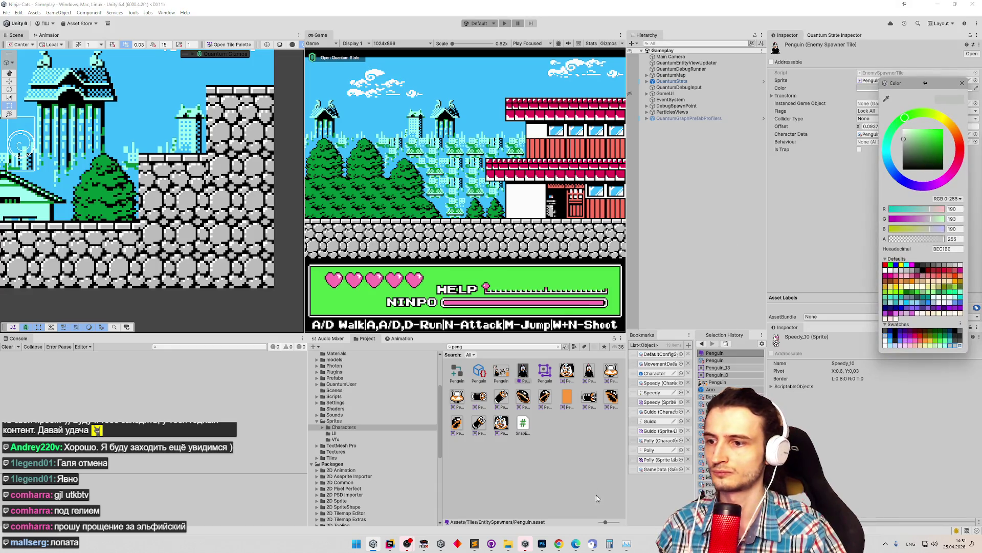
click(625, 543)
click(625, 543)
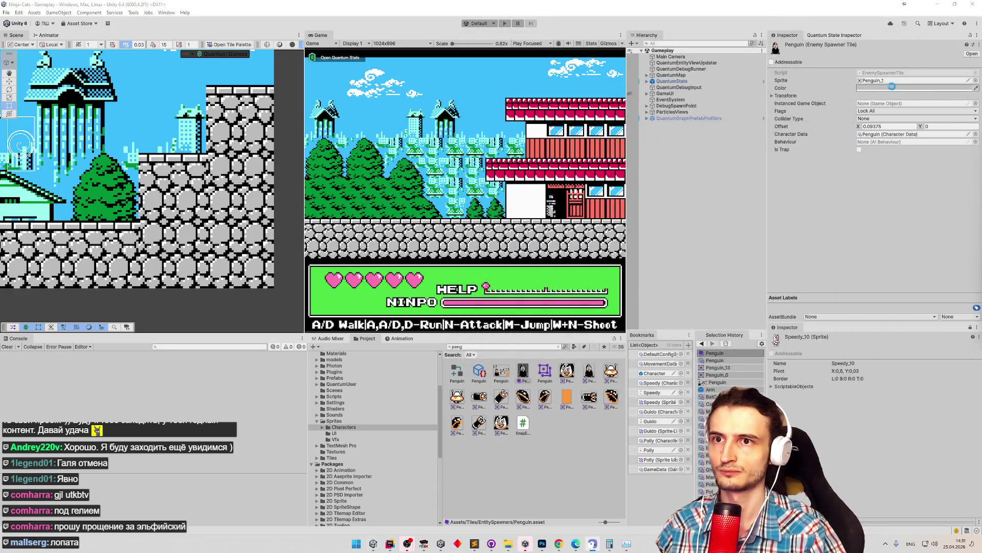
drag(921, 84, 915, 82)
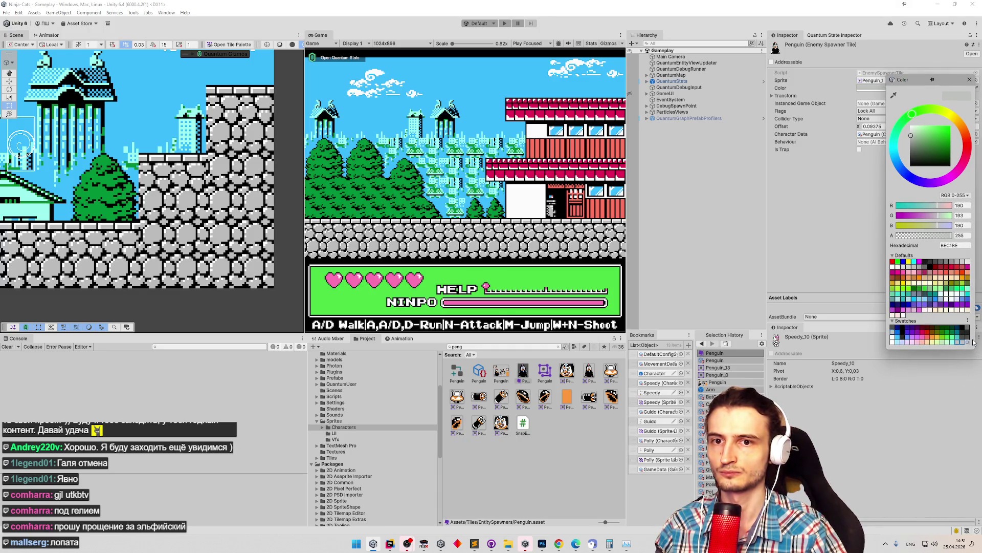
click(542, 544)
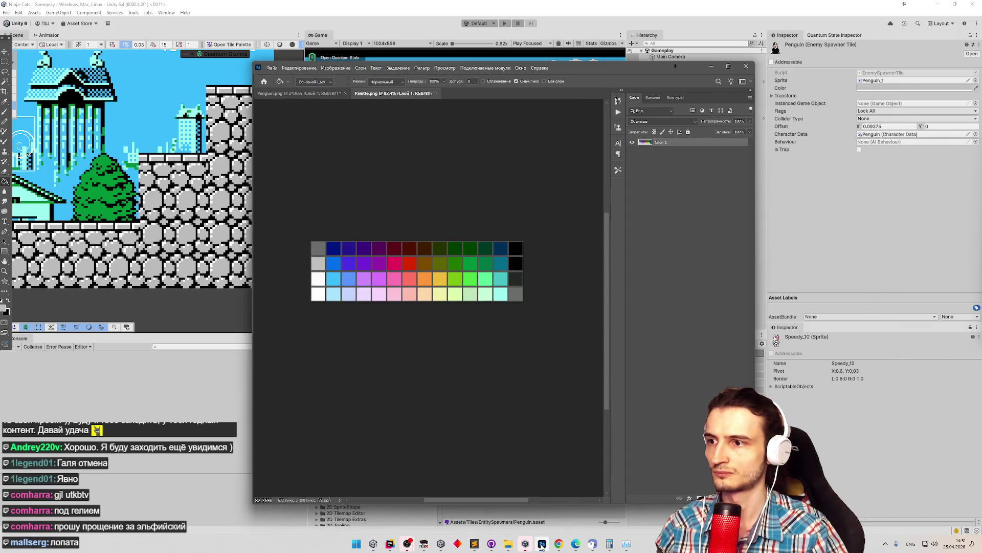
click(870, 88)
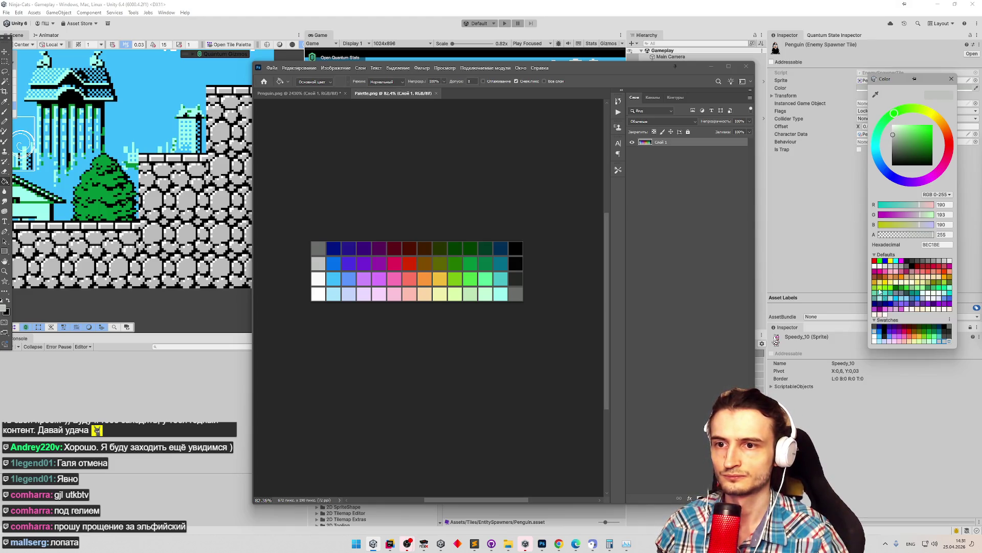
Check the options for the dark grey library swatch and set the colour to white.
click(876, 330)
right_click(876, 330)
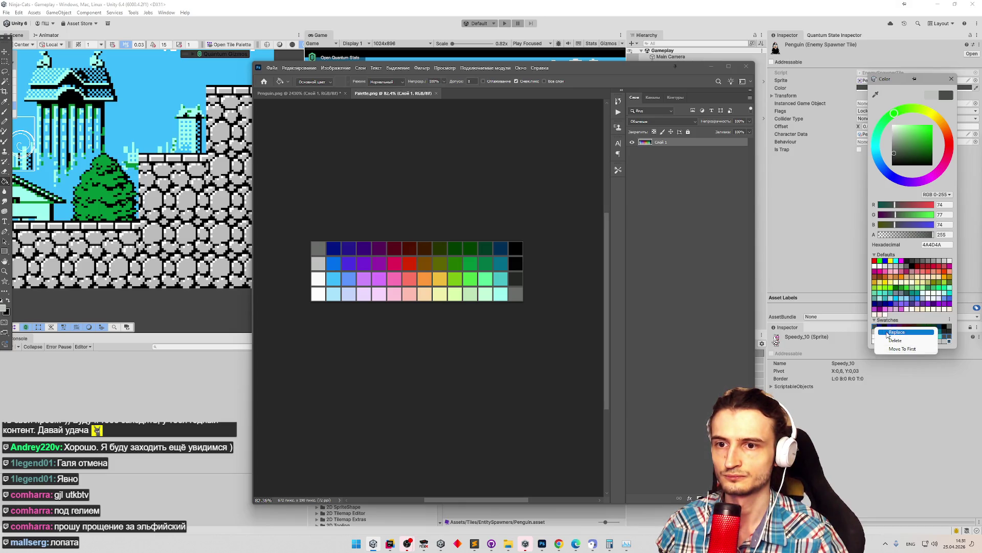
click(889, 333)
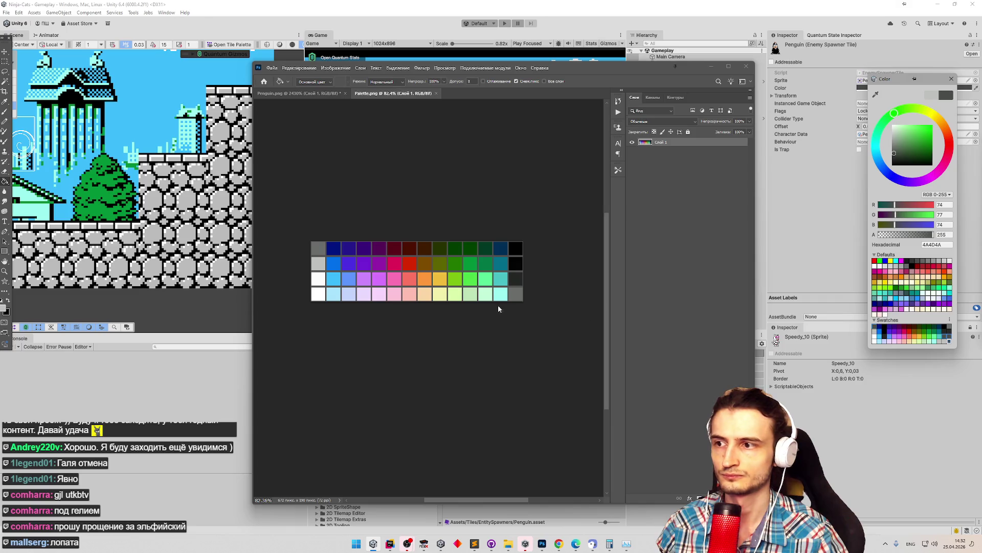
click(875, 267)
click(880, 330)
right_click(880, 330)
click(880, 333)
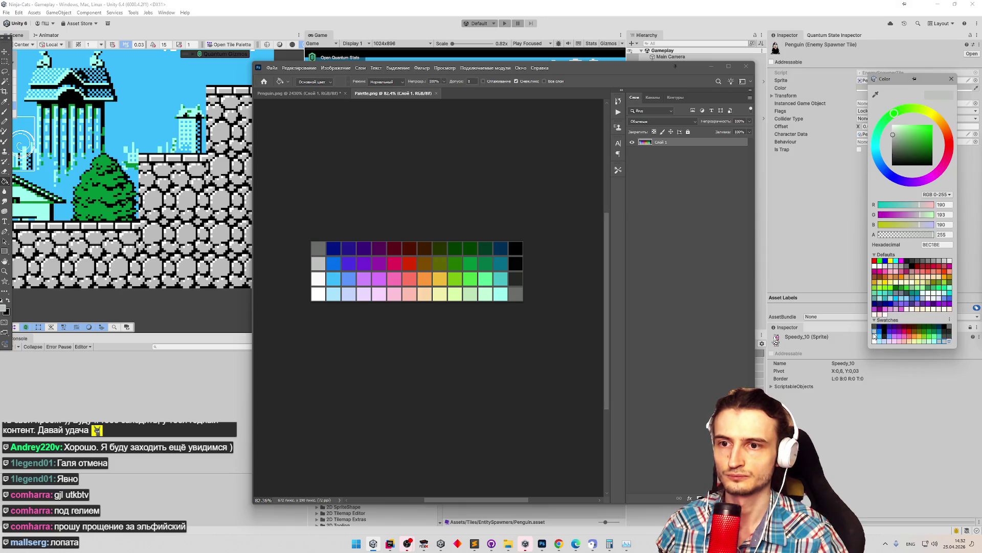
Sample grey 6A6D6A from the palette, add it as a swatch, move it first, and close the picker.
click(876, 96)
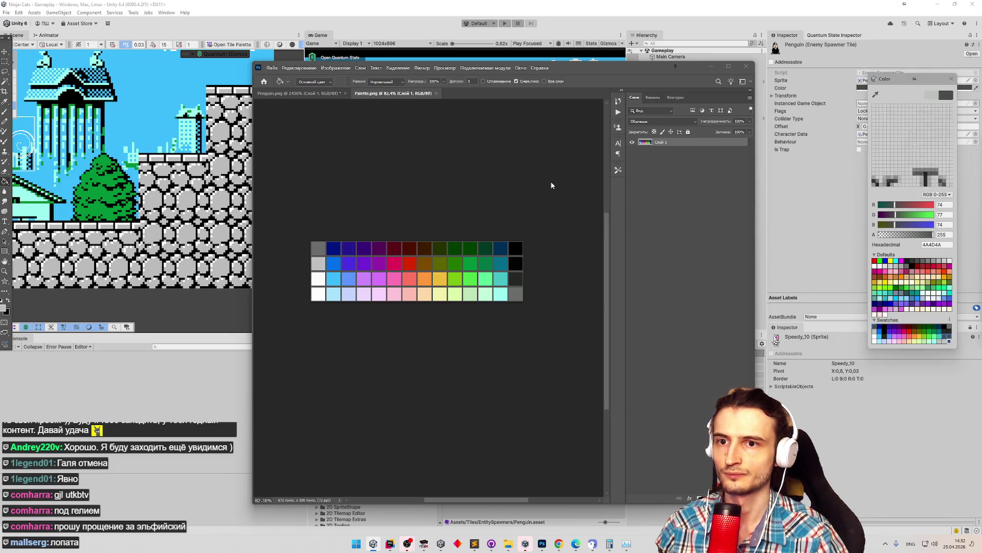
click(318, 252)
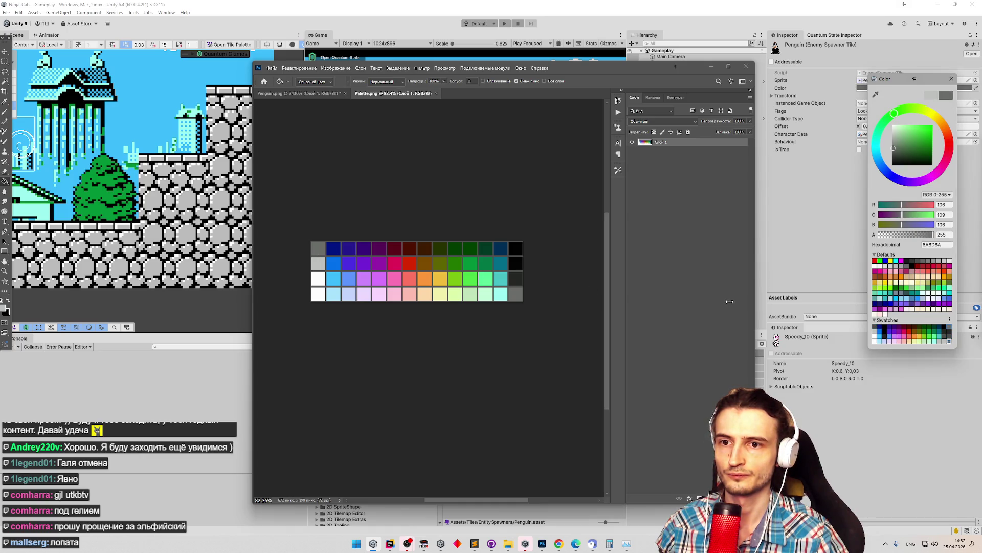
click(951, 342)
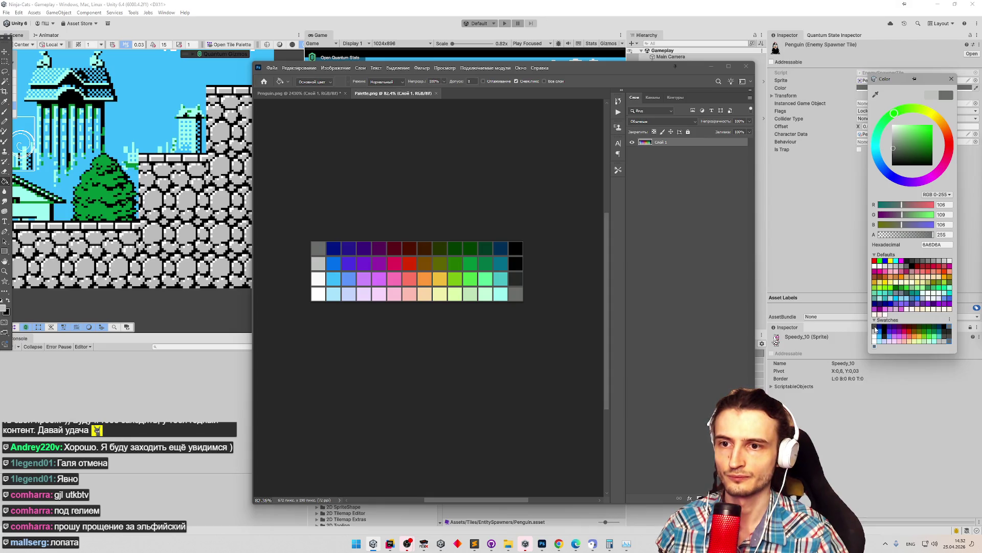
right_click(921, 341)
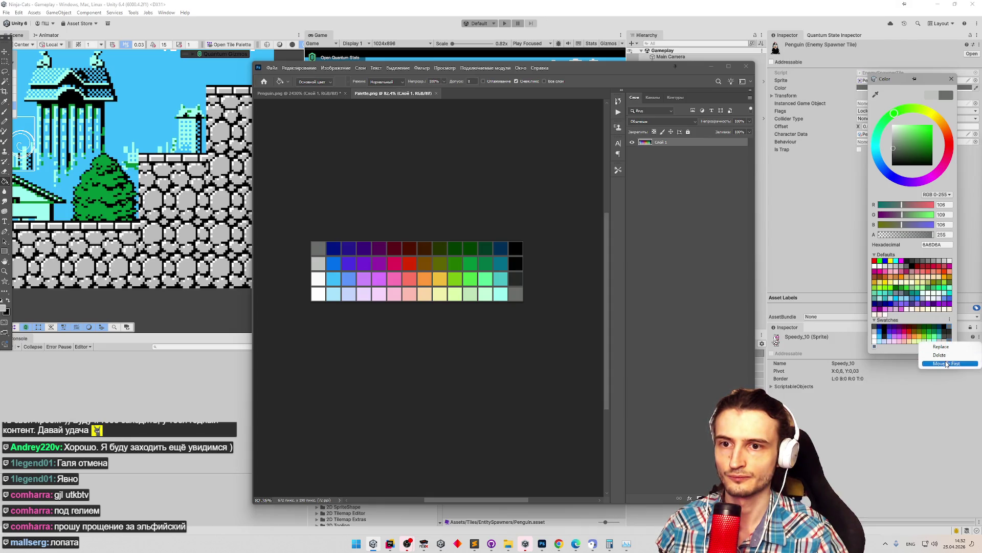
click(947, 364)
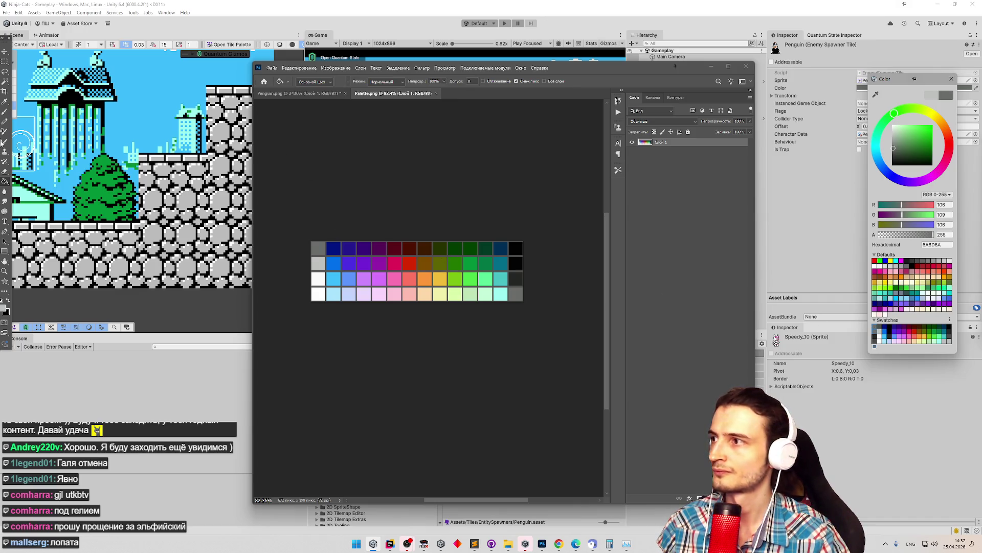
click(5, 105)
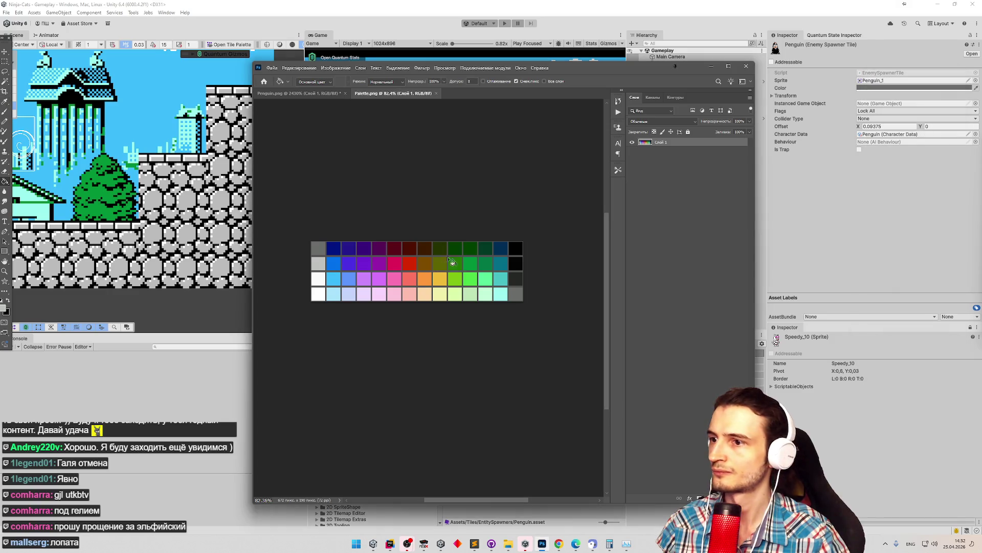
Try a light grey fill on the top-left swatch, undo it, and sample that swatch's grey value.
click(323, 254)
key(ctrl+z)
key(b)
key(i)
click(323, 248)
click(5, 310)
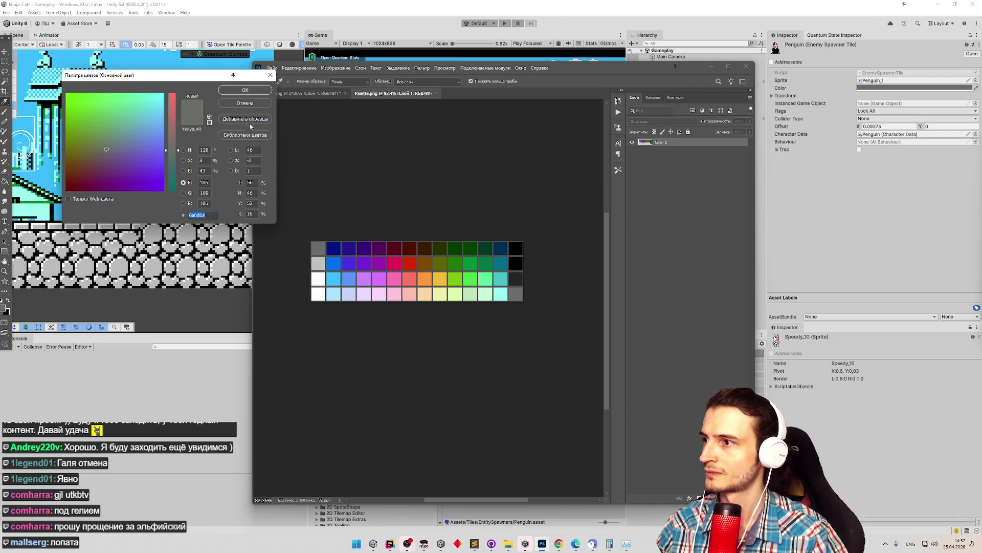
click(246, 104)
key(b)
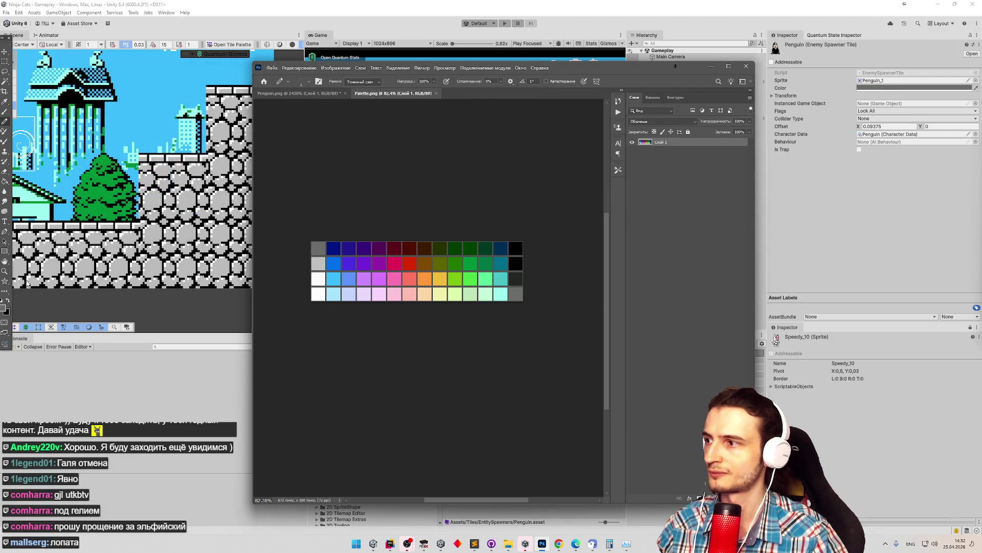
click(5, 309)
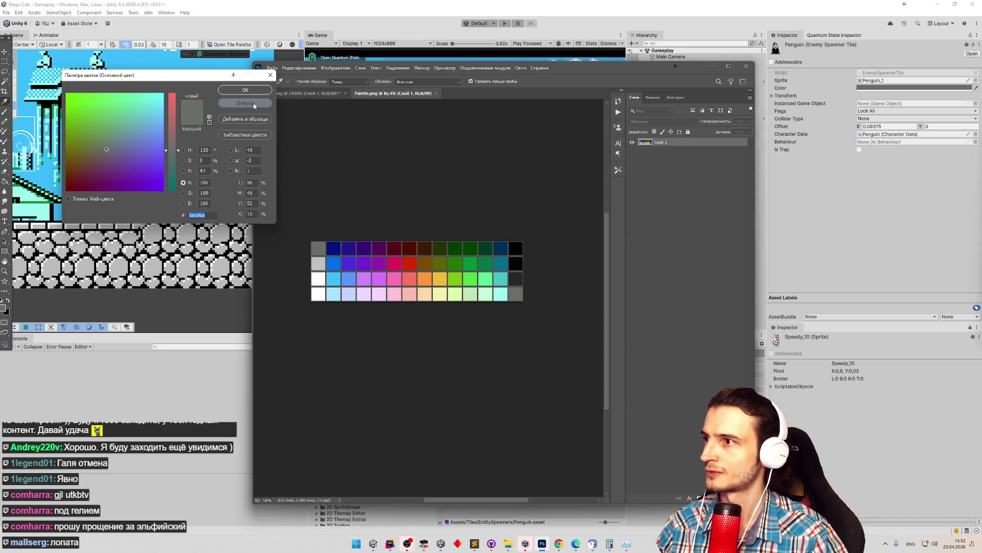
key(Escape)
Zoom in on the palette and fill the top two grey swatches with a darker grey.
key(z)
scroll(339, 263, up, 3)
scroll(339, 263, down, 6)
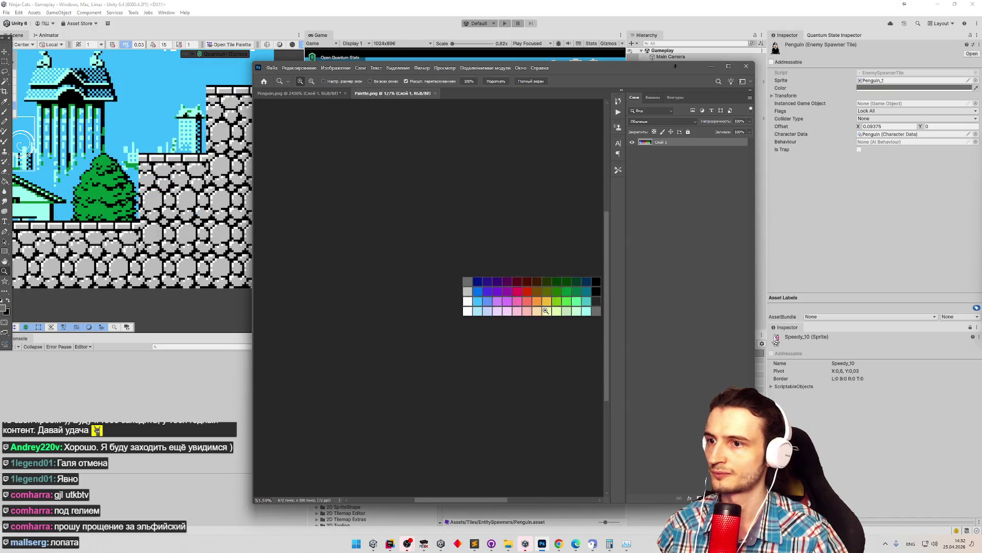
scroll(512, 302, up, 2)
scroll(418, 297, down, 1)
scroll(357, 292, up, 5)
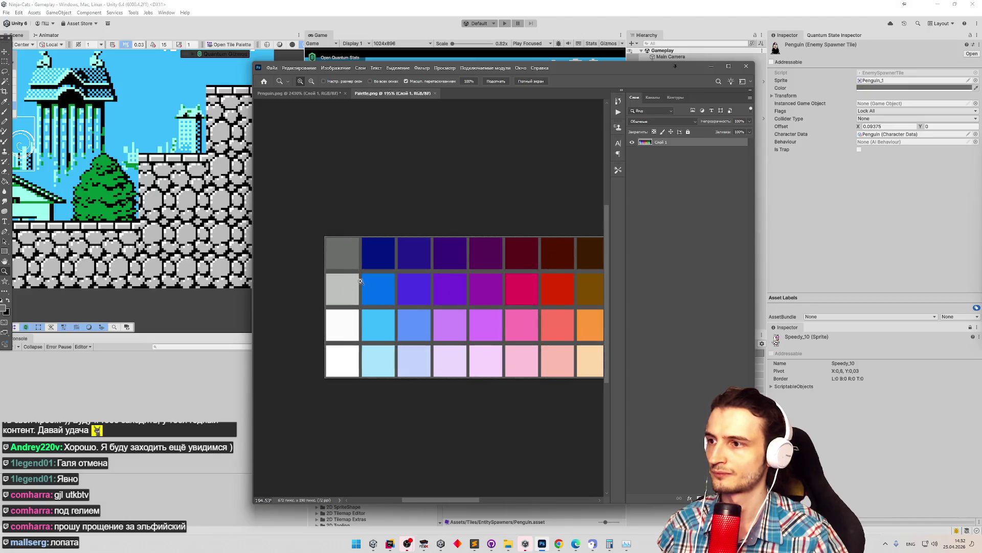
key(b)
key(g)
scroll(342, 301, down, 4)
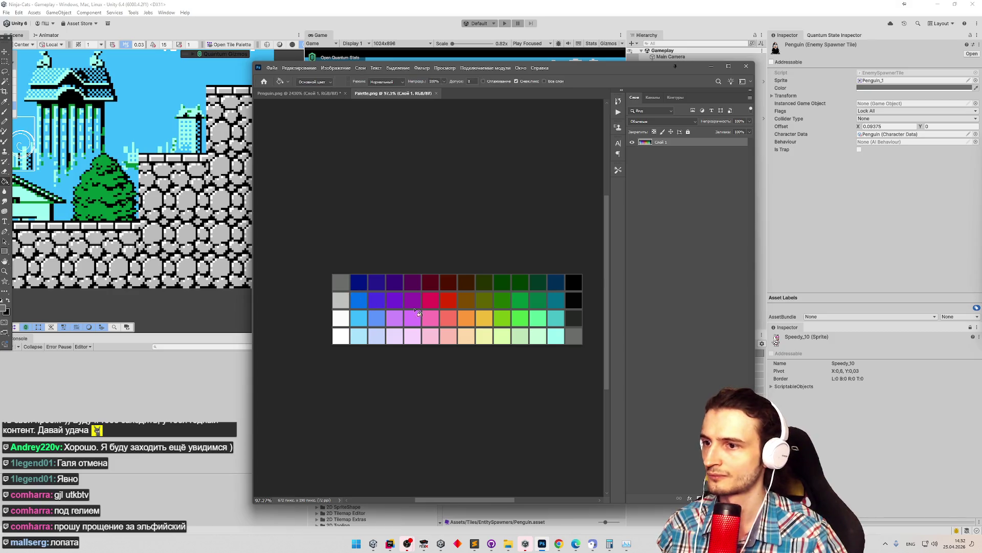
key(z)
scroll(526, 320, down, 2)
scroll(424, 297, up, 5)
scroll(424, 298, down, 3)
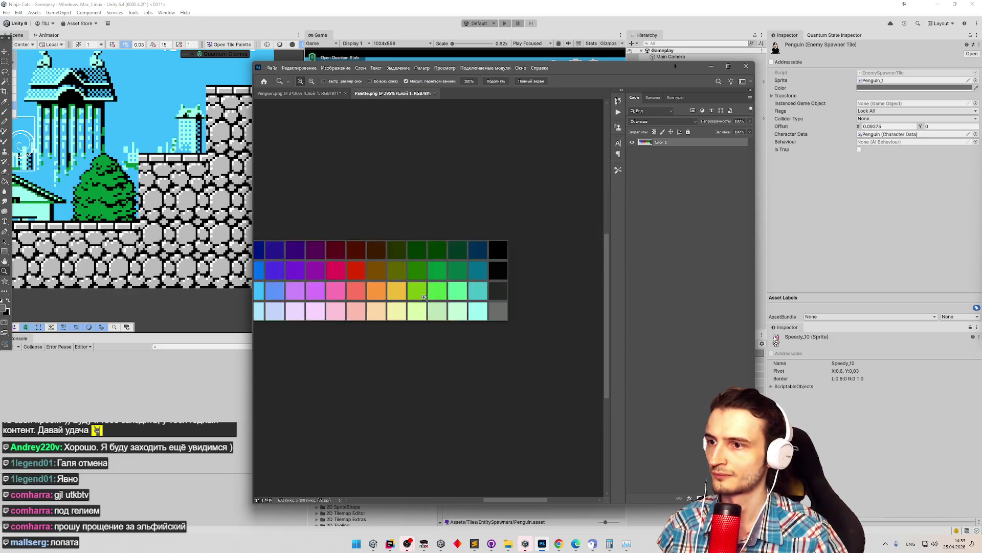
scroll(424, 298, left, 2)
scroll(396, 269, up, 3)
key(g)
click(395, 271)
click(390, 258)
Undo and redo the darker fills to compare them, leaving the top-left swatch dark grey.
key(b)
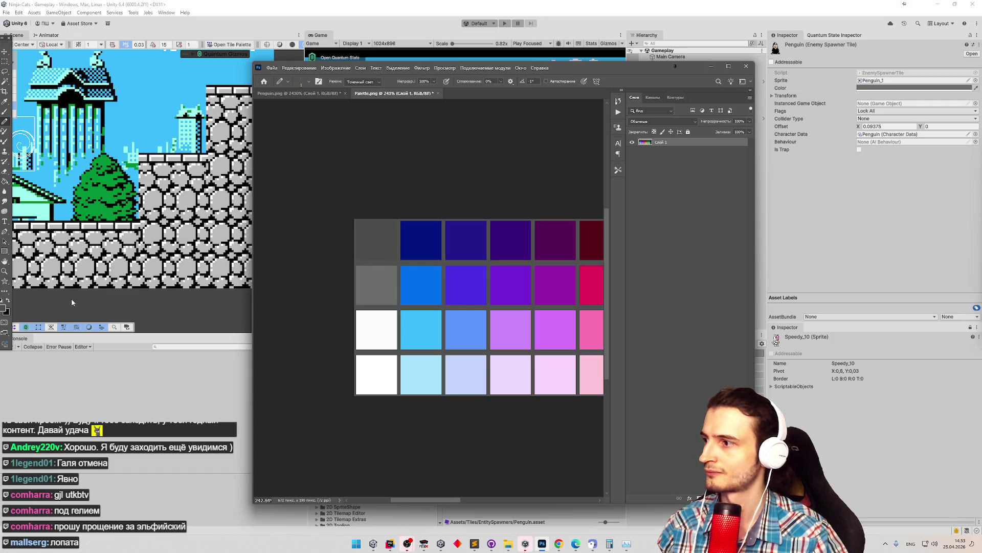
key(ctrl+z)
key(ctrl+z)
key(ctrl+shift+z)
key(ctrl+z)
key(ctrl+shift+z)
key(ctrl+shift+z)
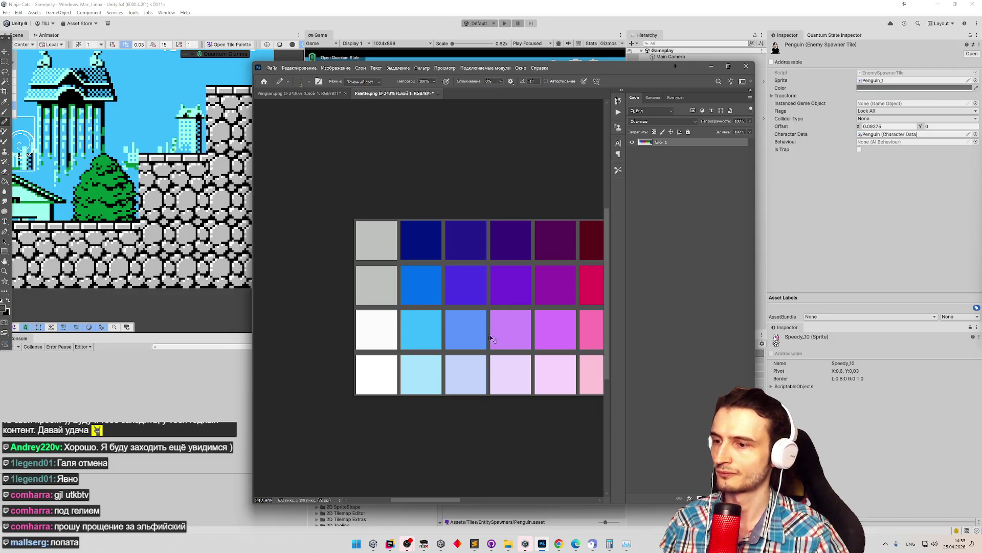
key(ctrl+shift+z)
Zoom out, save Palette.png, and reopen the Penguin's Color picker beside the Photoshop window.
key(z)
mouse_move(412, 307)
mouse_down()
mouse_move(385, 307)
mouse_move(583, 337)
mouse_move(568, 345)
mouse_move(502, 341)
mouse_move(413, 311)
mouse_up()
key(g)
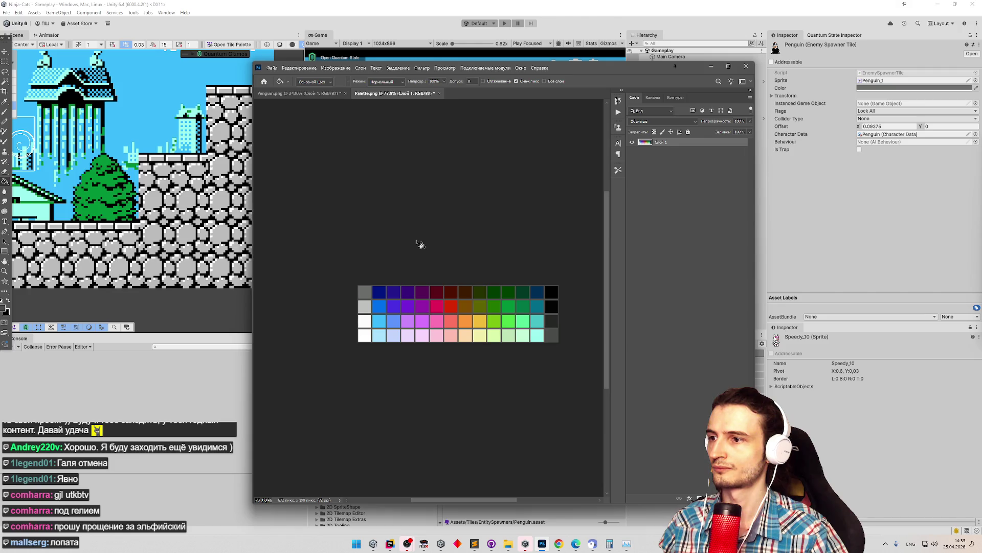
key(ctrl+s)
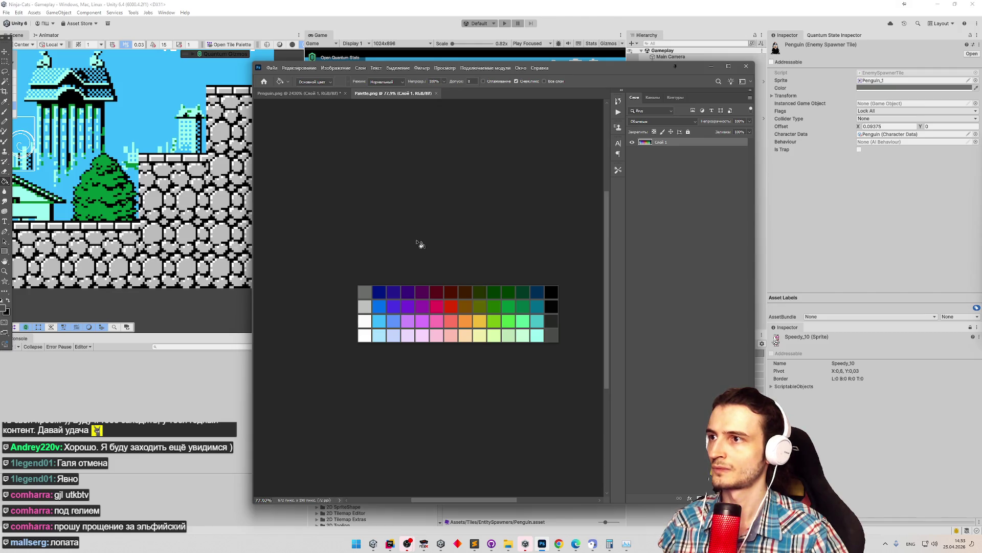
mouse_move(650, 70)
mouse_down()
mouse_move(487, 48)
mouse_move(548, 30)
mouse_up()
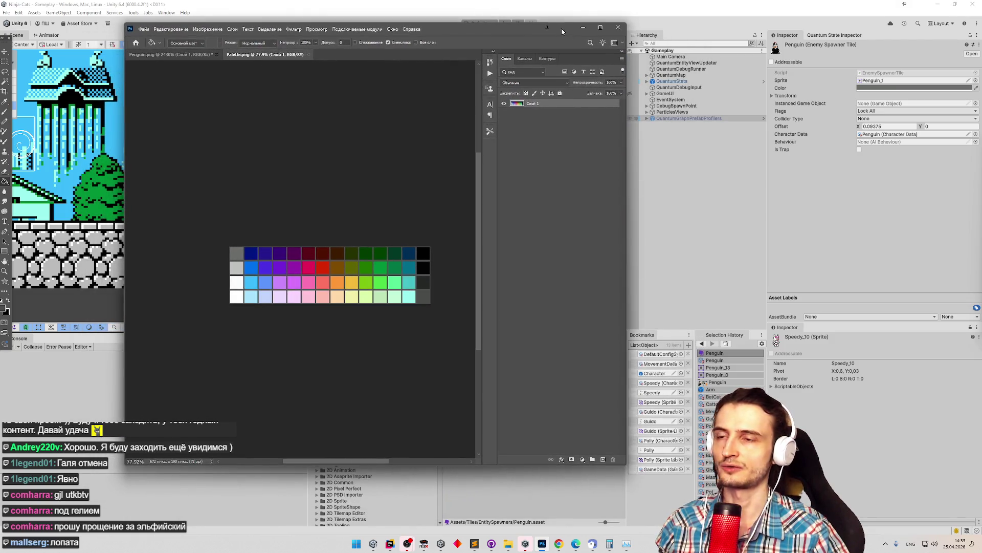
click(859, 88)
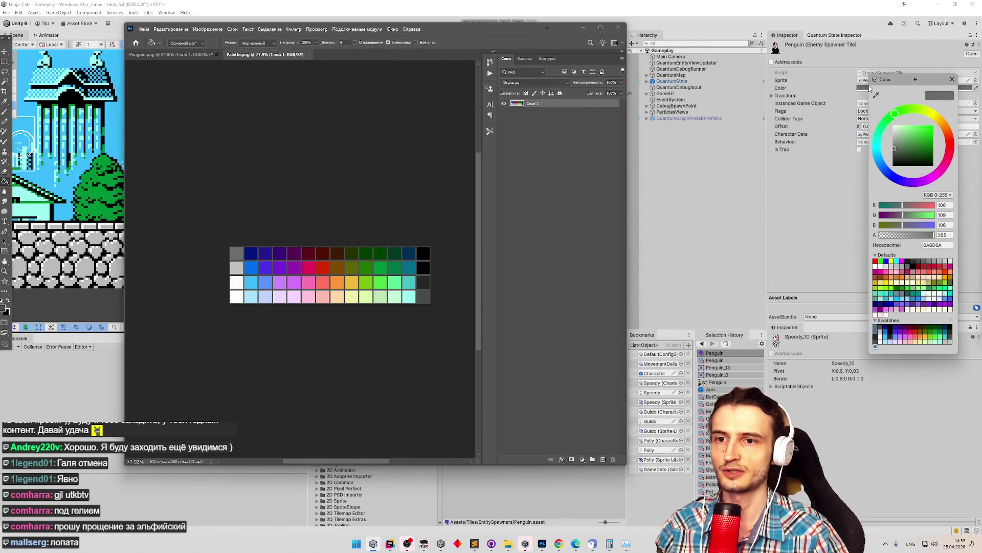
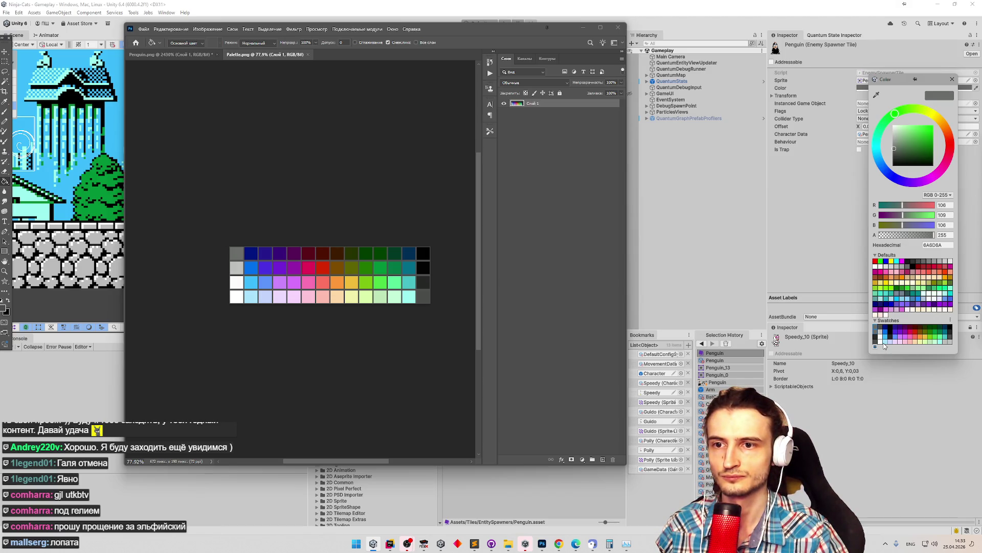
Switch the NesPalette swatches to List view and back to Grid view.
click(950, 322)
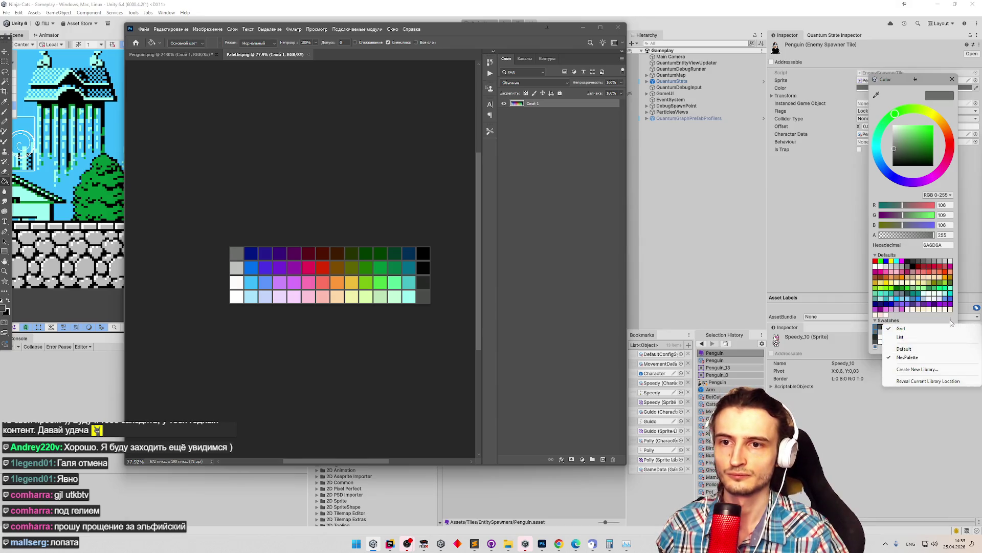
click(901, 337)
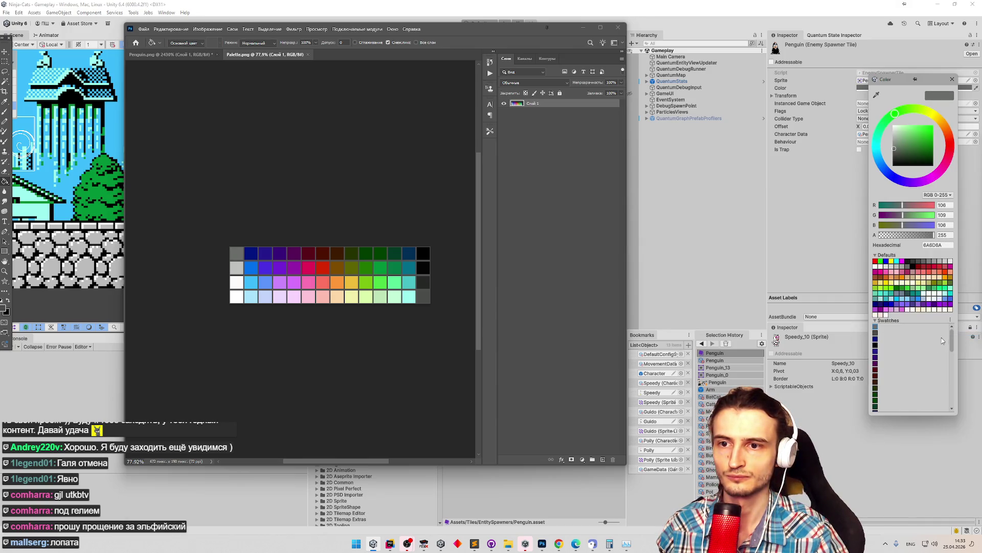
click(953, 321)
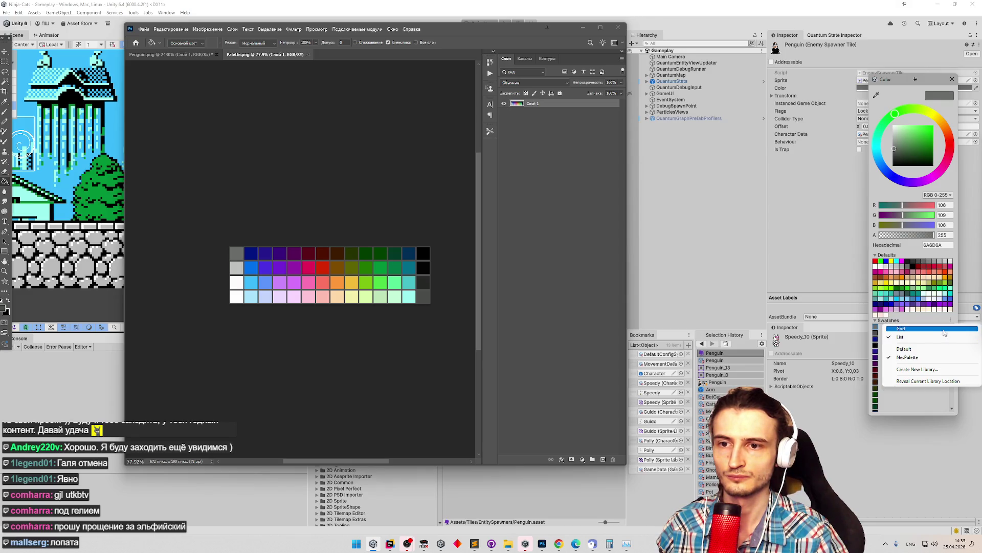
click(944, 329)
click(950, 321)
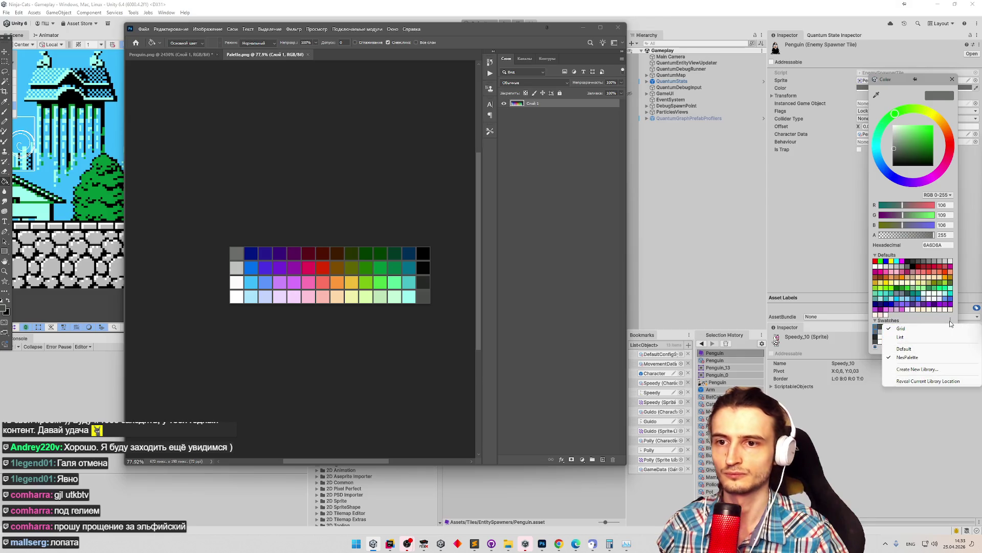
click(878, 351)
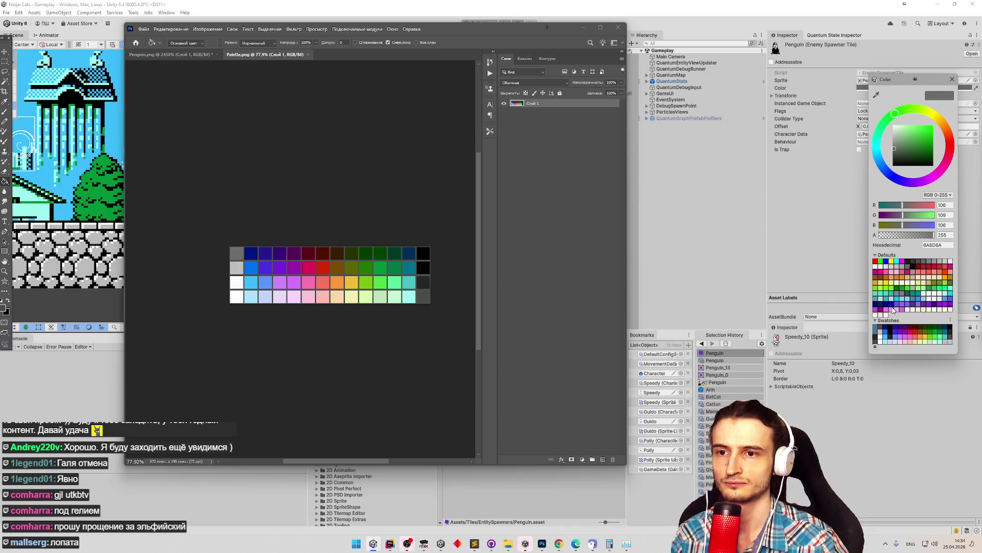
Try the white, FCFCFC and BEC1BE swatches, leaving the tile light grey BEC1BE.
click(881, 341)
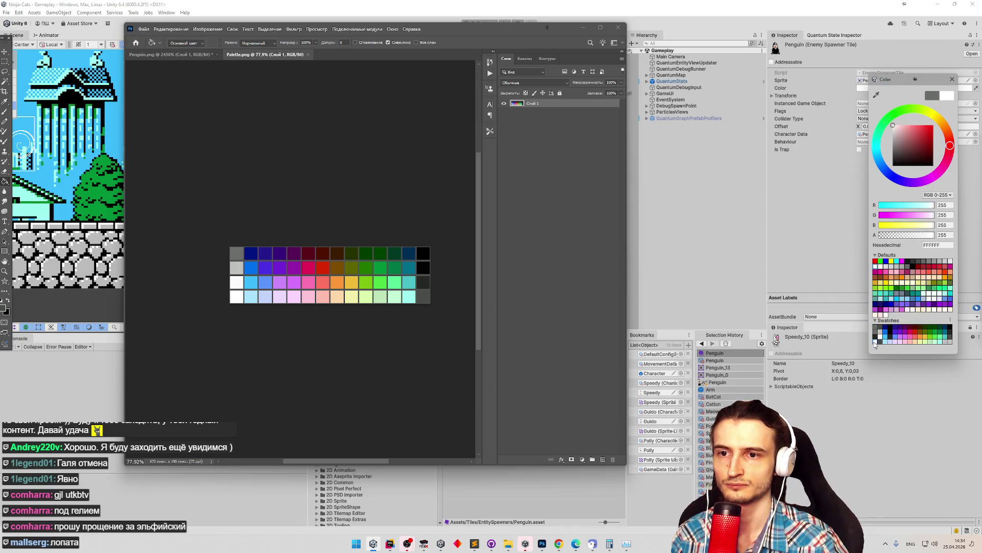
click(876, 338)
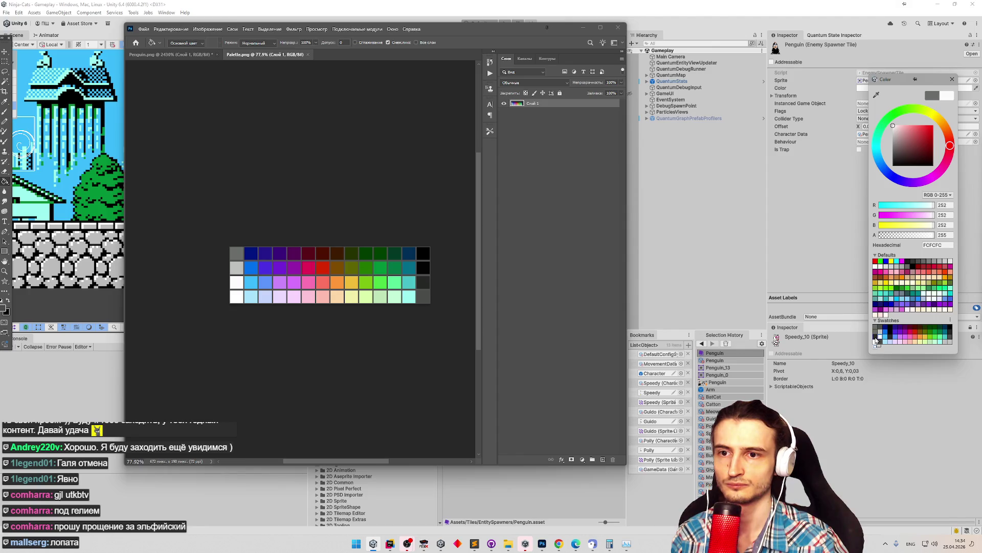
click(878, 334)
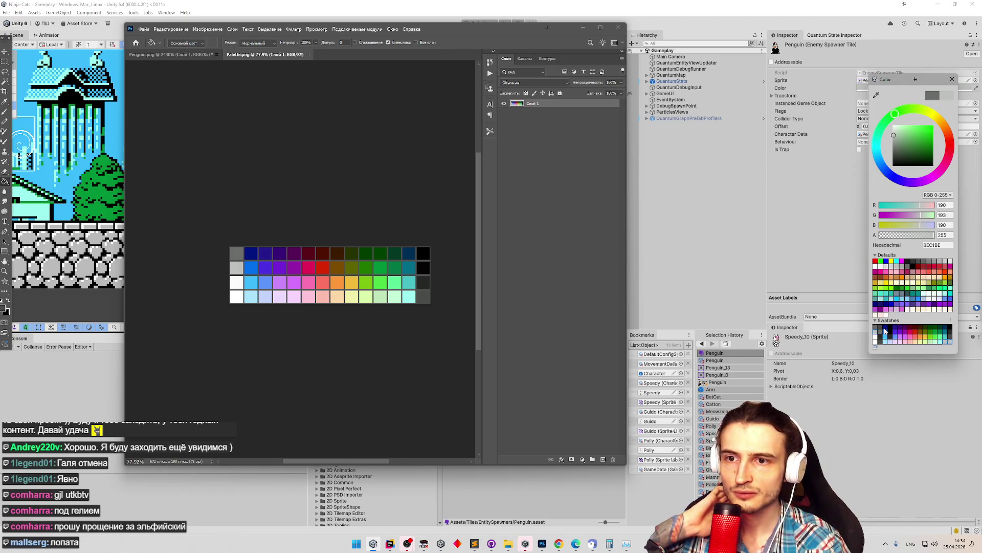
Apply dark blue 001380, delete that swatch, then try the grey 6A6D6A swatch.
click(885, 328)
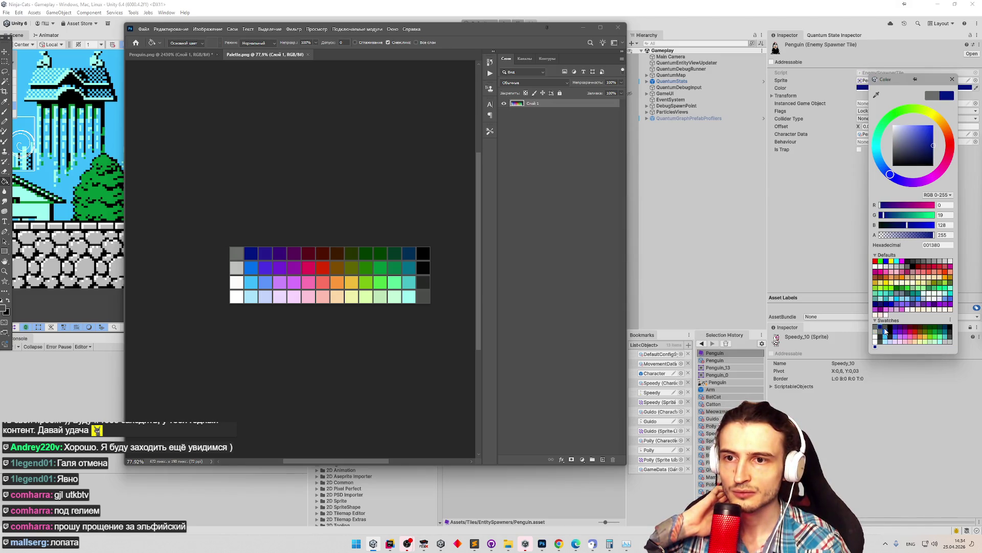
right_click(886, 329)
click(897, 341)
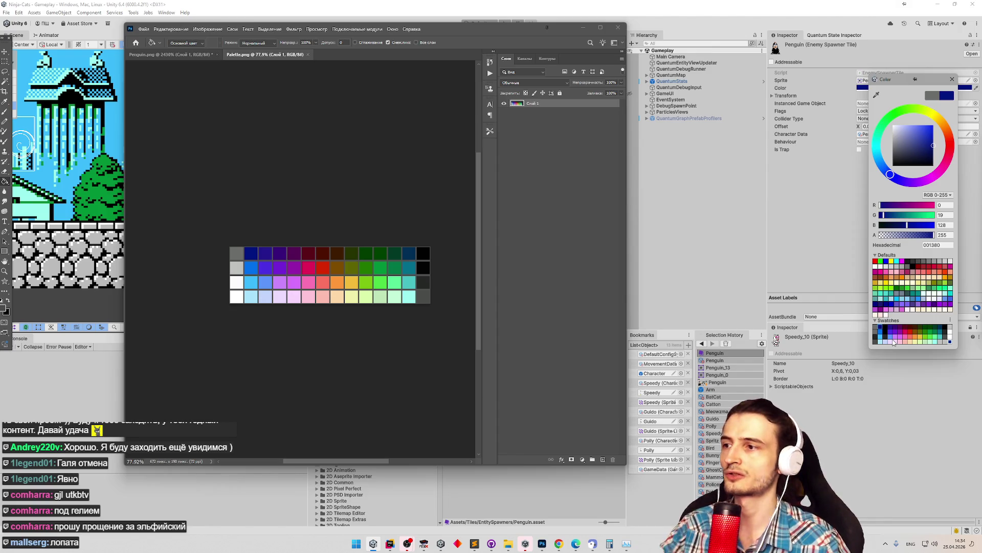
click(876, 330)
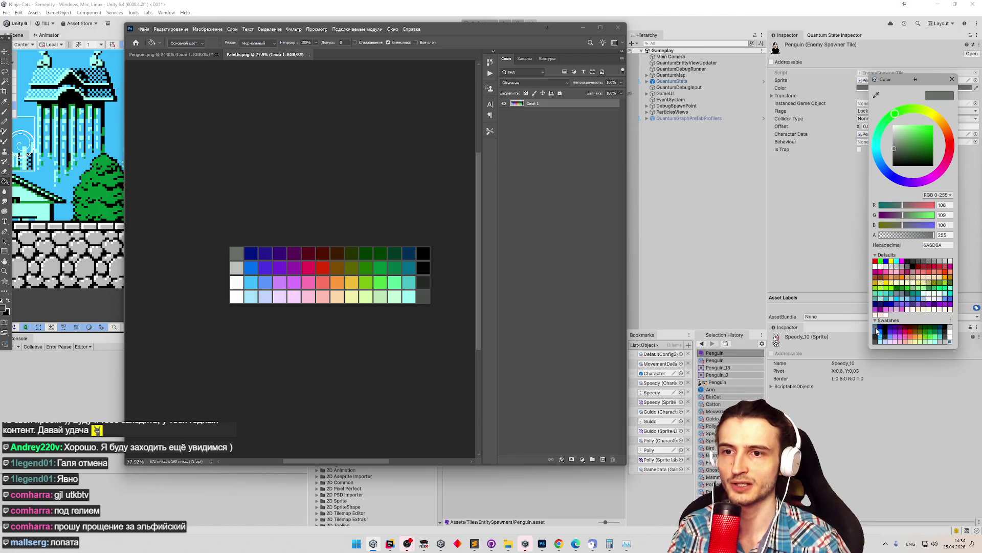
click(952, 321)
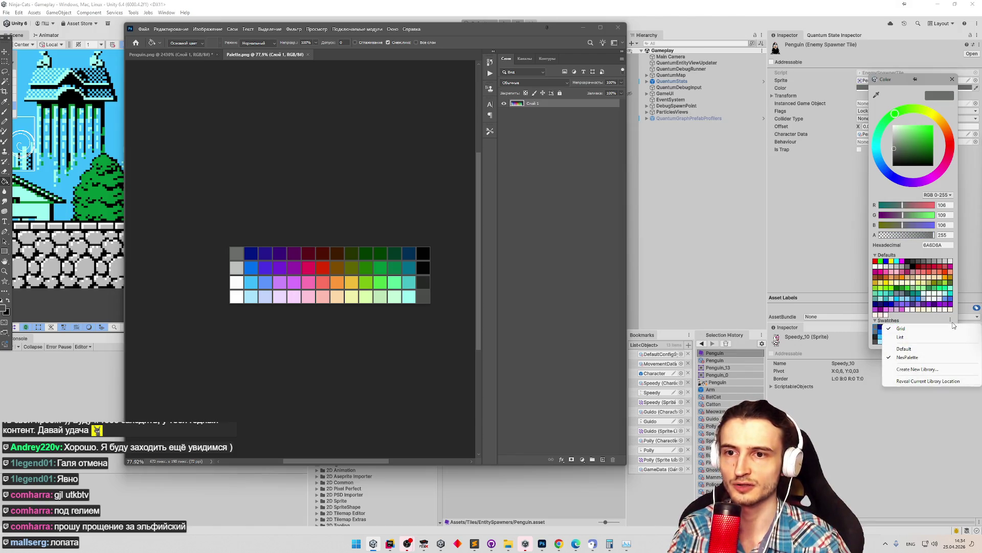
click(875, 328)
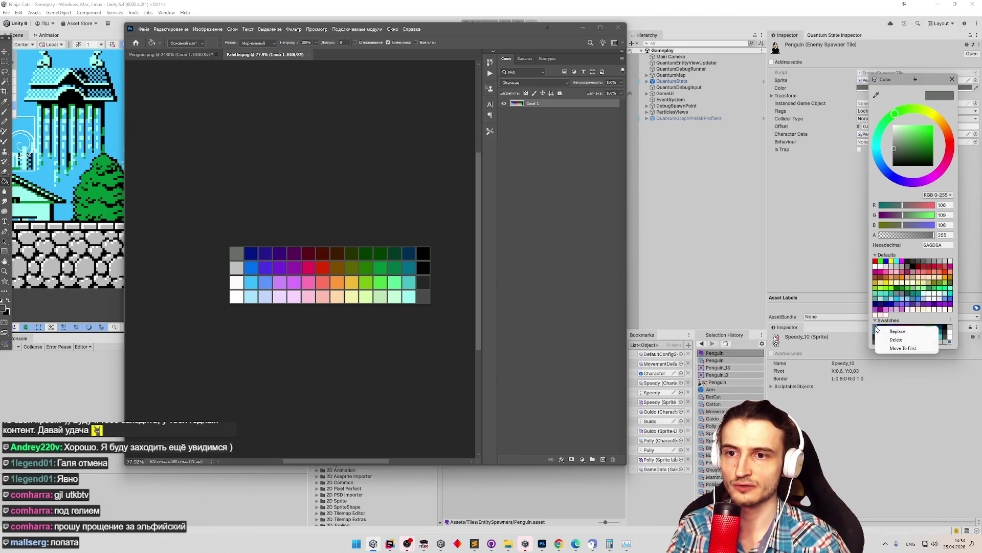
Delete the leading swatches one by one from the NesPalette grid.
right_click(879, 330)
click(879, 328)
right_click(879, 328)
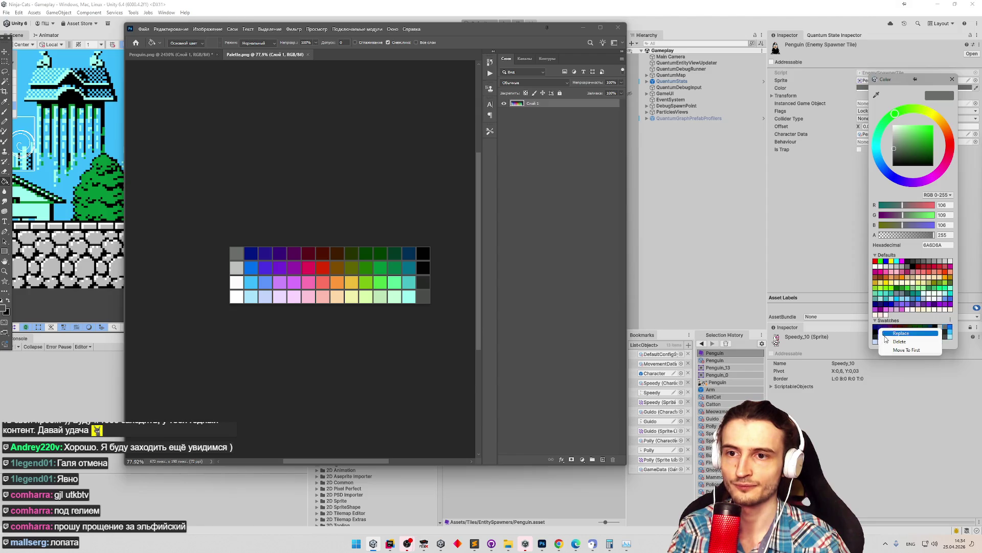
click(880, 327)
right_click(880, 327)
click(899, 339)
right_click(880, 333)
click(882, 342)
right_click(877, 330)
click(891, 342)
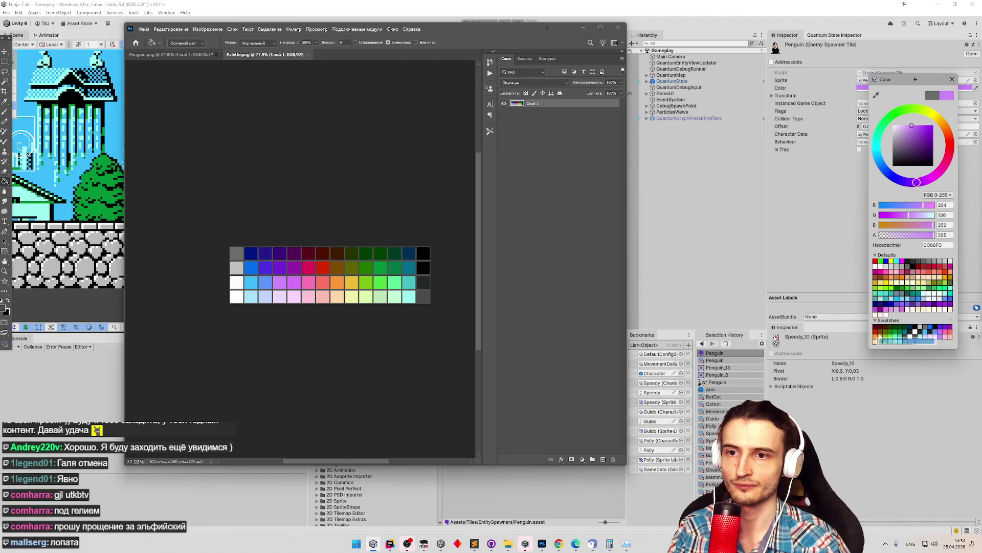
click(876, 332)
right_click(876, 332)
click(891, 341)
right_click(876, 332)
click(885, 342)
right_click(876, 331)
click(885, 341)
right_click(876, 331)
click(885, 342)
right_click(878, 334)
click(885, 342)
right_click(878, 333)
click(885, 342)
right_click(878, 334)
click(885, 341)
right_click(879, 336)
click(882, 342)
right_click(881, 342)
click(882, 342)
right_click(882, 342)
click(883, 342)
right_click(881, 342)
Delete the last unwanted swatches and bring the colour preset file up in Sublime Text.
right_click(877, 331)
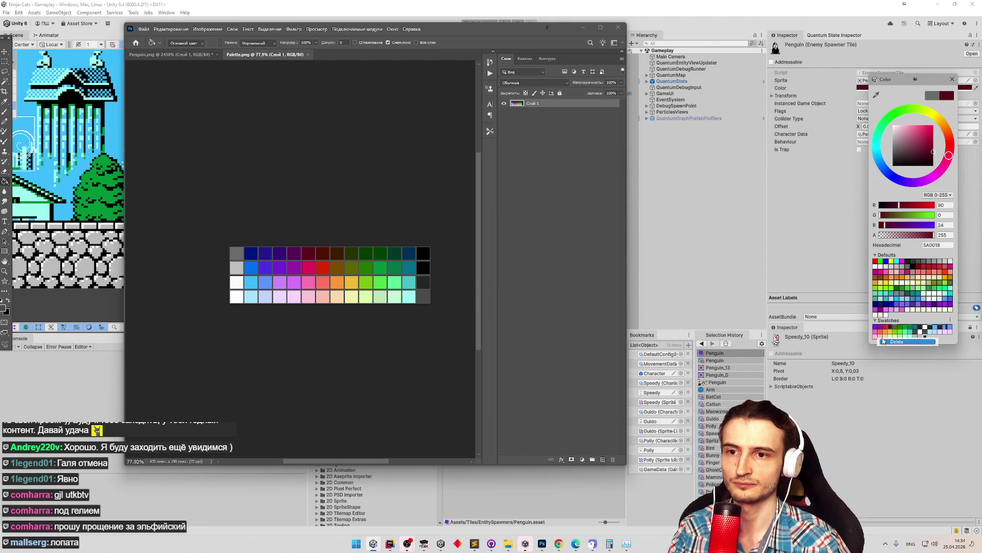
click(885, 340)
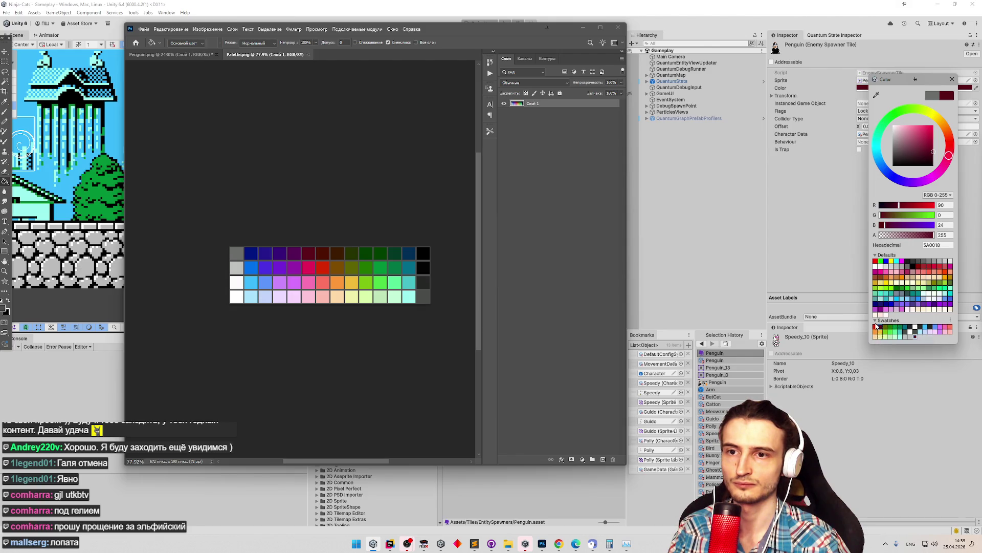
right_click(879, 334)
click(882, 339)
right_click(880, 332)
click(882, 339)
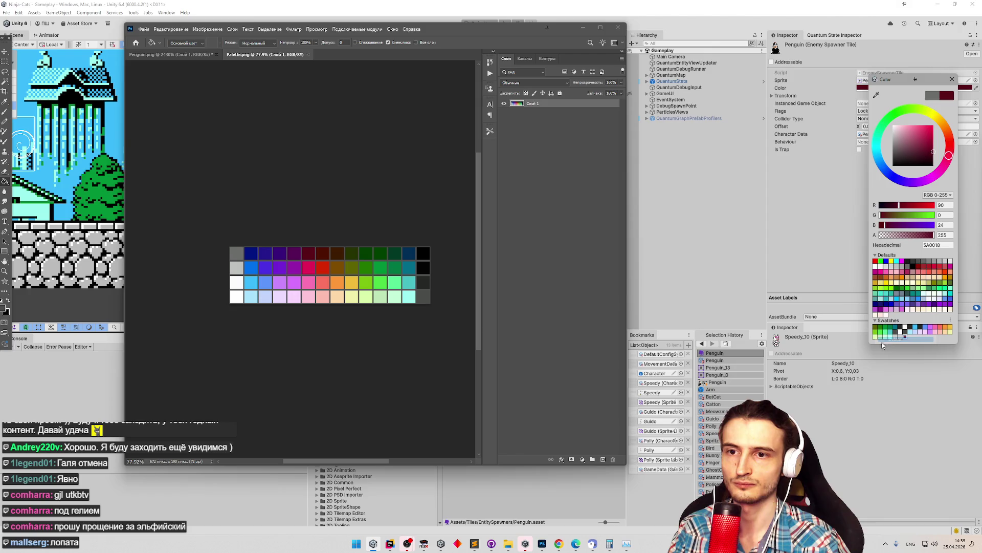
click(475, 544)
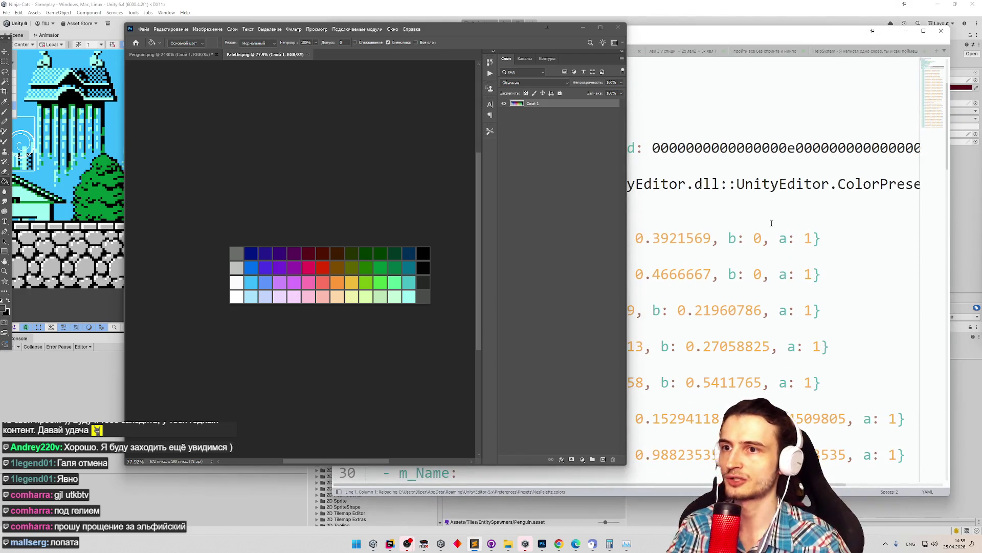
Save the NesPalette colour preset file in Sublime Text.
drag(751, 34, 847, 46)
double_click(678, 141)
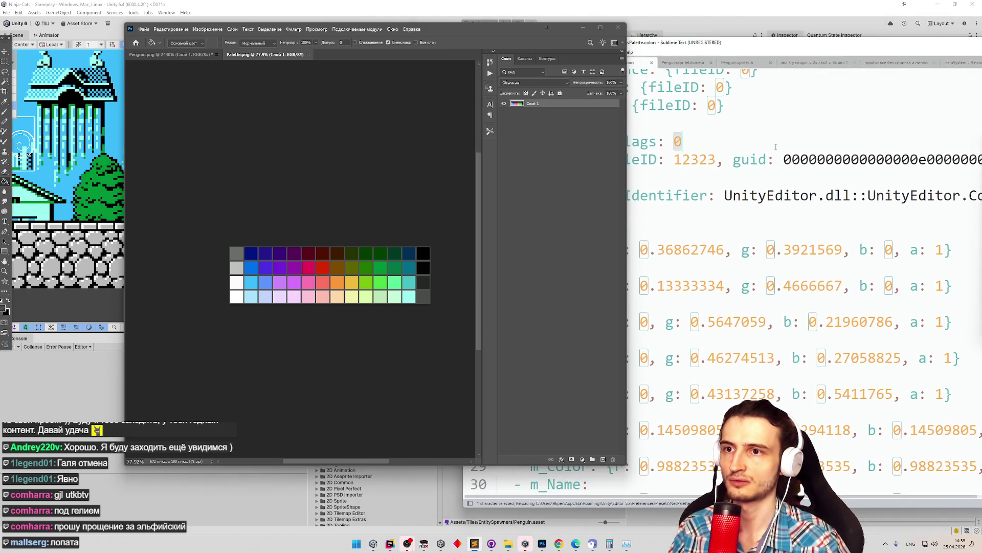
key(ctrl+s)
scroll(817, 110, right, 3)
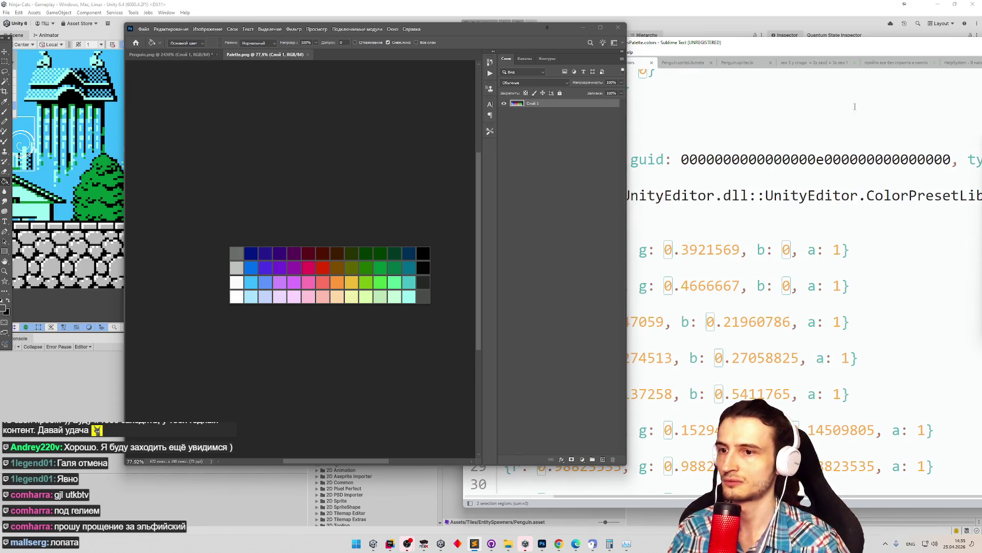
scroll(858, 48, right, 3)
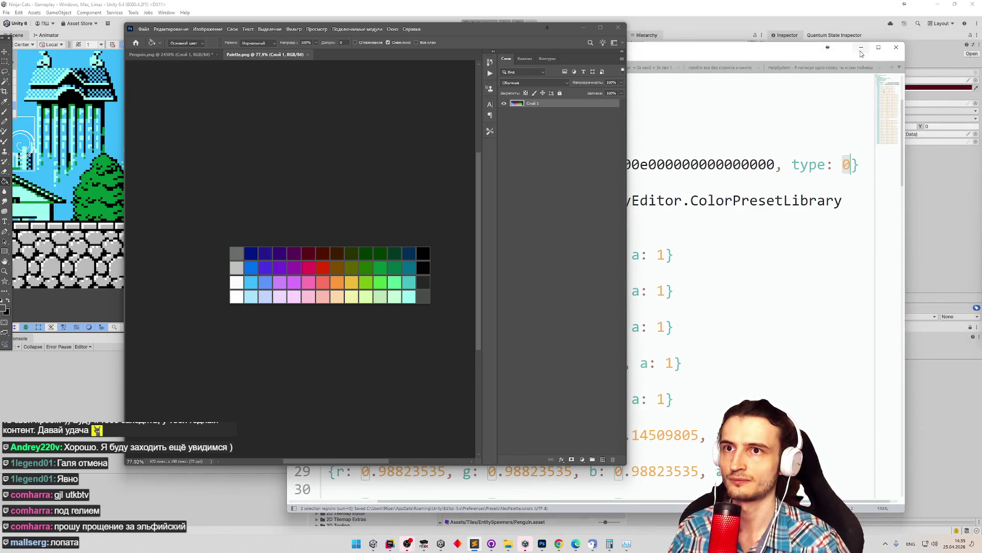
Back in Unity, reopen the tile's colour picker to check the swatches.
key(alt+Tab)
click(870, 88)
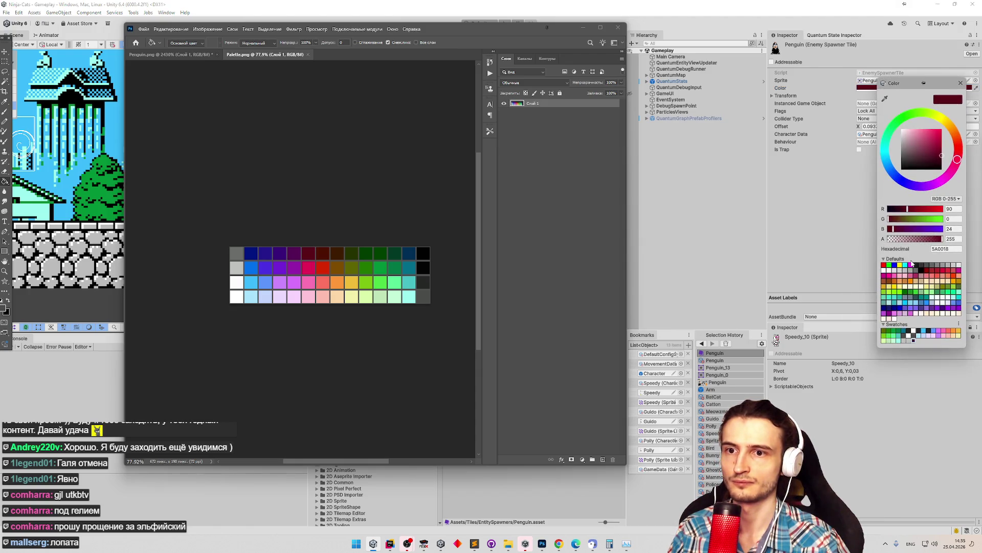
click(961, 82)
click(870, 87)
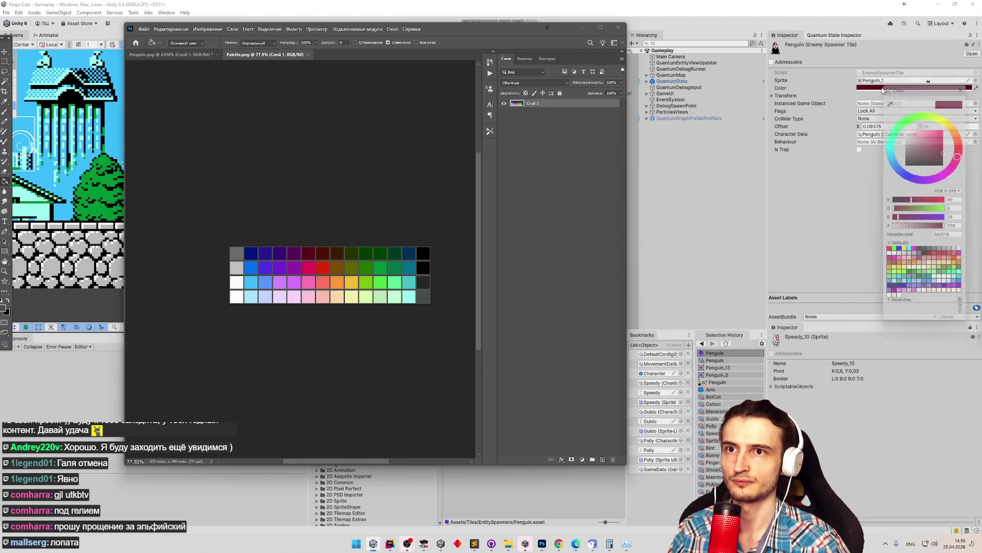
Move the text editor and Photoshop windows aside and narrow the editor.
click(475, 544)
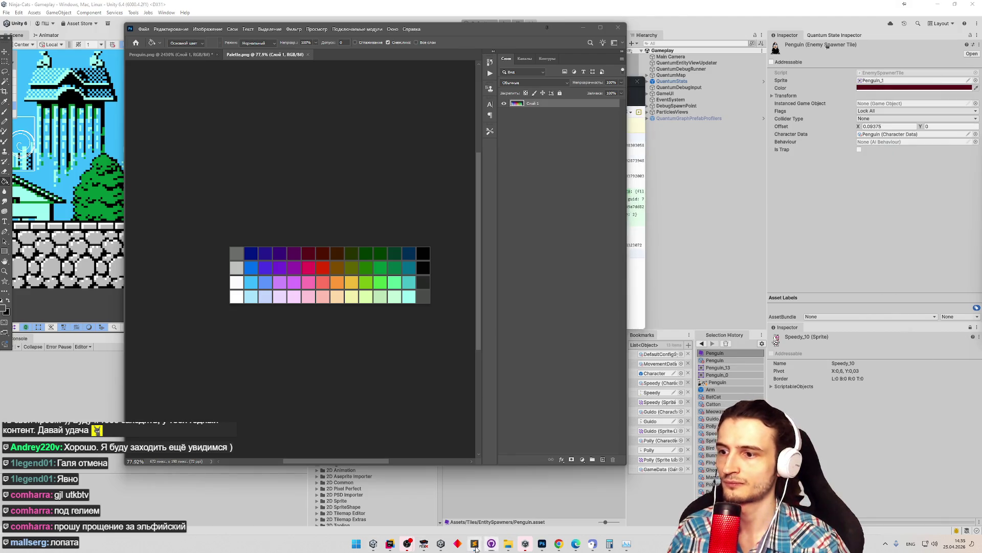
mouse_move(682, 49)
mouse_down()
mouse_move(703, 47)
mouse_move(717, 225)
mouse_move(716, 26)
mouse_move(684, 8)
mouse_up()
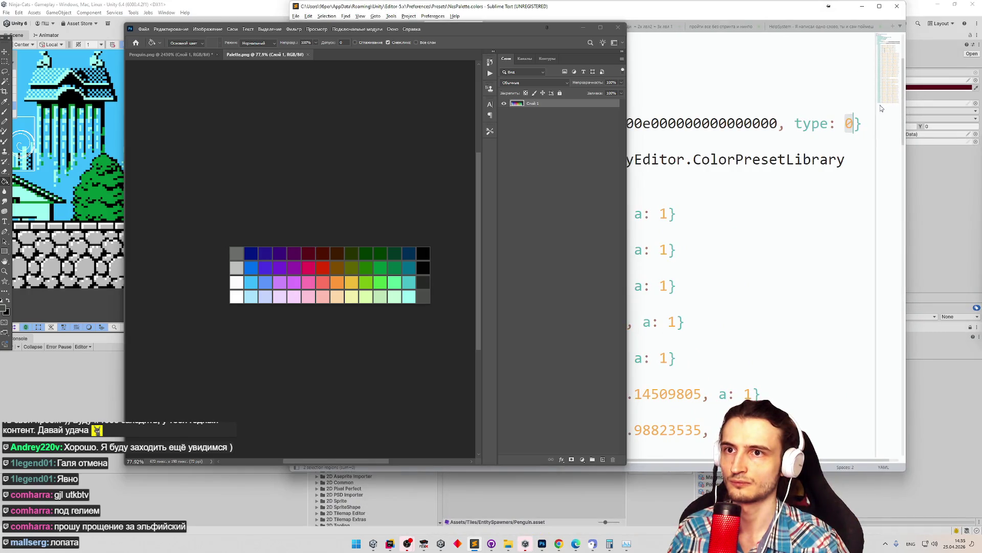
drag(544, 30, 239, 44)
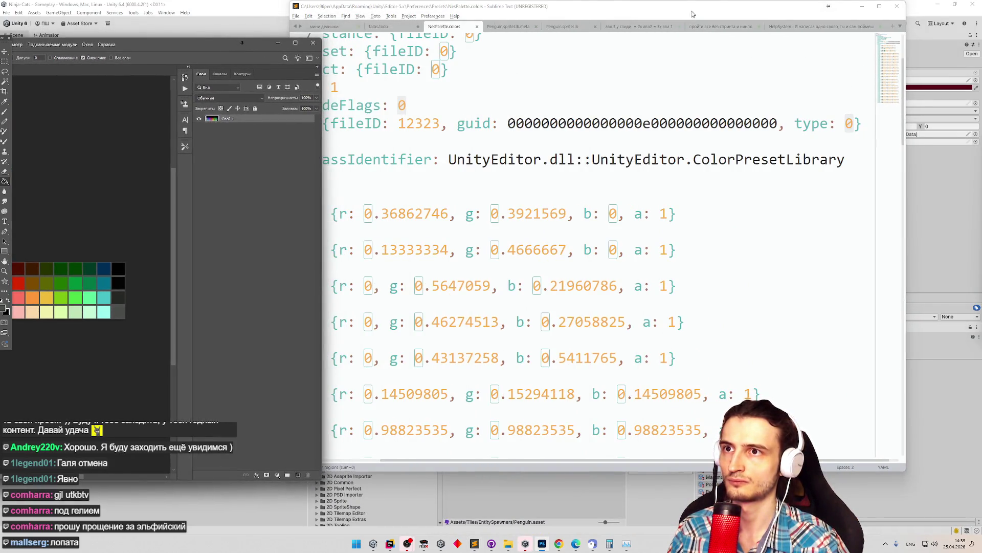
drag(694, 13, 629, 14)
drag(845, 159, 747, 159)
click(747, 158)
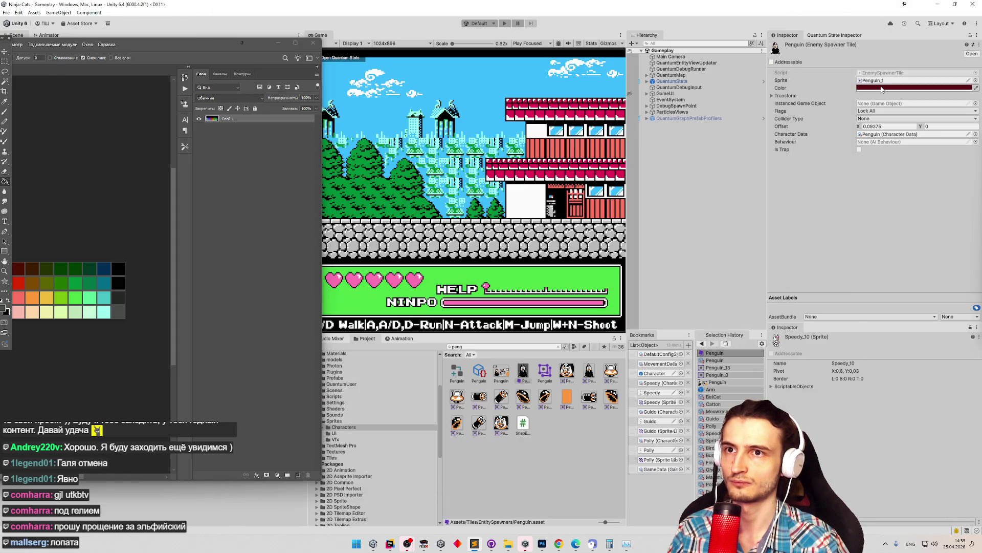
Try the swatch context menu, then close and reopen the tile's colour picker.
right_click(892, 330)
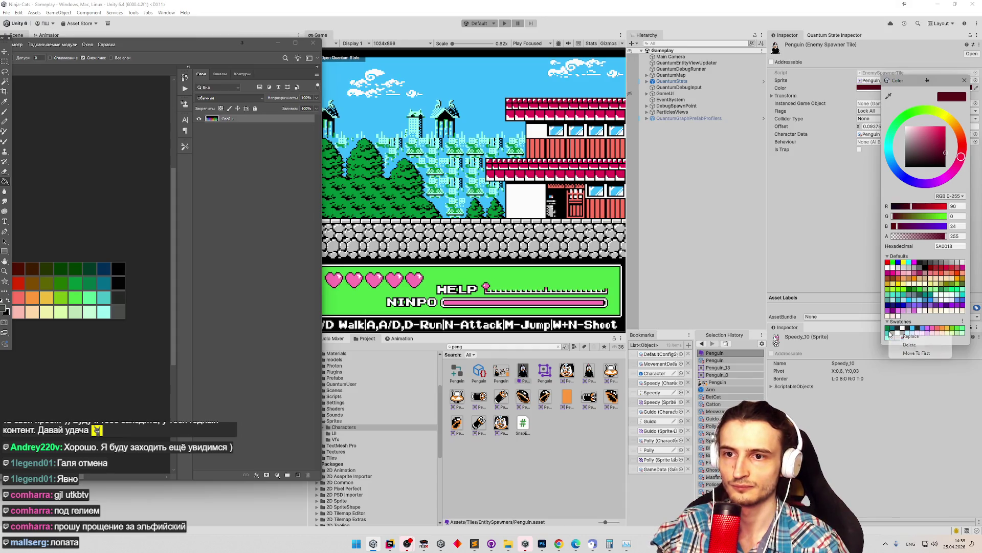
right_click(898, 332)
right_click(891, 332)
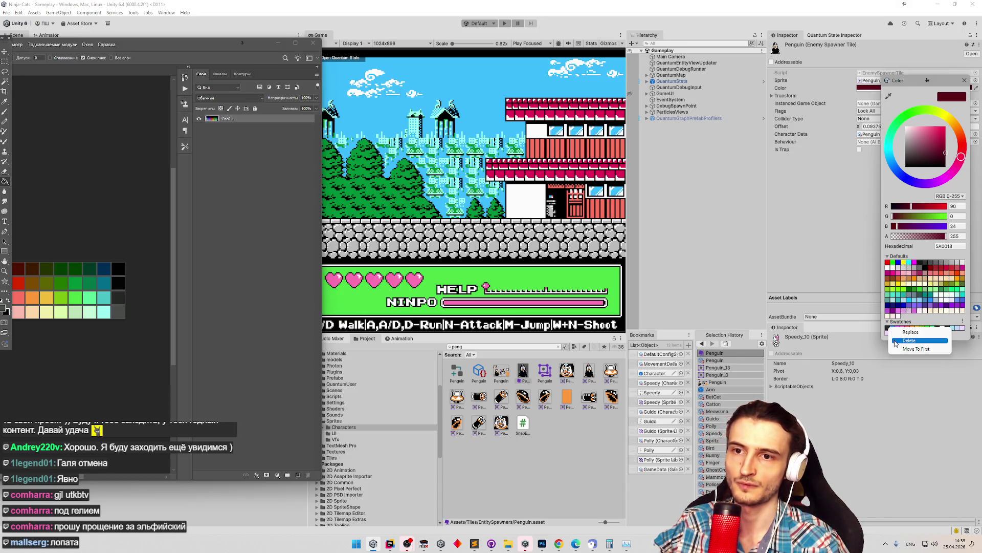
right_click(896, 343)
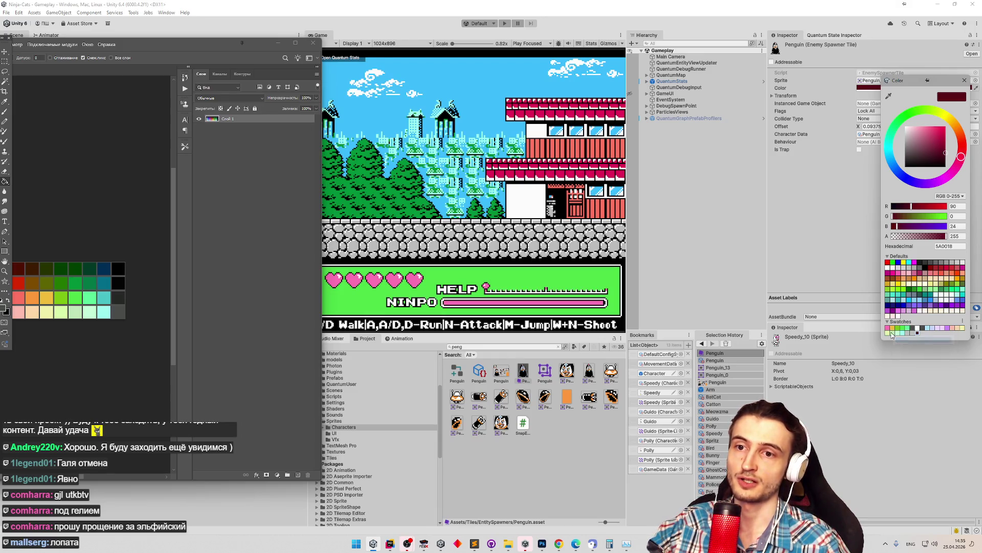
click(902, 346)
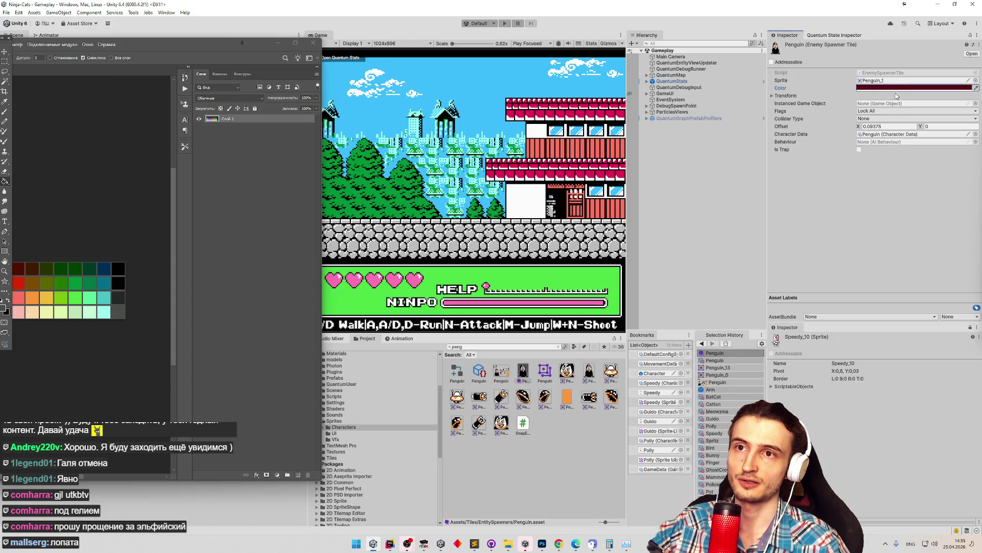
click(868, 87)
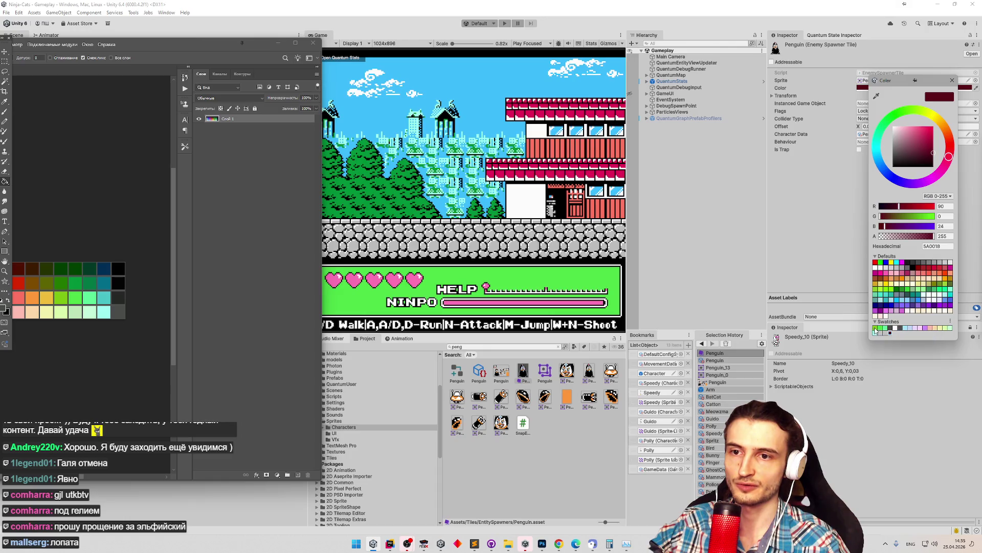
Delete every saved swatch until only 'Click to add new preset' remains.
drag(878, 328, 877, 330)
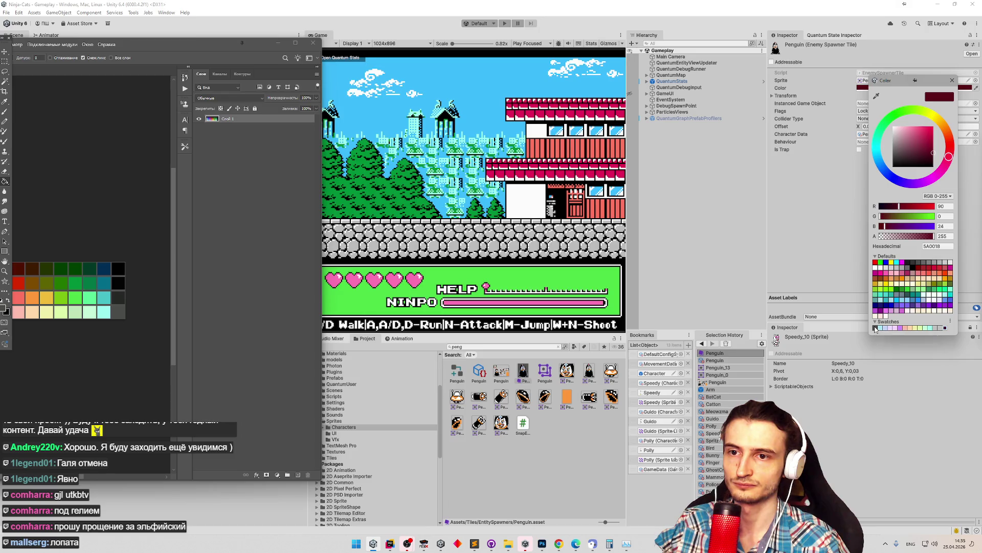
click(877, 330)
right_click(876, 330)
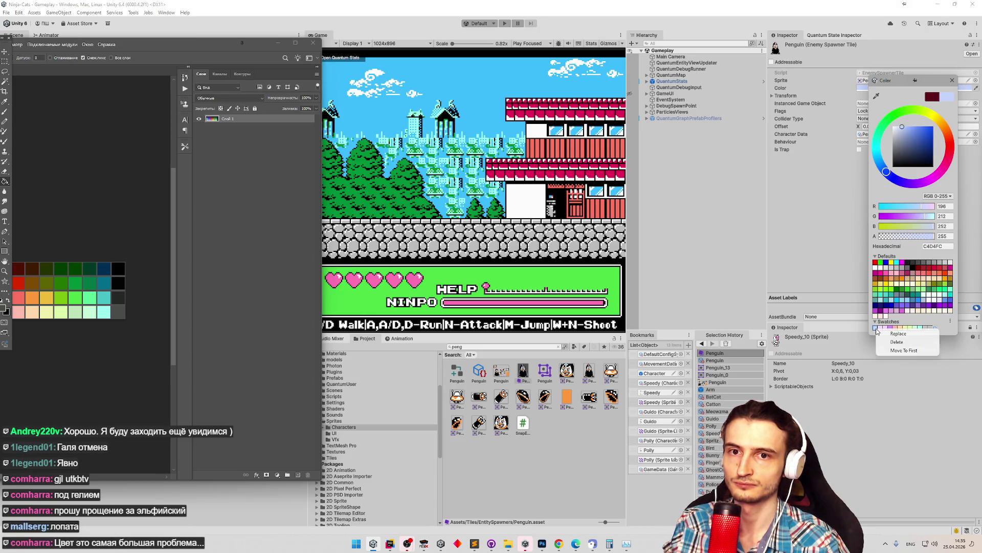
click(896, 342)
right_click(877, 328)
click(896, 342)
right_click(877, 328)
click(897, 341)
right_click(877, 330)
click(897, 341)
right_click(877, 330)
click(897, 341)
right_click(877, 330)
click(882, 341)
right_click(877, 329)
click(881, 342)
right_click(877, 329)
click(881, 342)
right_click(876, 330)
click(881, 342)
right_click(876, 330)
click(881, 342)
right_click(875, 330)
click(895, 343)
right_click(875, 328)
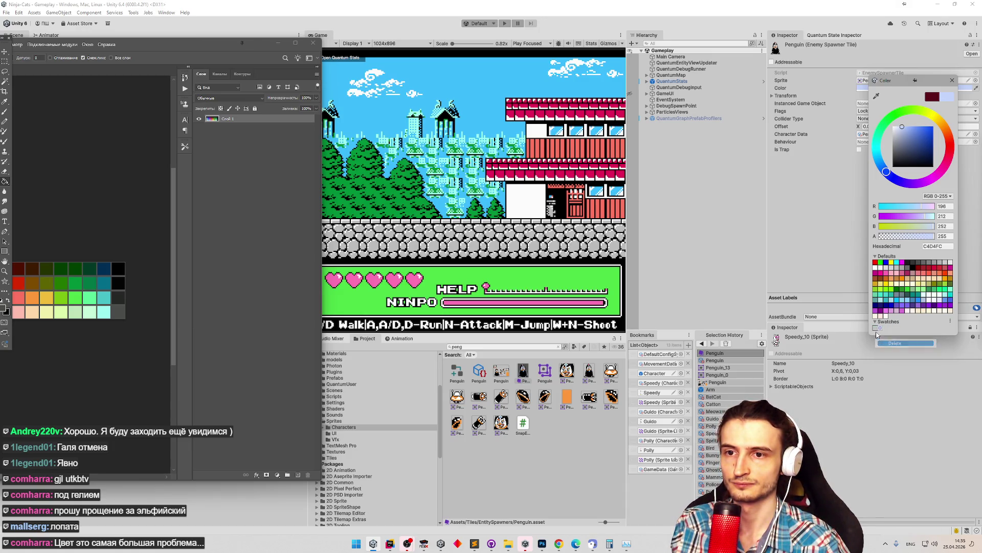
click(896, 343)
click(207, 43)
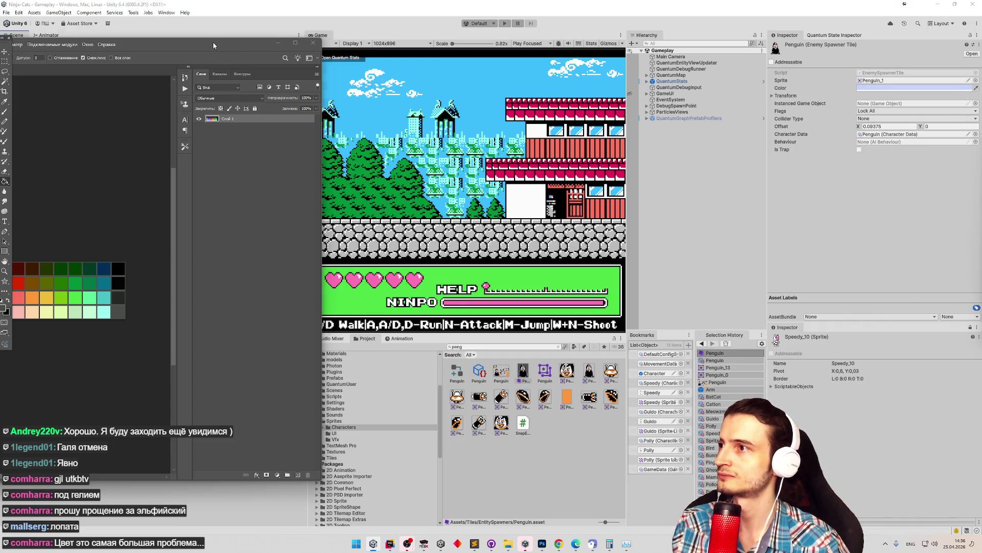
Save the current colour as a swatch and eyedrop the grey from the Photoshop palette.
click(862, 88)
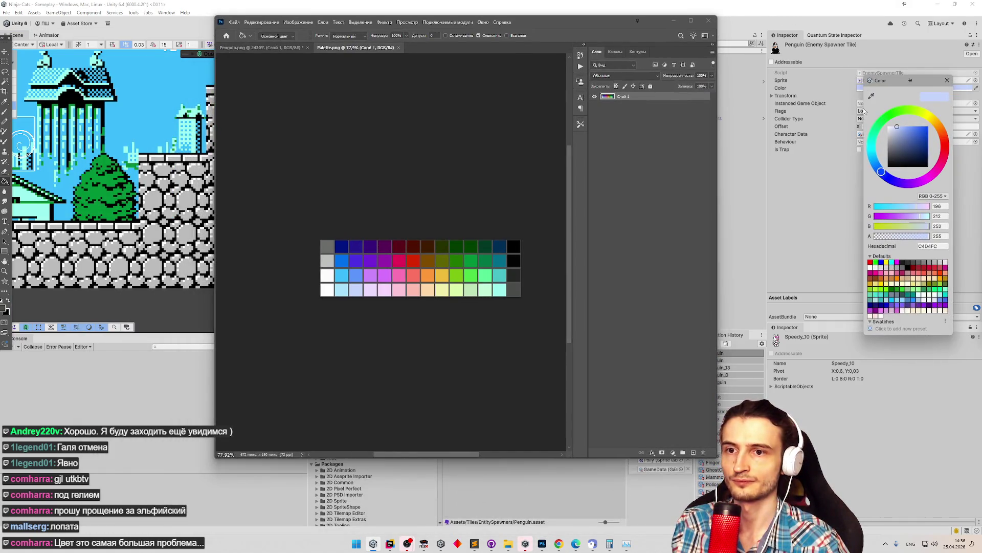
click(871, 328)
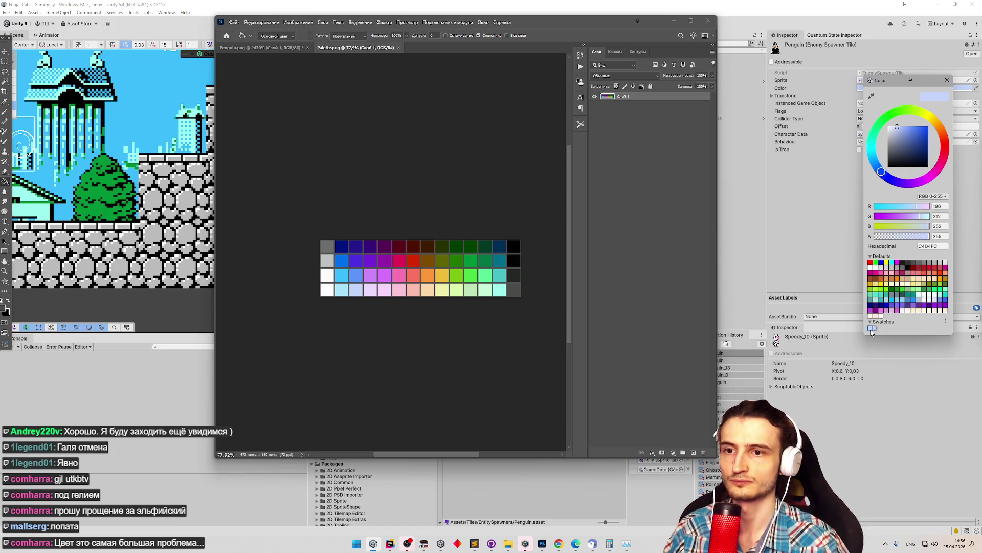
click(871, 329)
click(871, 96)
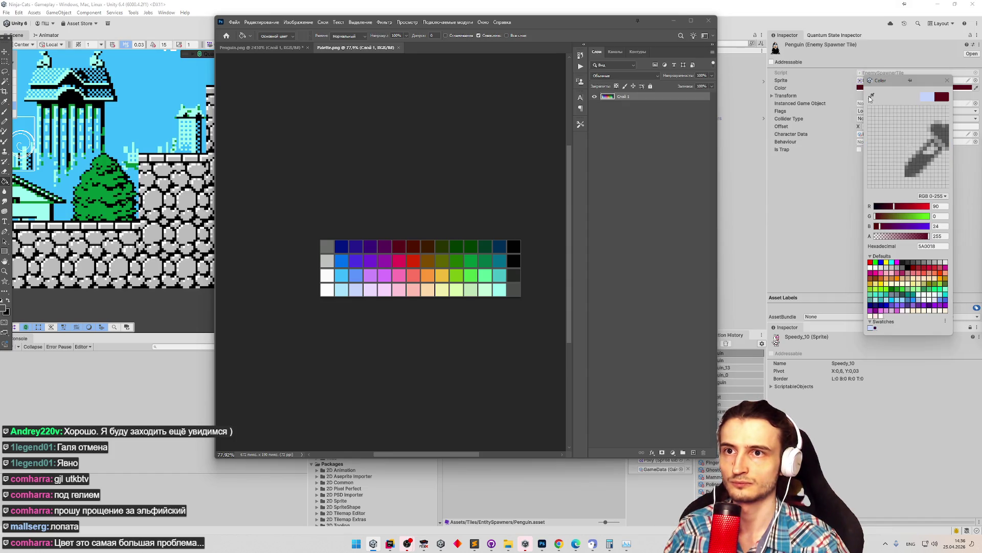
click(330, 243)
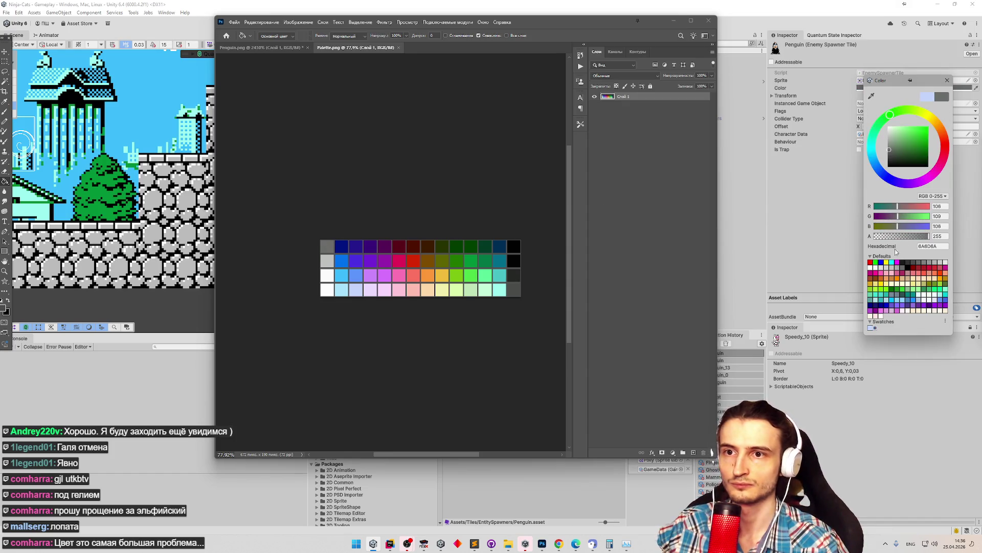
Remove the stray light-blue swatch from the library.
click(871, 329)
right_click(870, 334)
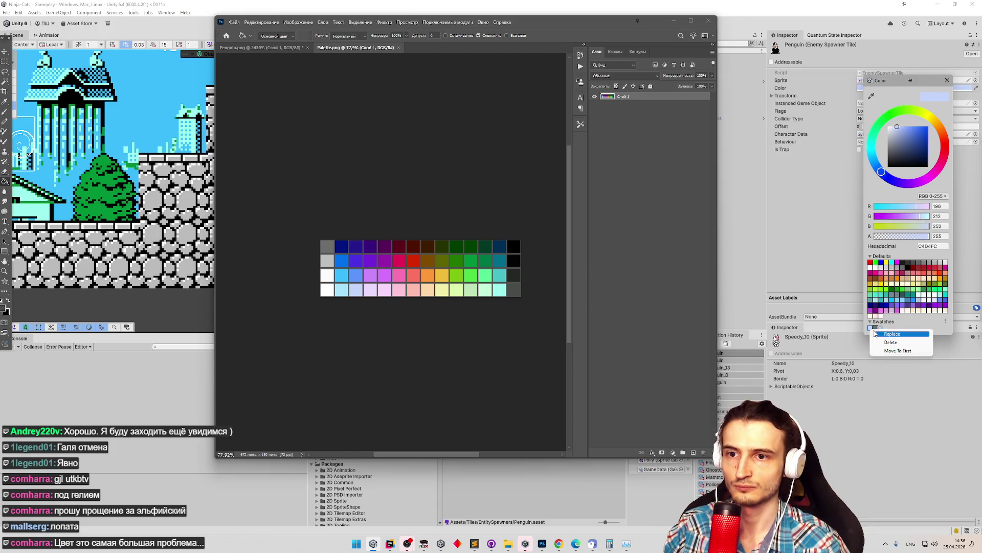
click(879, 335)
click(876, 329)
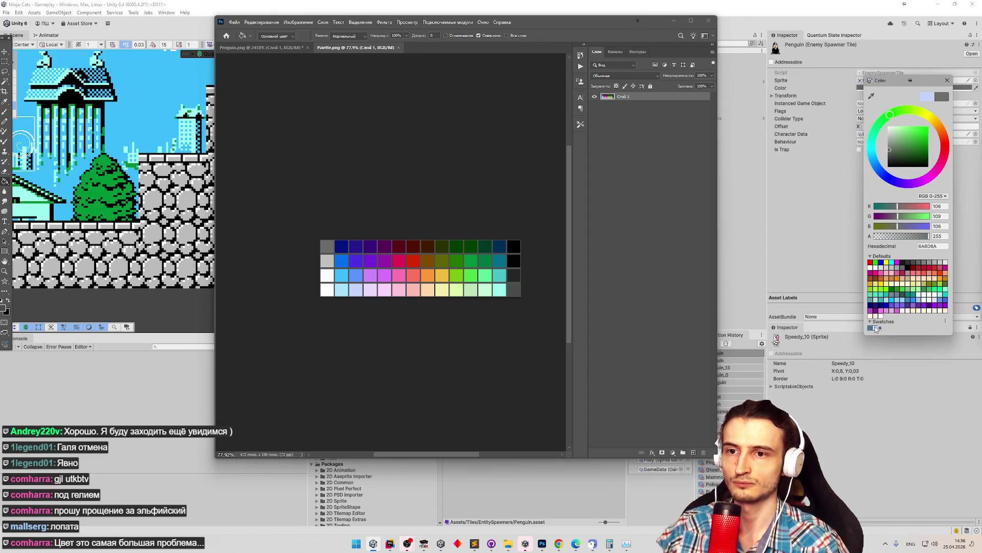
right_click(876, 331)
click(882, 342)
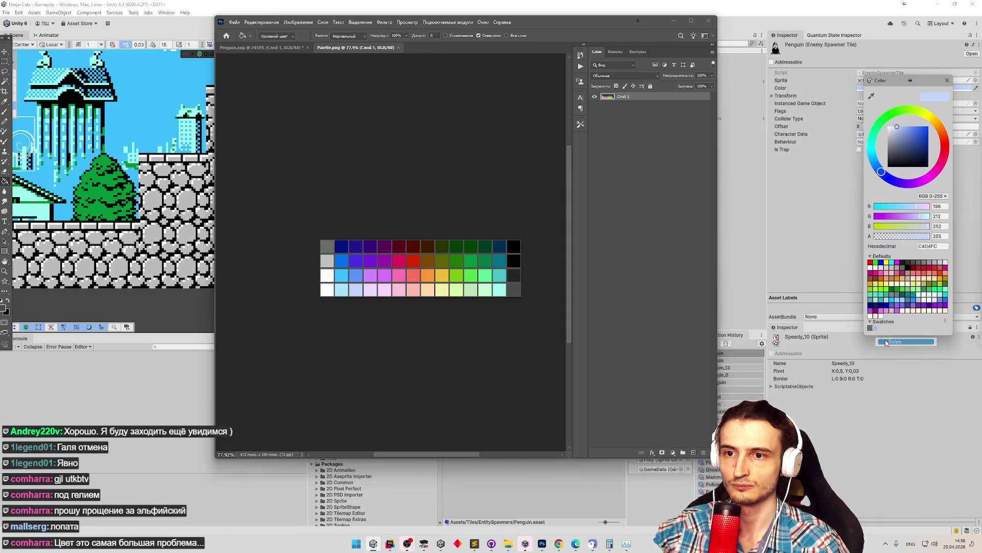
Eyedrop navy 001380 from the palette and shrink the Photoshop window to reveal the game.
click(874, 96)
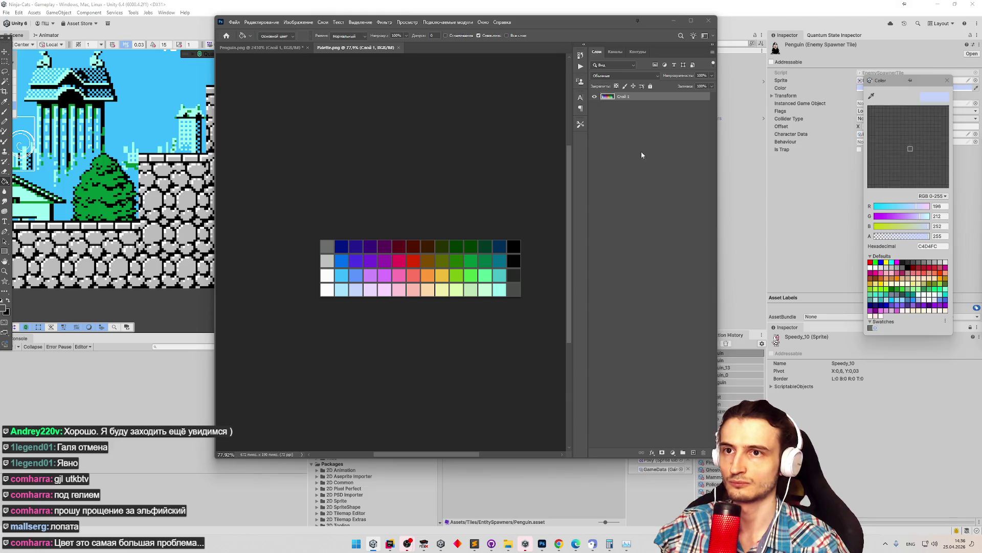
click(344, 244)
mouse_move(717, 457)
mouse_down()
mouse_move(631, 351)
mouse_move(621, 118)
mouse_move(619, 131)
mouse_up()
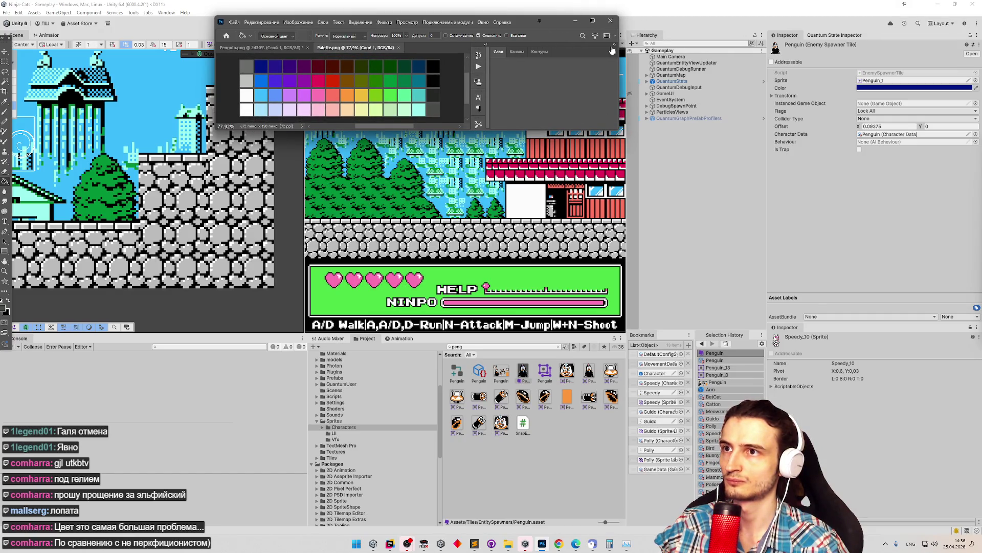
drag(619, 74, 473, 93)
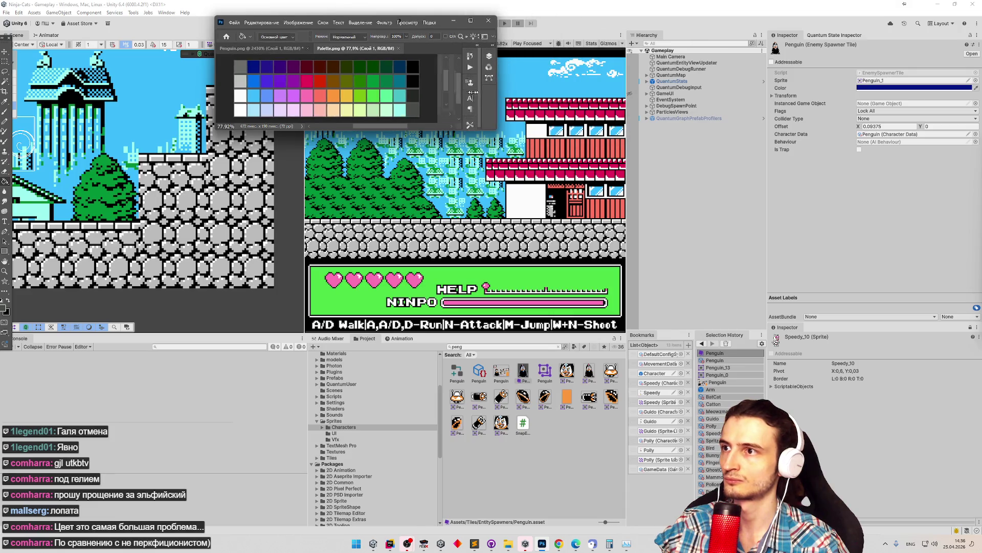
Move the Photoshop palette beside the game view and reopen the Penguin tile's colour picker.
mouse_move(416, 24)
mouse_down()
mouse_move(714, 125)
mouse_move(787, 88)
mouse_move(803, 55)
mouse_move(778, 76)
mouse_up()
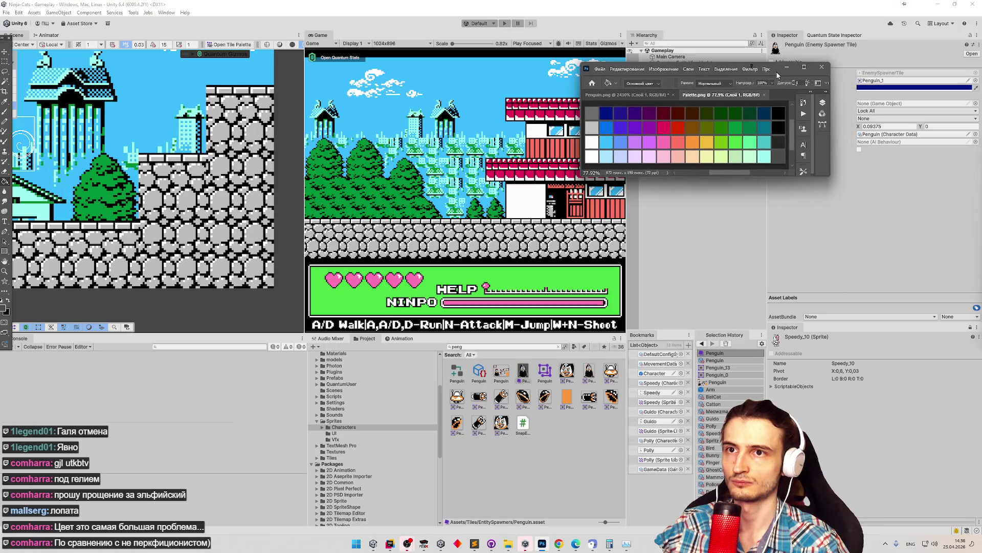
click(863, 88)
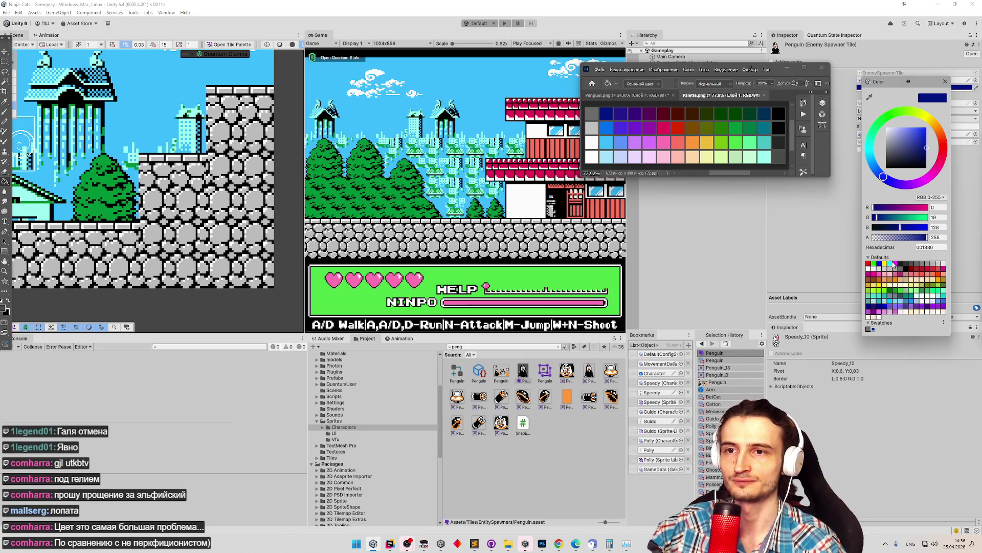
click(870, 97)
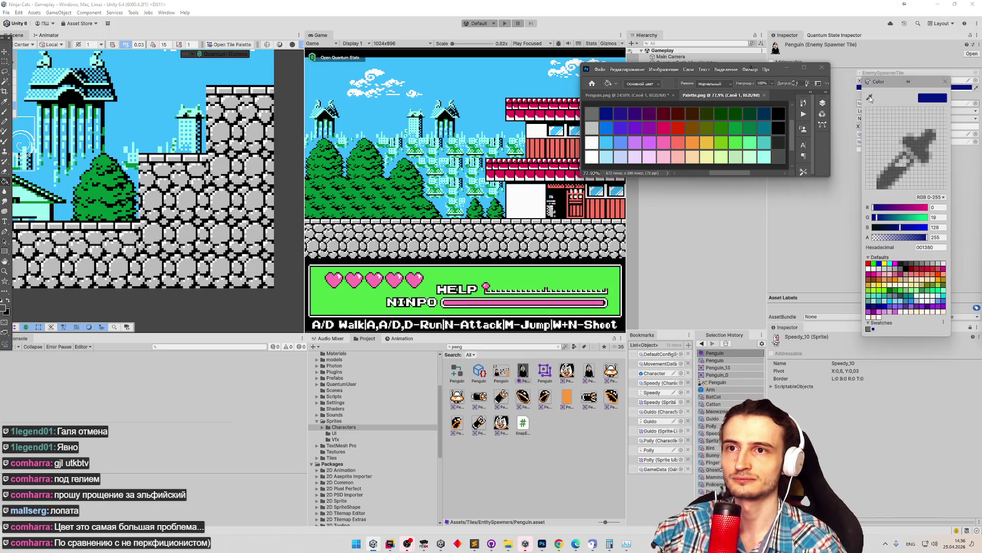
Save dark blue 001380 and blue 24188C as swatches, then delete the last one.
click(608, 118)
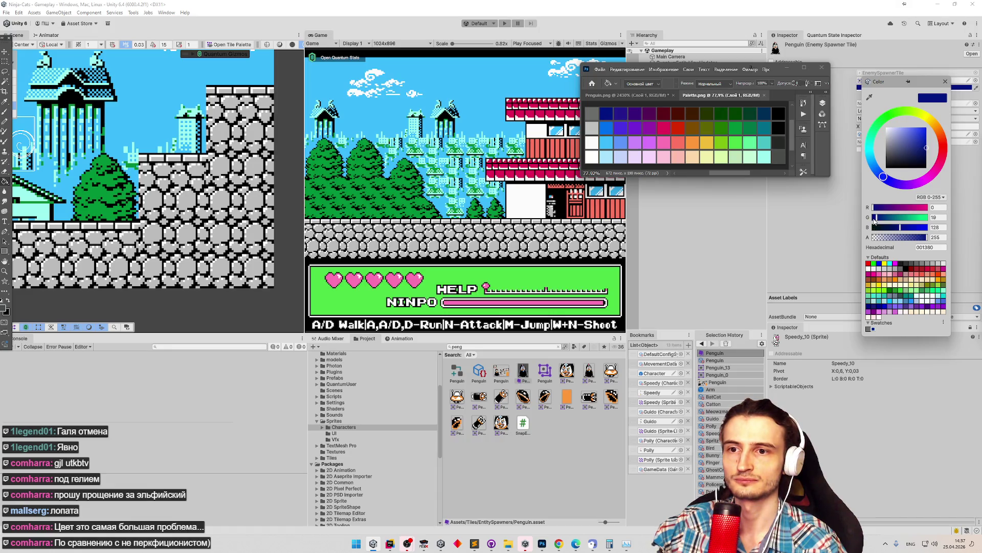
click(874, 329)
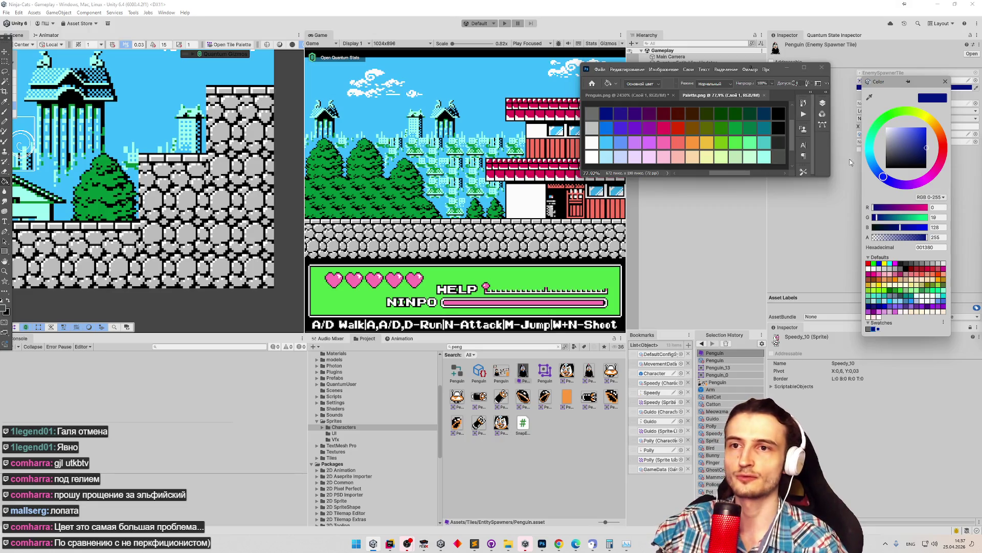
click(869, 98)
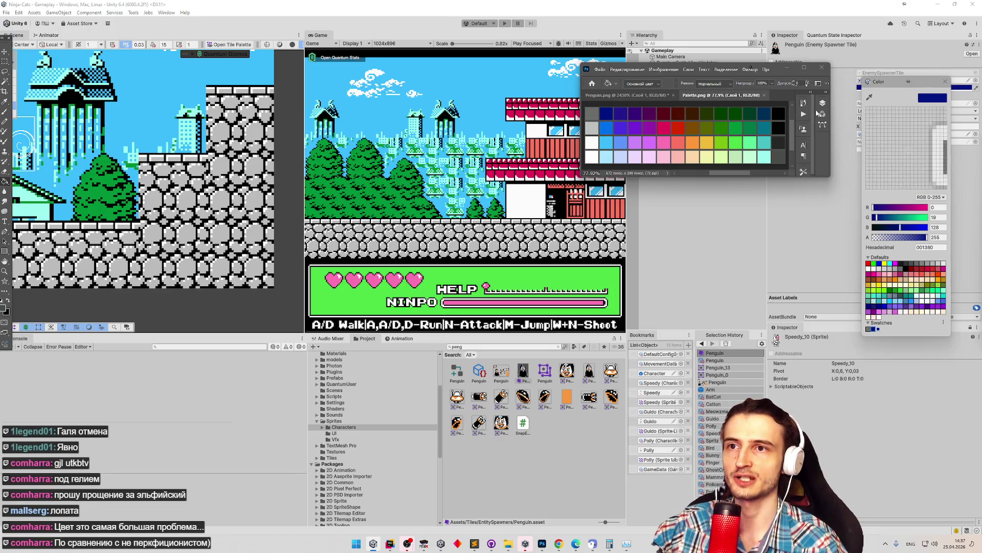
click(622, 118)
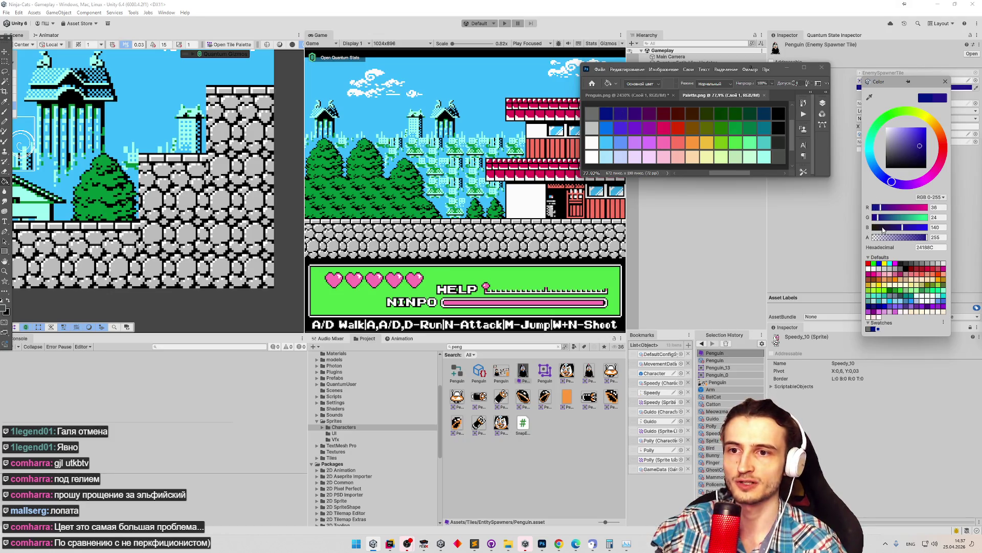
click(879, 329)
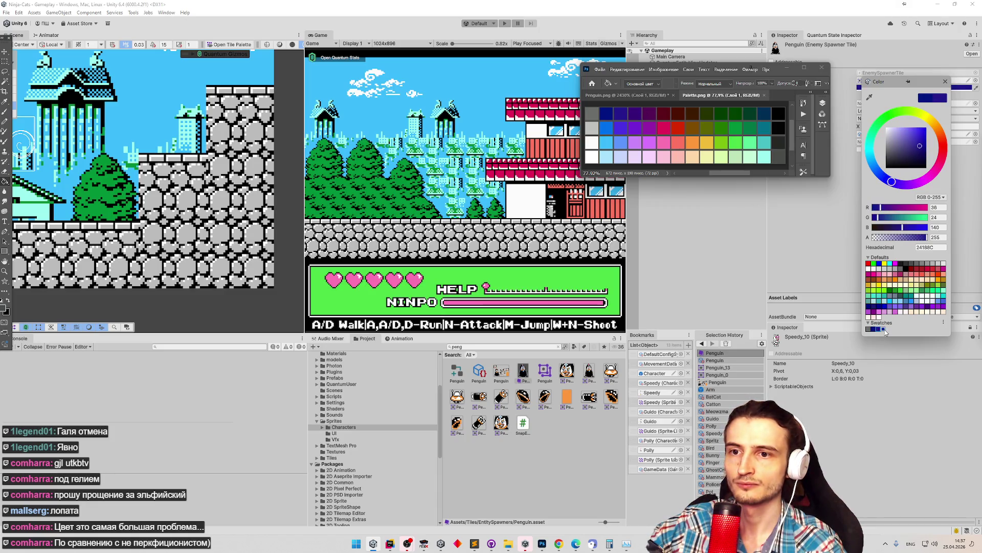
right_click(888, 331)
click(893, 341)
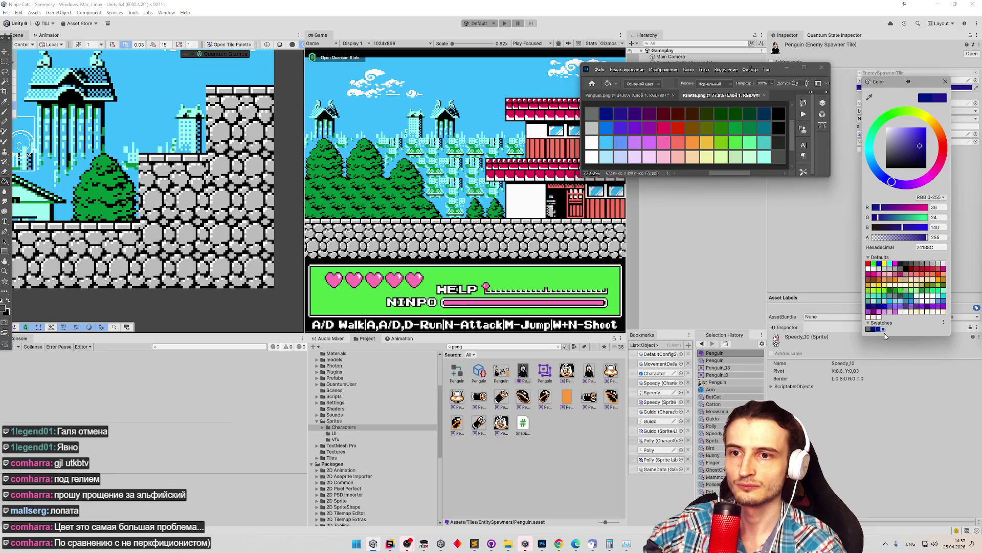
Eyedrop purple 550056 and dark red 5A0018 from the palette and save both as swatches.
click(870, 97)
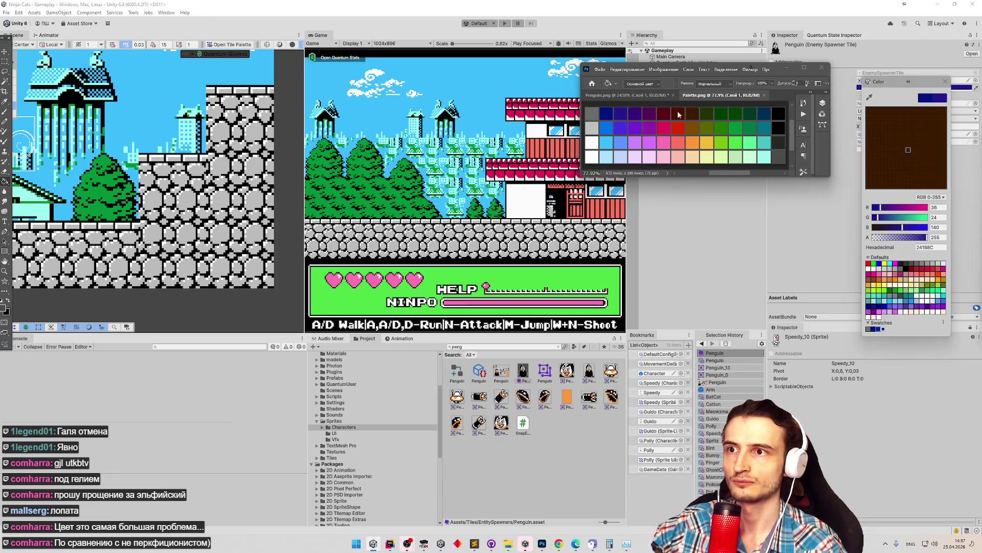
click(638, 118)
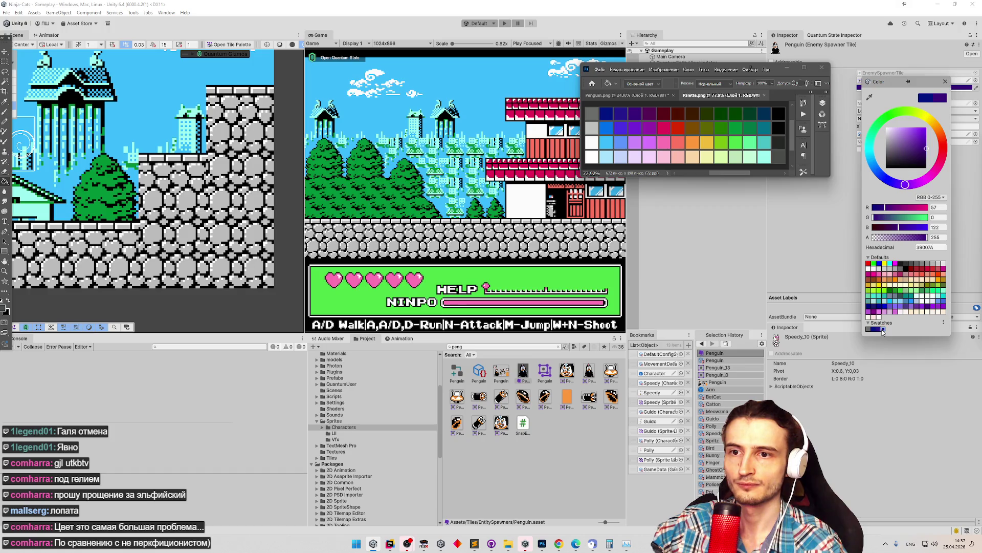
click(870, 97)
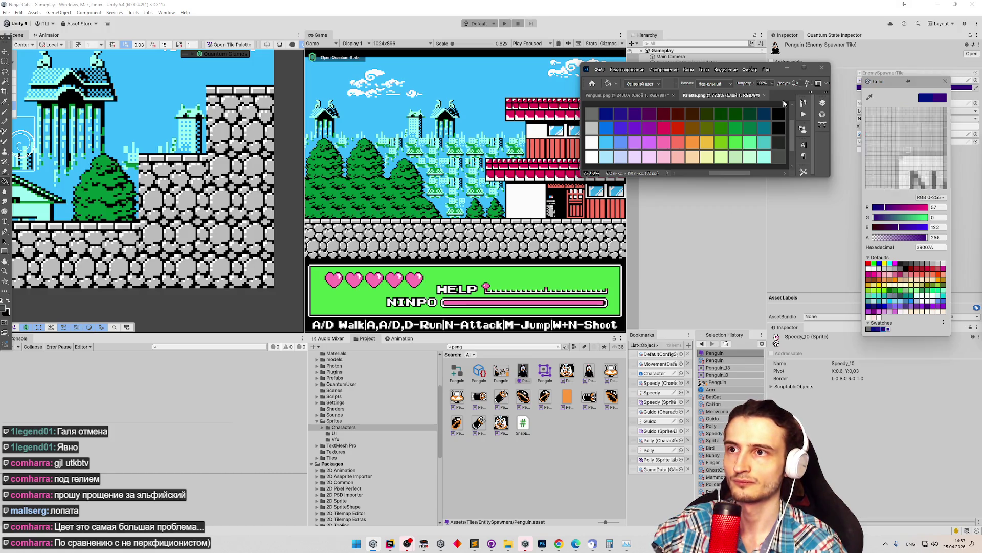
click(660, 115)
click(889, 329)
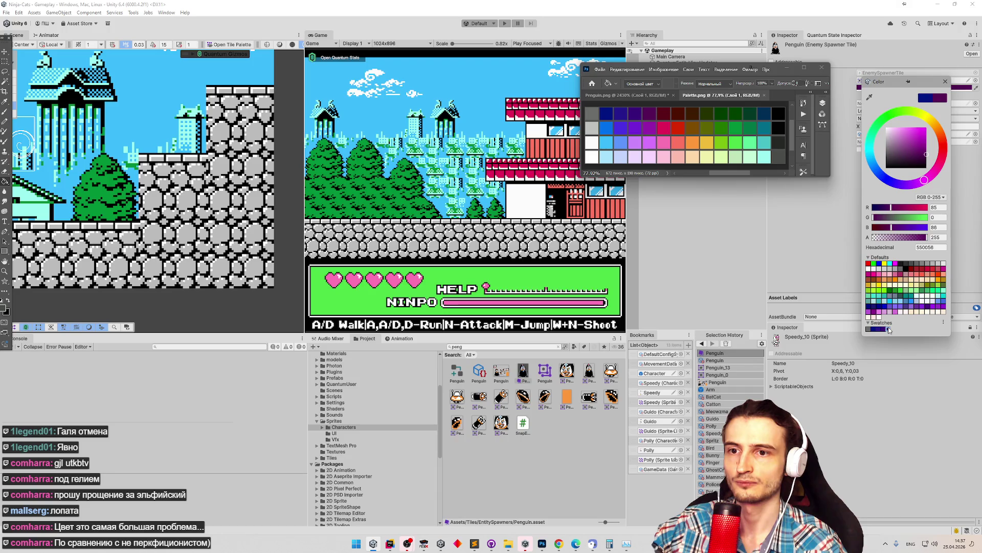
click(870, 97)
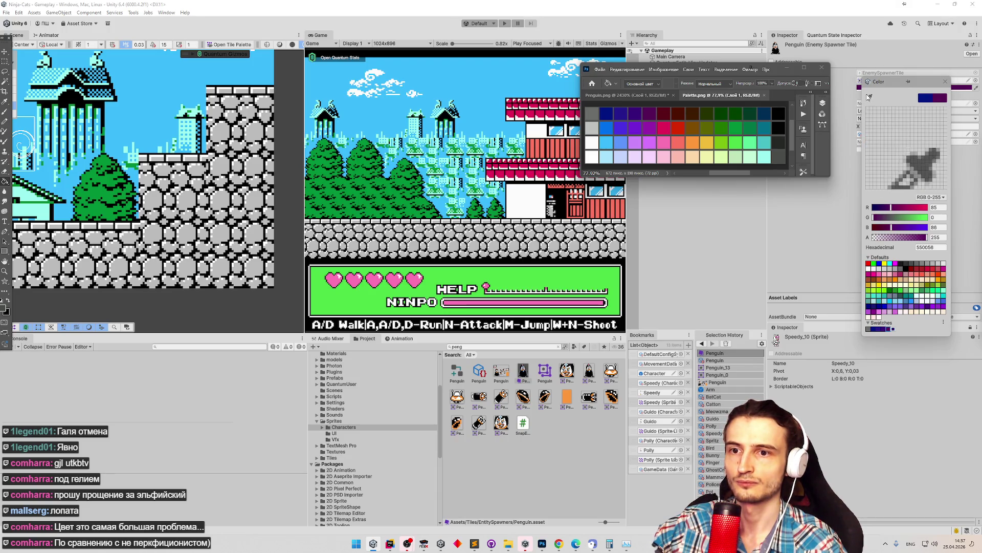
click(662, 113)
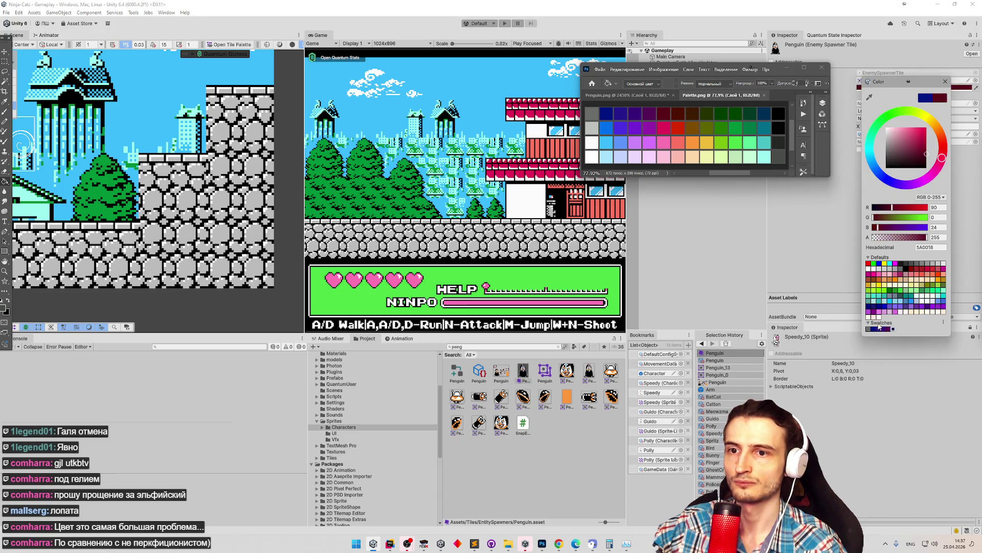
click(895, 329)
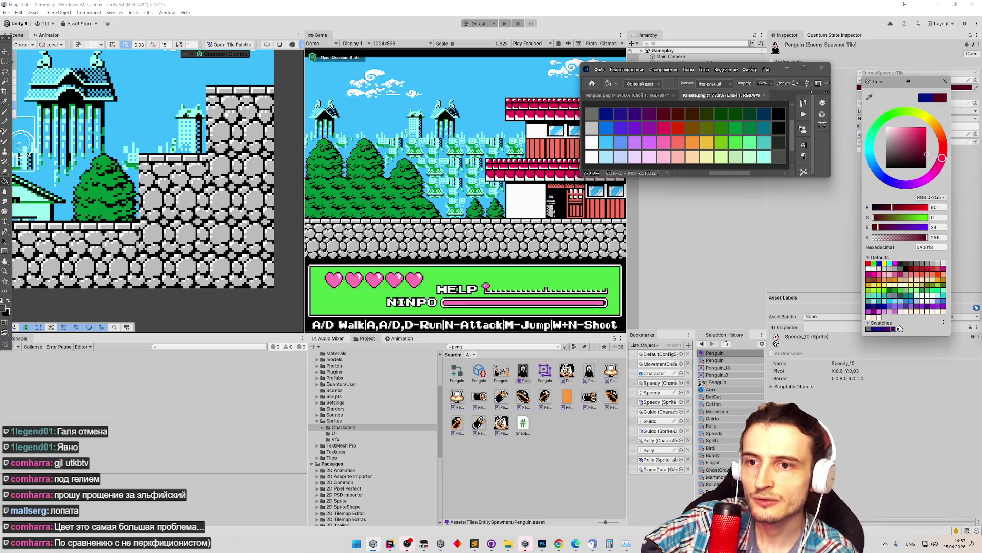
click(891, 329)
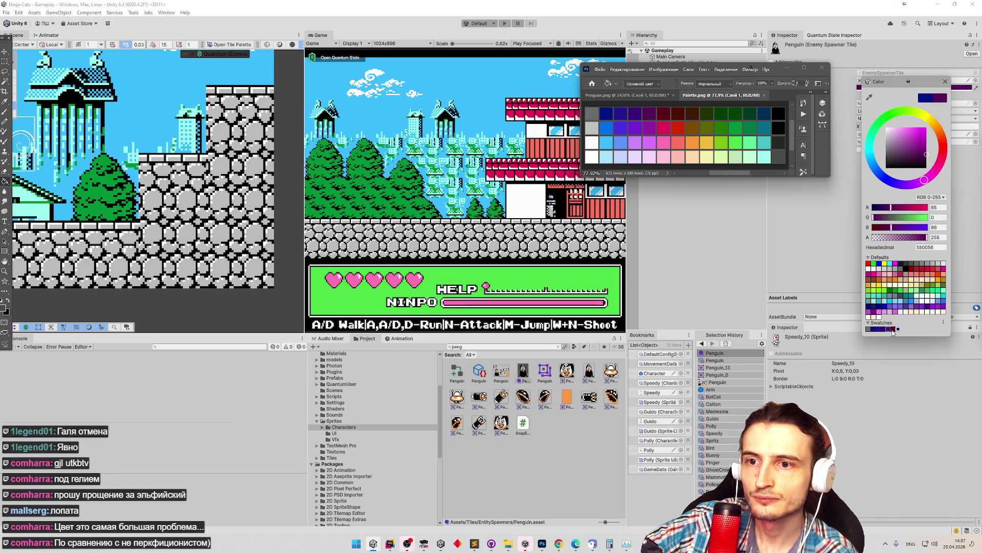
click(893, 330)
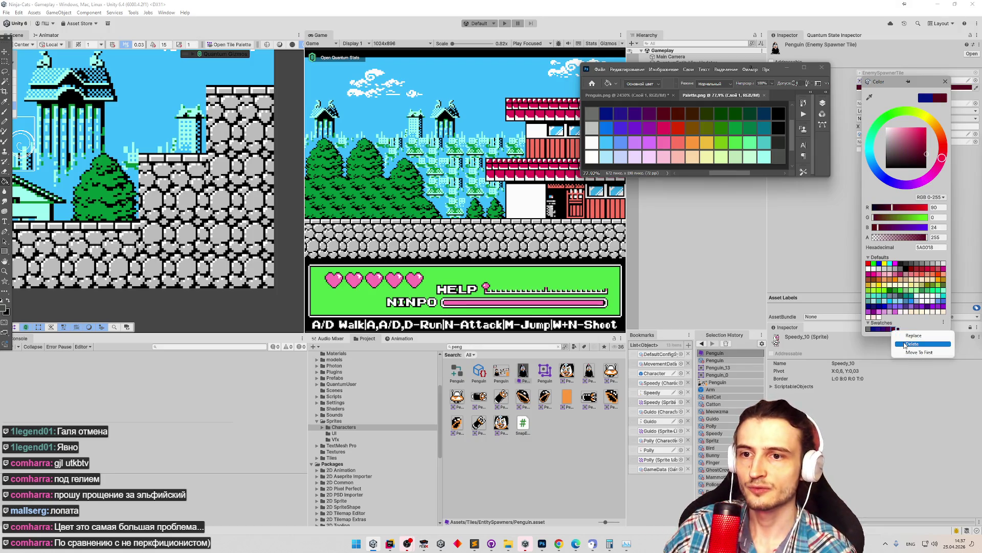
Delete the test swatches from the Swatches library one by one.
click(909, 344)
right_click(884, 329)
click(903, 343)
right_click(884, 329)
click(891, 345)
right_click(869, 330)
click(893, 337)
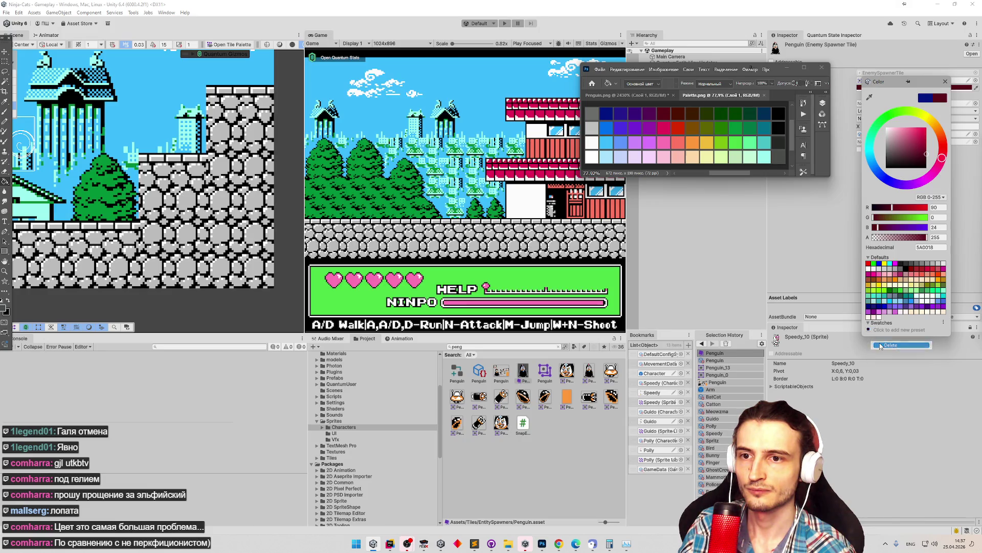
Delete the last remaining swatch and sample grey 6A6D6A from the Photoshop palette.
click(869, 96)
click(594, 114)
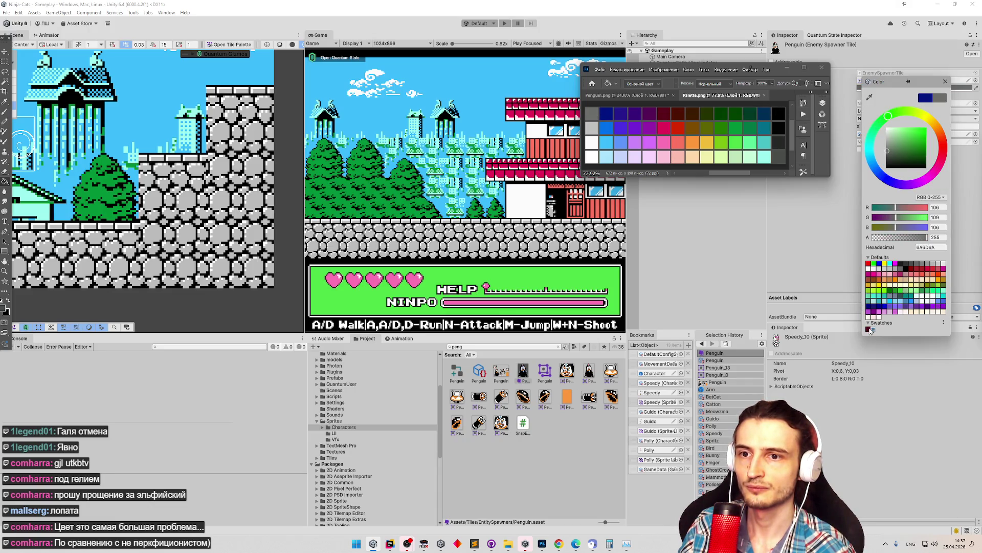
click(870, 329)
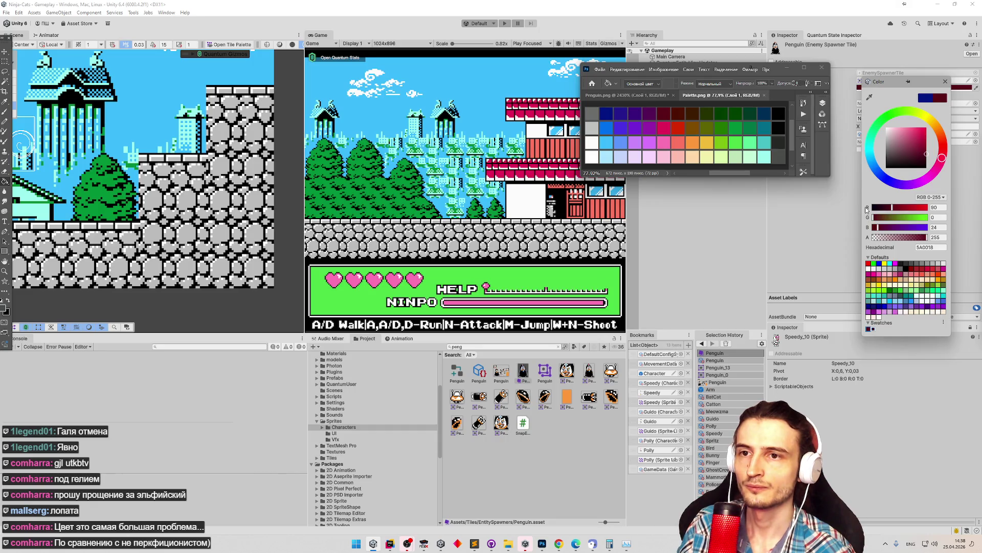
right_click(870, 328)
click(882, 331)
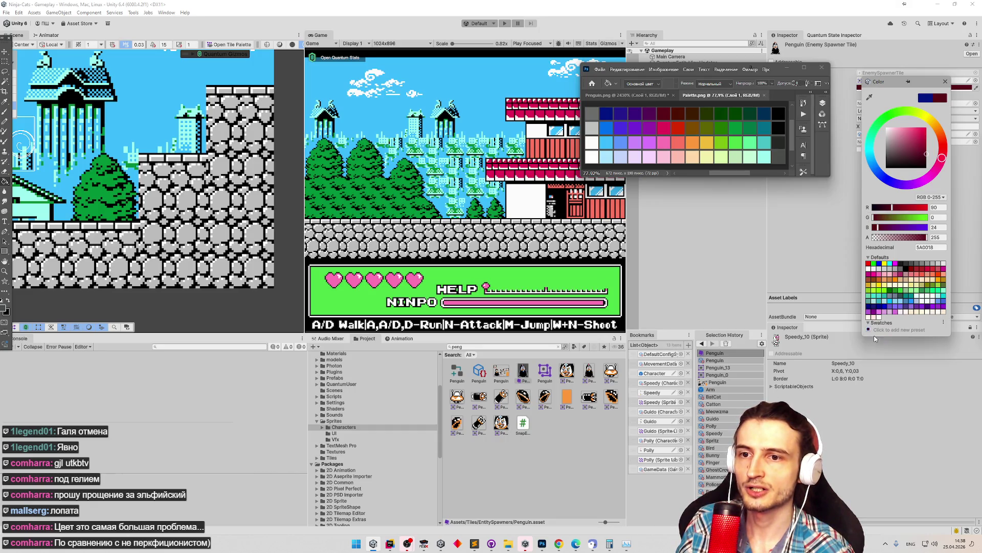
click(868, 97)
click(594, 117)
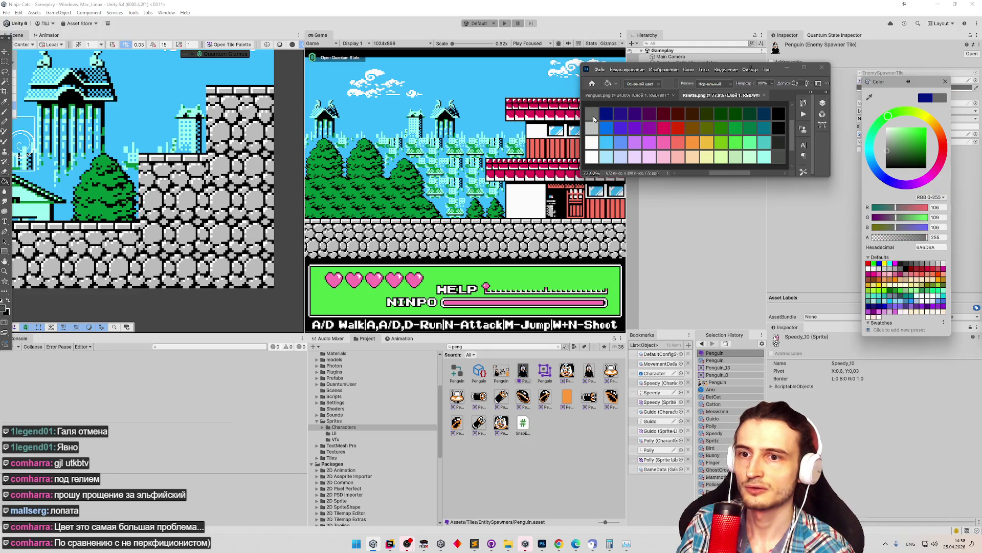
Save grey 6A6D6A as the first swatch, removing the accidental duplicate.
click(869, 329)
click(873, 330)
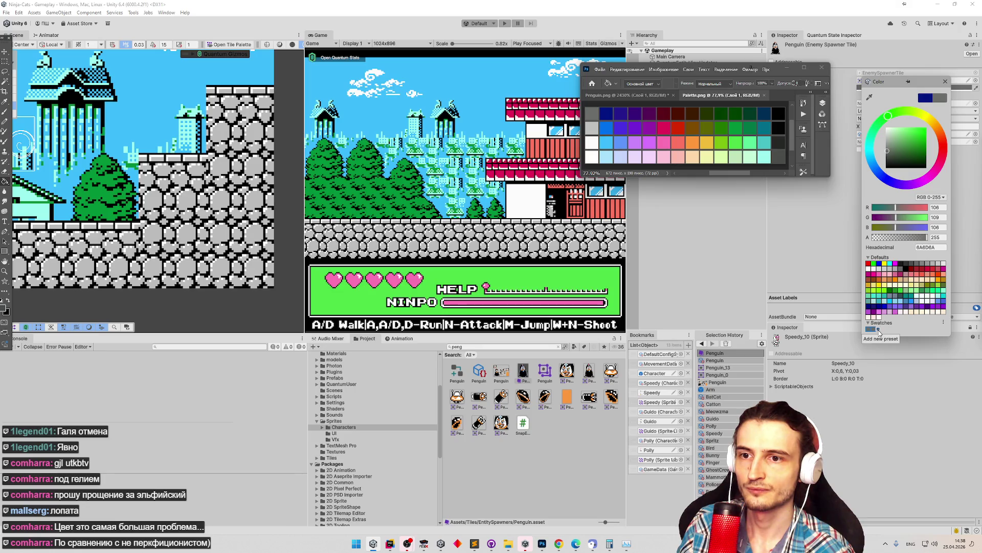
right_click(875, 331)
click(888, 334)
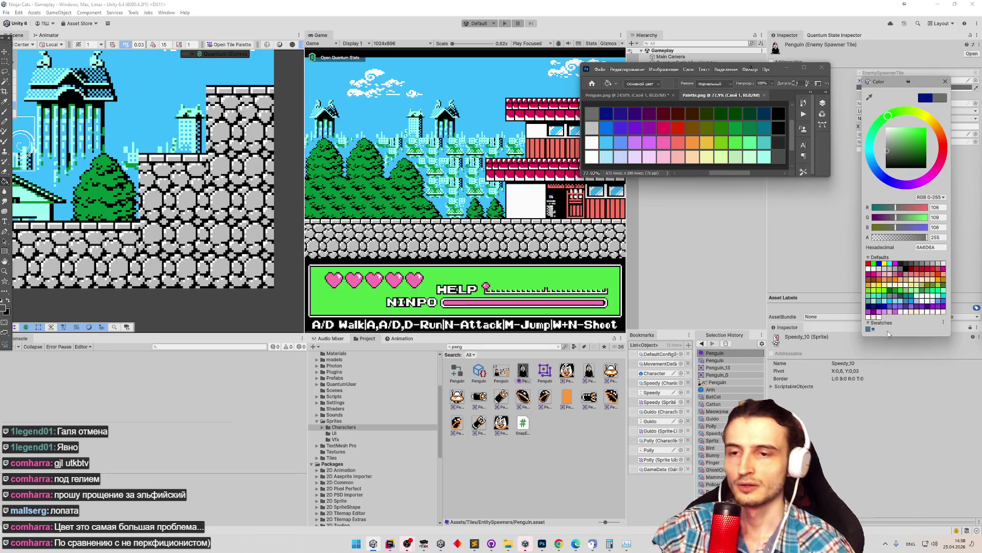
Sample dark blue 001380 and purple-blue 24188C from the palette and save them as swatches.
click(869, 98)
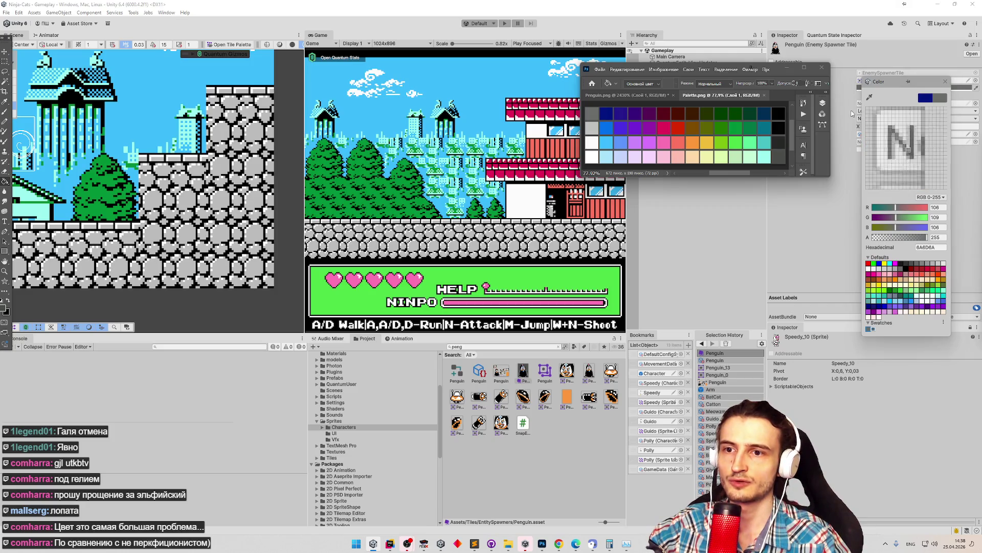
click(607, 116)
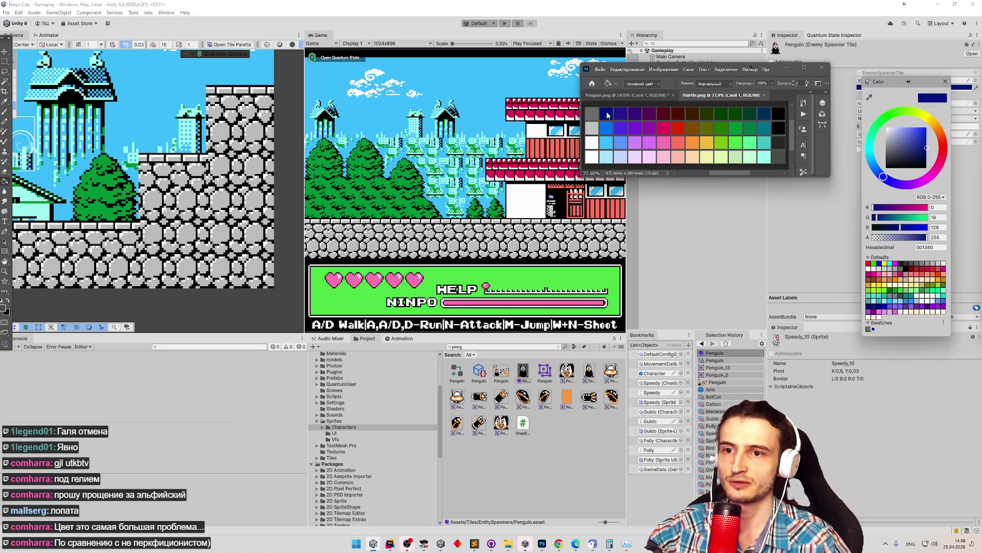
click(873, 330)
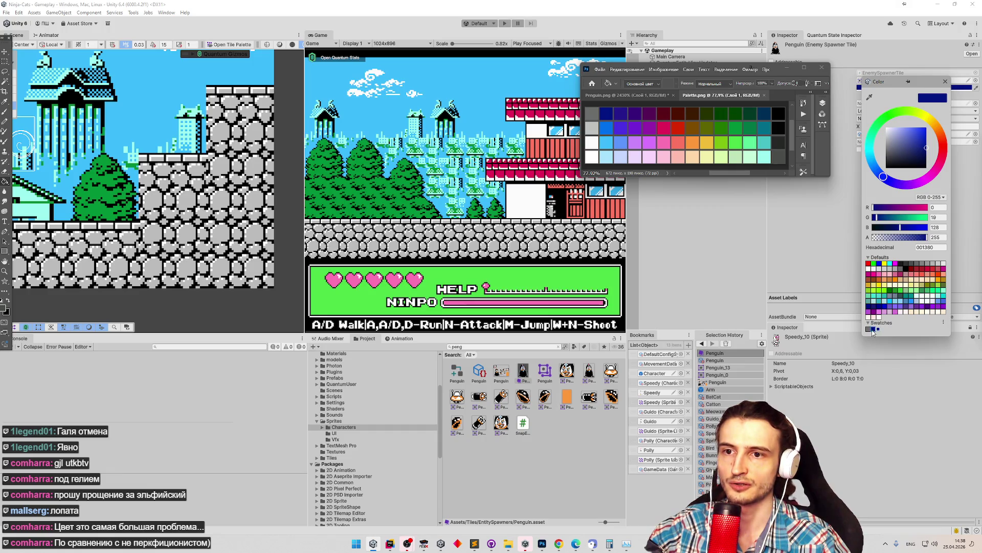
click(870, 99)
click(620, 115)
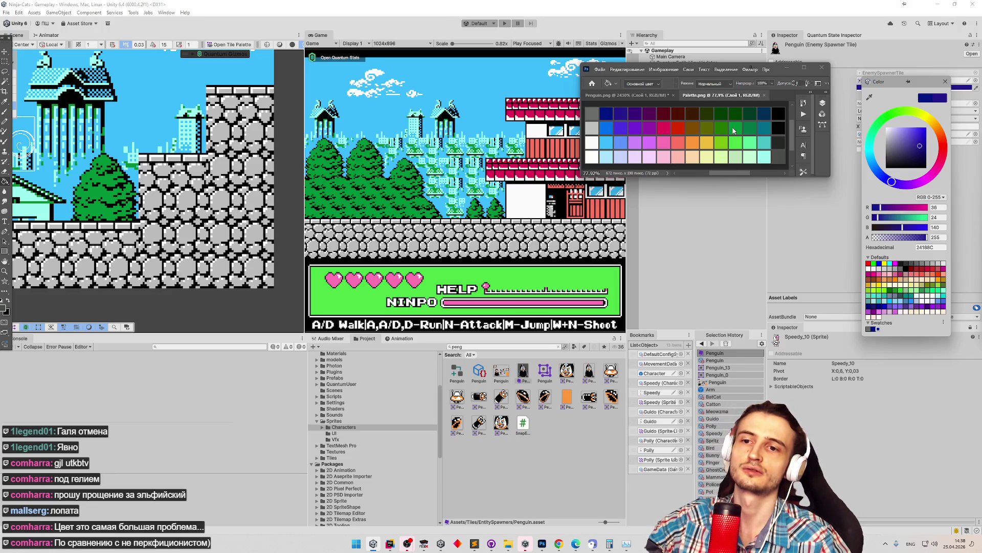
click(870, 96)
click(606, 114)
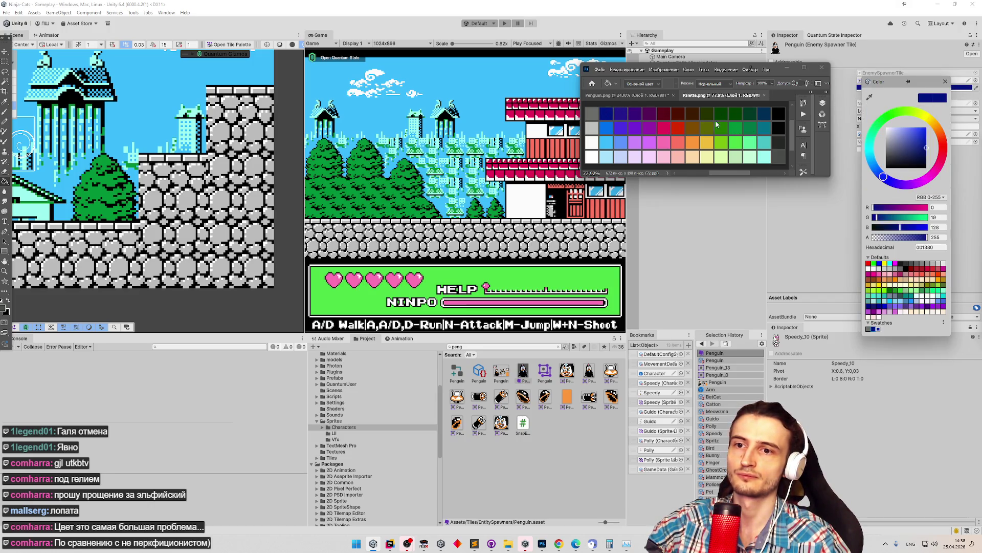
click(870, 97)
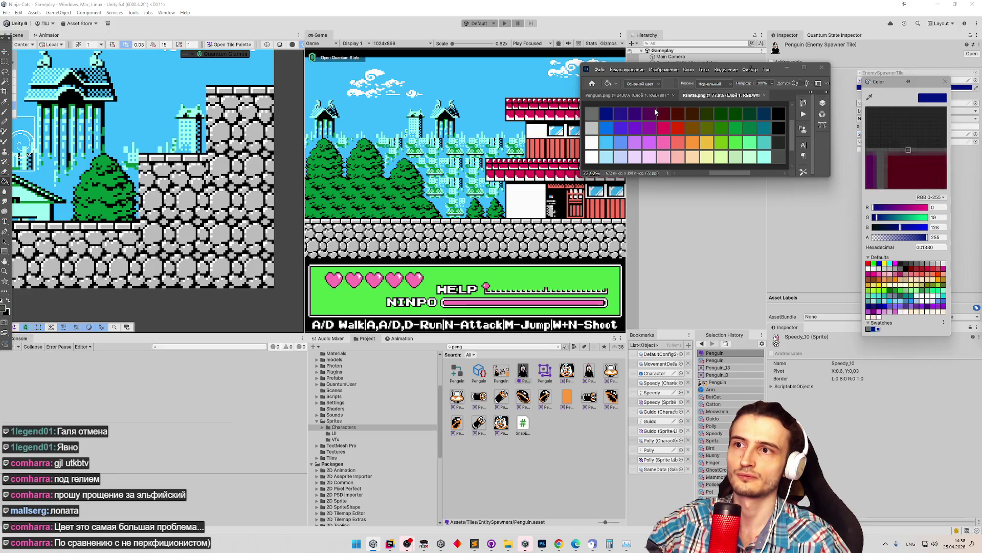
click(620, 117)
click(879, 330)
Add dark purple 39007A and purple 550056 as swatches.
click(870, 97)
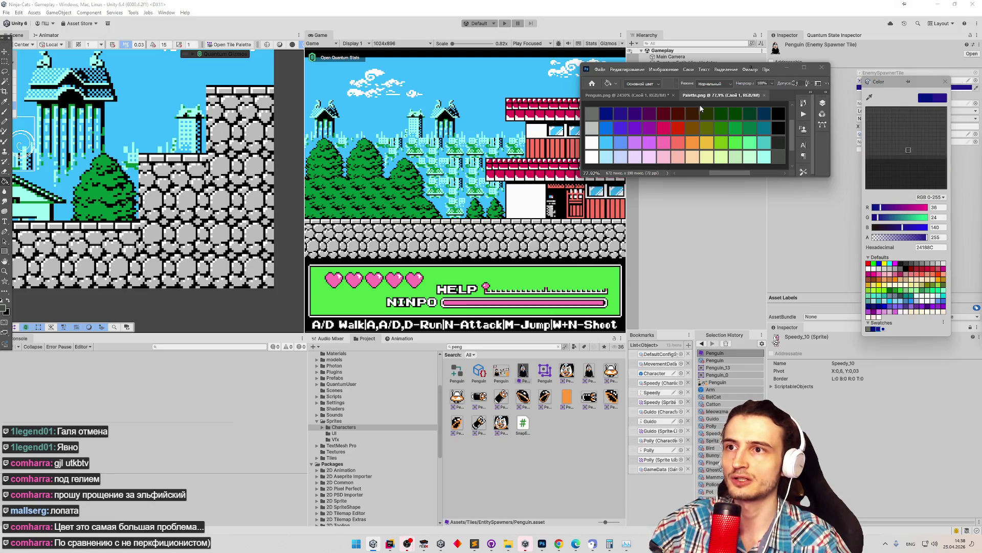
click(636, 113)
click(885, 329)
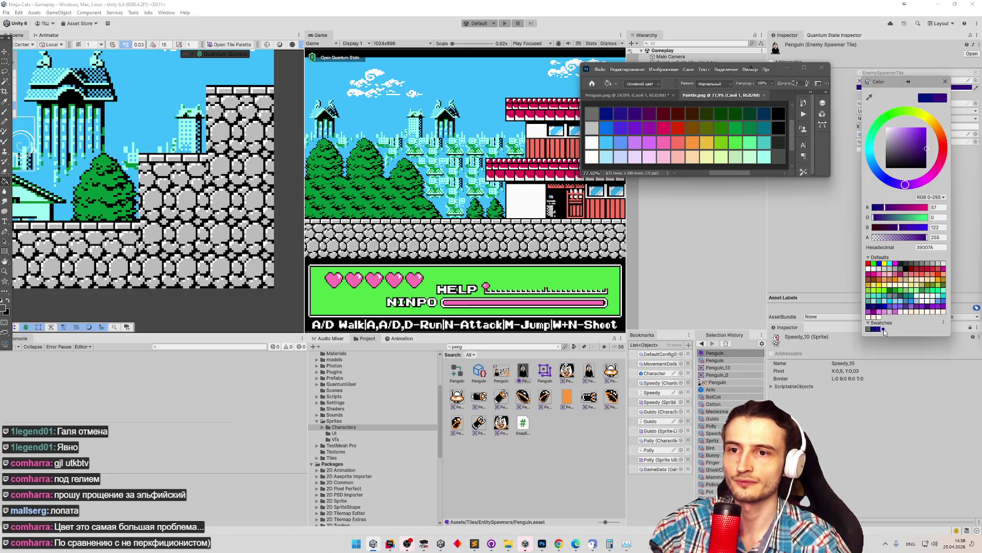
click(870, 96)
click(649, 112)
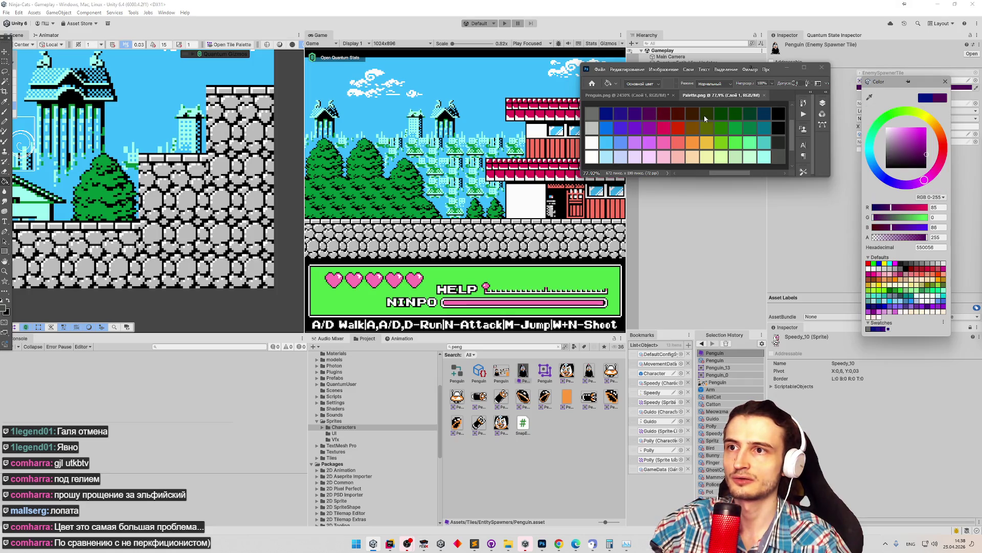
click(889, 330)
Sample dark red 5A0018, browns 4F1000 and 3D1C00, olive 253200, then save dark green 004000.
click(870, 97)
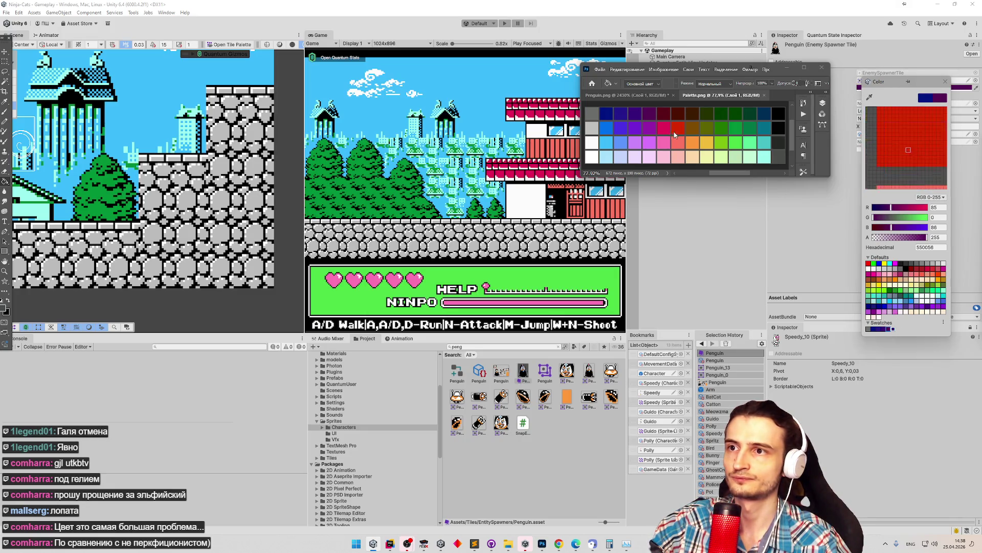
click(666, 114)
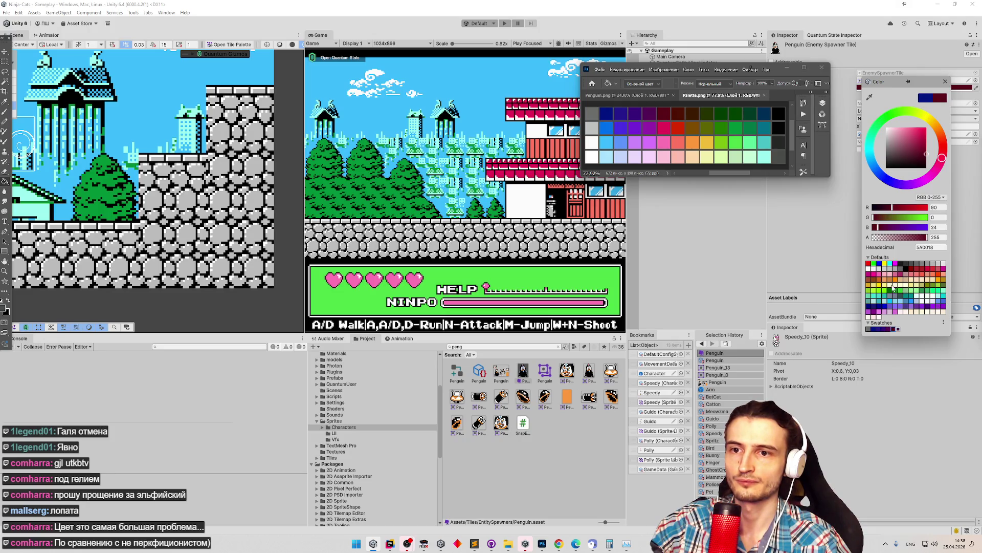
click(870, 96)
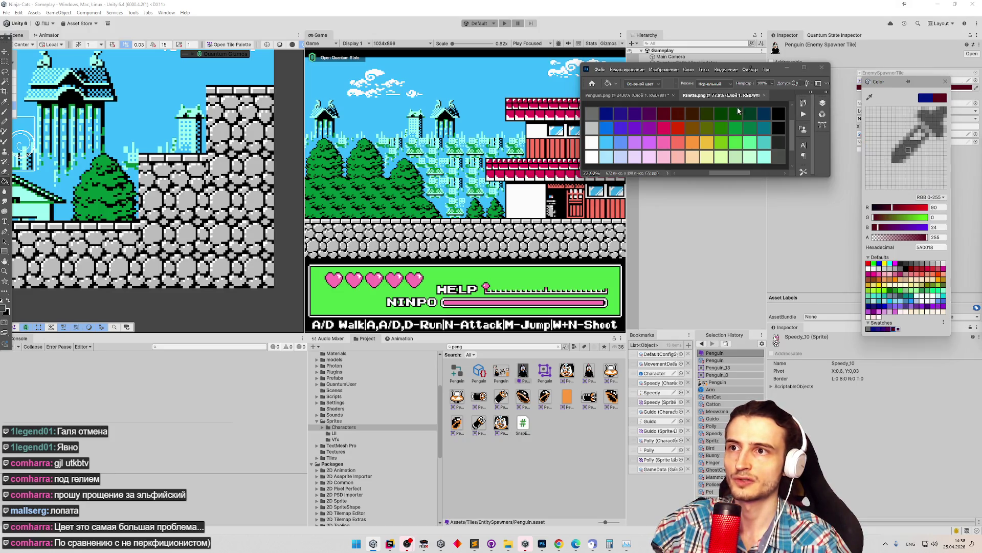
click(676, 113)
click(869, 97)
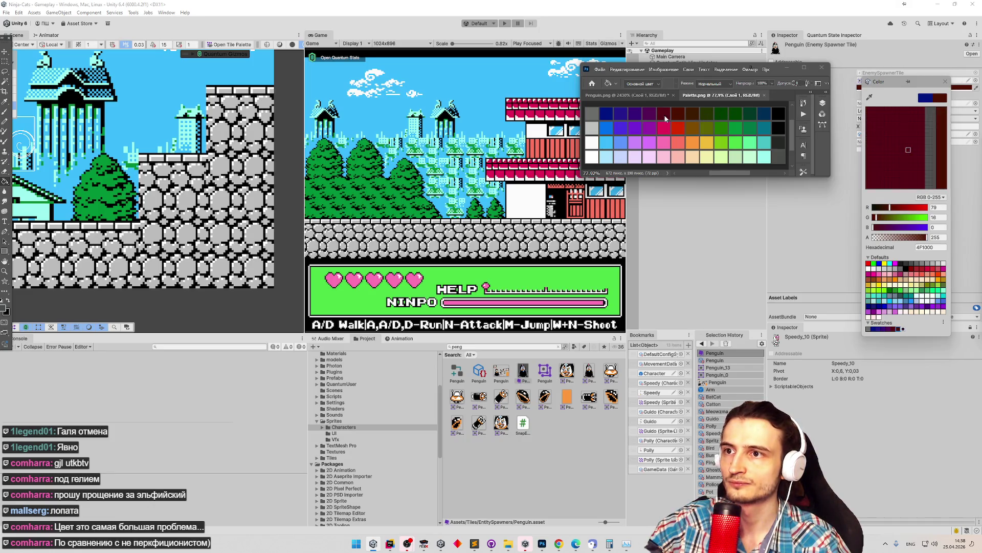
click(689, 116)
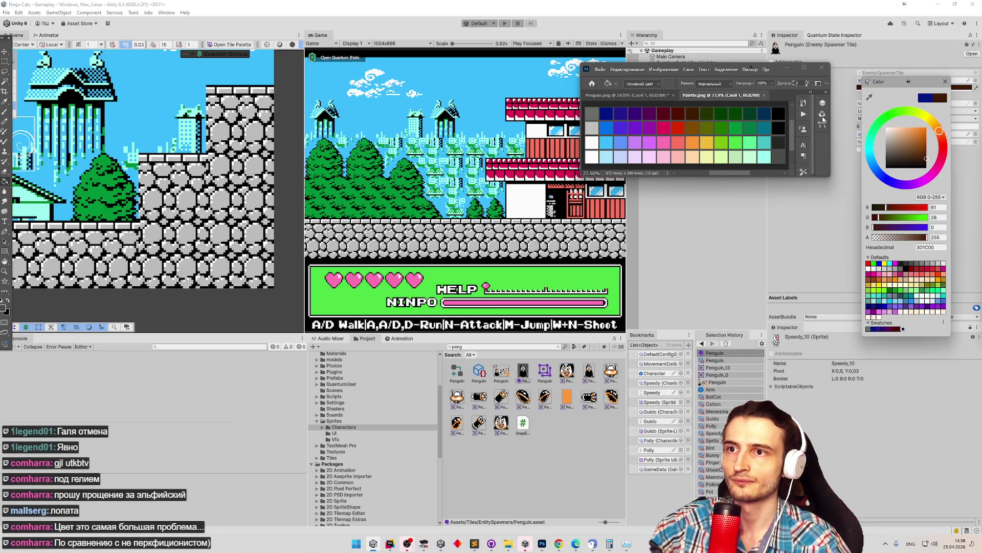
click(870, 97)
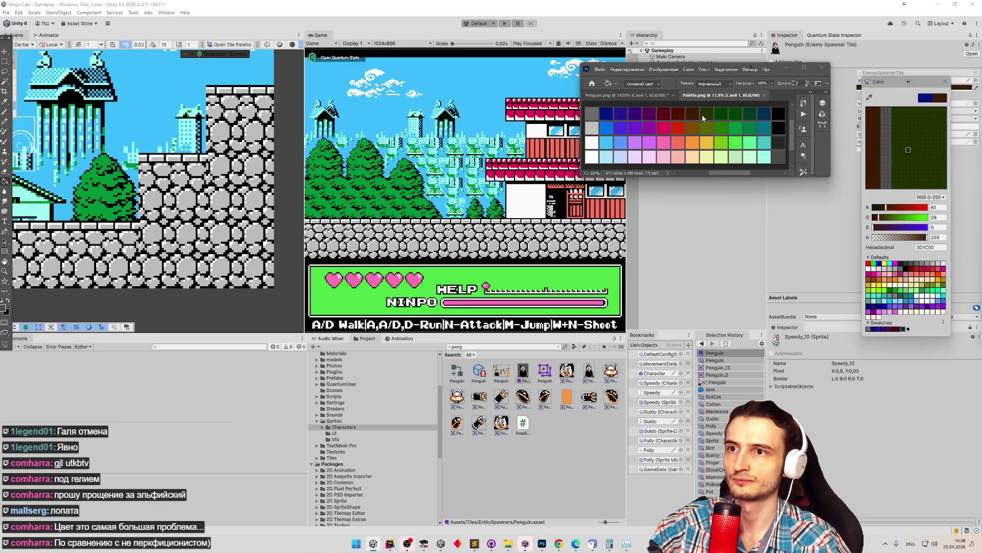
click(721, 113)
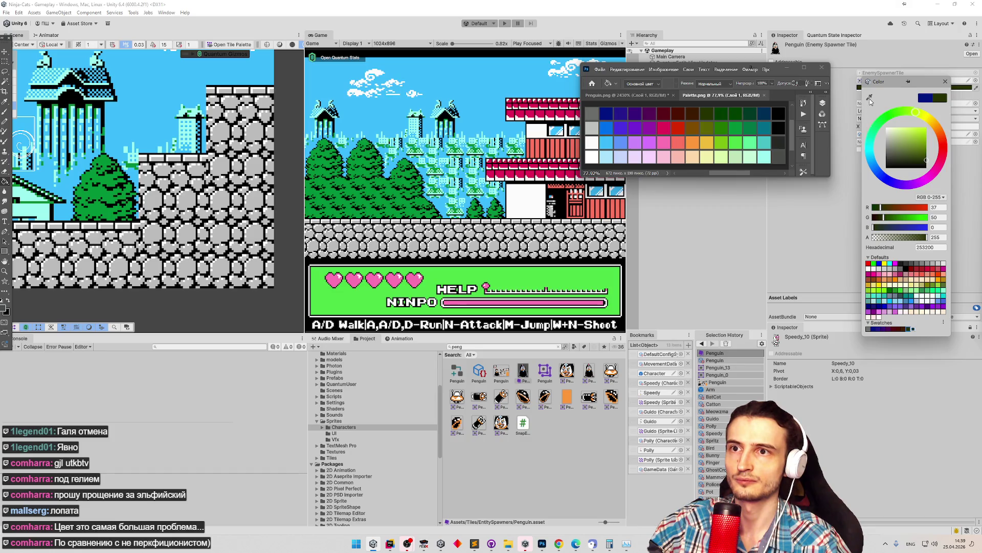
click(870, 97)
click(722, 112)
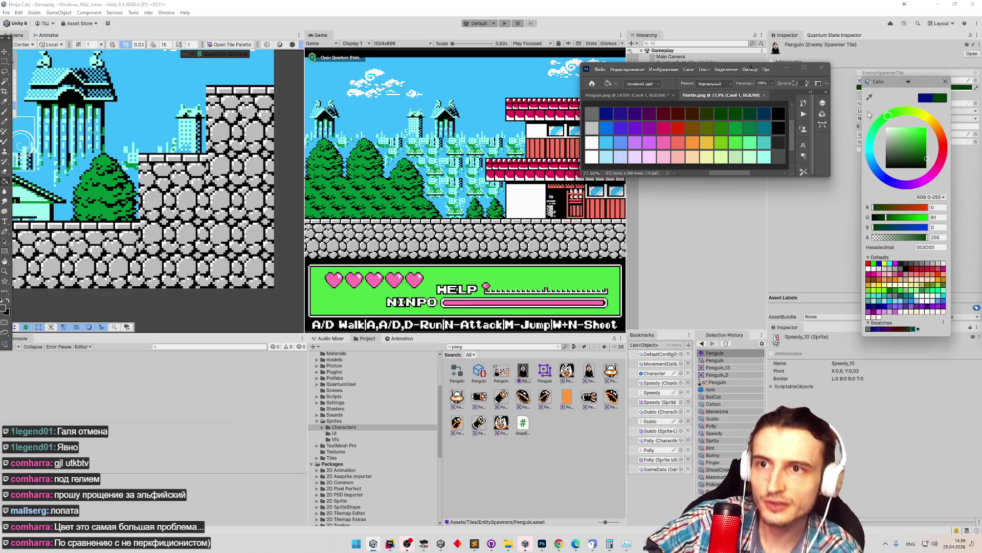
click(870, 97)
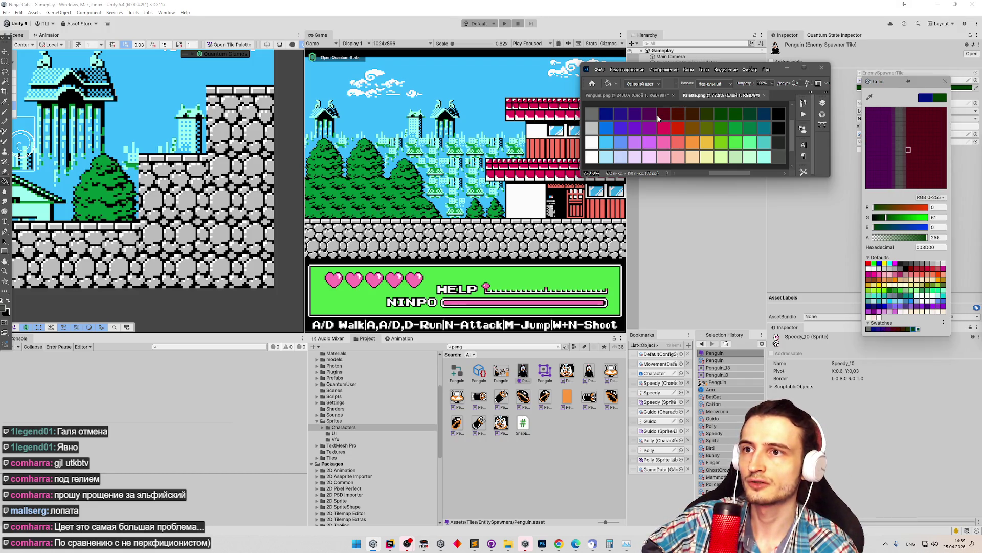
click(735, 117)
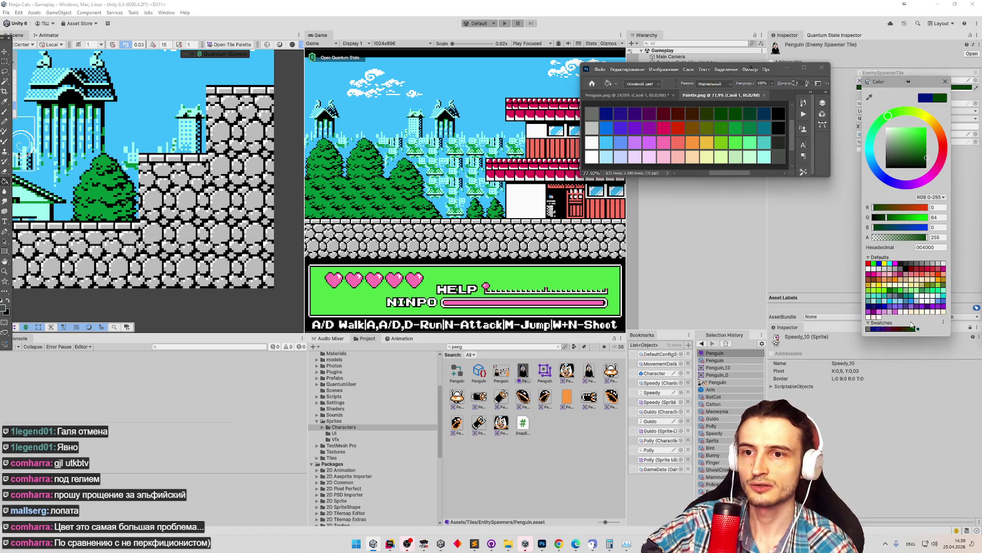
click(919, 329)
Add dark green 003924, dark blue 002E55 and black as swatches.
click(870, 97)
click(751, 114)
click(924, 328)
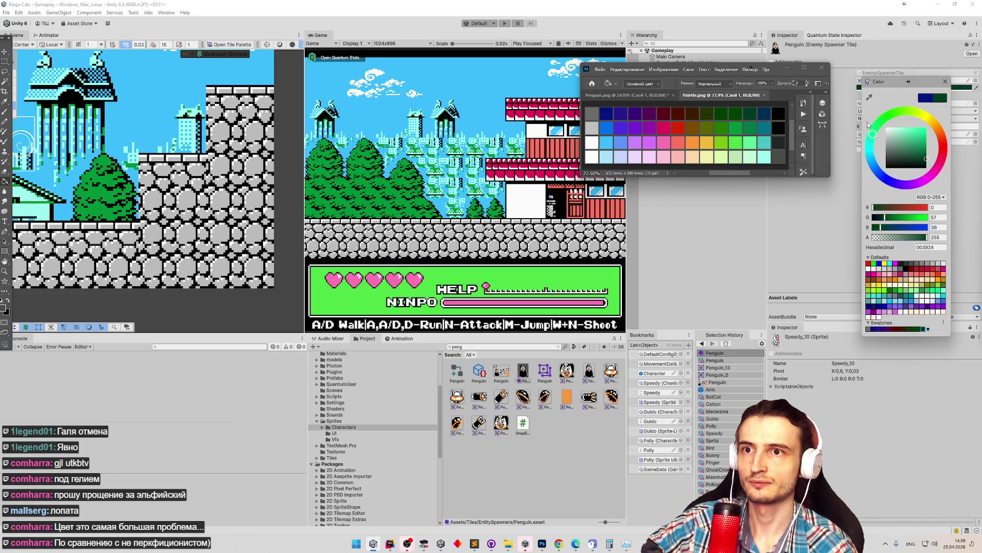
click(931, 299)
click(929, 330)
click(870, 97)
click(779, 115)
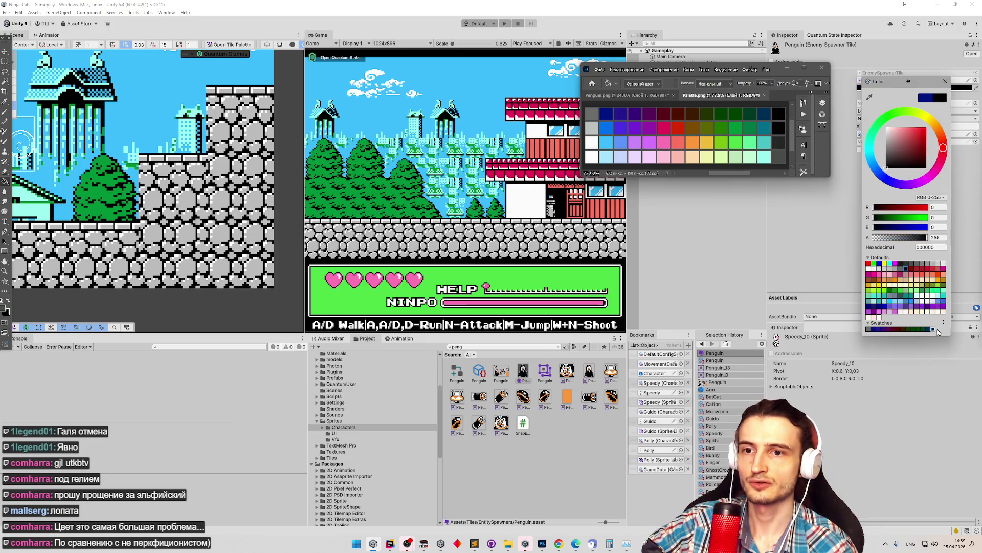
click(870, 96)
click(783, 112)
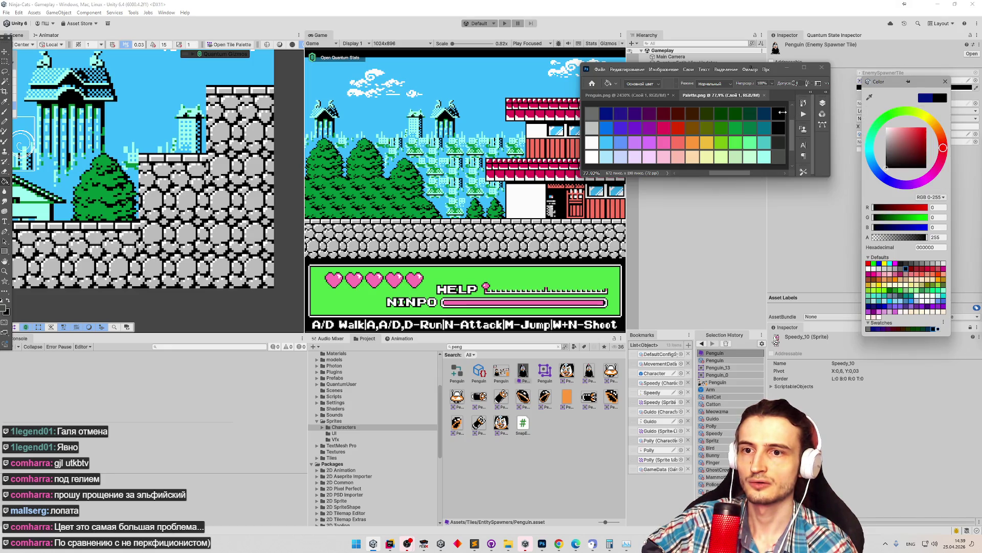
click(939, 329)
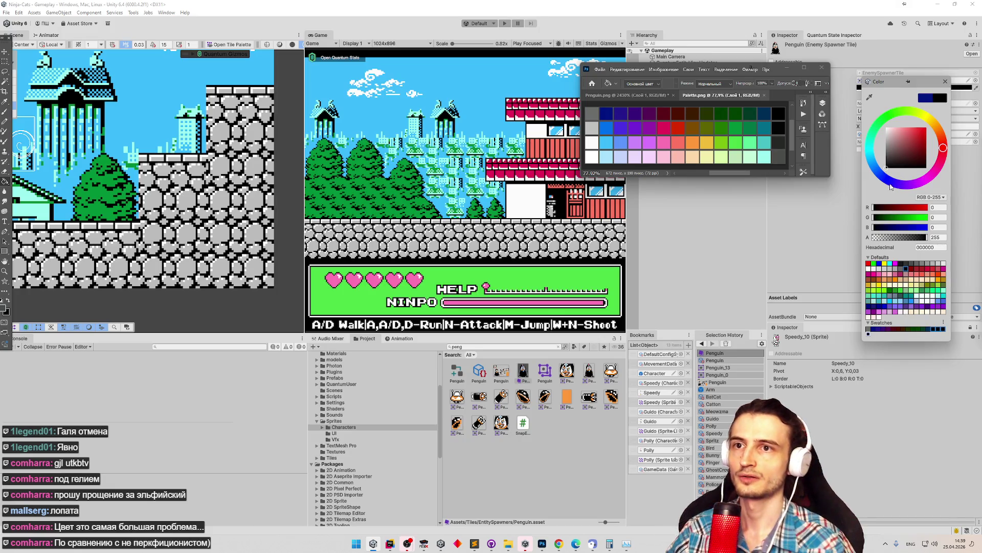
Save the next palette row's blue 0070EC, violet 4B30E3 and purple 7322D6 as swatches.
click(870, 96)
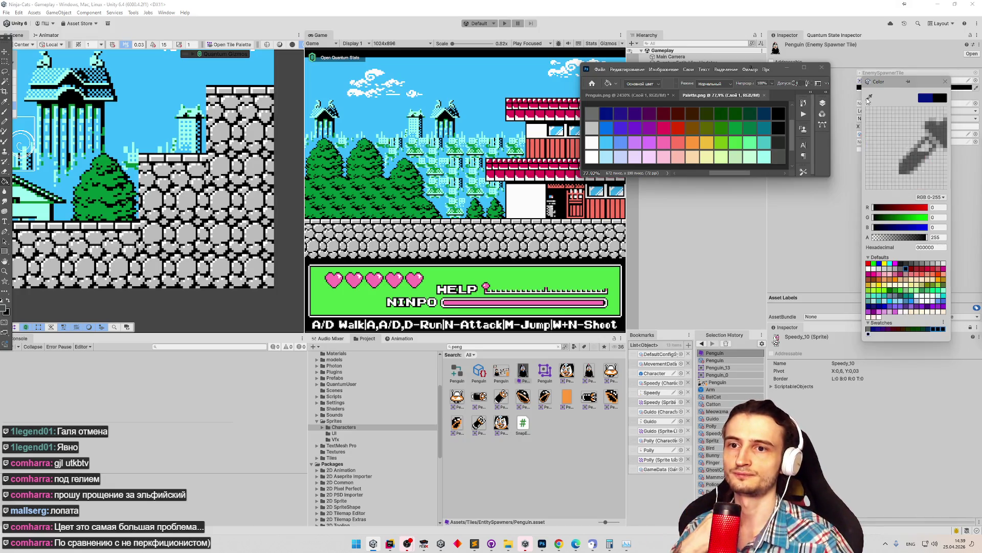
click(593, 132)
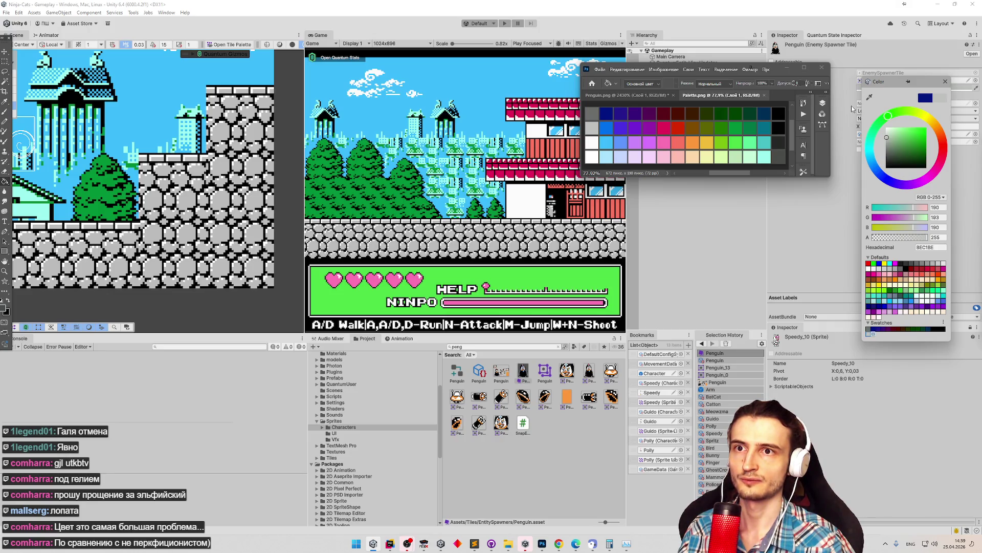
click(871, 96)
click(606, 127)
click(874, 334)
click(870, 97)
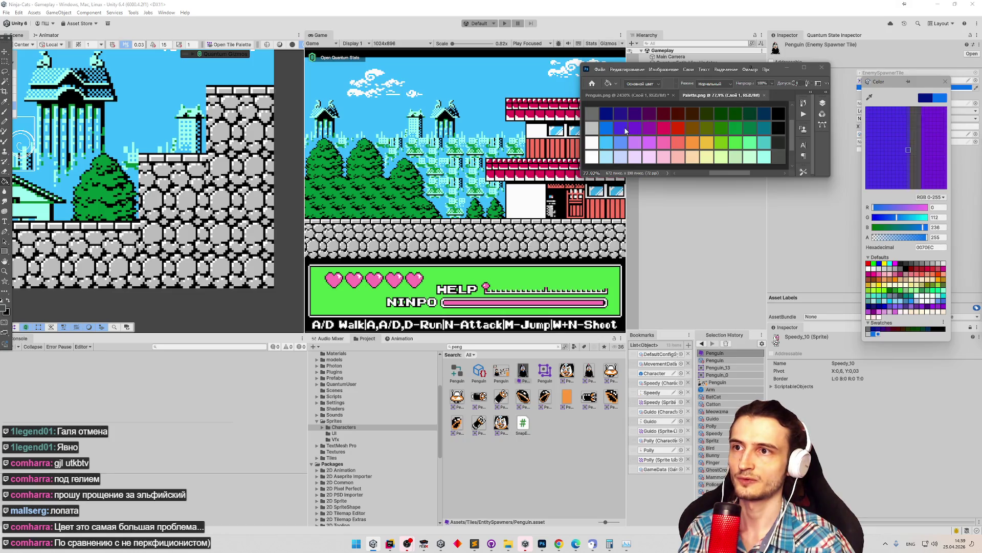
click(621, 129)
click(879, 334)
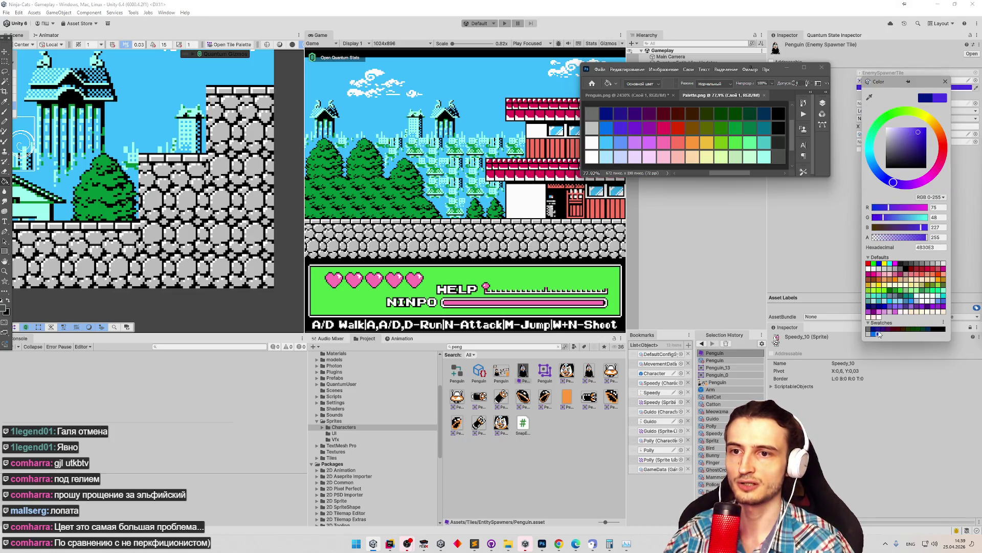
click(869, 97)
click(635, 128)
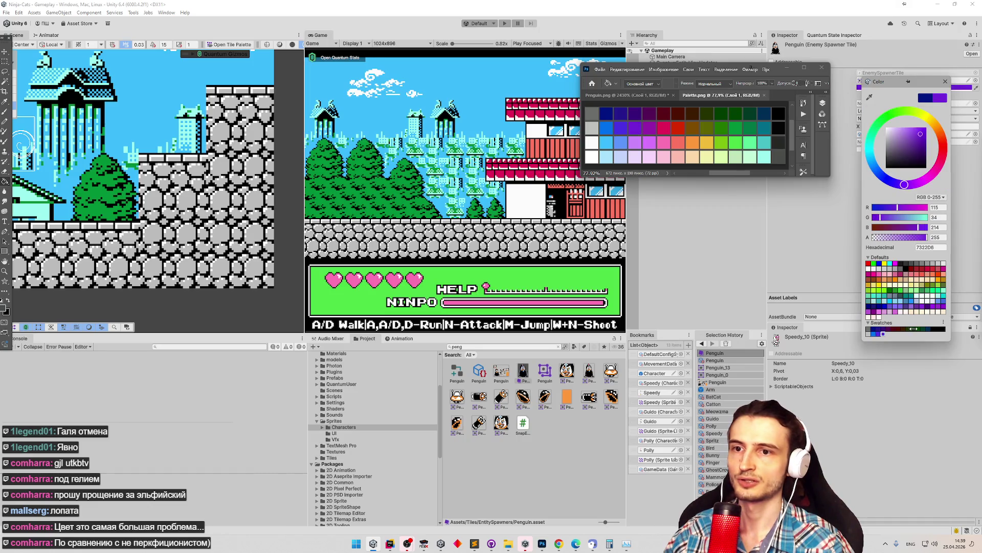
click(884, 334)
Save purple 951FA9, pink E40058, red D82800 and brown 7F4C00 as swatches.
click(869, 97)
click(650, 131)
click(890, 329)
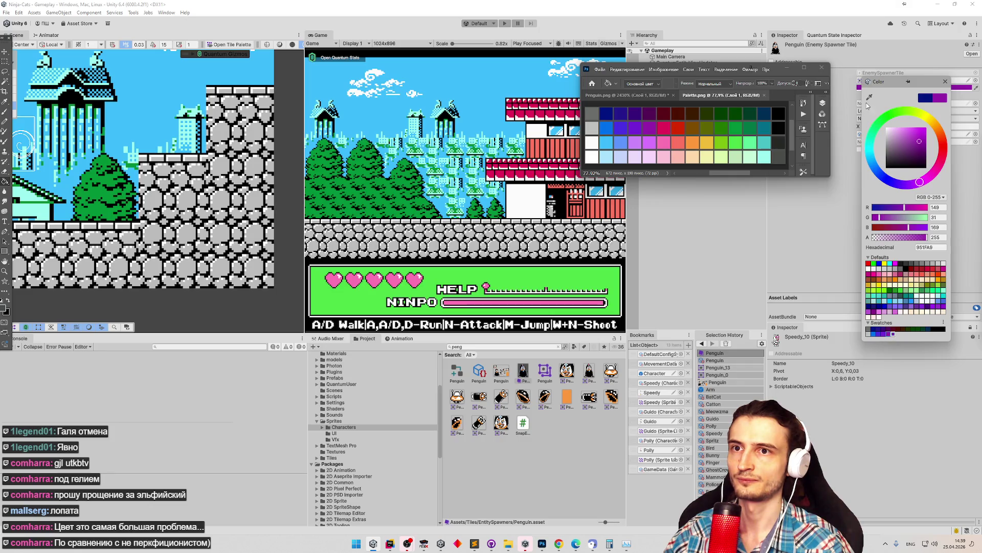
click(869, 97)
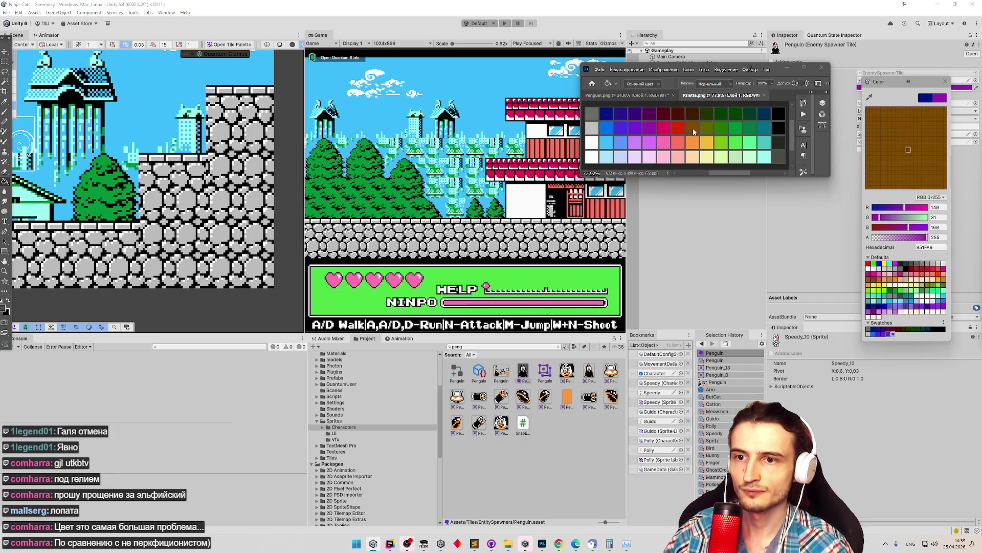
click(663, 131)
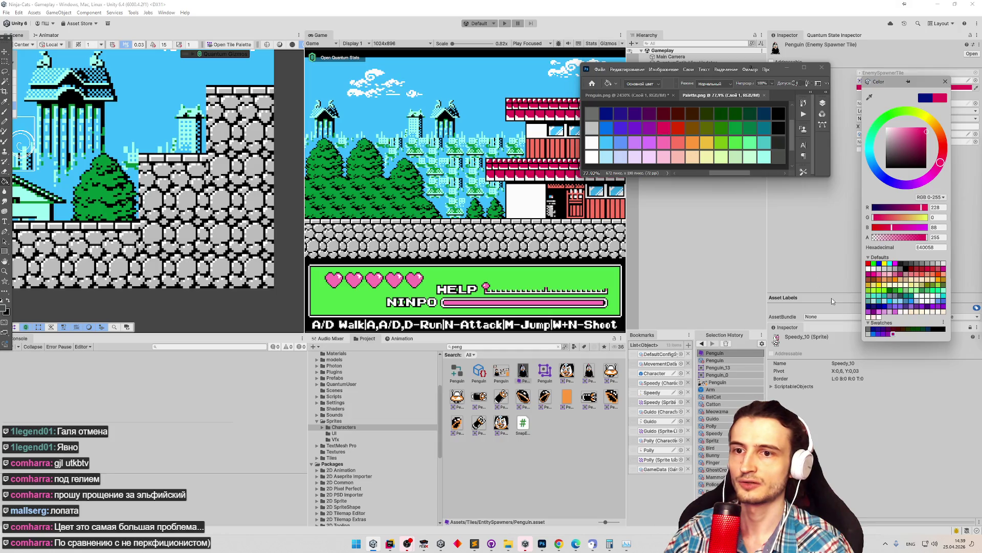
click(893, 334)
click(870, 98)
click(679, 131)
click(901, 335)
click(867, 98)
click(698, 125)
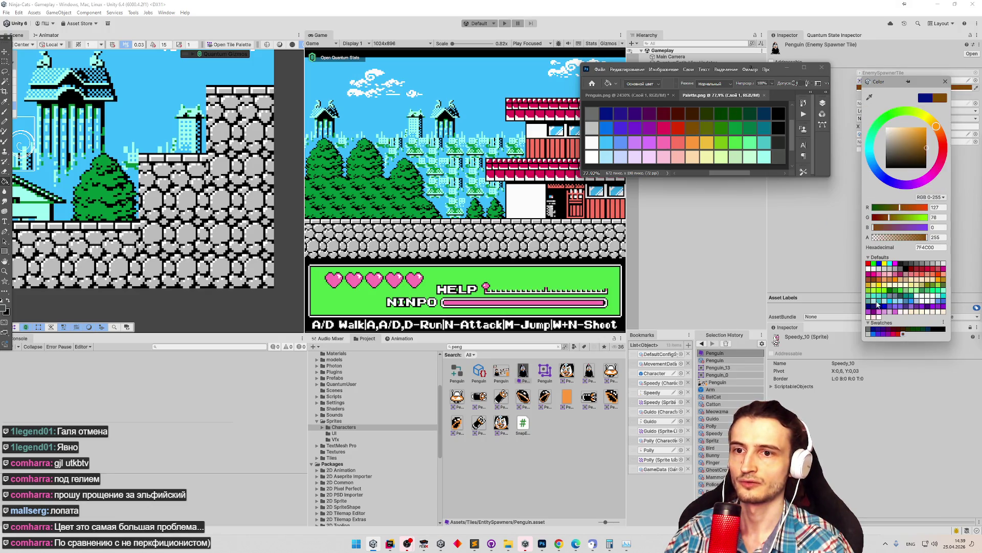
click(903, 334)
Save olive 5E6400 and greens 227700 and 009038 as swatches.
click(869, 97)
click(709, 128)
click(908, 334)
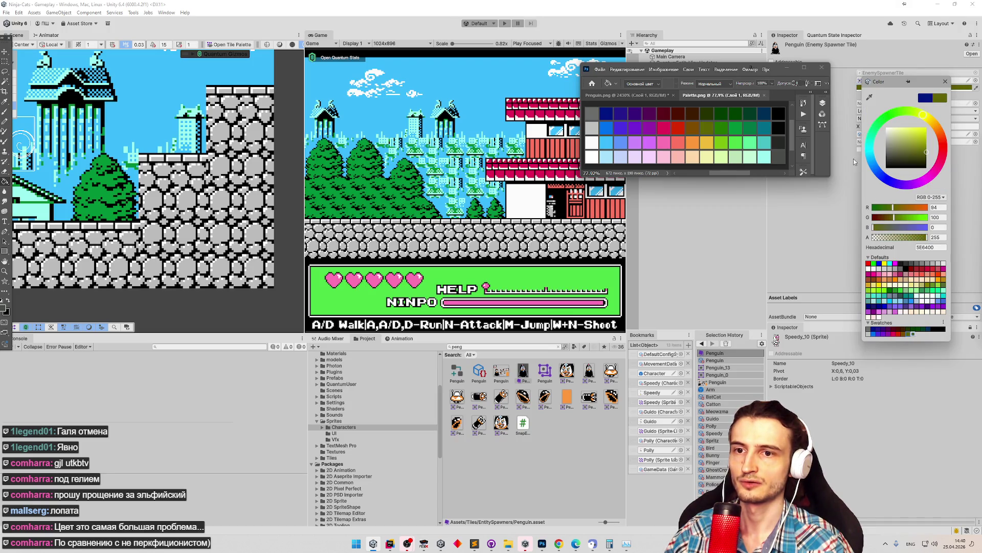
click(869, 97)
click(723, 130)
click(917, 334)
click(870, 97)
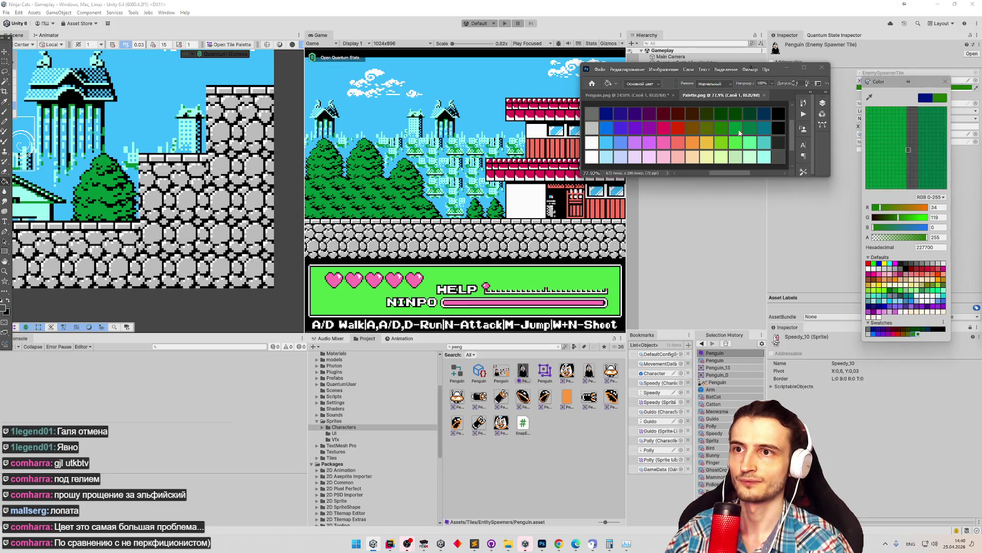
click(738, 133)
click(920, 336)
Save green 007645, teal 006E8A and near-black 030303 as swatches.
click(870, 97)
click(749, 132)
click(924, 334)
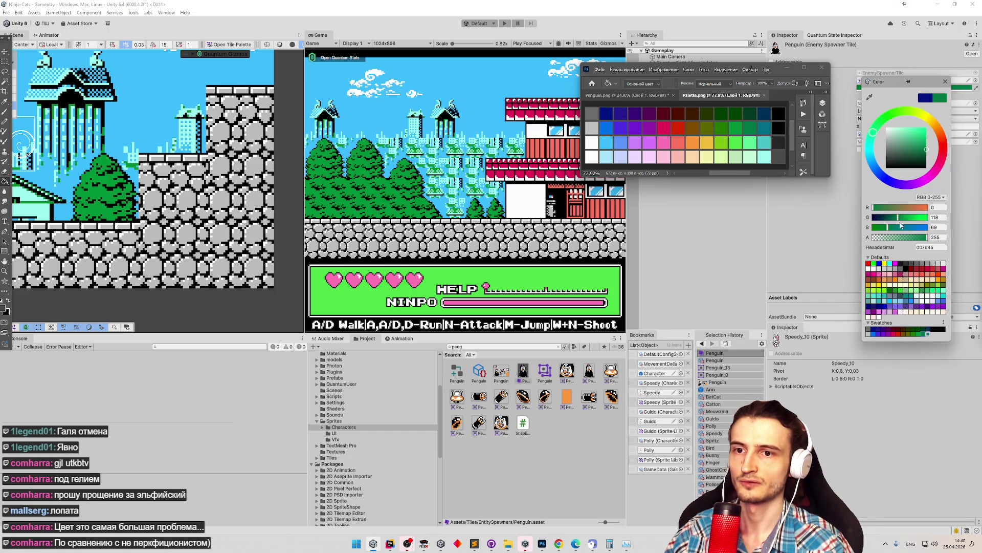
click(870, 98)
click(764, 127)
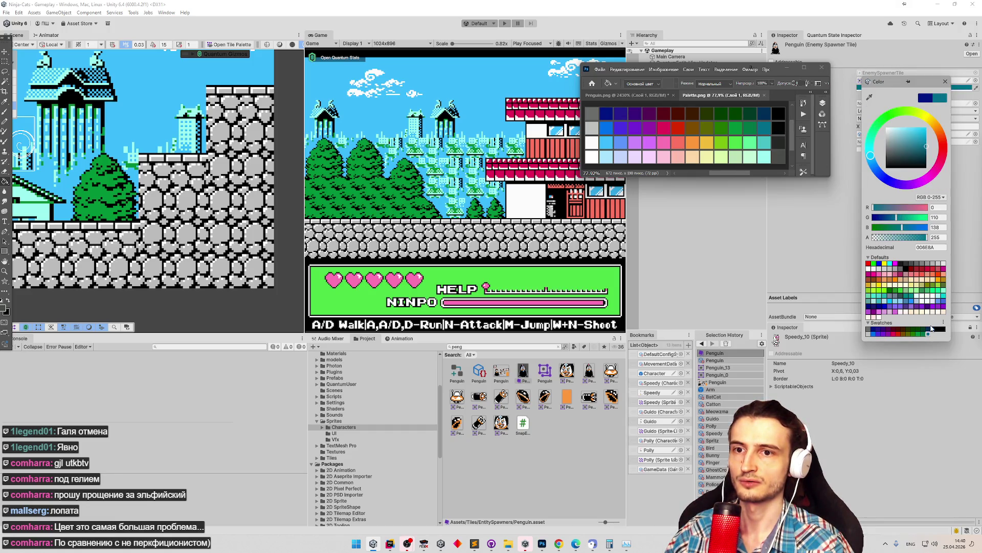
click(930, 336)
click(869, 97)
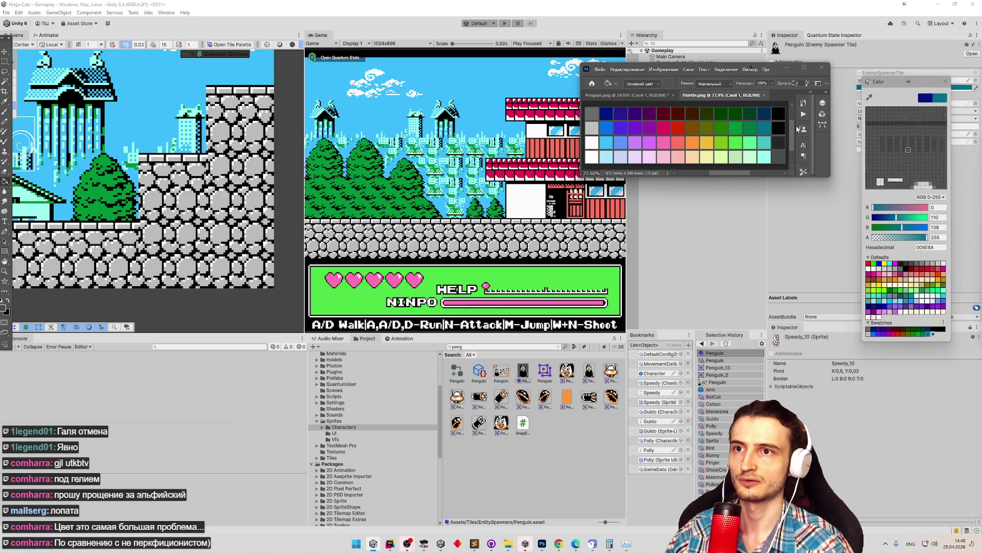
click(939, 340)
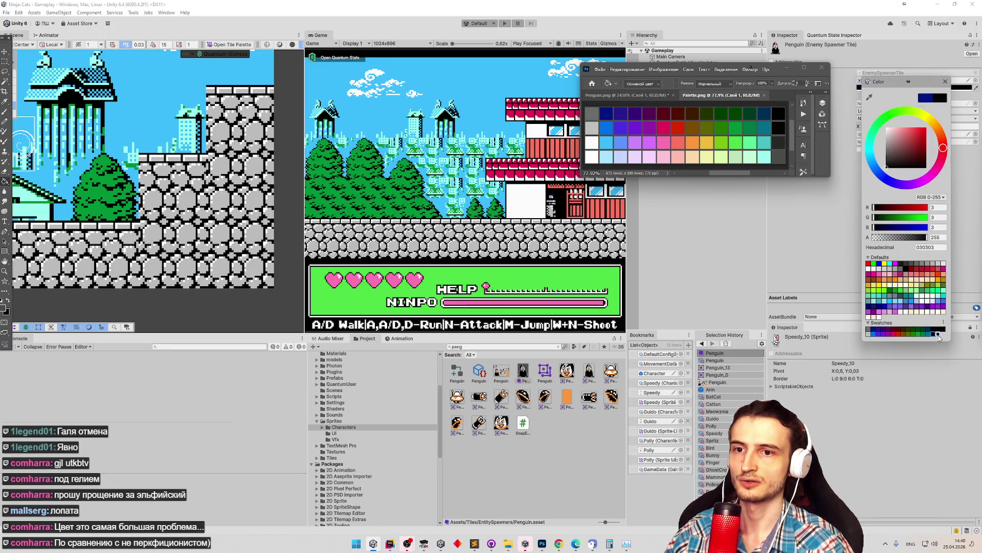
click(939, 336)
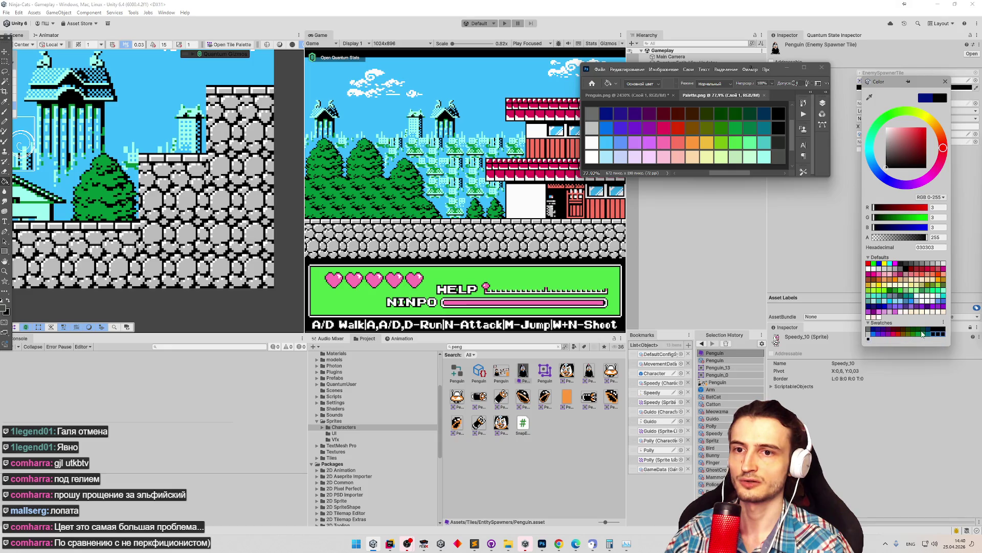
Save near-white FCFCFC, light blue 3CBCFC and blue 5C94FC as swatches.
click(869, 97)
click(864, 320)
click(868, 339)
click(870, 98)
click(606, 142)
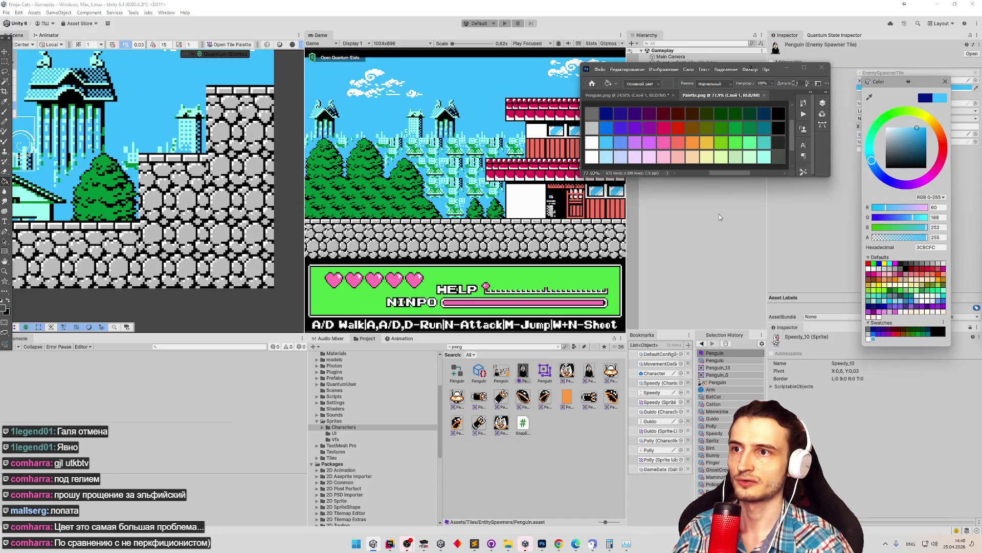
click(873, 339)
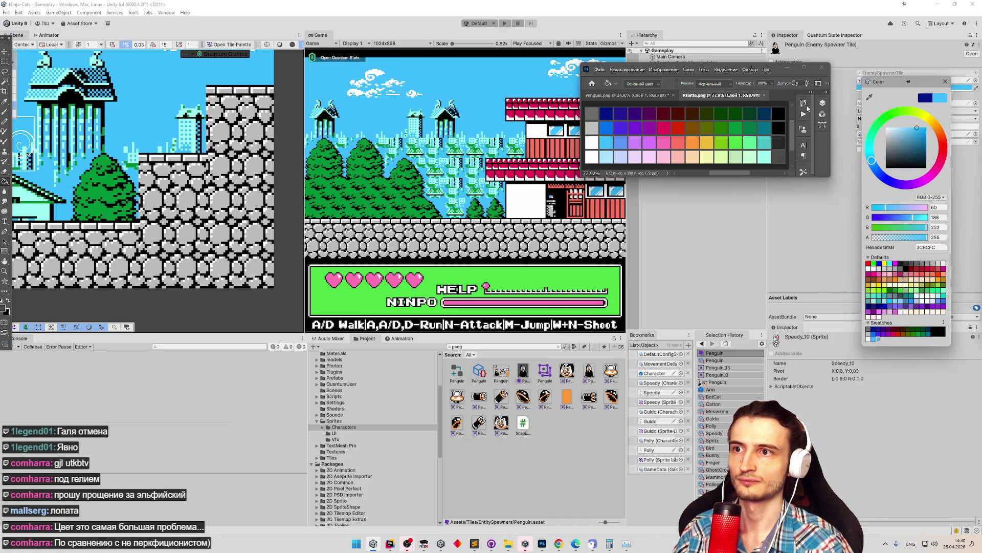
click(868, 292)
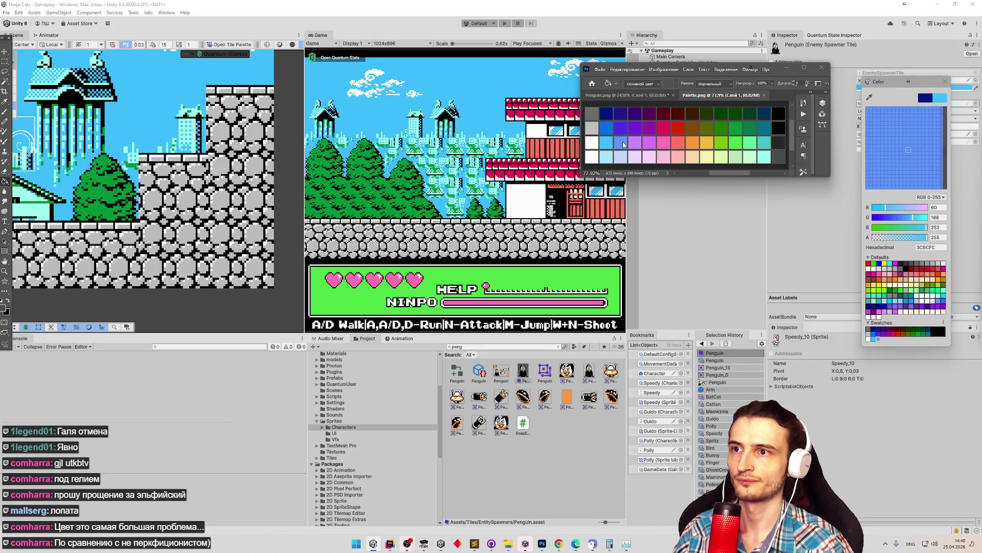
click(880, 339)
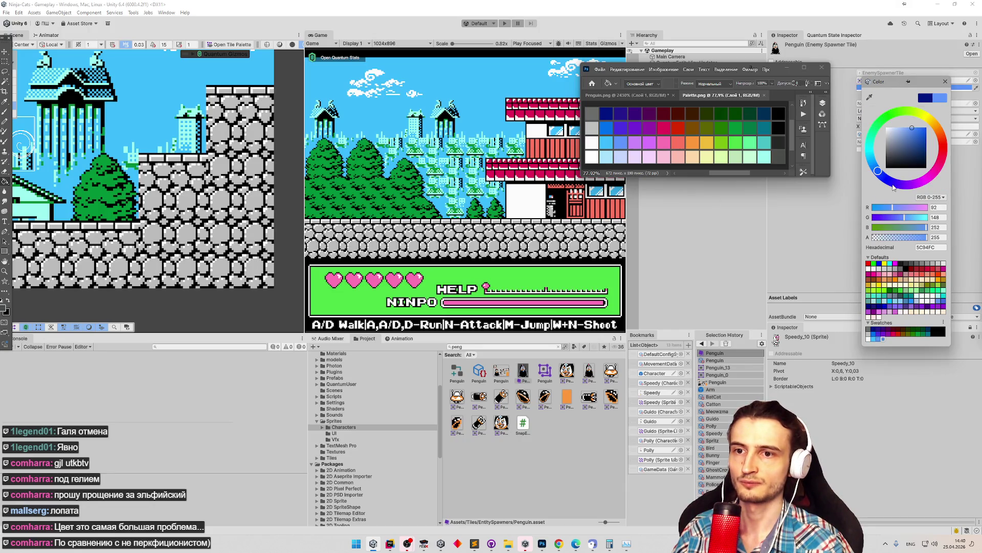
Save light purple CC88FC, purple D975FD and pink FC74B4 as swatches.
click(869, 96)
click(640, 145)
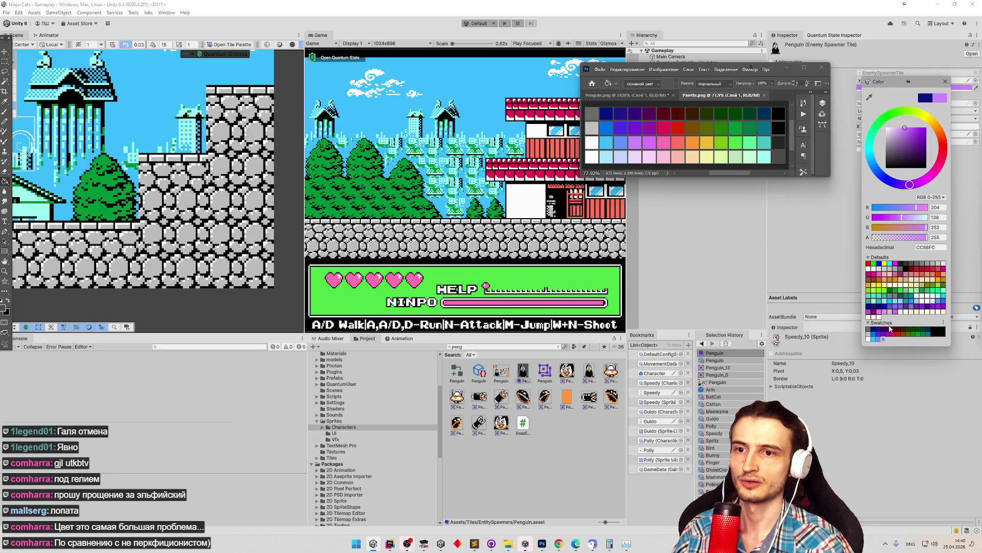
click(885, 340)
click(869, 97)
click(650, 149)
click(888, 340)
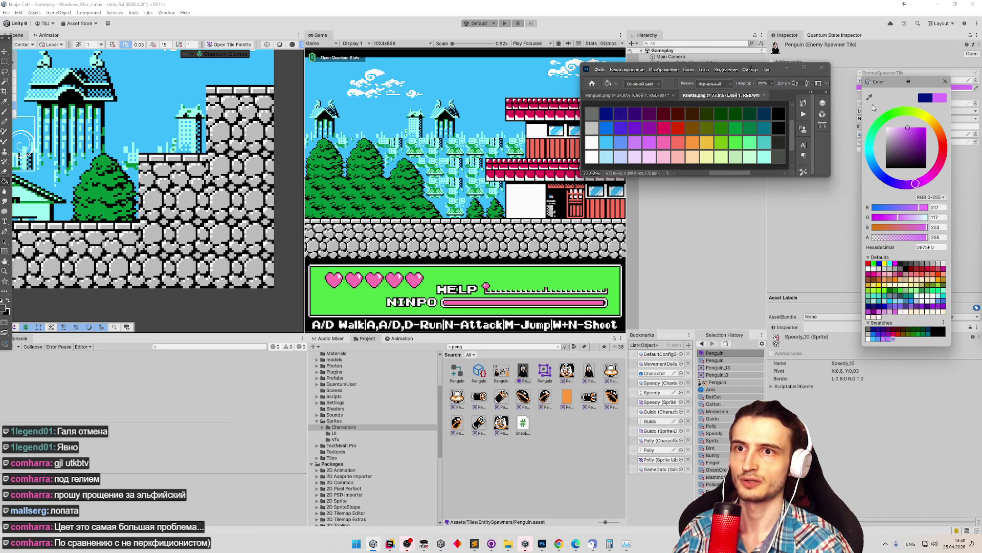
click(869, 97)
click(664, 145)
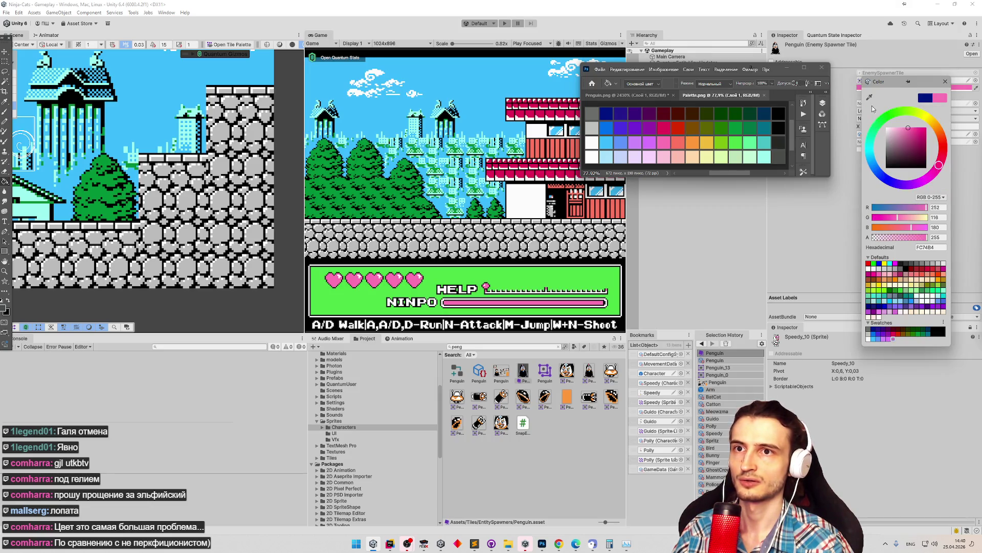
click(894, 340)
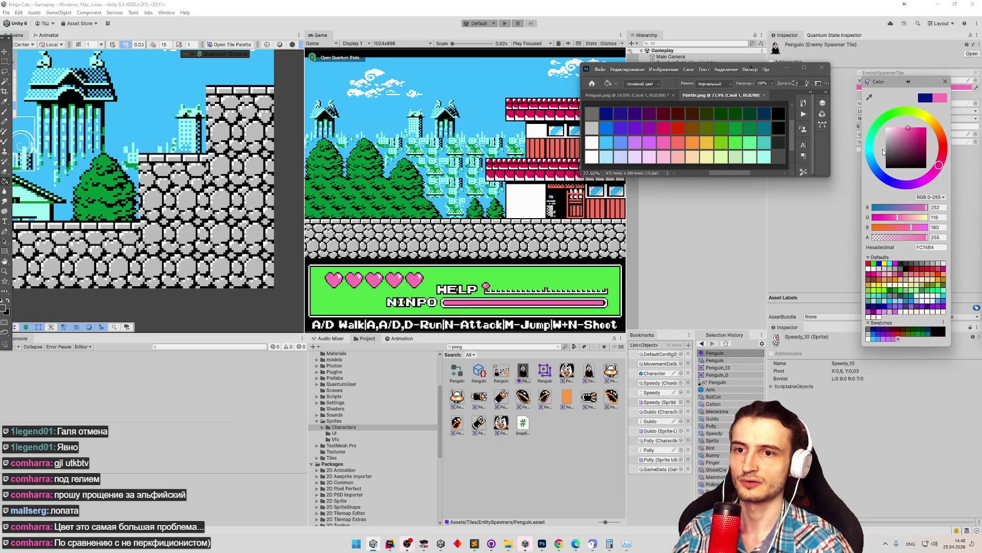
Save coral FC7460, orange FC9838 and yellow F0BC3C as swatches.
click(869, 97)
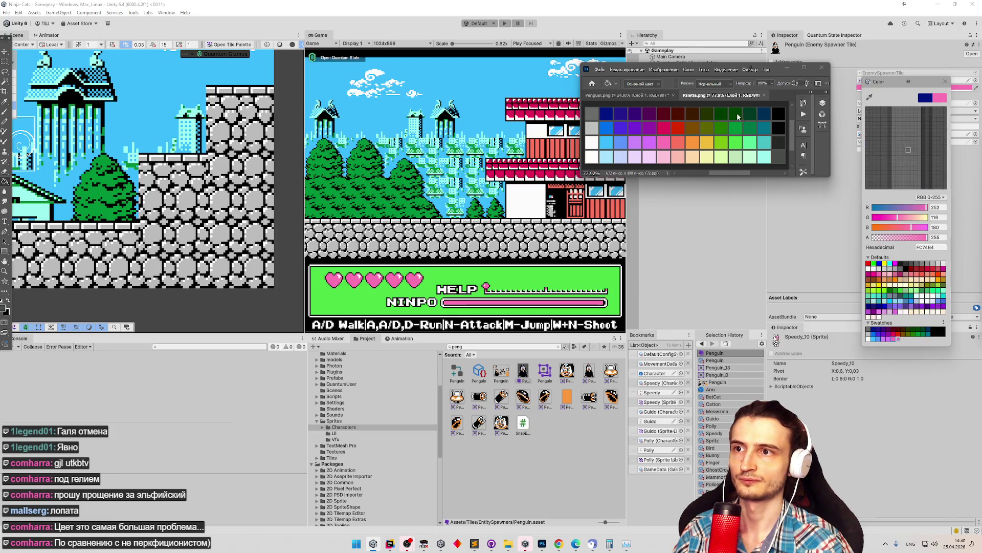
click(677, 146)
click(899, 341)
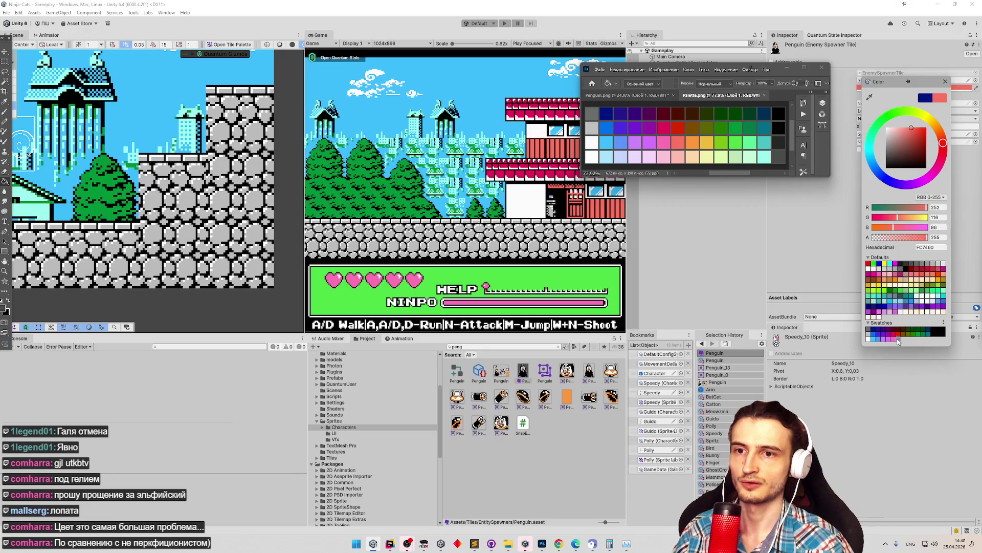
click(869, 97)
click(711, 143)
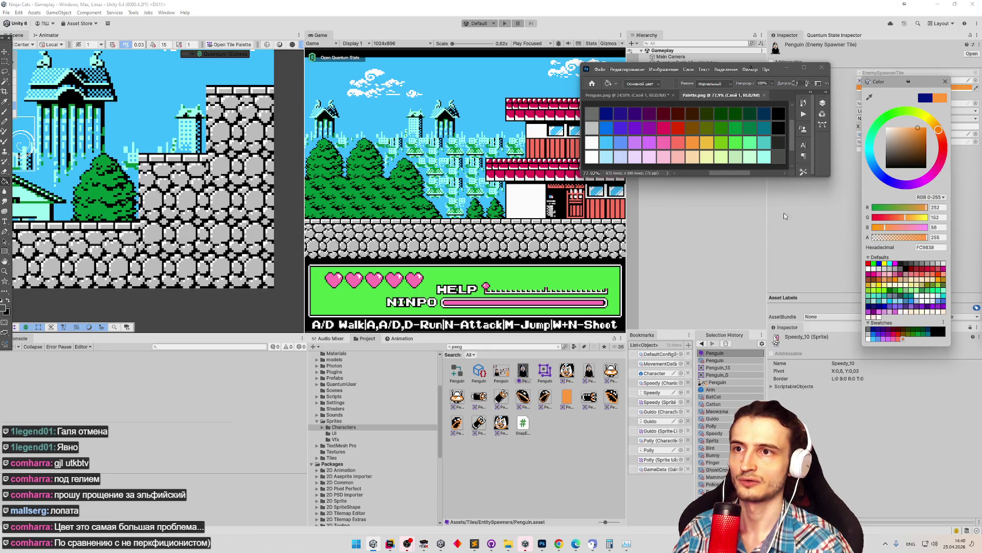
click(903, 341)
click(869, 97)
click(707, 143)
click(912, 341)
Save greens 7BC211, 4CDC48 and 58F898 as swatches.
click(869, 97)
click(721, 143)
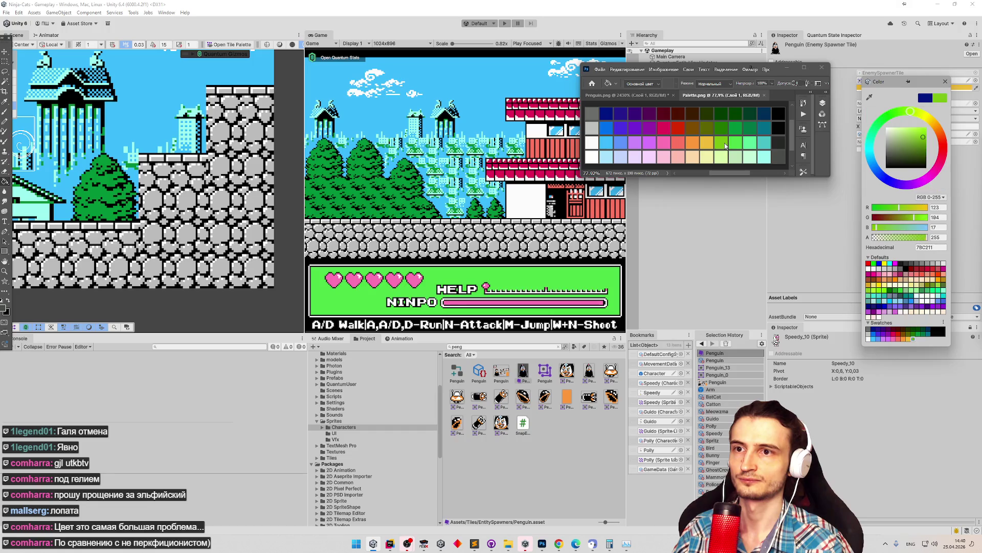
click(914, 341)
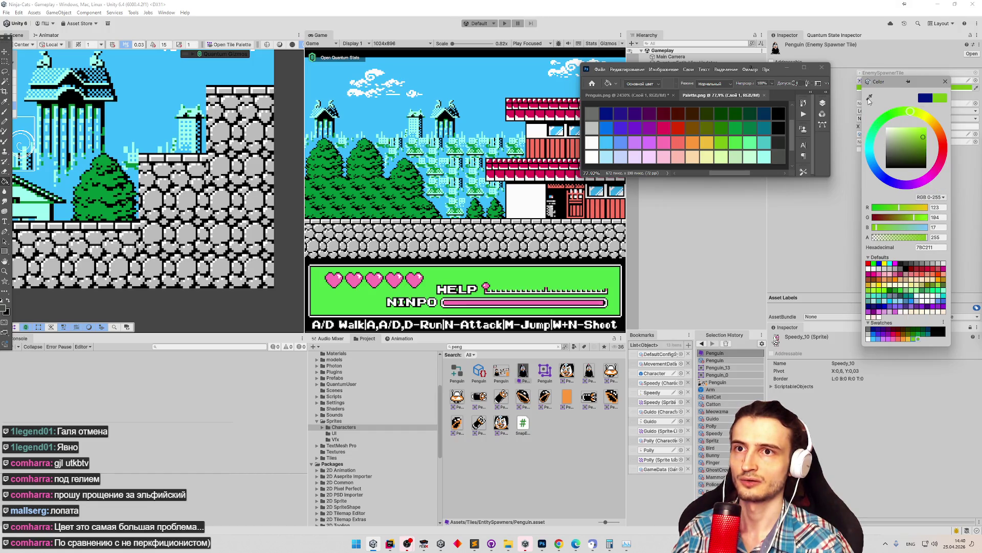
click(869, 98)
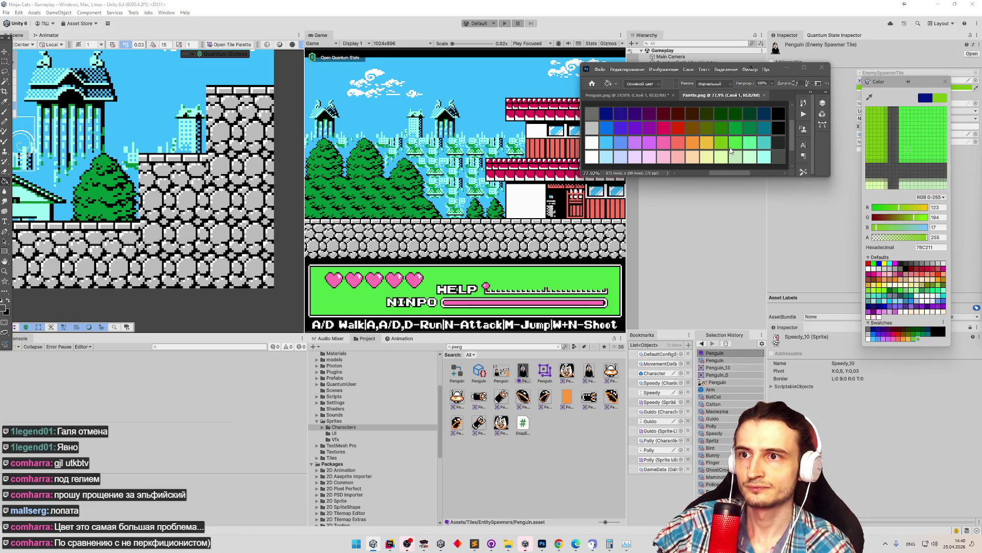
click(750, 147)
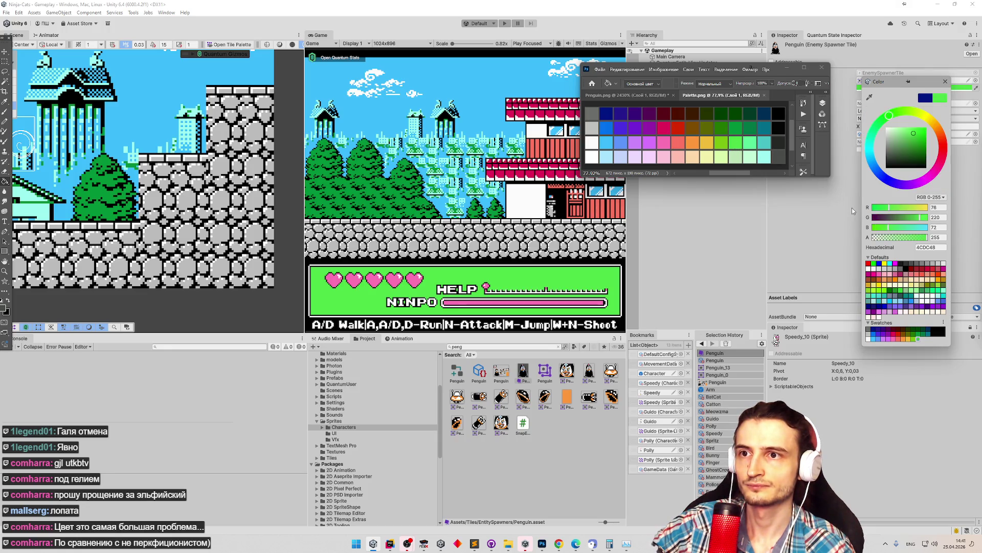
click(919, 340)
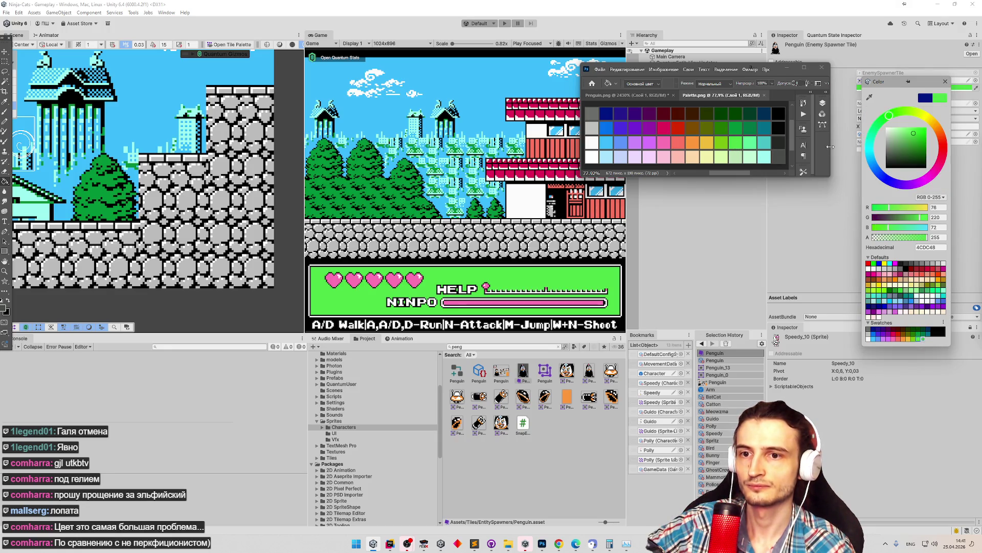
click(870, 97)
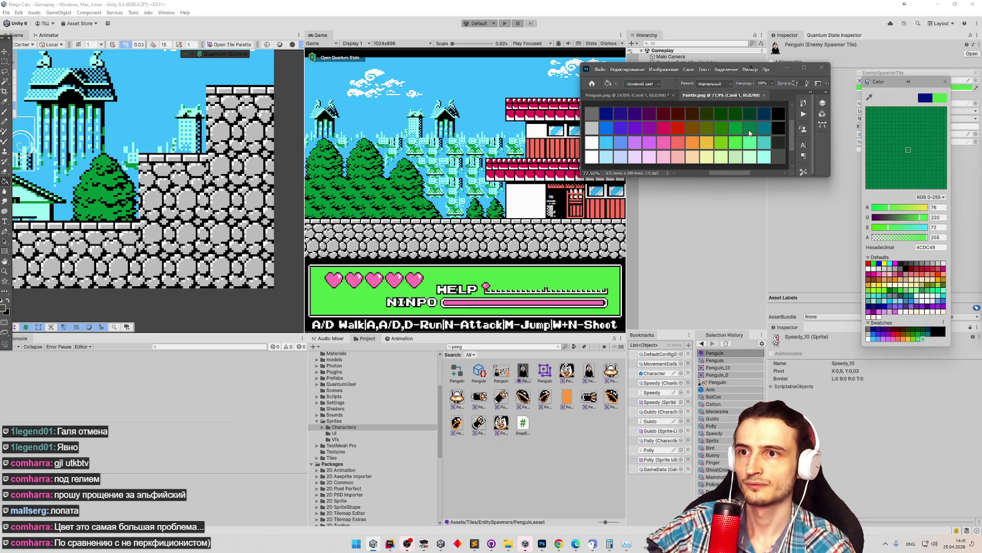
click(748, 143)
click(922, 339)
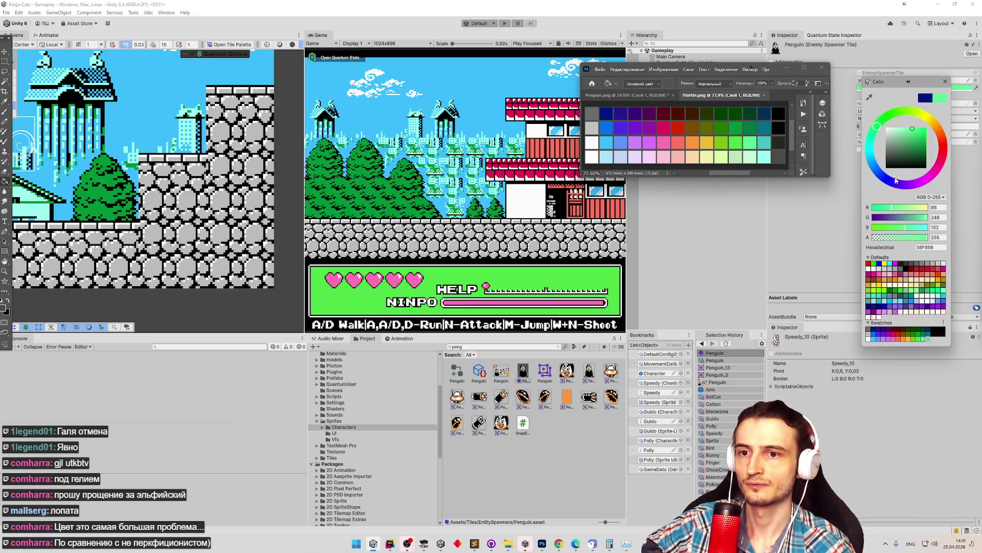
Sample teal 47C1C5, then save dark grey 252725 as a swatch.
click(870, 97)
click(766, 147)
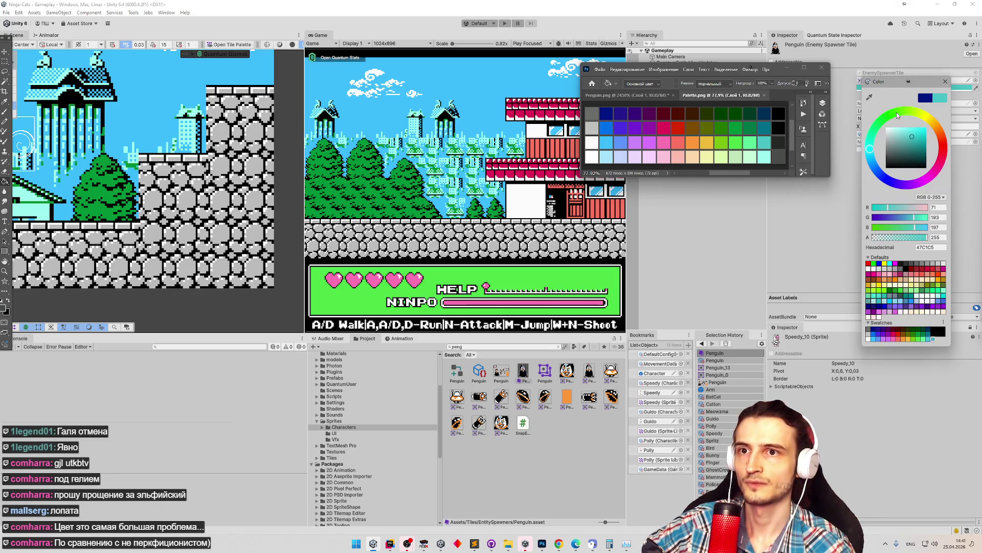
click(870, 98)
click(775, 143)
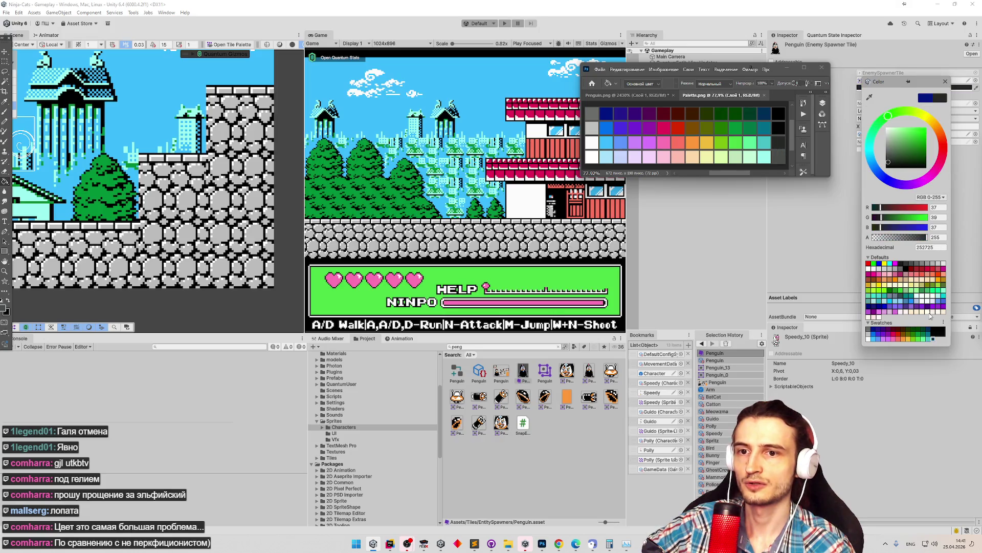
click(940, 341)
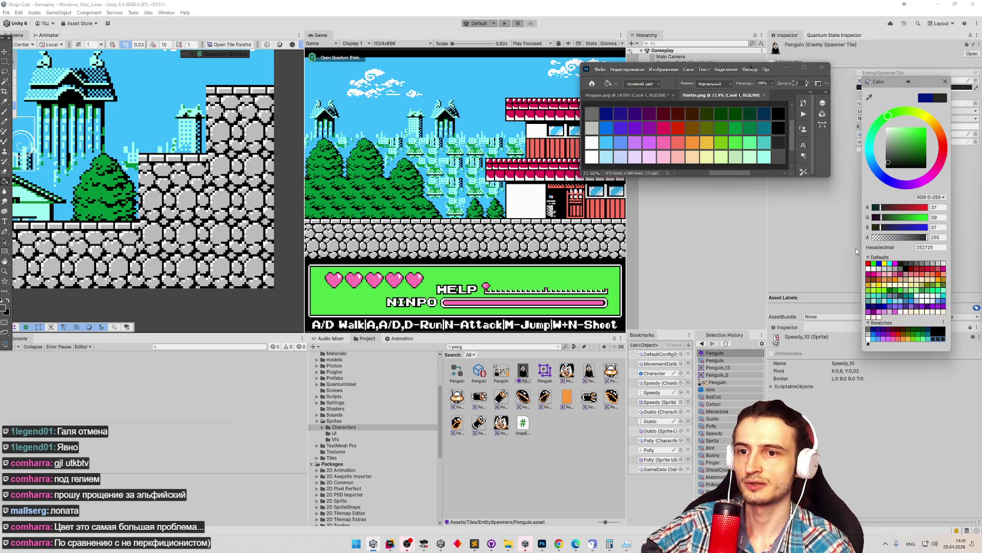
Sample white FFFFFF, light blue A8E4FC, pale blue C4D4FC and lavender ECDAFF, saving lavender as a swatch.
click(868, 97)
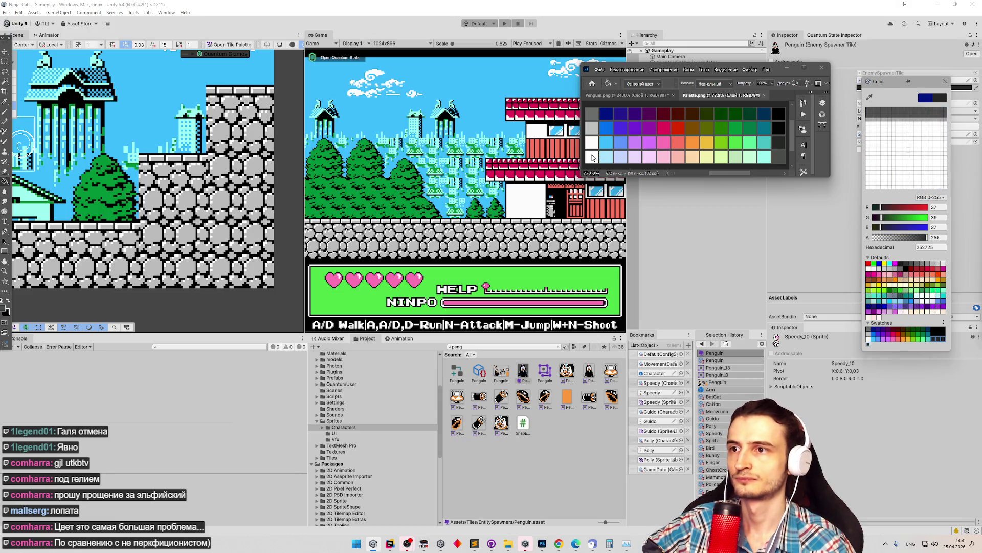
click(866, 333)
click(873, 344)
click(868, 97)
click(622, 162)
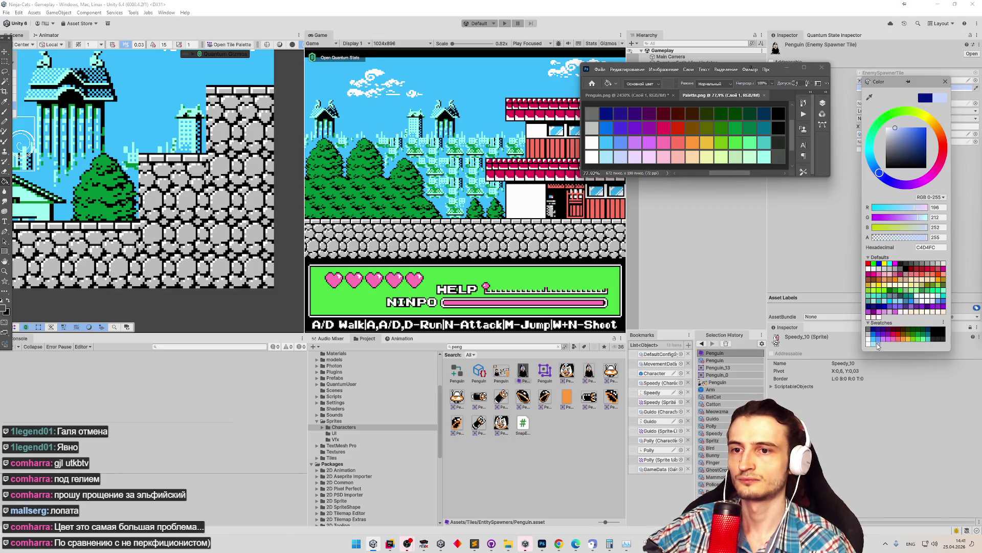
click(868, 98)
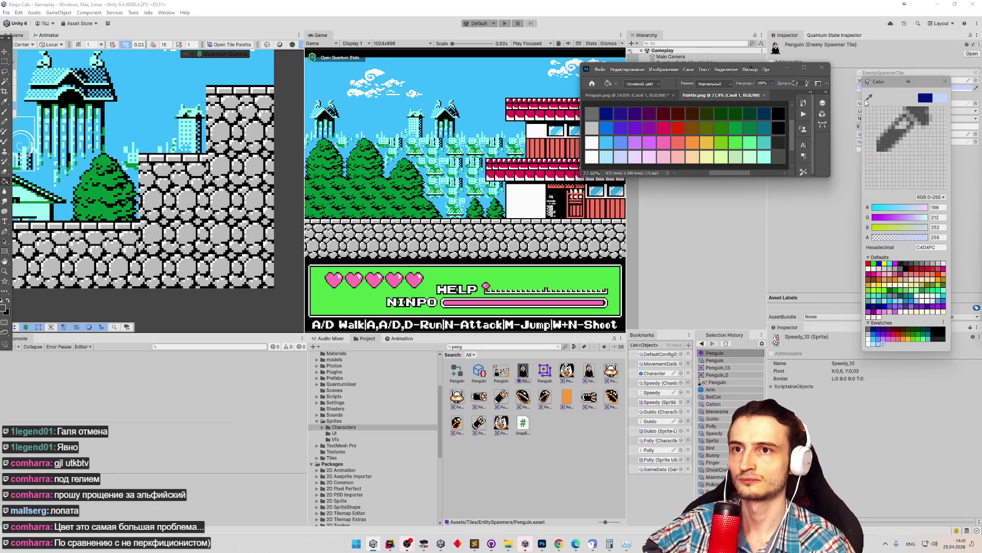
click(633, 158)
click(885, 343)
Sample light pink F8D7FE, then save pink FCC4D8 and peach FCBCB0 as swatches.
click(869, 97)
click(654, 157)
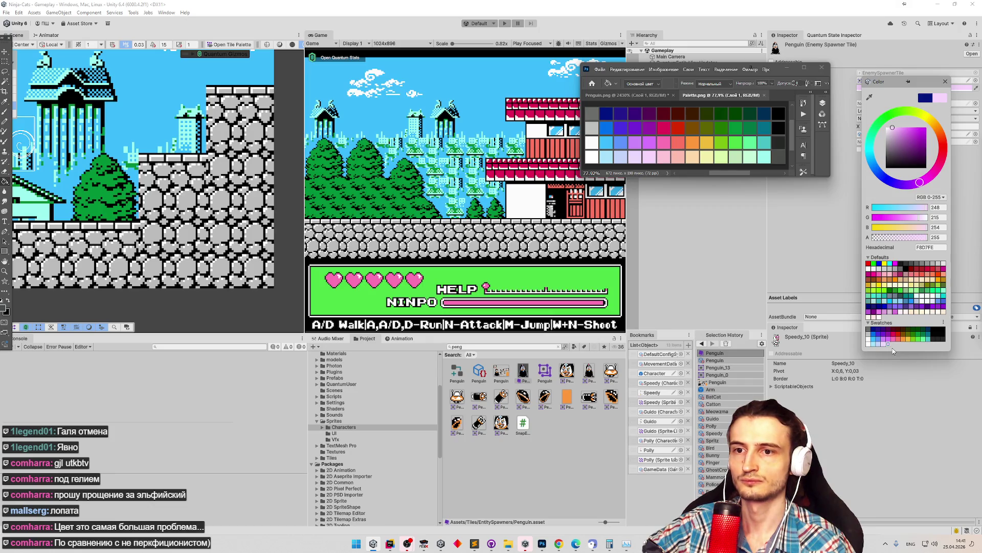
click(870, 97)
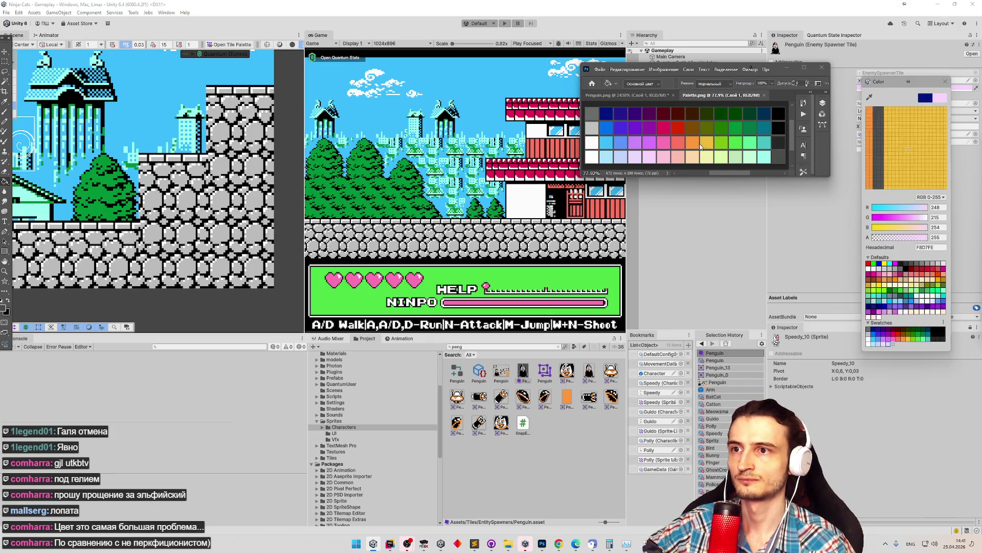
click(664, 160)
click(893, 342)
click(870, 96)
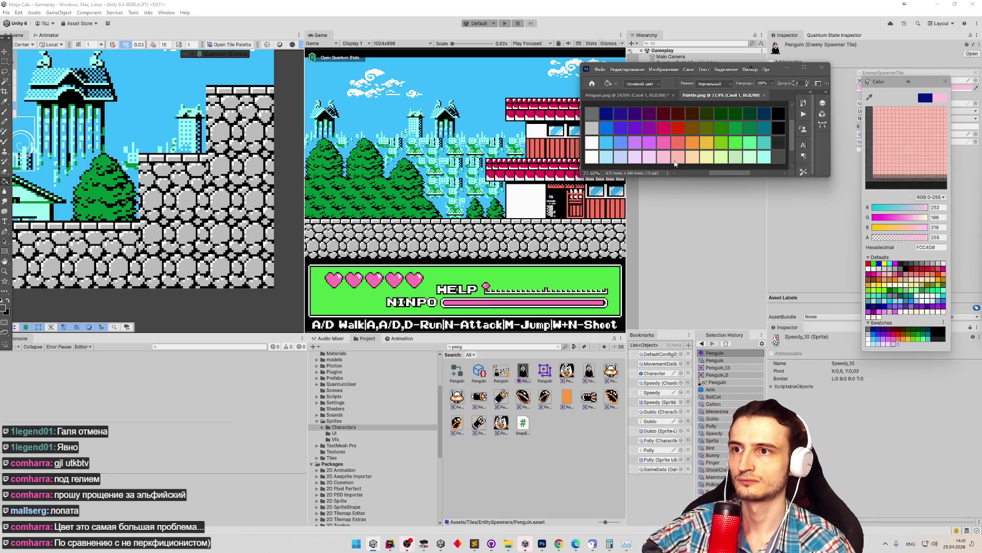
click(676, 160)
click(899, 344)
Sample light peach FCD8A8, then save light yellow F1F0AA and light green DAFAA9 as swatches.
click(870, 96)
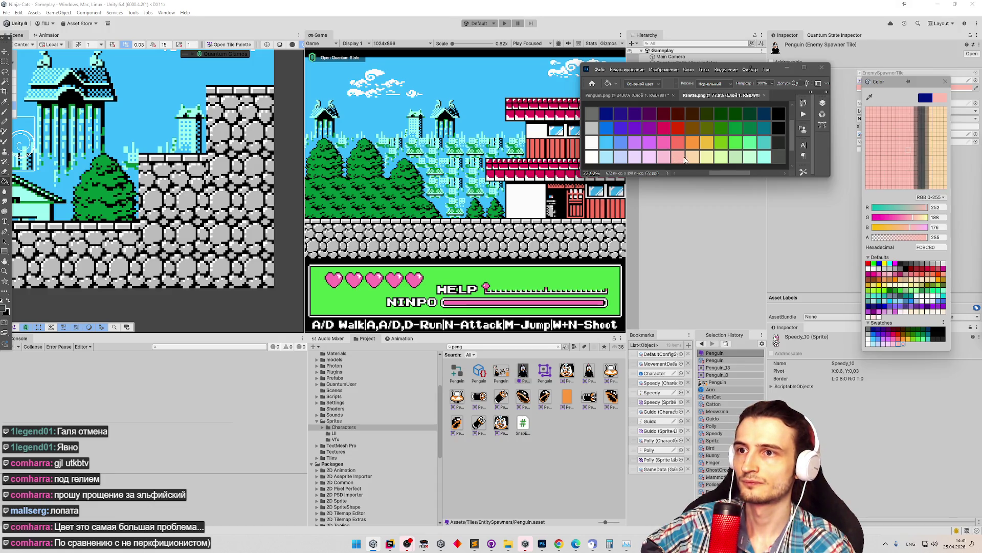
click(692, 158)
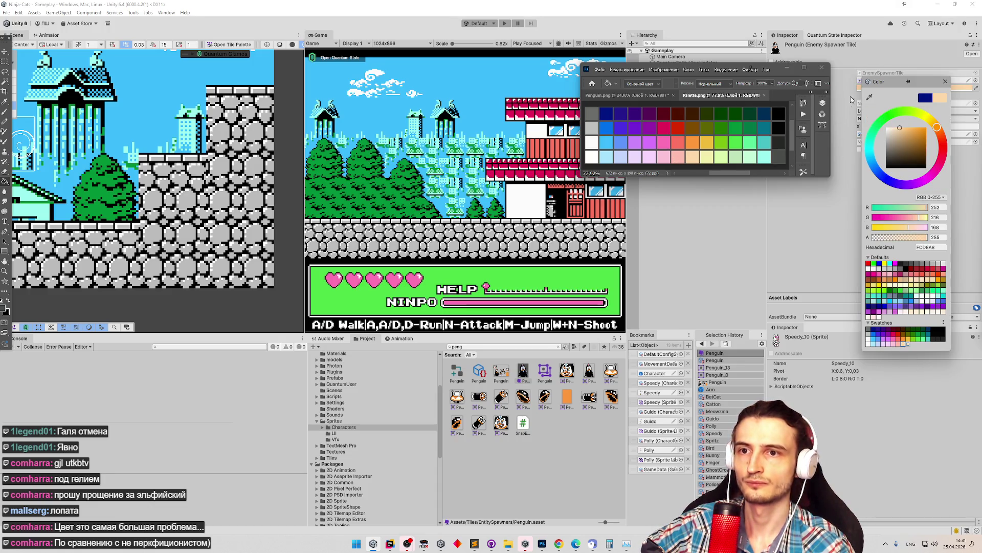
click(869, 97)
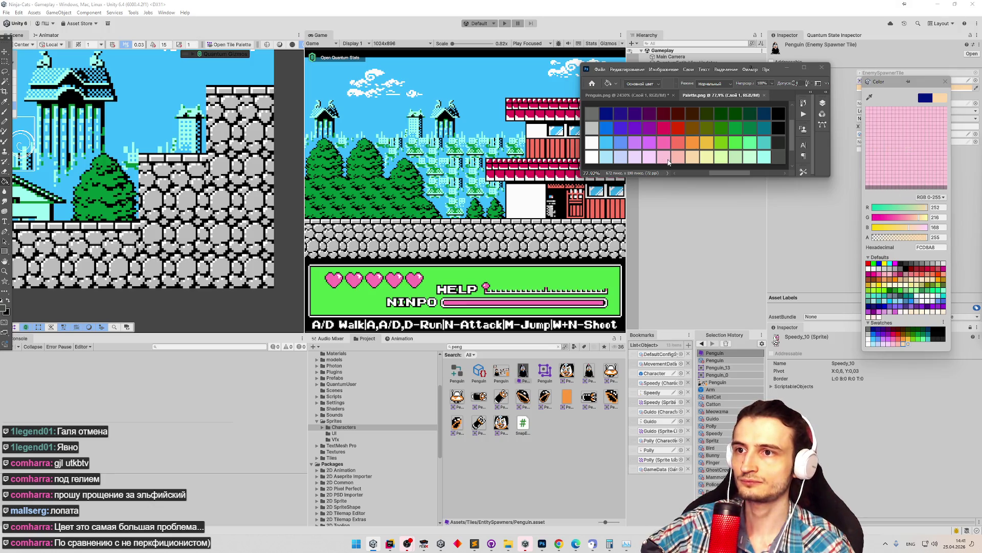
click(708, 159)
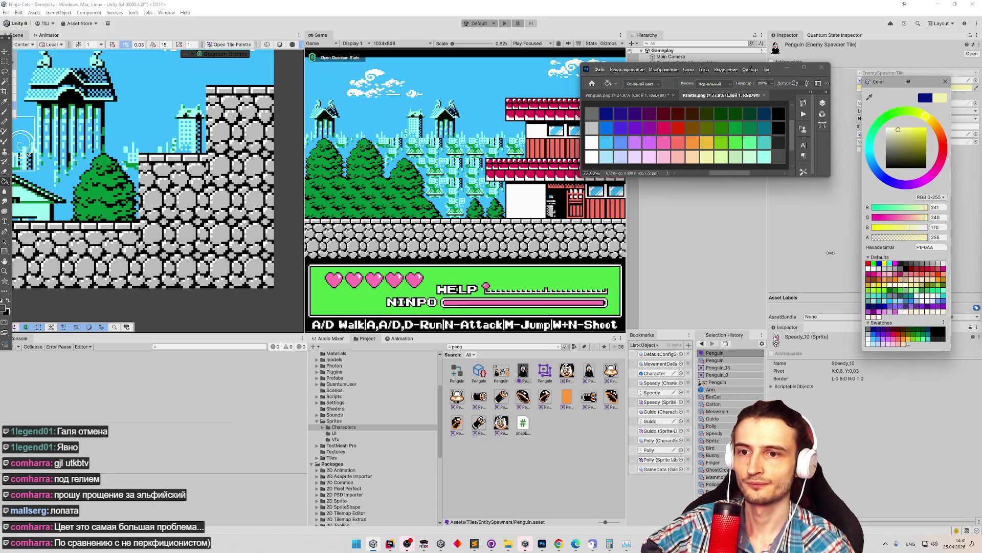
click(910, 345)
click(869, 97)
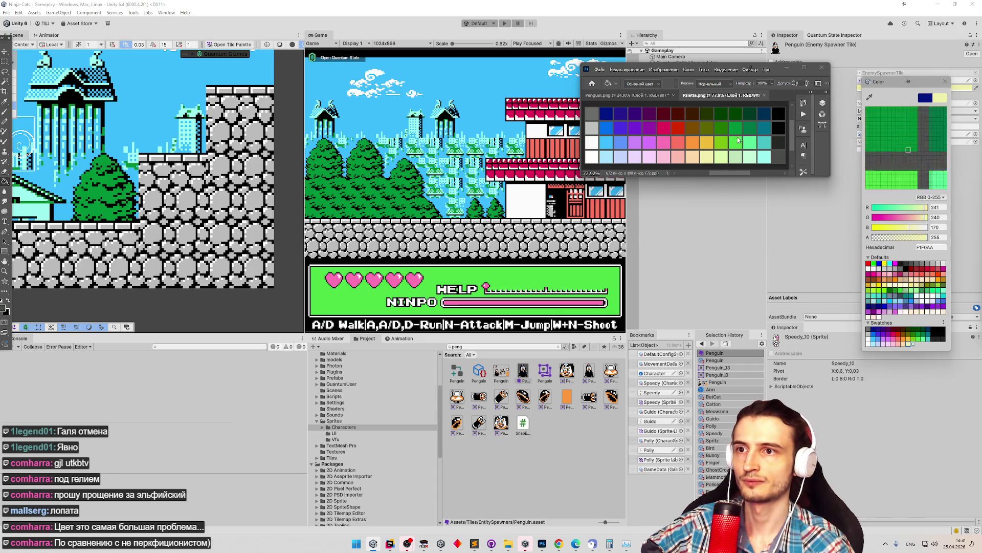
click(721, 157)
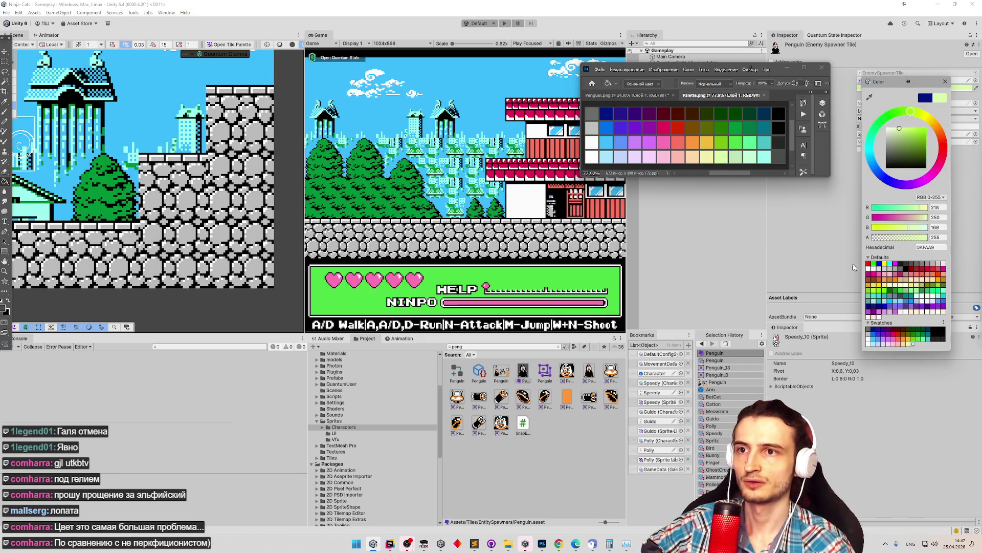
click(915, 345)
Sample pale green BFE5B8, mint green C3FBD7 and light cyan 9CFCF0, then add dark grey 4A4D4A swatches.
click(869, 97)
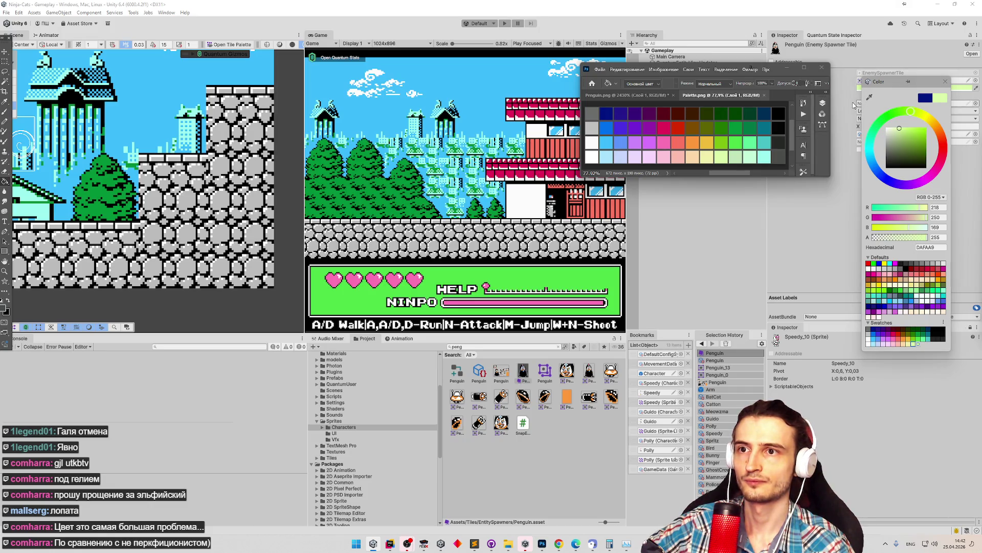
click(955, 349)
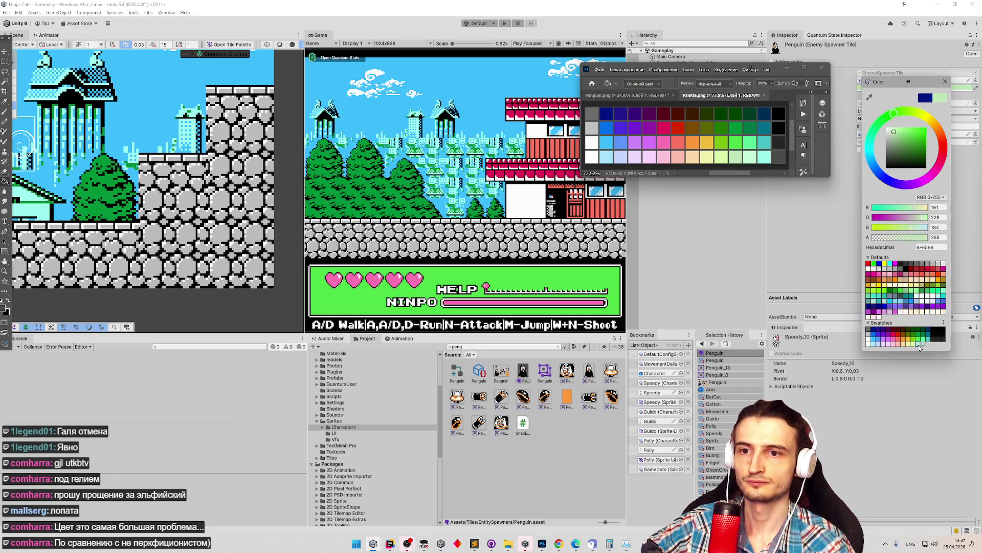
click(869, 97)
click(744, 156)
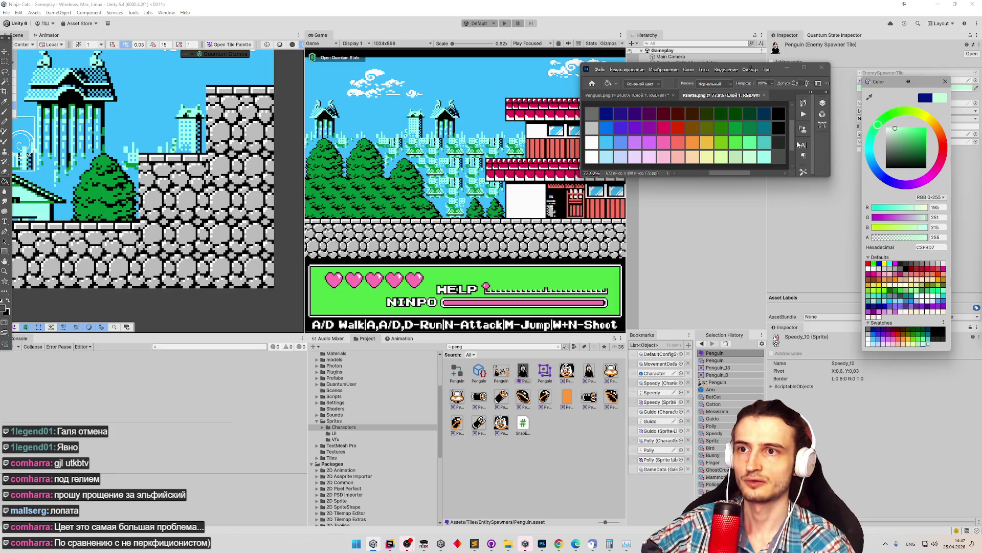
click(870, 98)
click(764, 156)
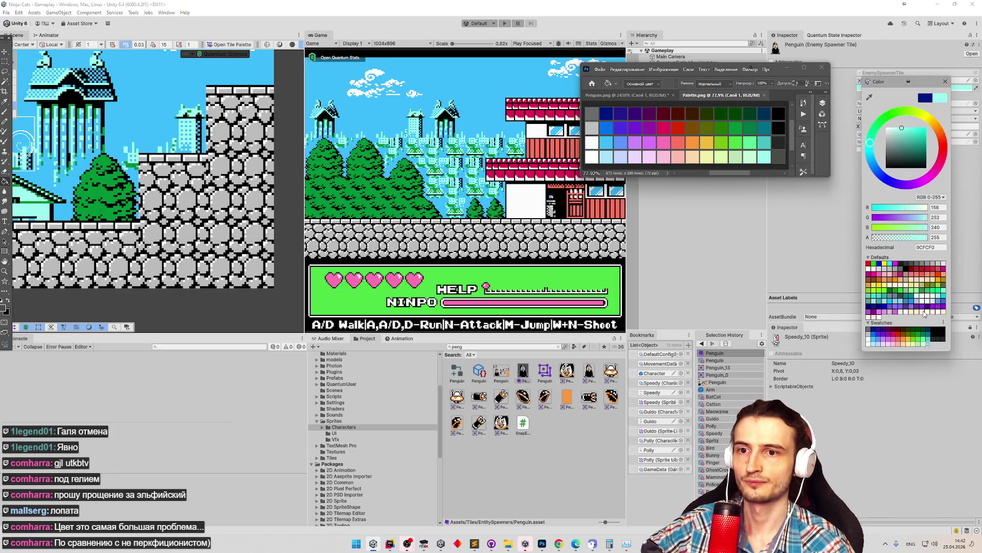
click(869, 98)
click(803, 176)
click(938, 344)
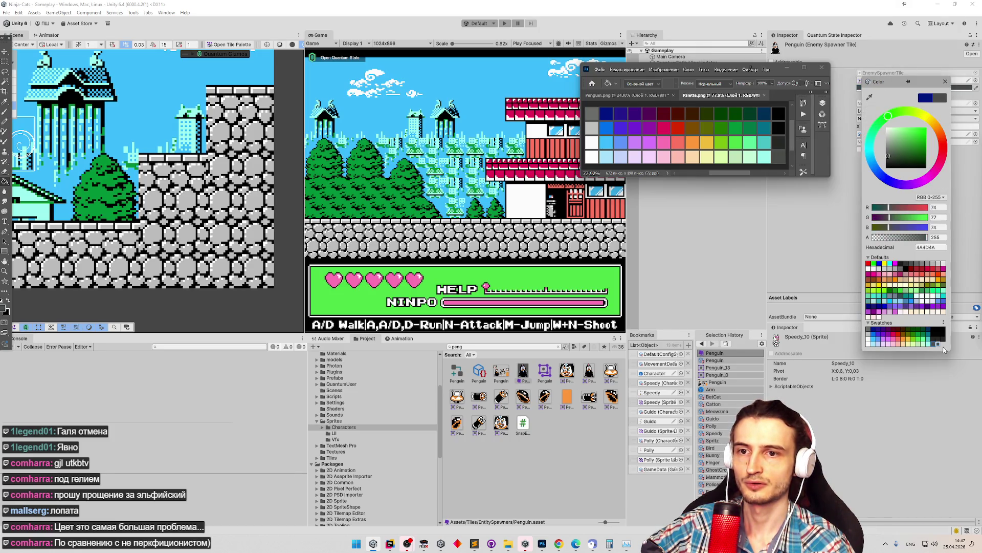
click(943, 346)
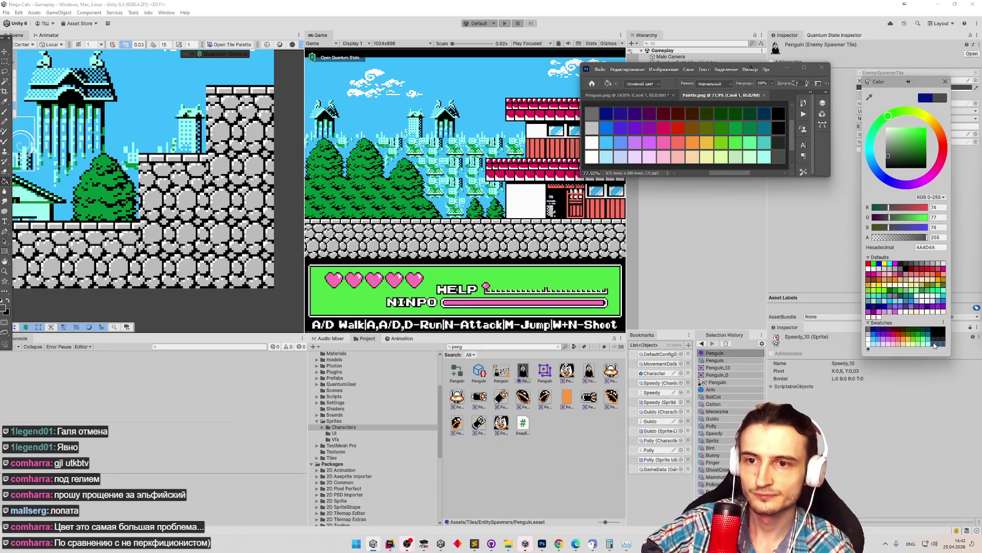
Check the near-black and dark grey 4A4D4A swatch values, then close the colour picker.
click(935, 343)
click(936, 341)
click(935, 339)
click(935, 336)
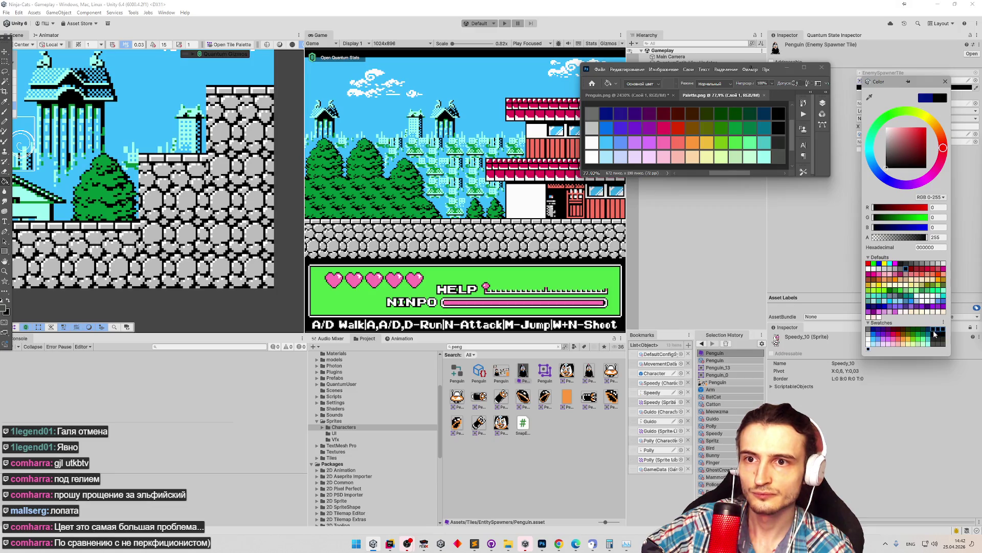
click(935, 341)
click(933, 346)
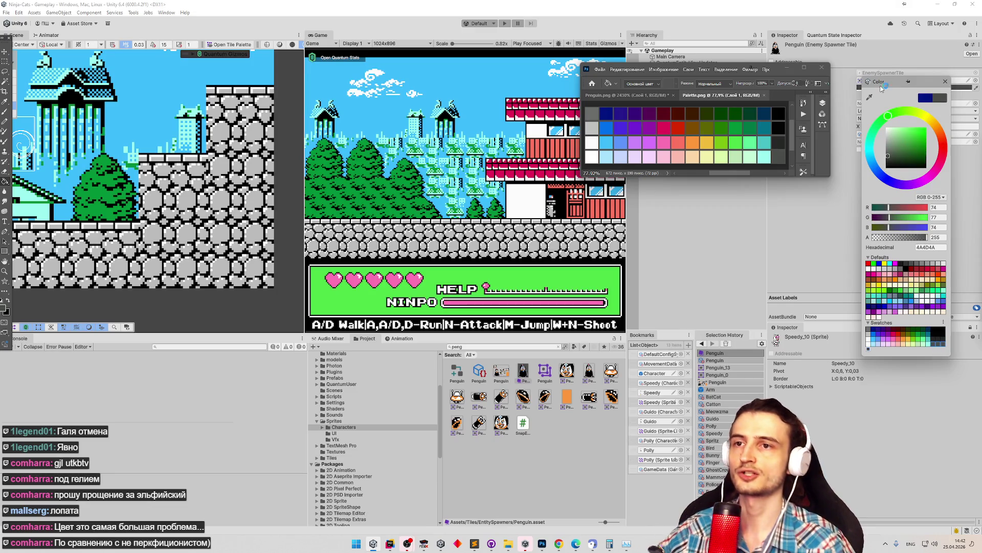
click(822, 67)
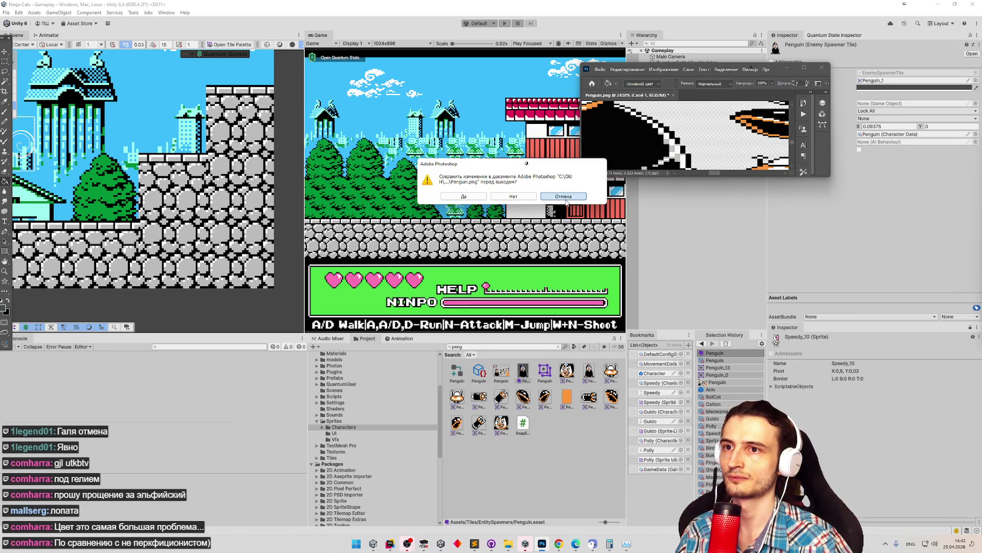
Quit Photoshop without saving, bake the Penguin character data, and start play mode with Ctrl+P.
click(513, 196)
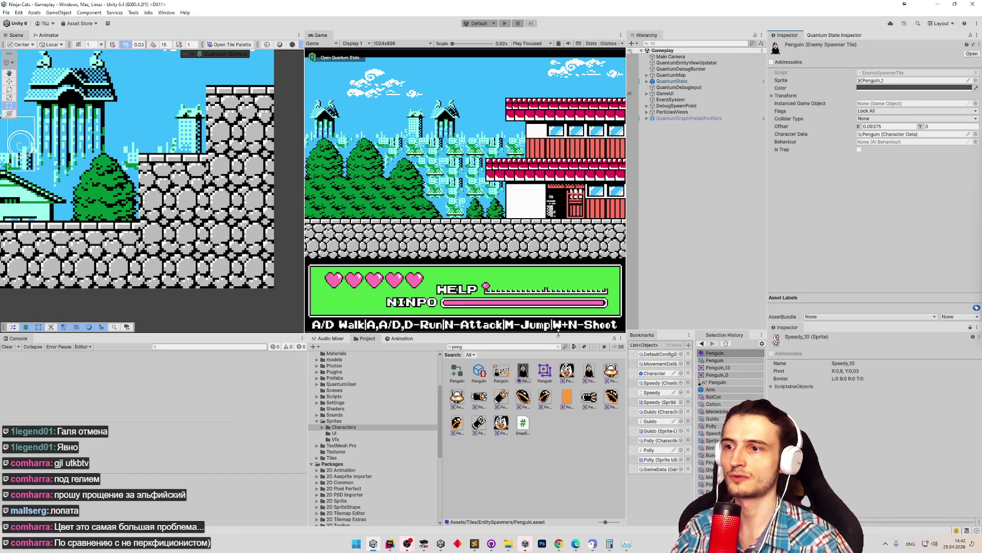
click(479, 371)
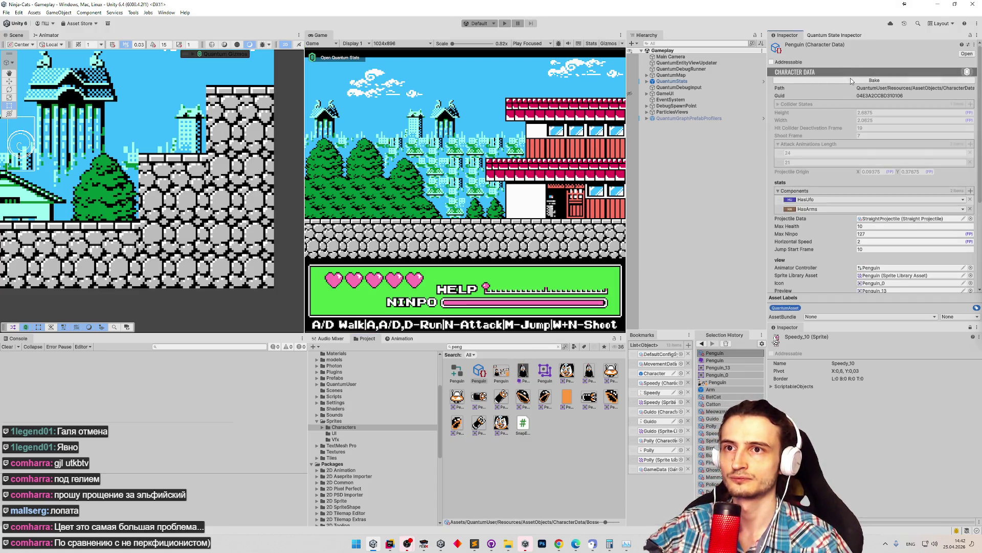
click(851, 81)
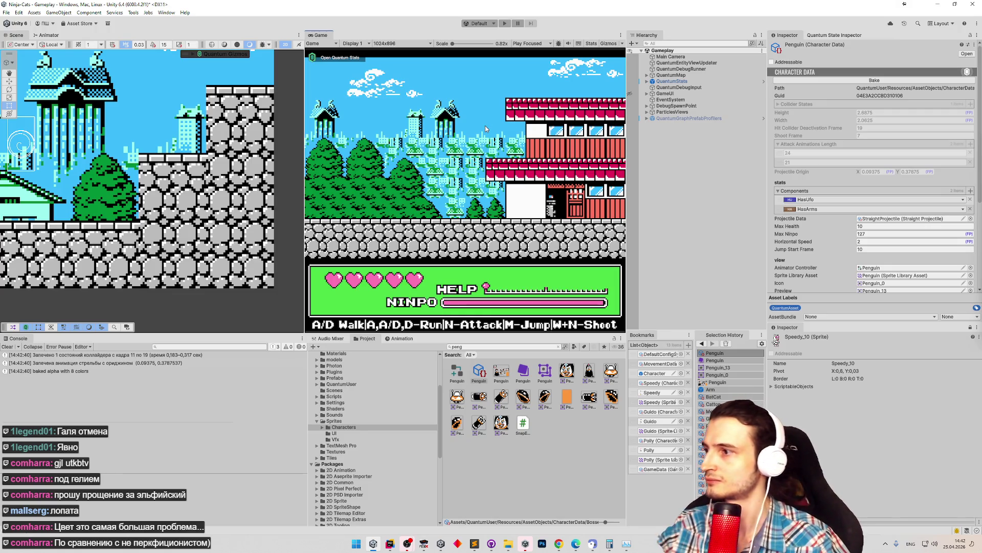
key(ctrl+p)
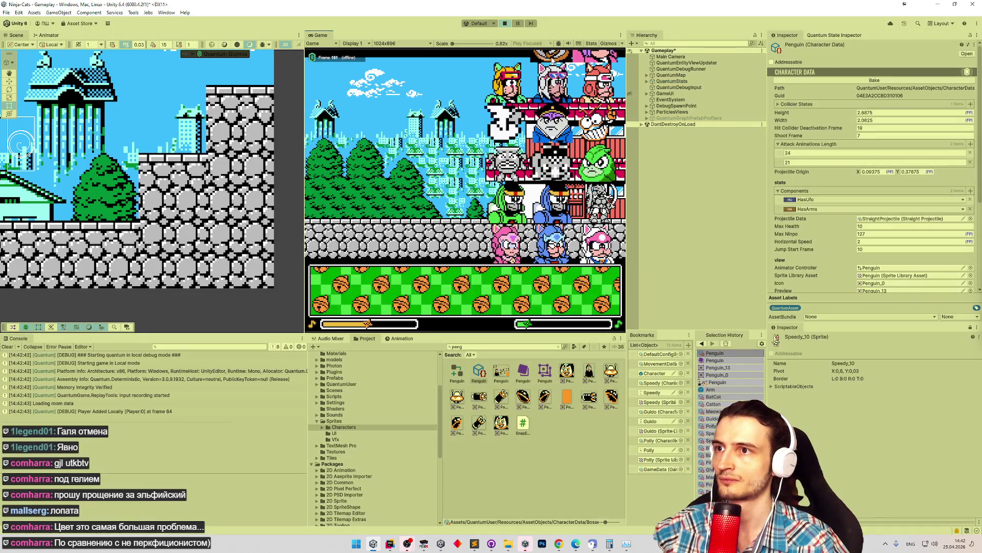
Try green in the grey palette slot, then set it back to grey.
click(439, 293)
click(436, 257)
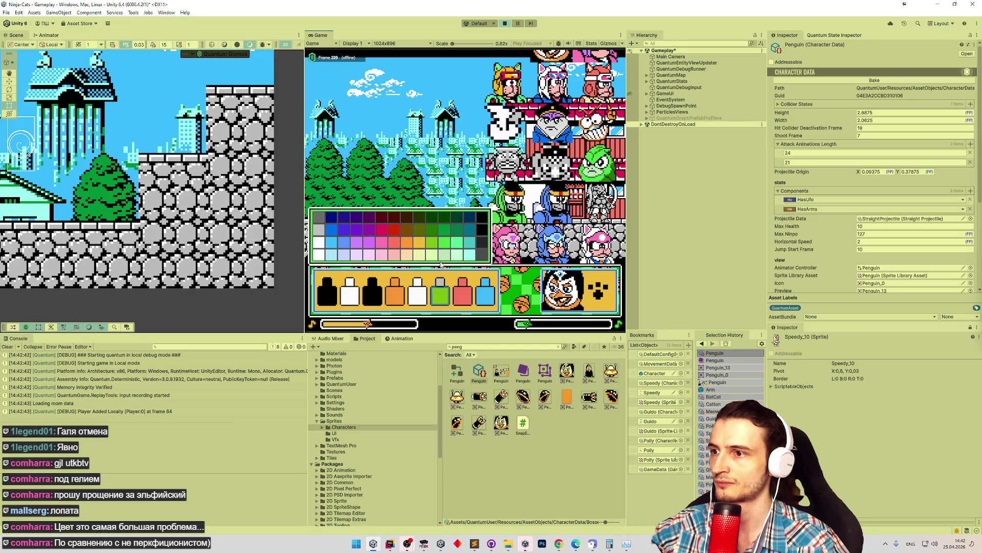
click(442, 282)
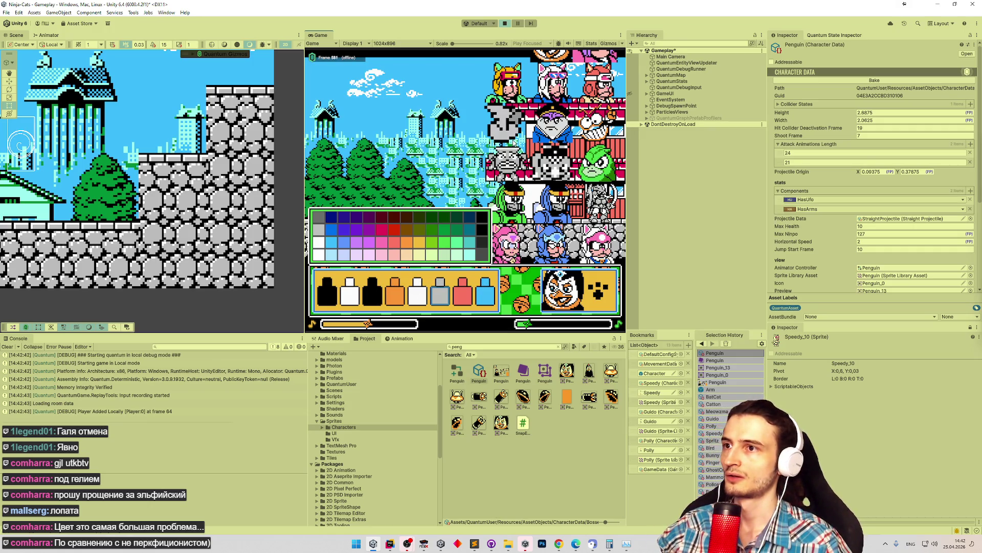
Start the level, walk the cat left with A, jump with M, and stop play.
click(597, 287)
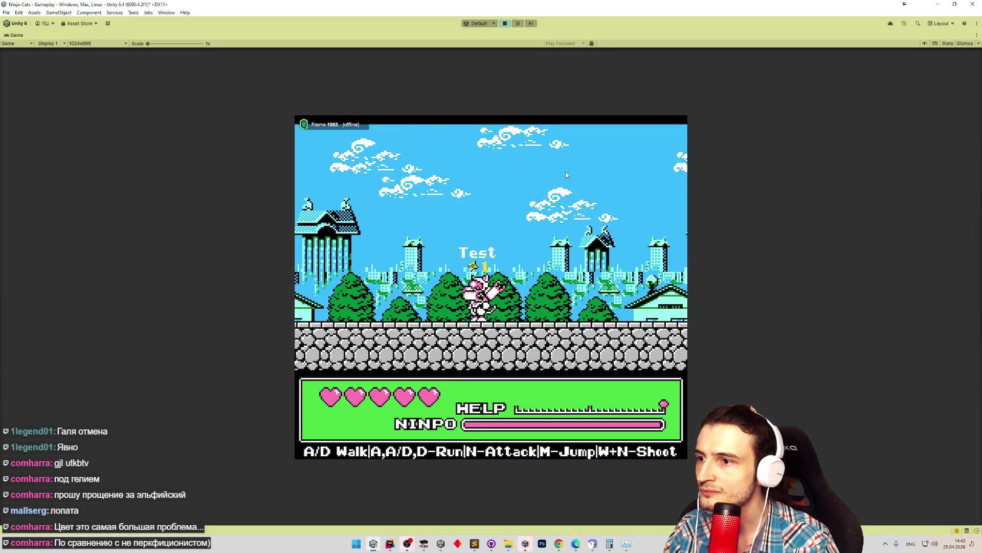
key(a)
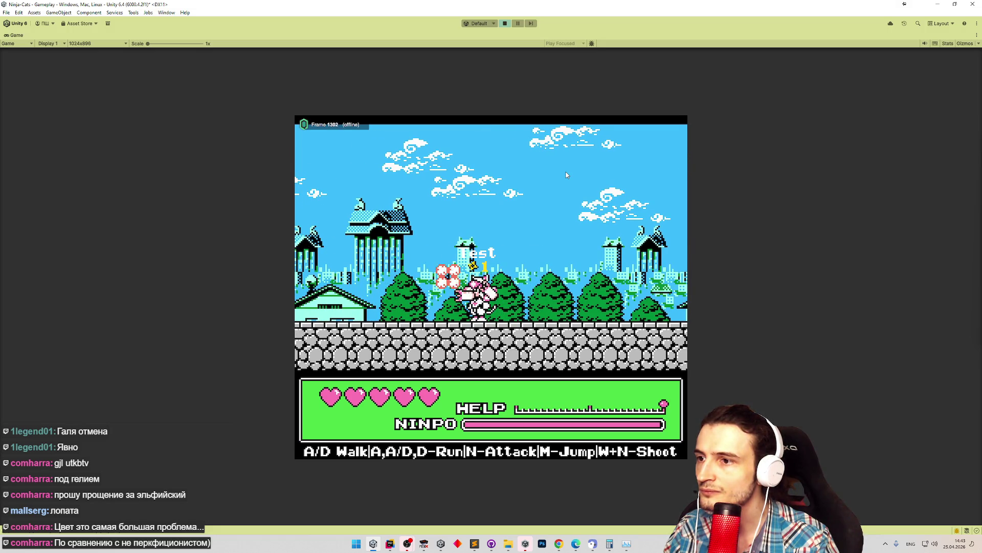
key(a)
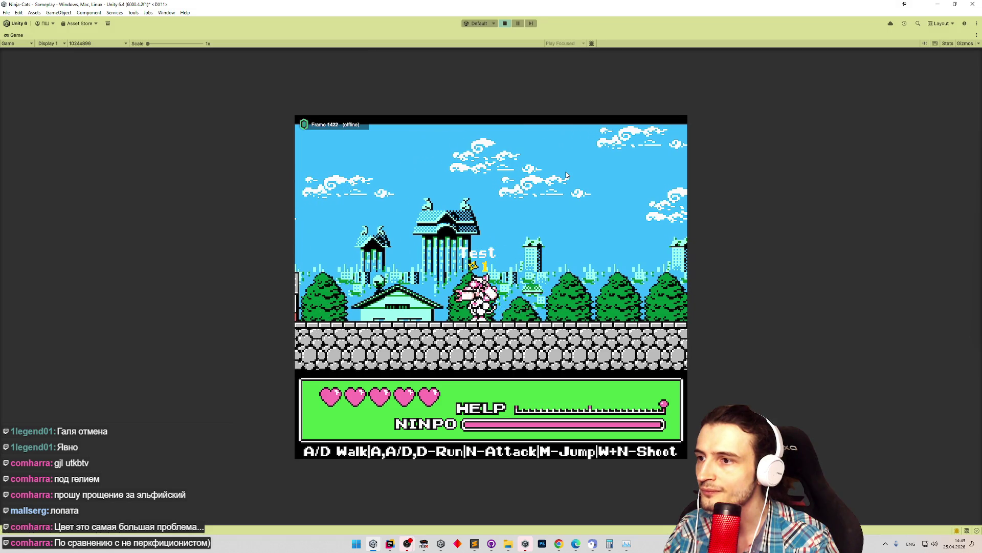
key(m)
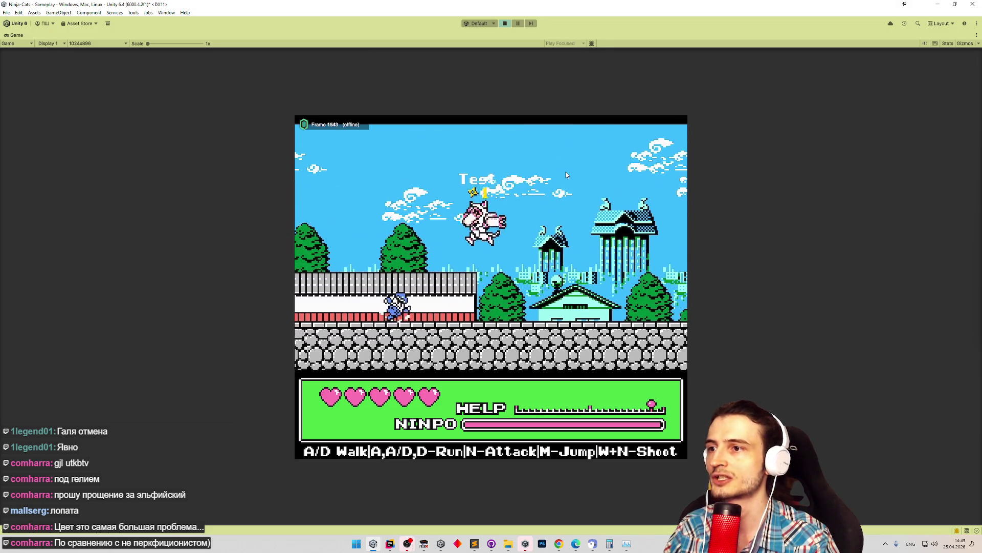
key(ctrl+p)
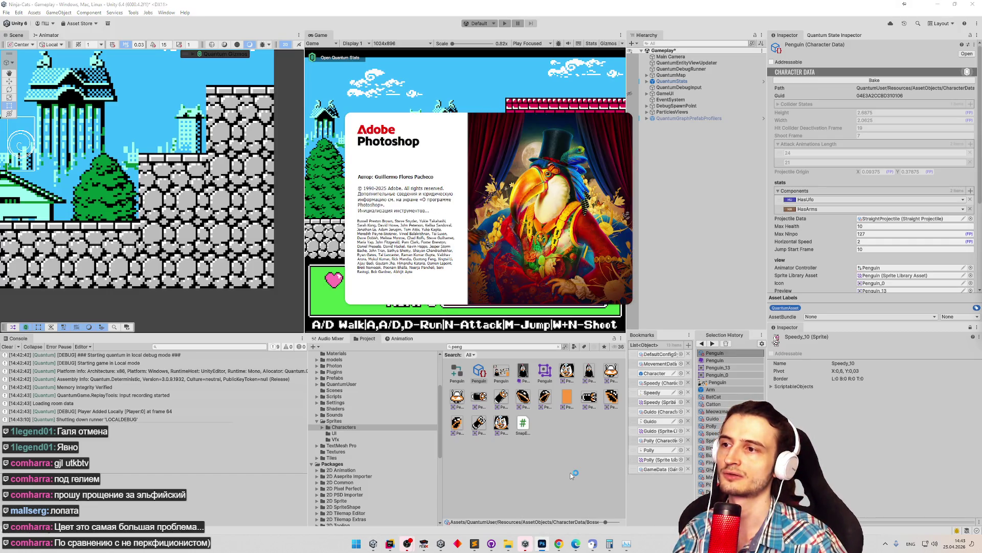
Select the Penguin CharacterData asset and scroll the Inspector down to its Palette colours.
click(679, 274)
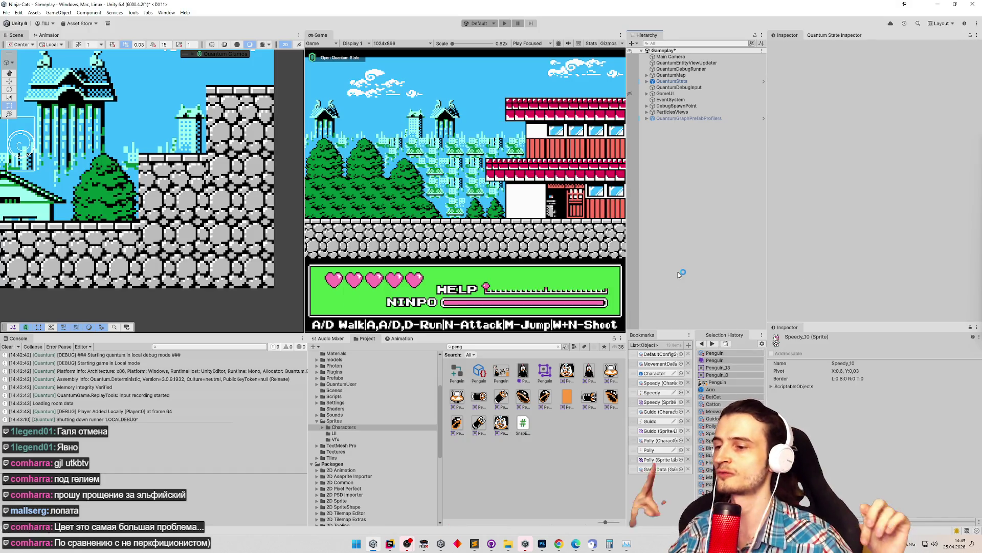
click(479, 372)
drag(976, 172, 976, 250)
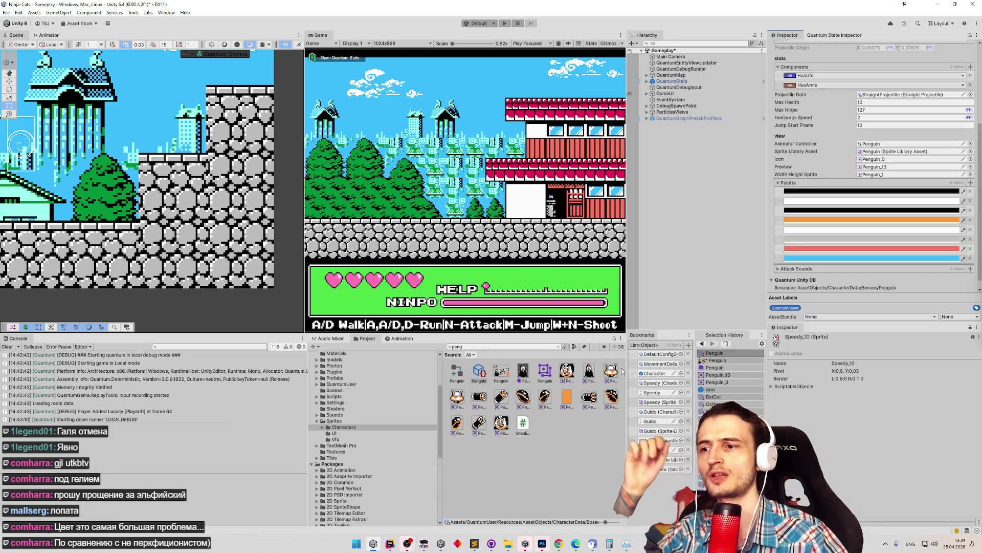
click(543, 543)
click(543, 542)
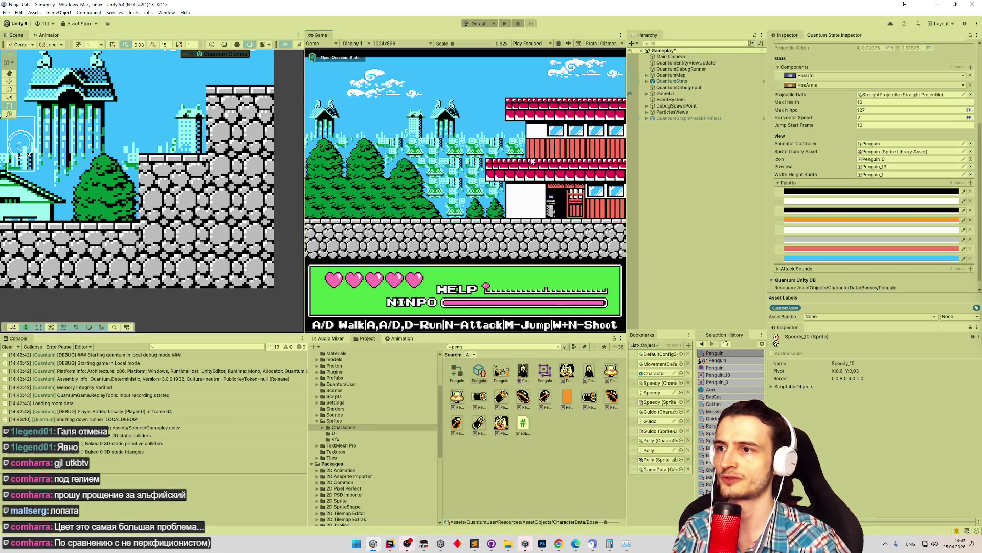
Play-test again: start the level, attack with N, walk left, then stop play.
key(ctrl+p)
click(602, 256)
key(n)
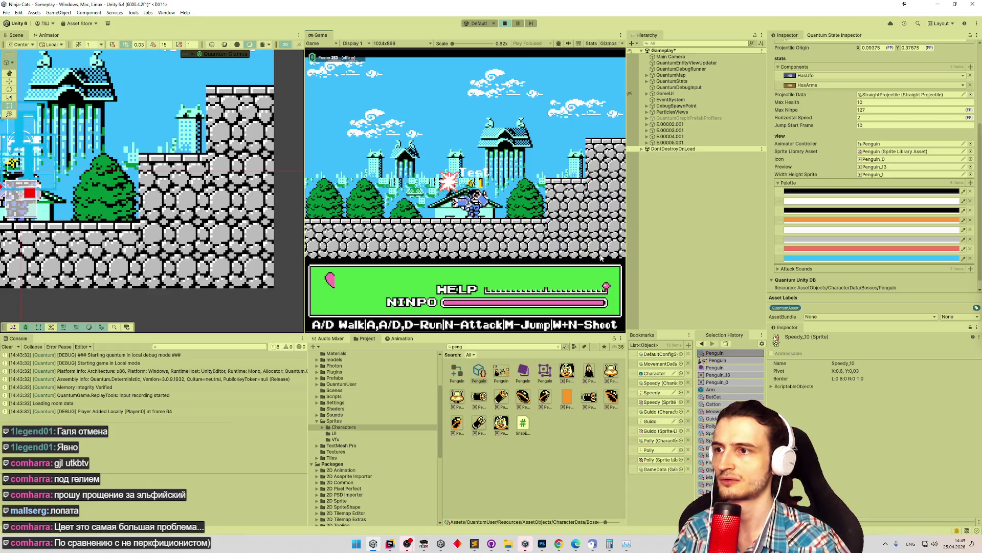
key(a)
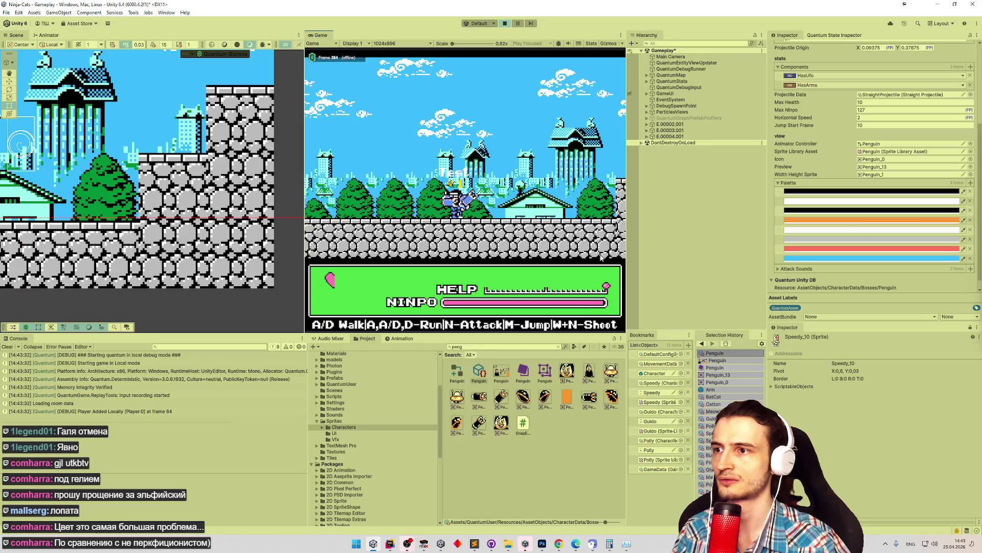
key(a)
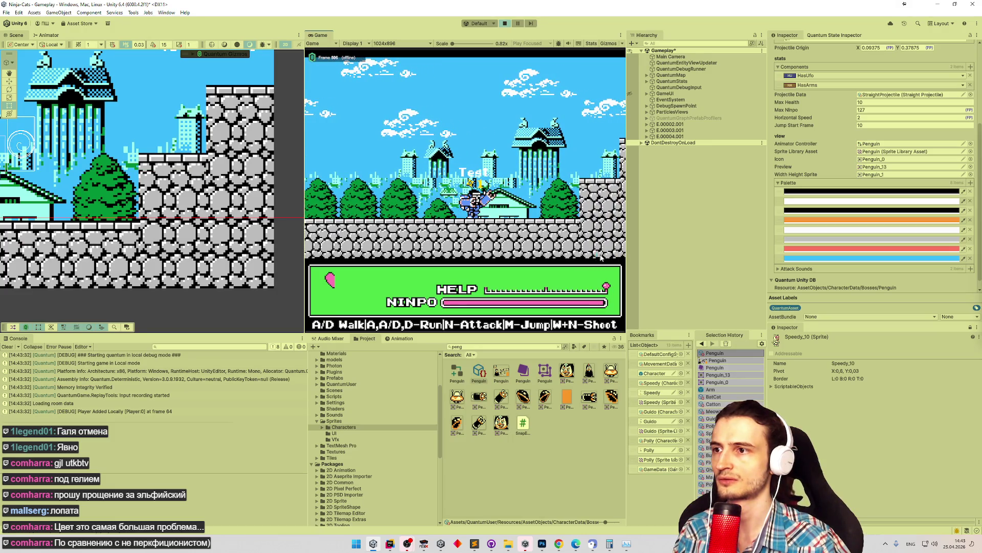
key(ctrl+p)
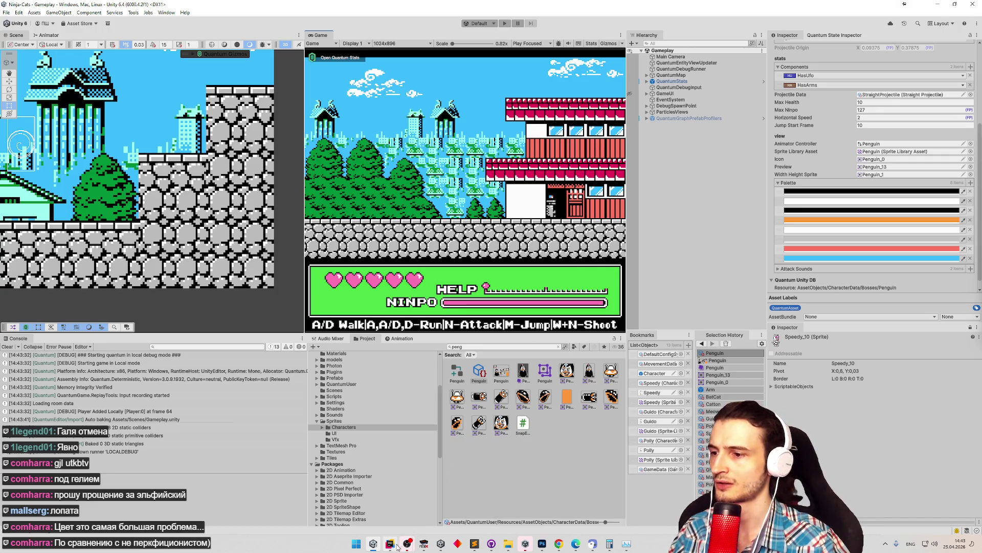
Minimise the game window and bring Photoshop to the front.
click(424, 544)
click(424, 544)
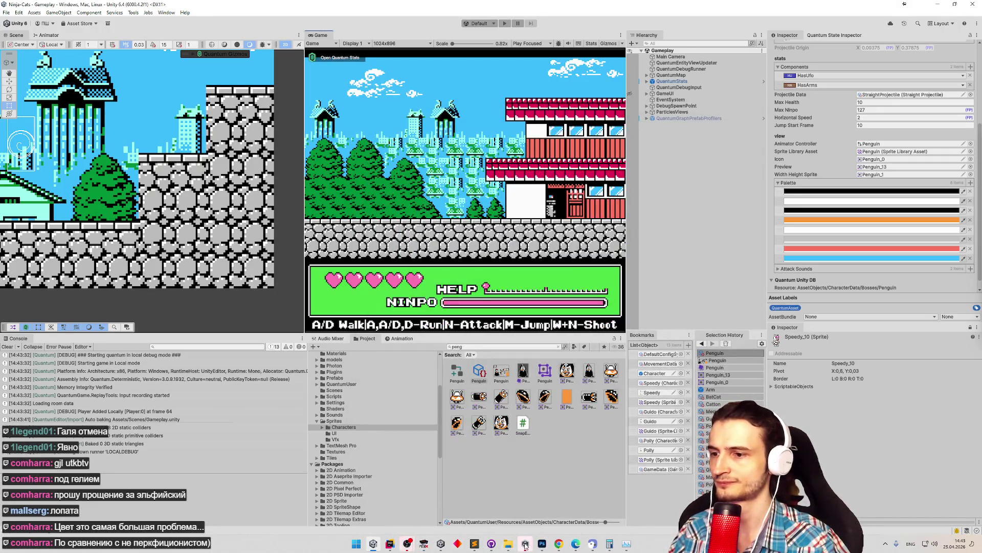
click(542, 544)
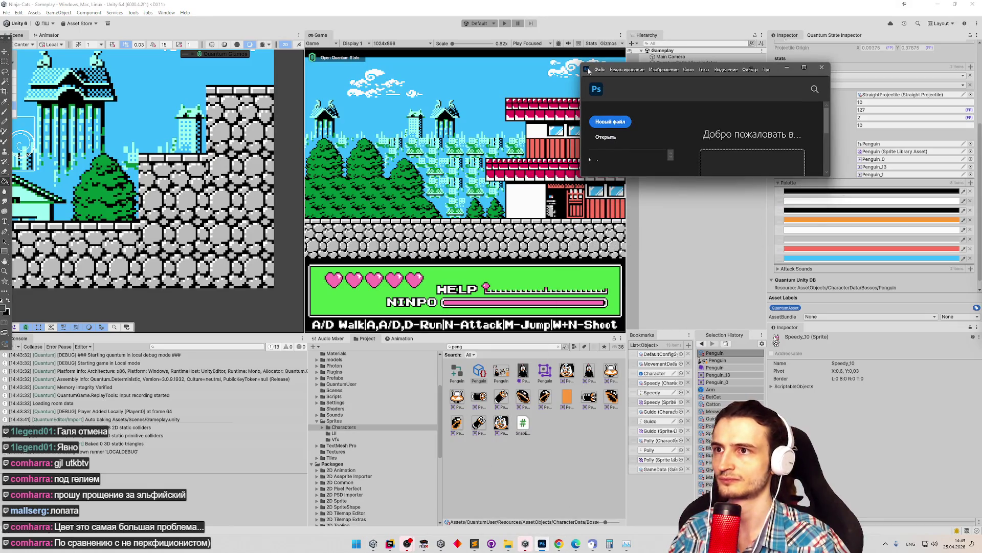
Open Penguin.png from Photoshop's recent documents list.
click(600, 70)
mouse_move(666, 116)
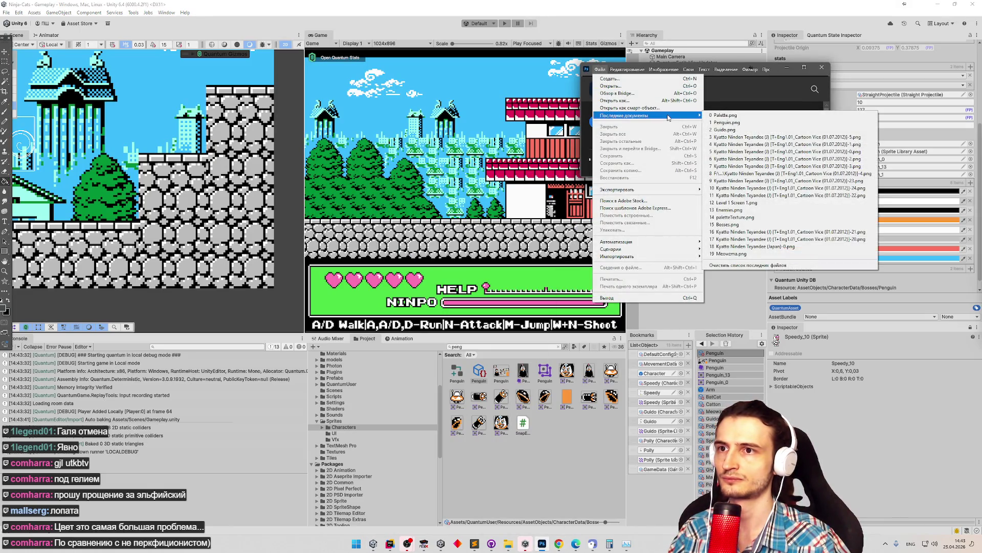
click(721, 123)
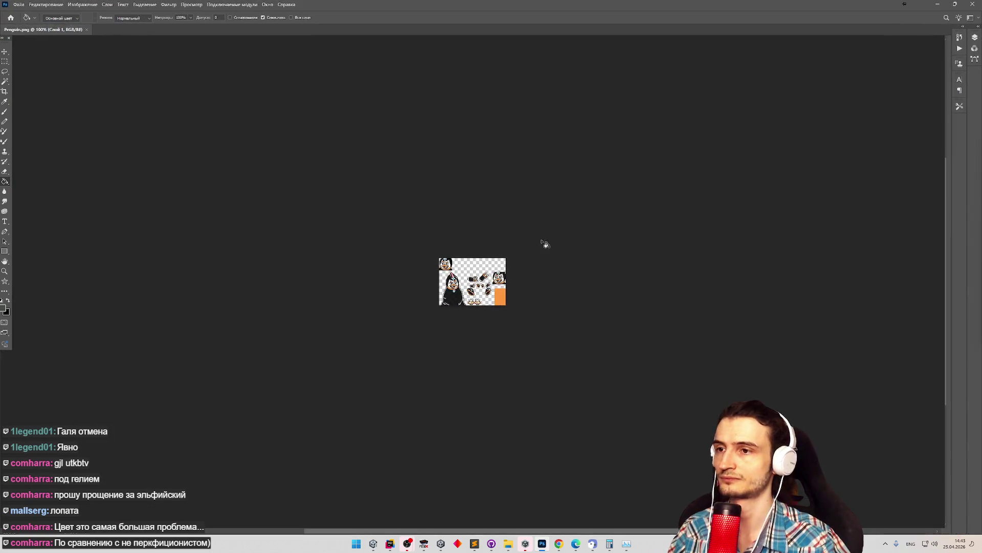
Zoom in closely on the sprite sheet's bullet sprites.
key(z)
drag(470, 289, 567, 281)
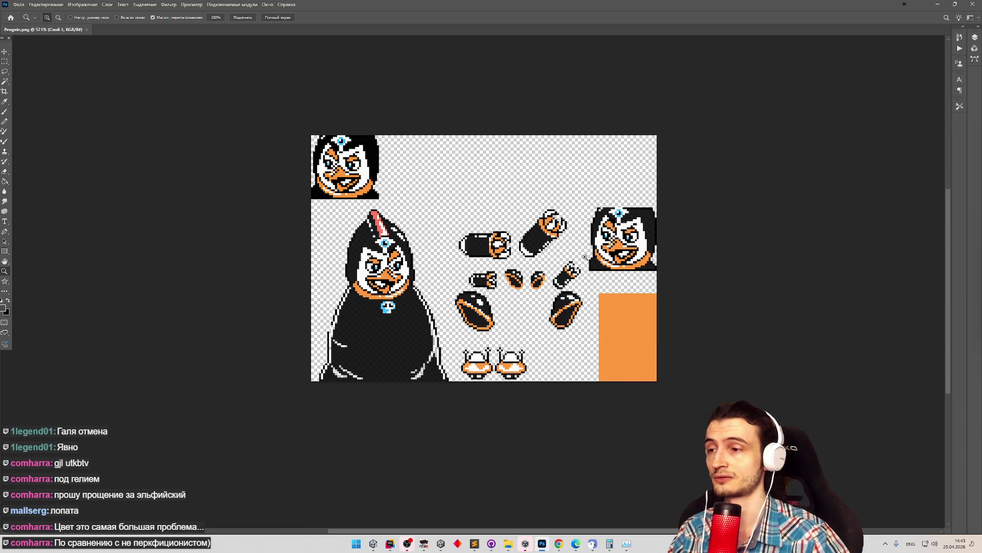
mouse_move(478, 254)
mouse_down()
mouse_move(516, 259)
mouse_move(451, 266)
mouse_up()
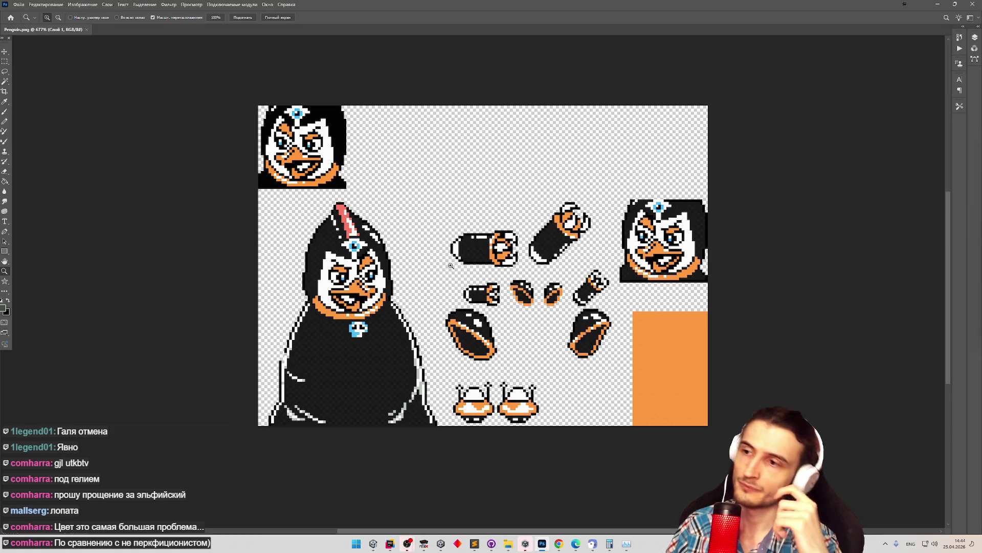
mouse_move(471, 265)
mouse_down()
mouse_move(441, 270)
mouse_move(496, 267)
mouse_up()
Sample the penguin's face colour and pencil in one pixel on the sprite's outline.
key(g)
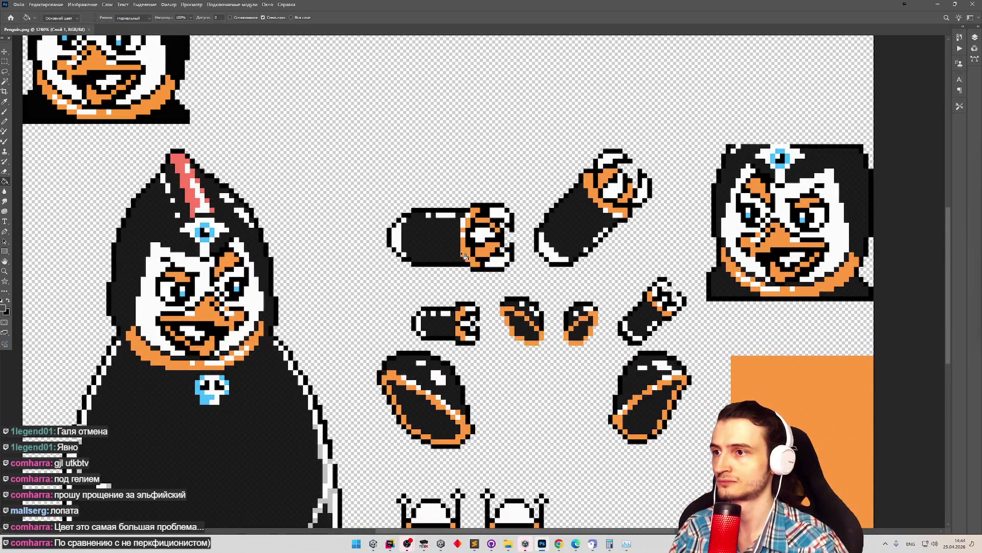
key(b)
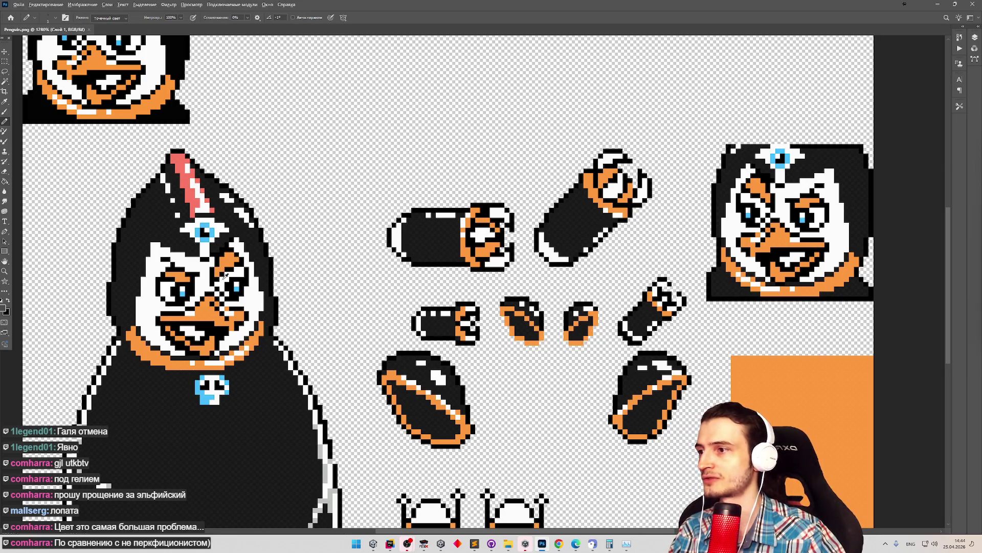
alt+click(240, 281)
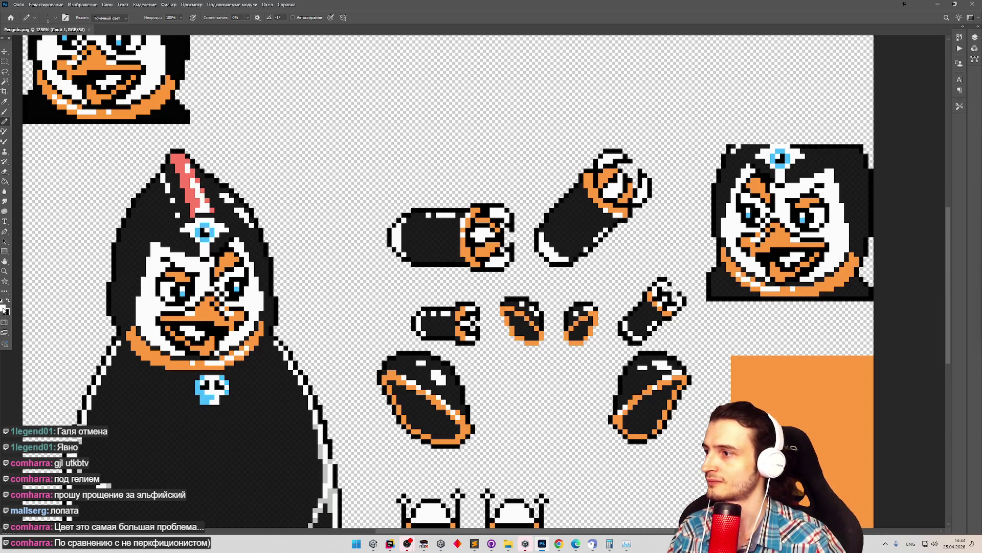
click(4, 309)
click(253, 104)
key(w)
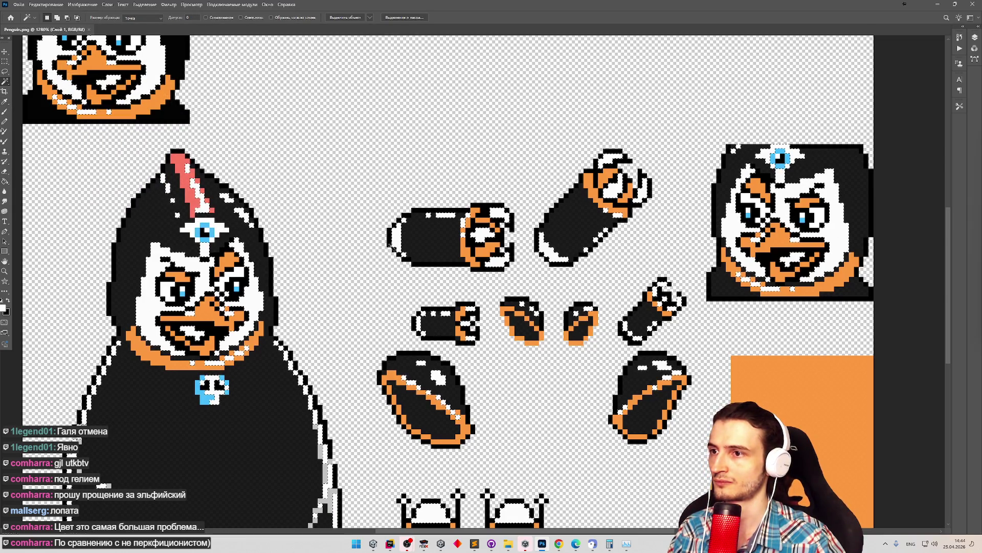
key(b)
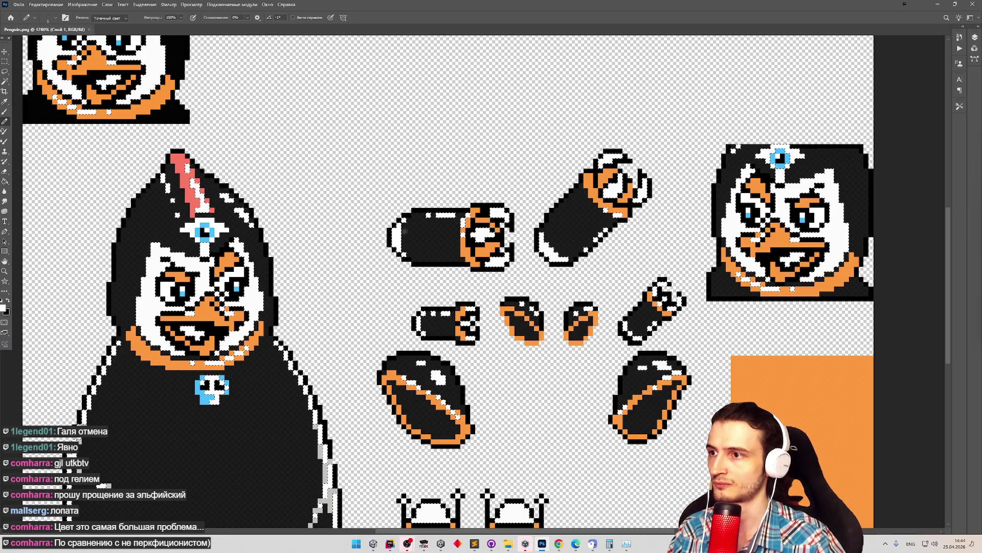
click(402, 253)
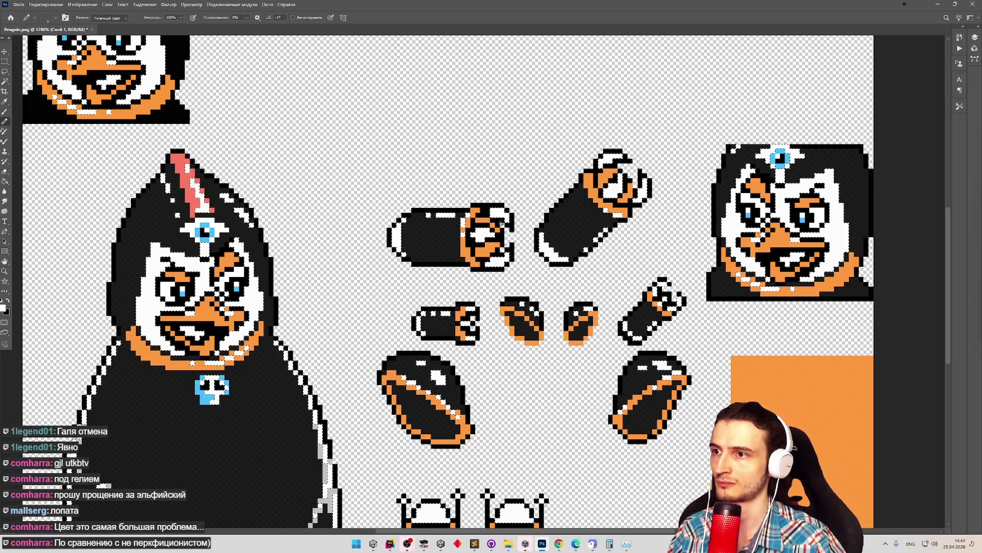
Zoom out and measure the right penguin head block with a rectangular selection.
mouse_move(490, 250)
mouse_down()
mouse_move(415, 211)
mouse_move(321, 209)
mouse_up()
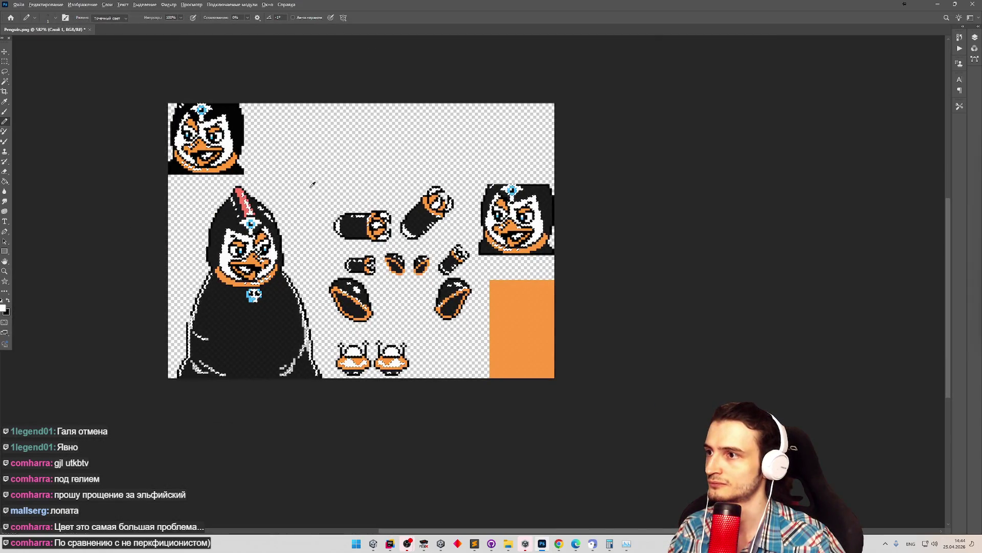
key(m)
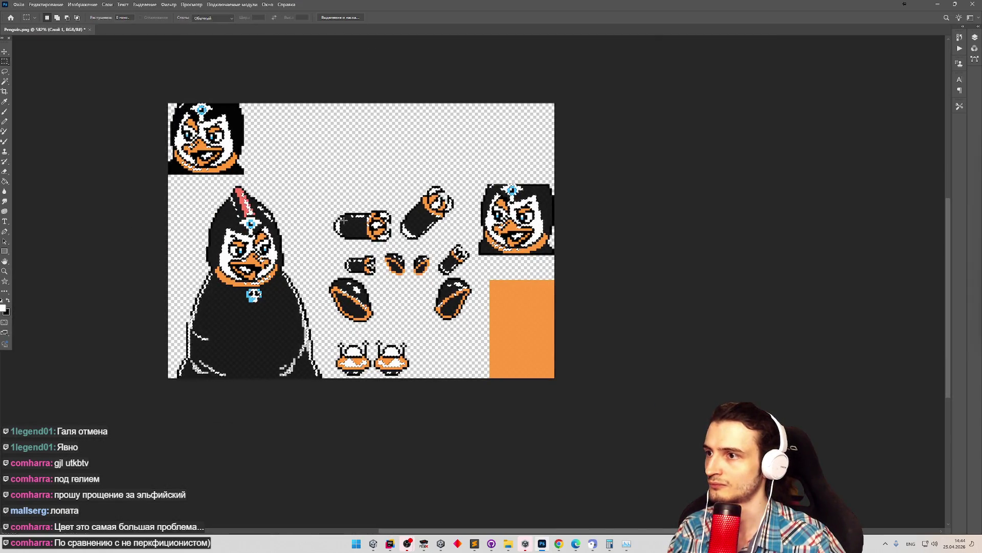
scroll(306, 191, up, 2)
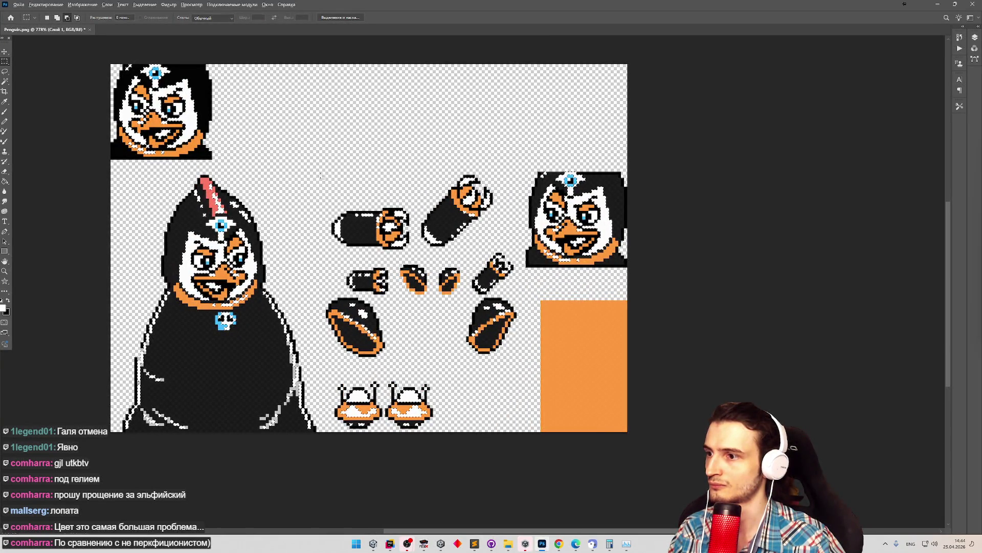
click(159, 406)
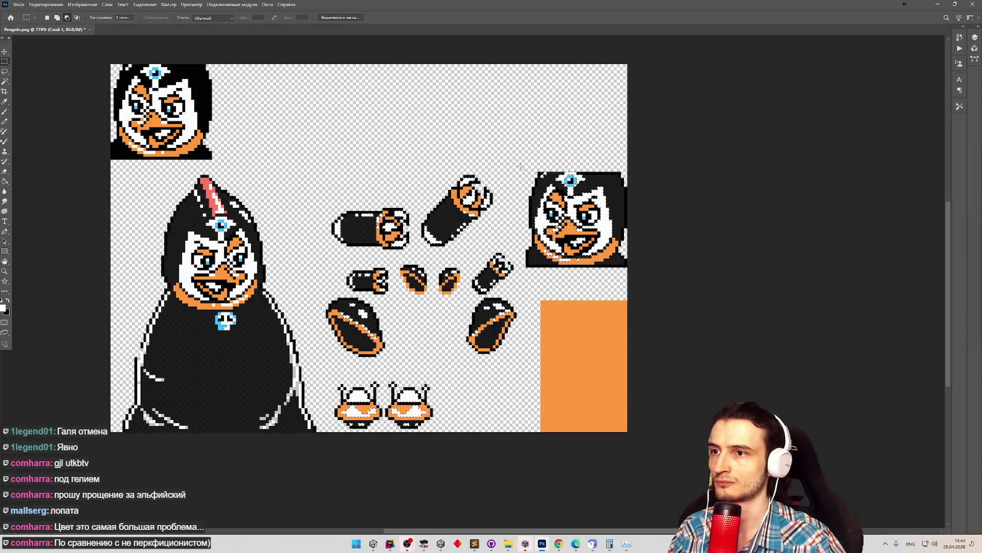
drag(551, 244, 639, 281)
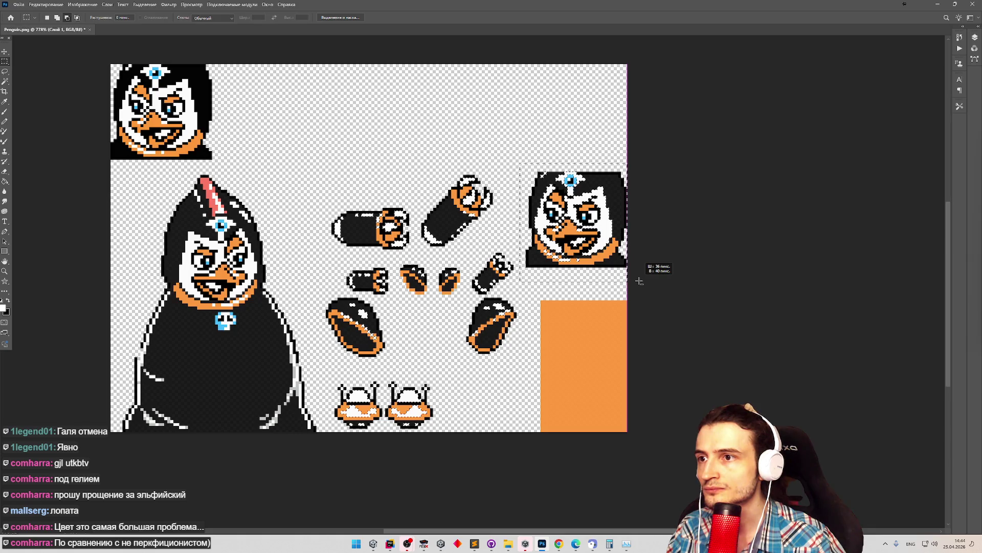
click(639, 281)
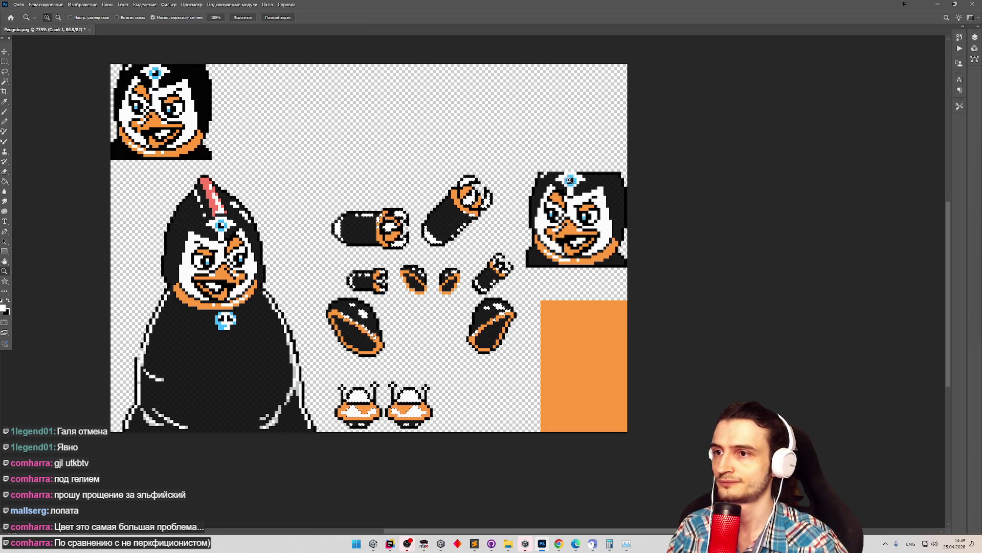
scroll(571, 180, up, 3)
mouse_move(485, 350)
mouse_down()
mouse_move(707, 193)
mouse_move(704, 163)
mouse_up()
Zoom around the sheet to inspect the hand sprites, ending with the whole sheet in view.
key(z)
drag(656, 266, 595, 291)
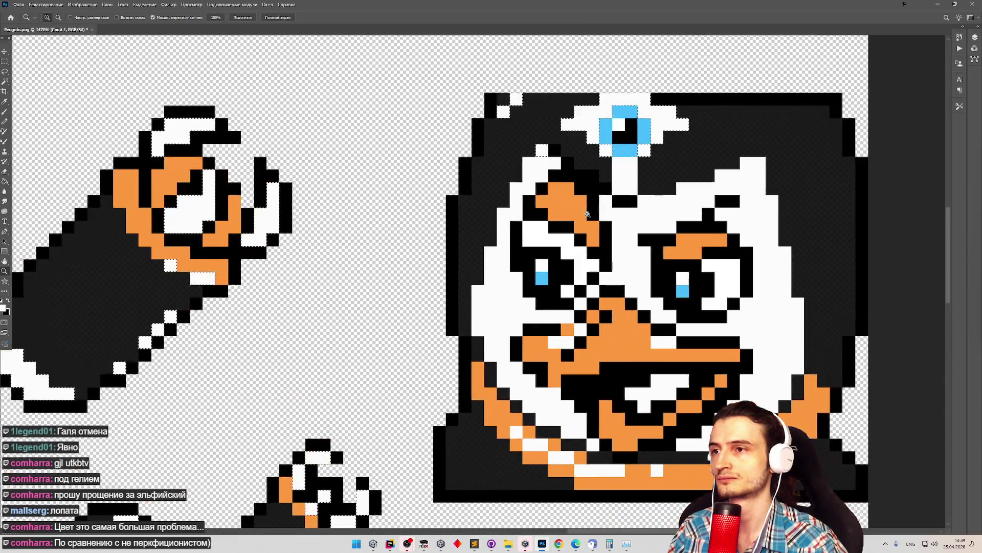
mouse_move(595, 291)
mouse_down()
mouse_move(556, 215)
mouse_move(535, 242)
mouse_up()
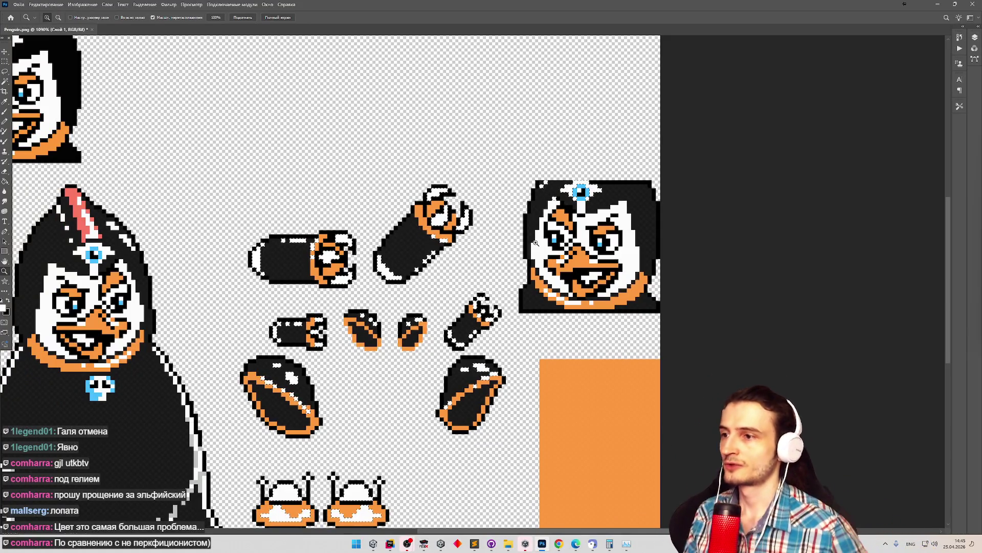
mouse_move(361, 376)
mouse_down()
mouse_move(344, 384)
mouse_move(359, 409)
mouse_move(351, 438)
mouse_move(383, 486)
mouse_move(444, 422)
mouse_up()
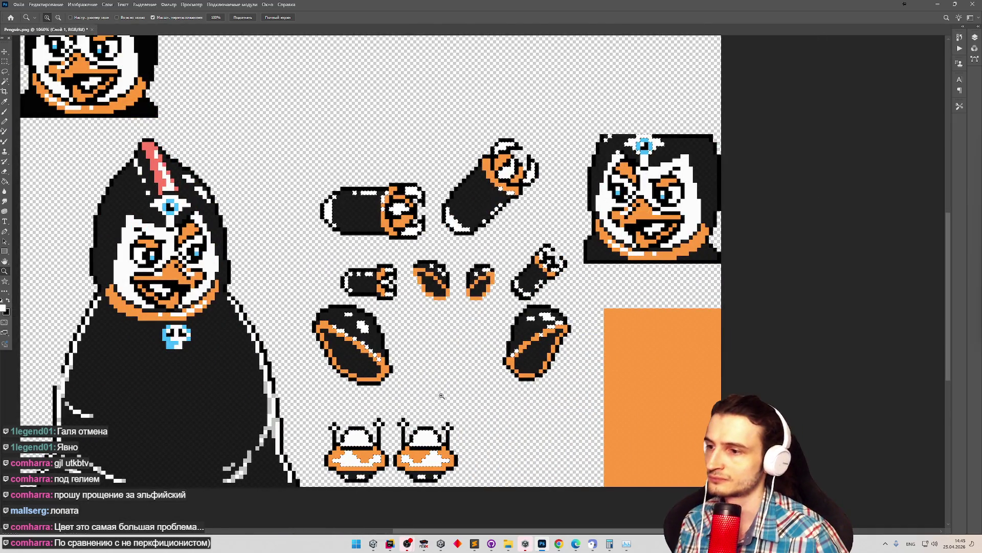
mouse_move(387, 448)
mouse_down()
mouse_move(410, 447)
mouse_move(380, 445)
mouse_move(412, 441)
mouse_up()
key(m)
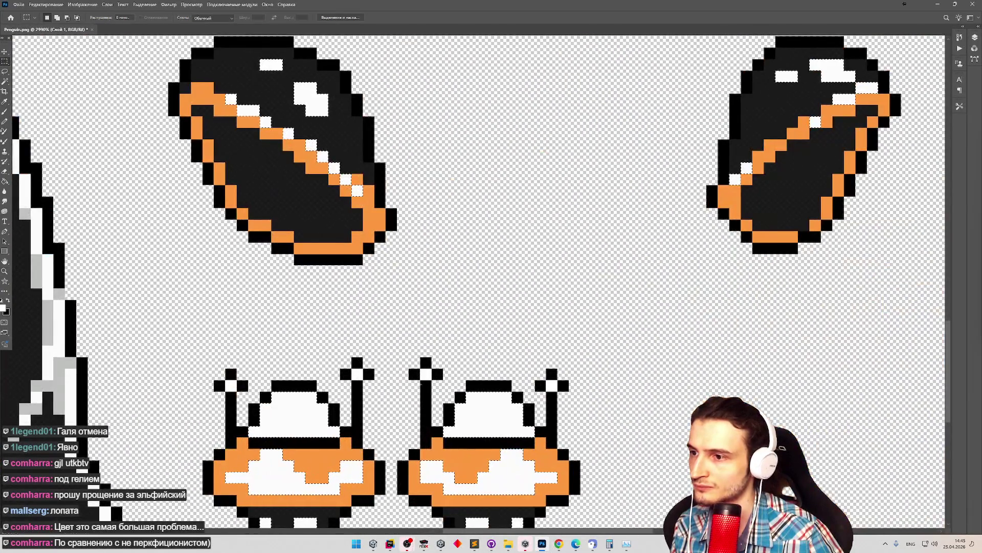
key(z)
mouse_move(451, 384)
mouse_down()
mouse_move(418, 387)
mouse_move(427, 387)
mouse_up()
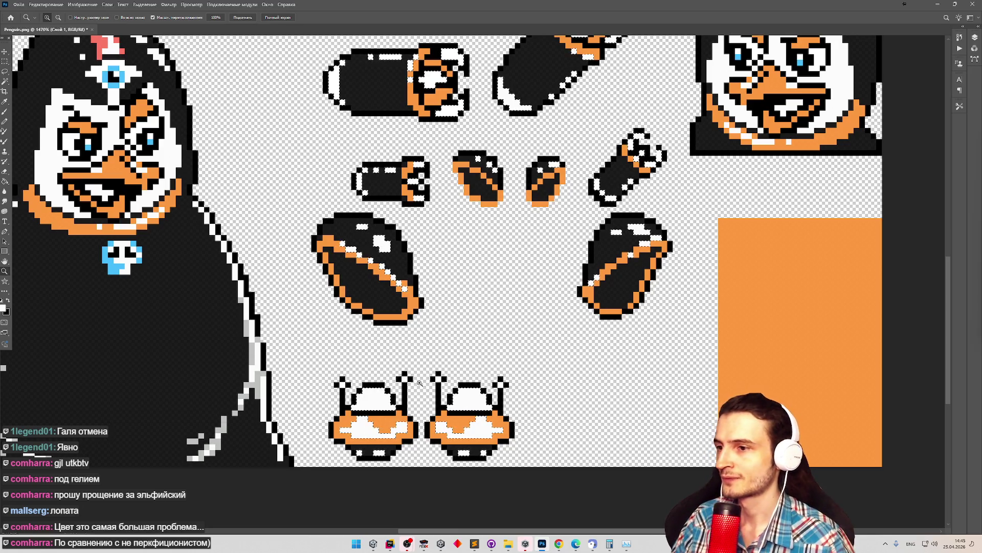
scroll(427, 422, down, 1)
scroll(427, 422, up, 3)
Measure the crab sprite's antennae with small rectangular selections.
key(m)
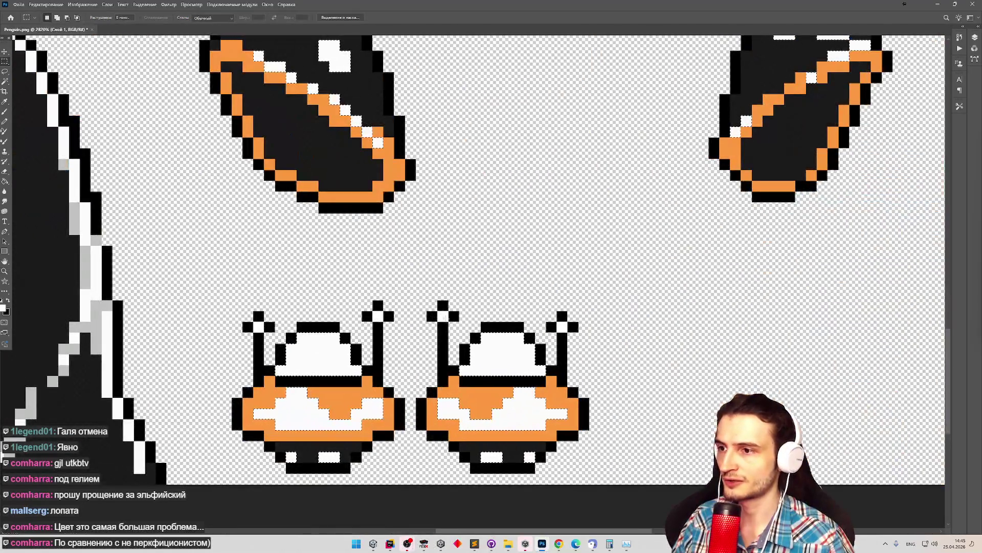
drag(446, 325, 442, 319)
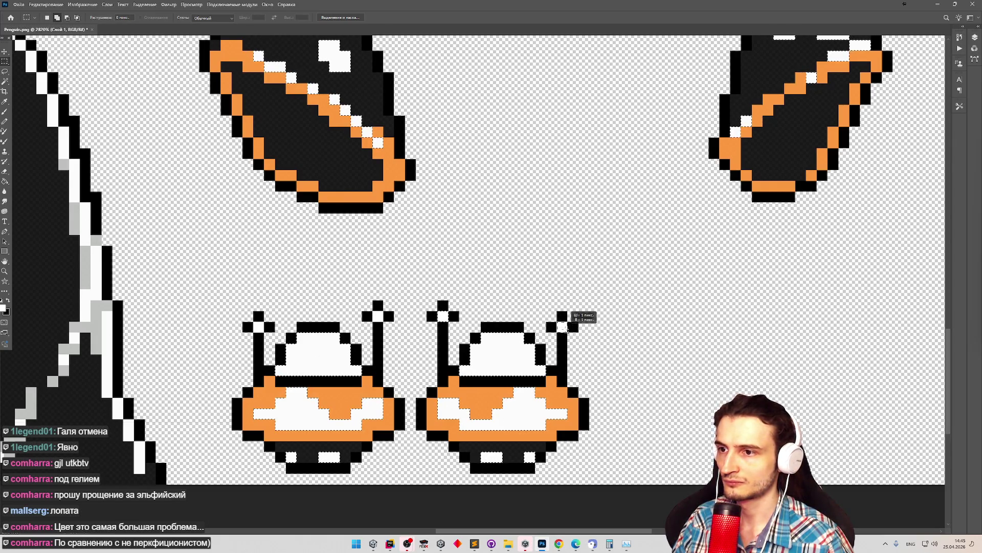
drag(378, 318, 380, 317)
drag(260, 325, 261, 327)
key(z)
scroll(296, 377, down, 5)
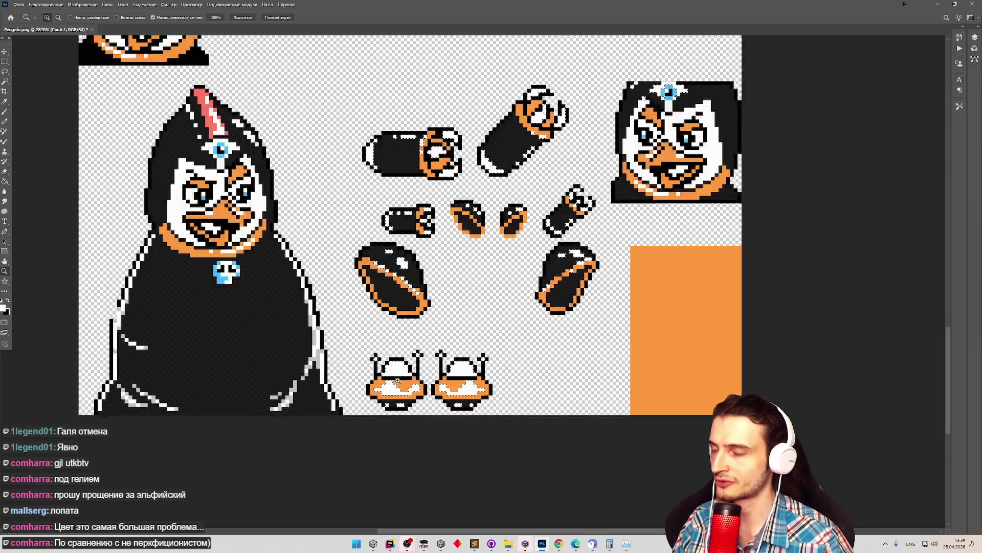
scroll(437, 327, up, 5)
scroll(438, 328, down, 5)
scroll(478, 305, up, 4)
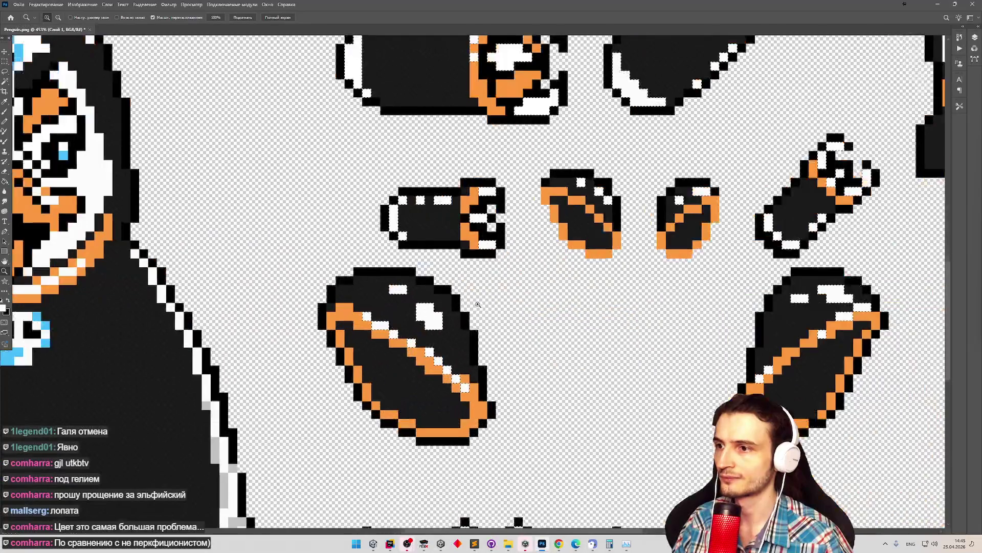
scroll(407, 314, down, 1)
scroll(214, 290, down, 5)
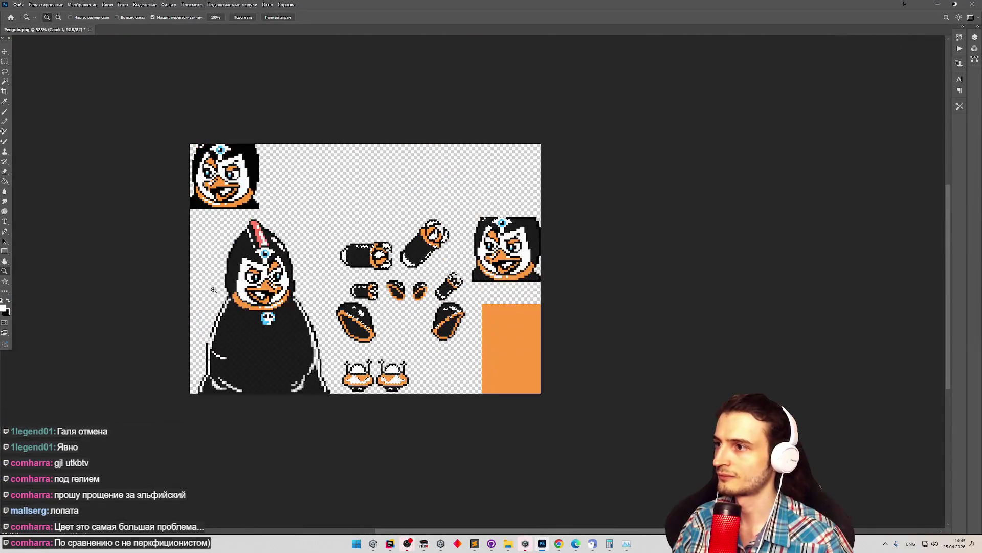
scroll(512, 251, up, 5)
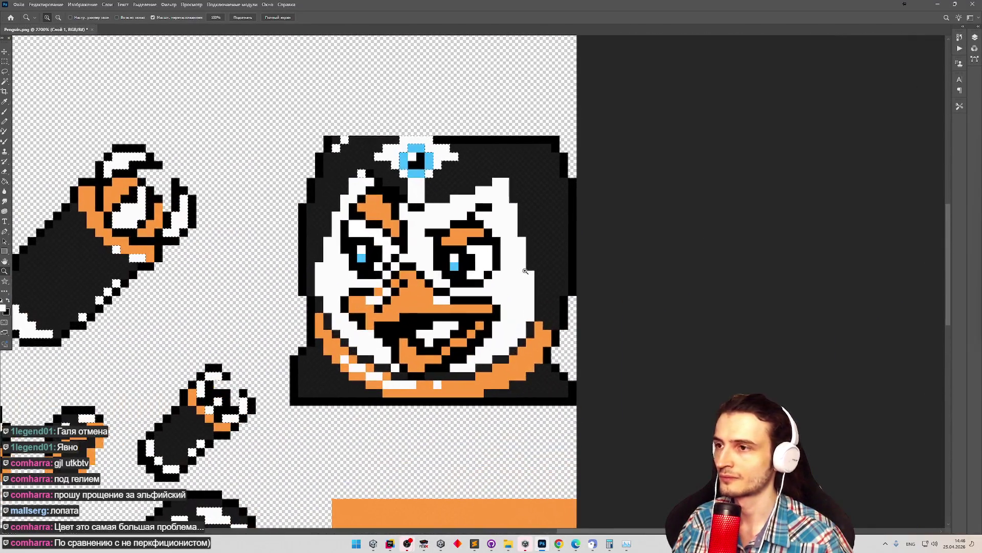
key(m)
drag(412, 177, 419, 183)
key(z)
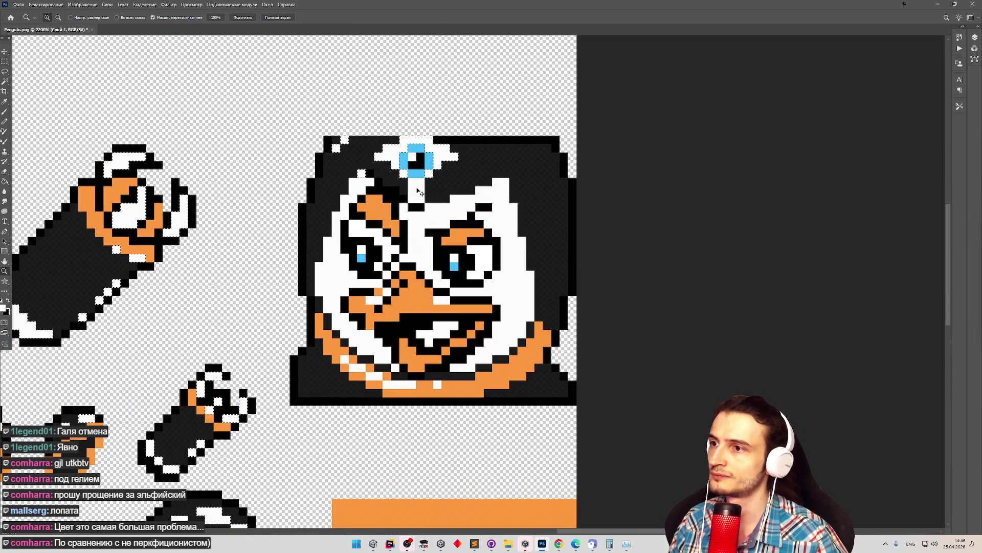
click(449, 198)
key(w)
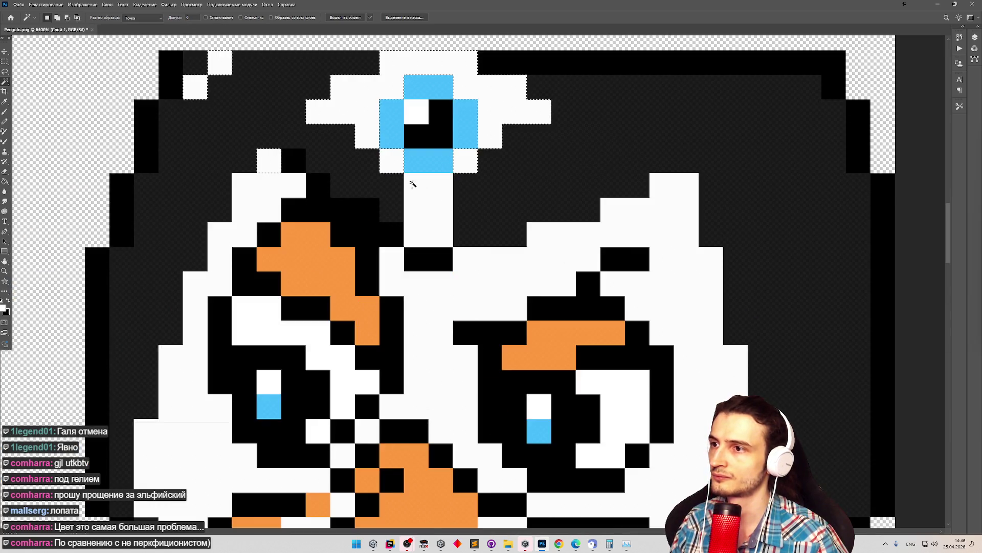
key(m)
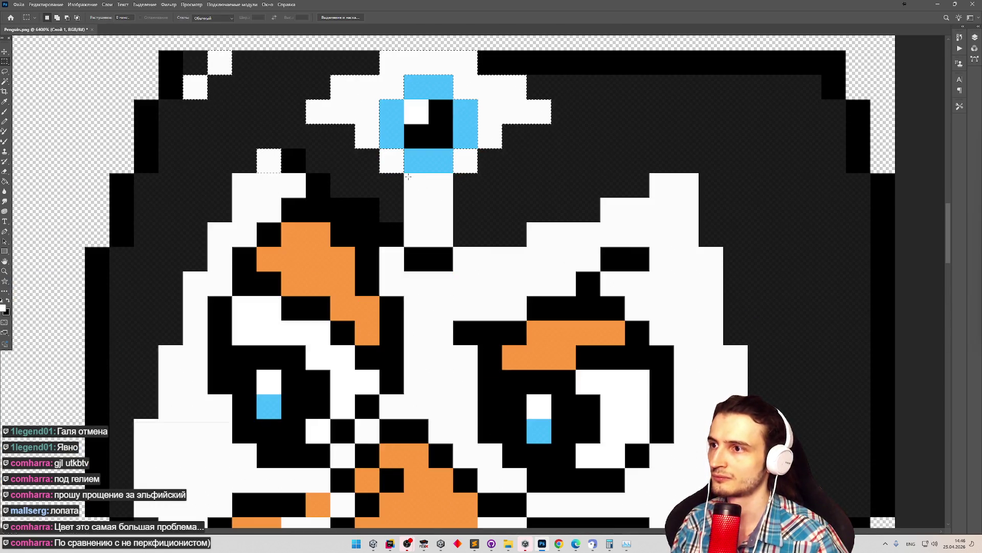
scroll(428, 195, down, 1)
scroll(434, 196, down, 5)
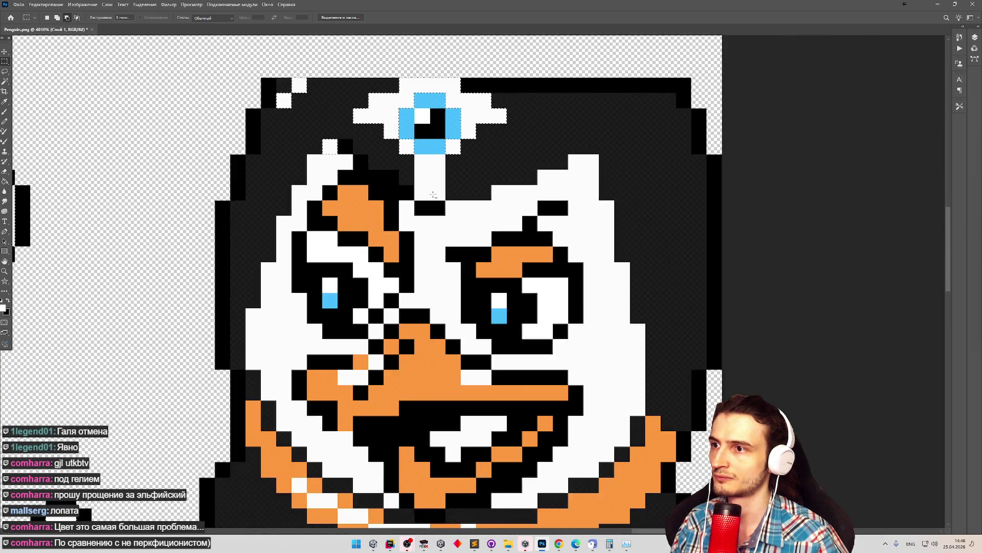
scroll(422, 135, up, 2)
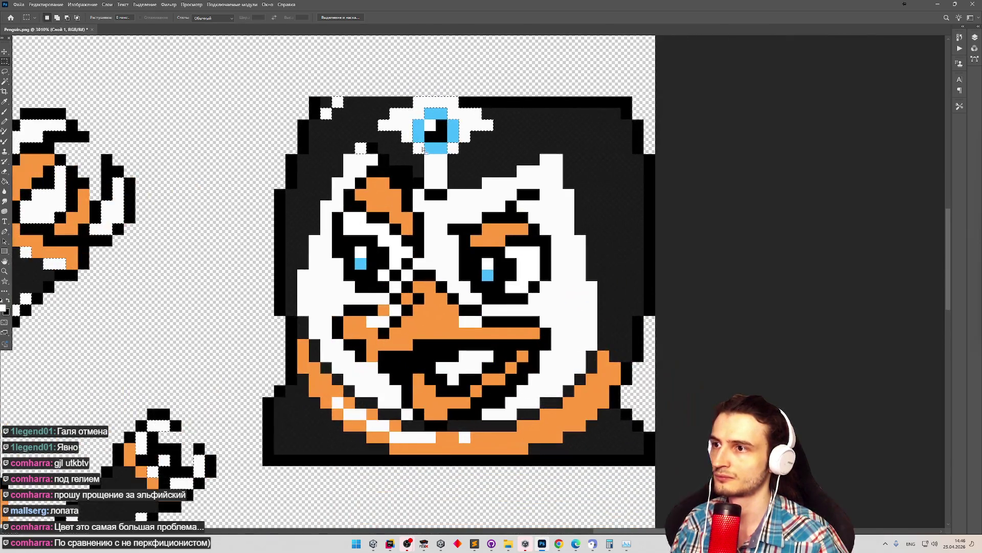
drag(425, 155, 444, 164)
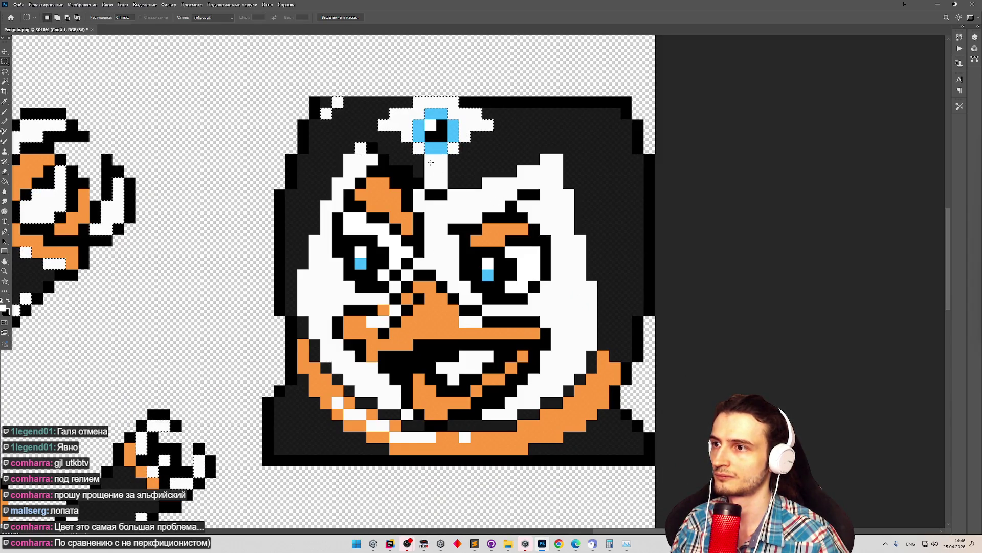
key(z)
scroll(492, 224, down, 2)
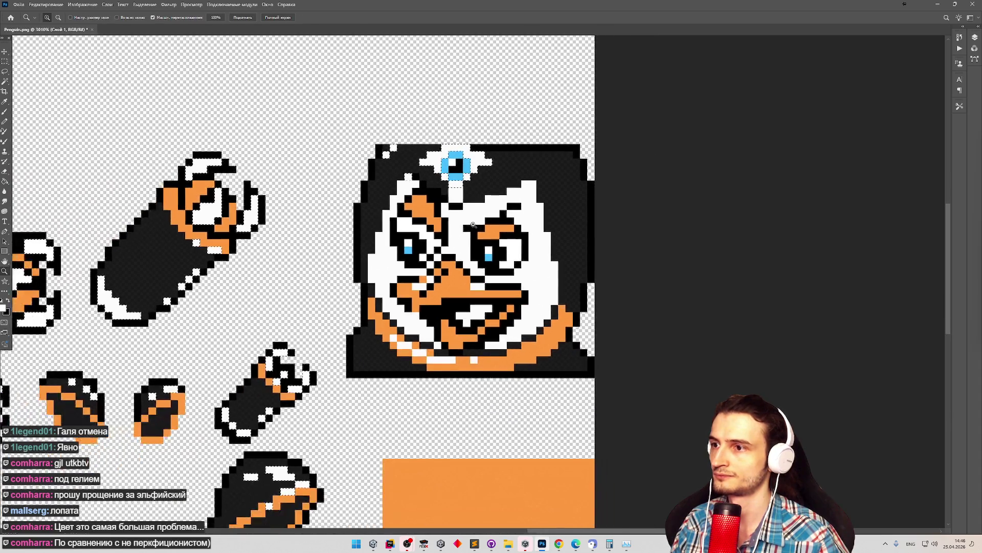
drag(378, 251, 354, 251)
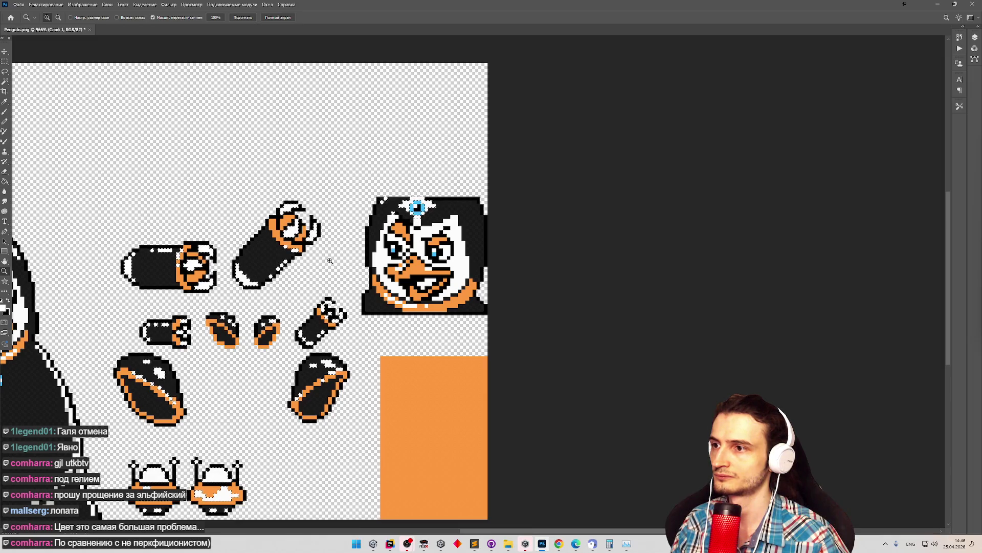
drag(351, 224, 394, 224)
key(m)
drag(422, 158, 425, 159)
key(z)
mouse_move(405, 235)
mouse_down()
mouse_move(353, 243)
mouse_move(304, 268)
mouse_up()
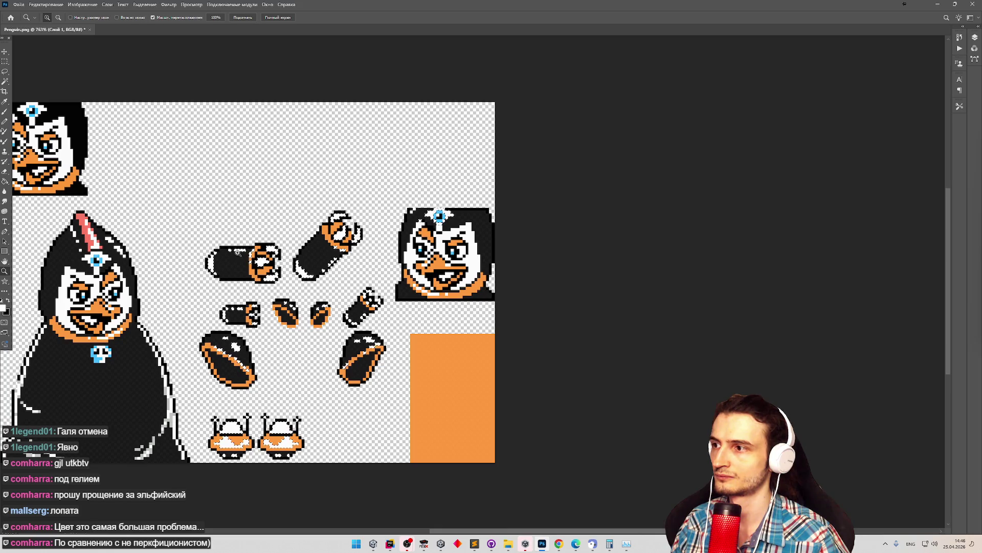
drag(323, 207, 491, 201)
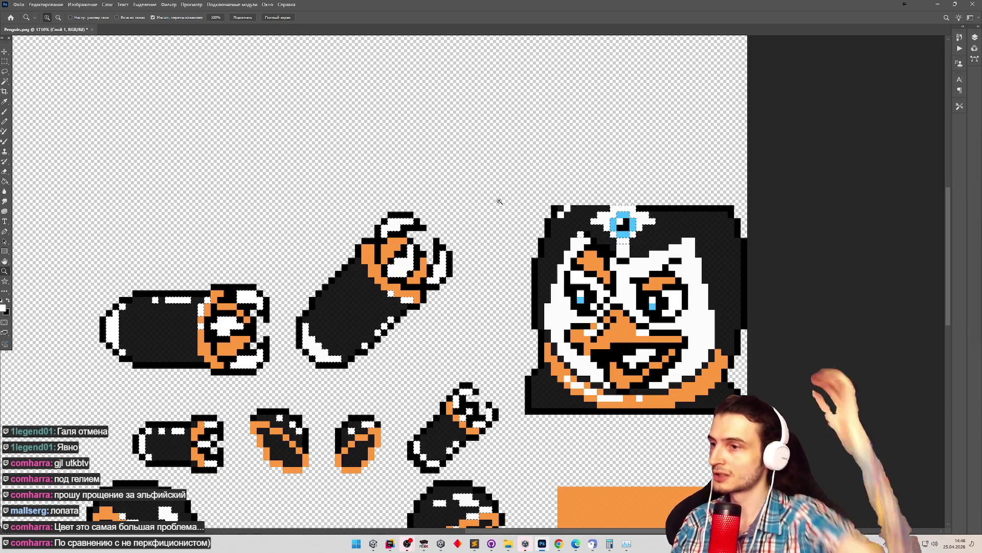
drag(428, 201, 390, 205)
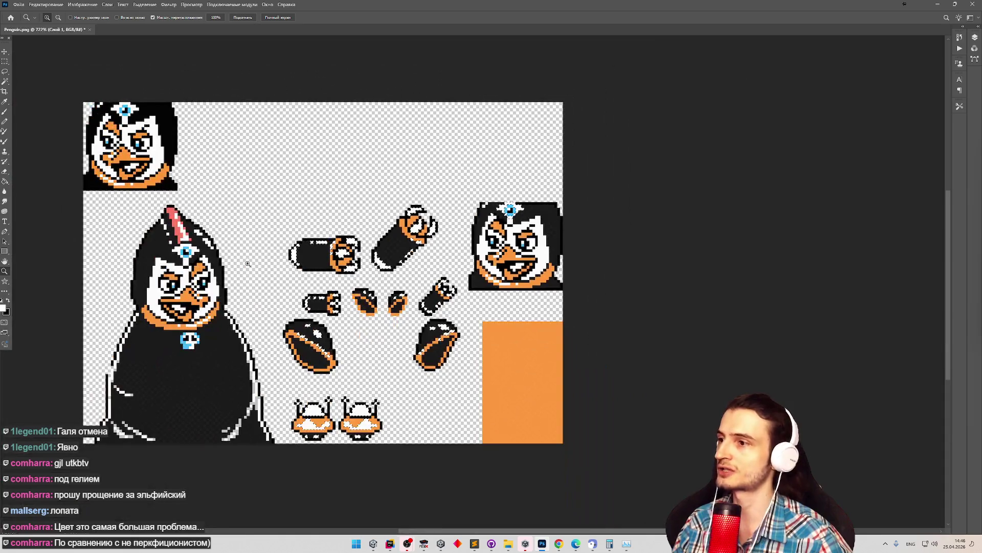
drag(248, 263, 494, 277)
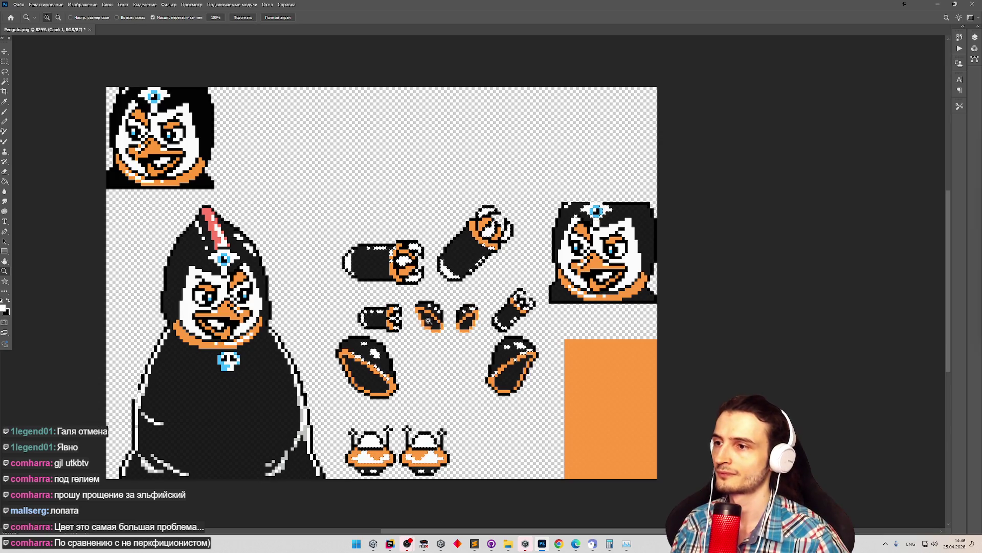
scroll(428, 320, up, 5)
scroll(460, 259, down, 6)
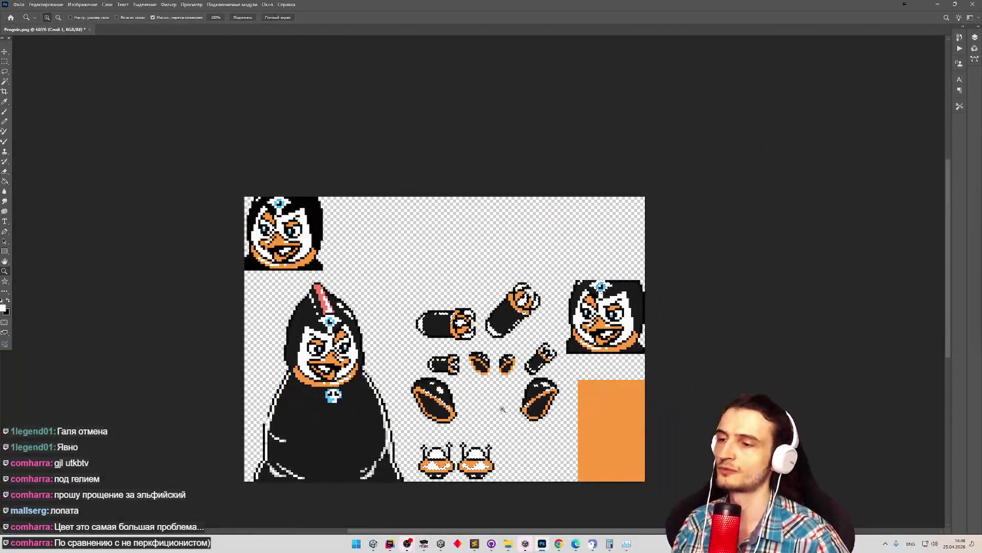
scroll(512, 414, down, 1)
scroll(553, 415, up, 3)
key(m)
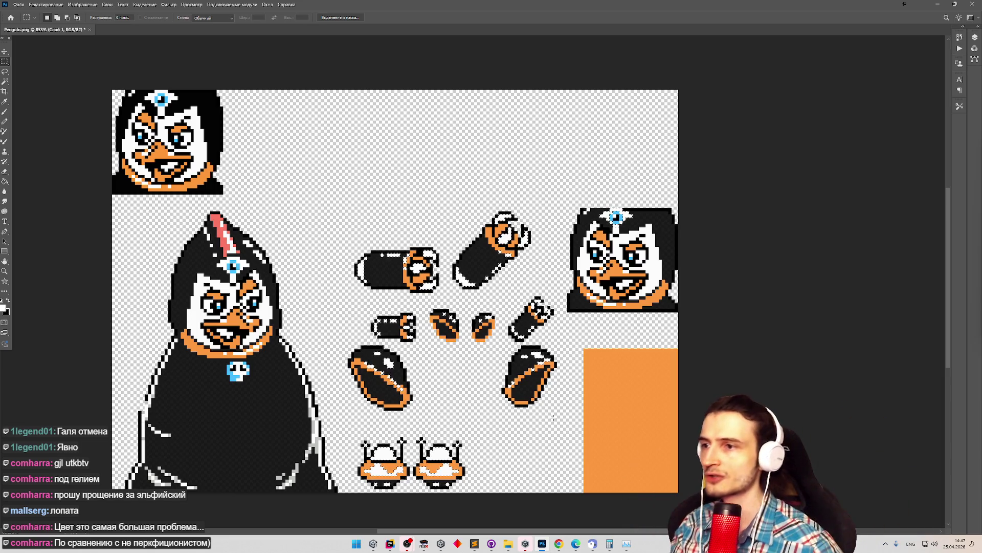
Set the Magic Wand tolerance to 10 and zoom in on the sprite sheet.
key(w)
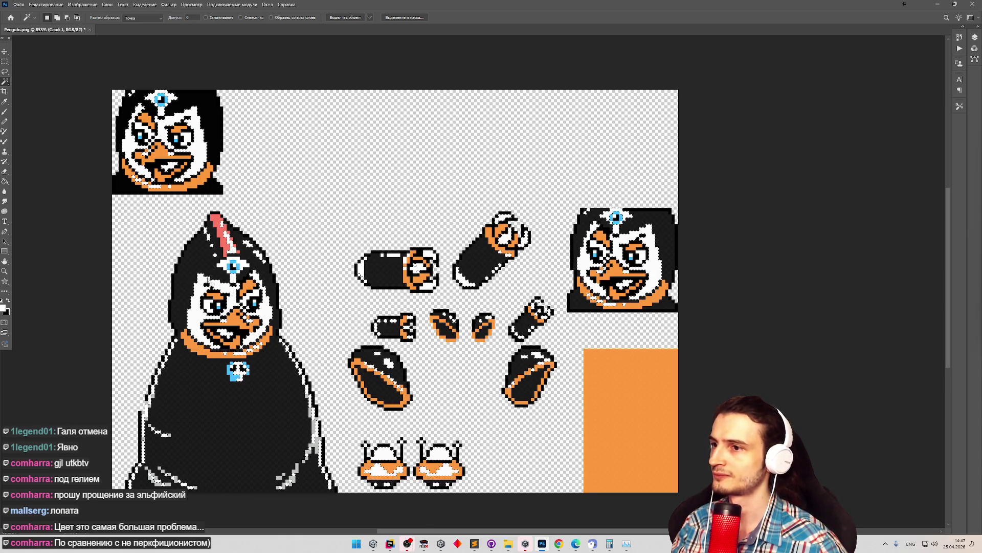
click(190, 17)
text(10)
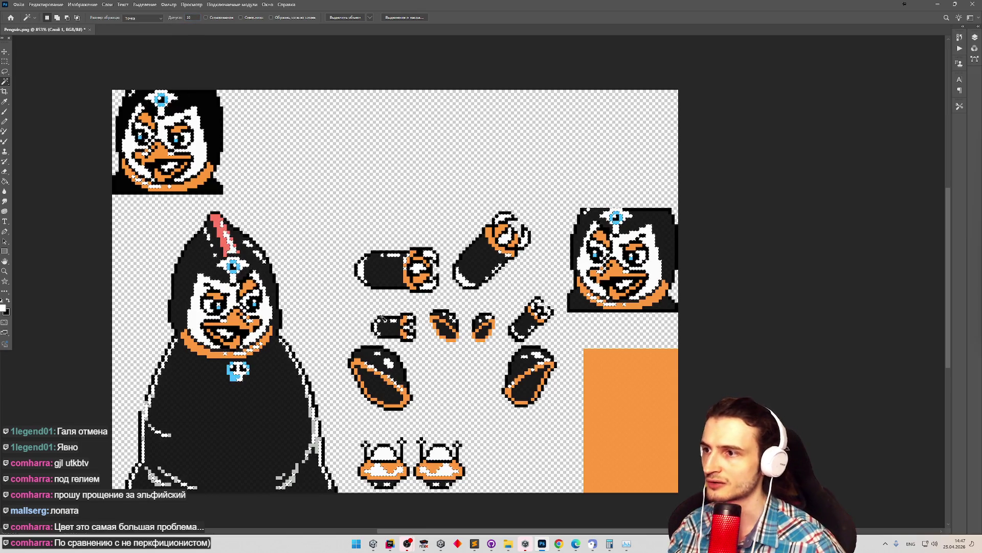
text(z)
click(187, 295)
mouse_move(381, 290)
mouse_down()
mouse_move(359, 291)
mouse_move(404, 306)
mouse_up()
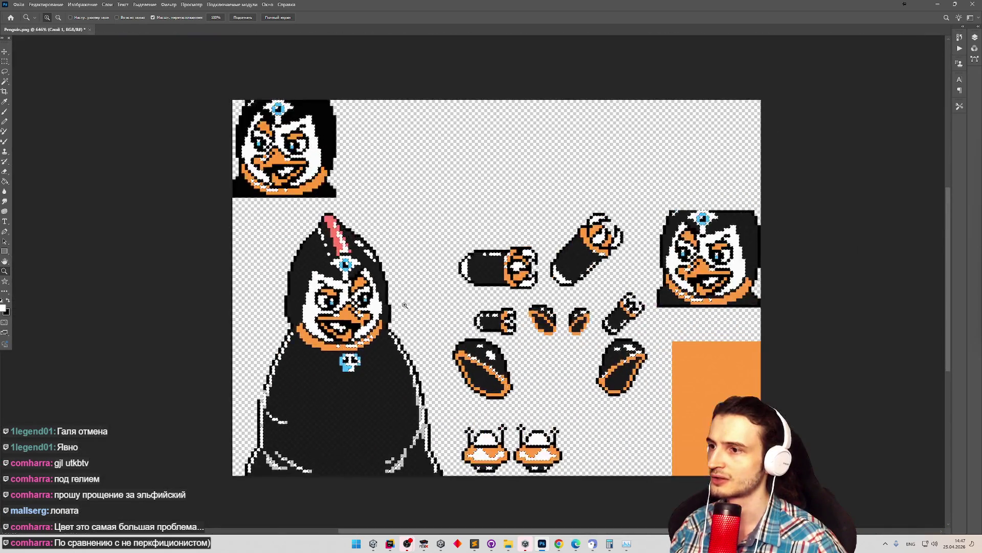
Change the foreground colour's red channel in the Color Picker and confirm it.
key(i)
click(3, 307)
click(204, 182)
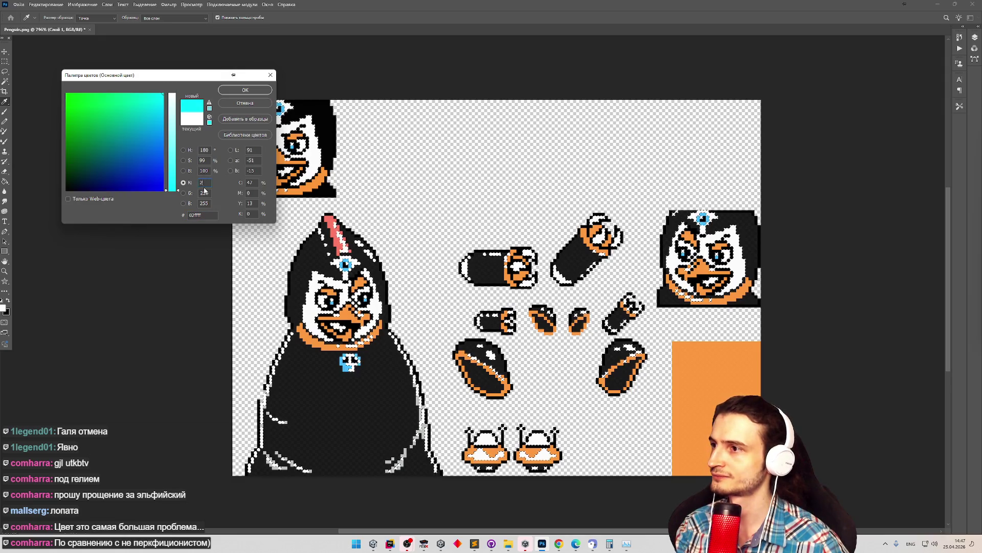
click(245, 90)
Zoom in on the big penguin's head, switch to the Pencil, and reopen the foreground colour.
key(g)
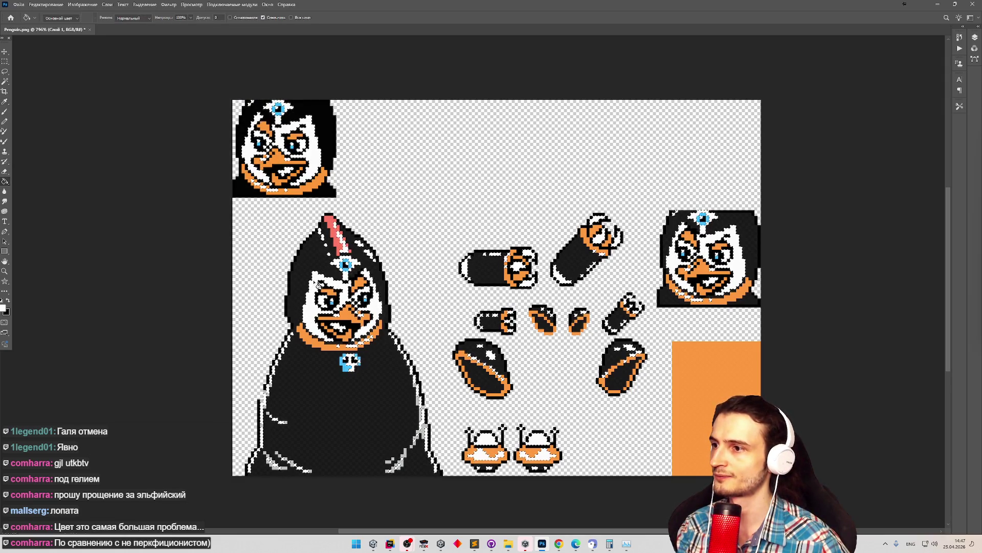
key(z)
scroll(425, 244, down, 2)
scroll(314, 281, up, 5)
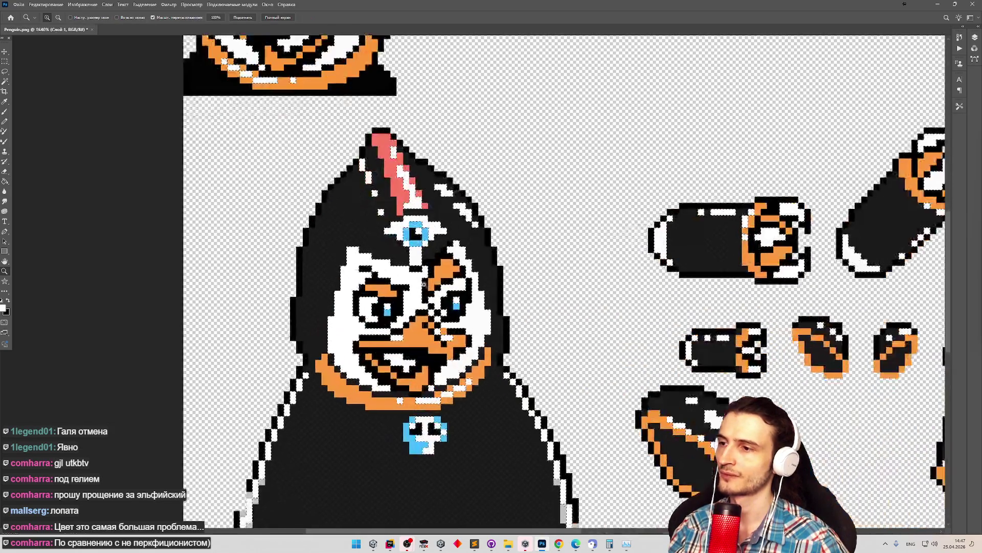
key(g)
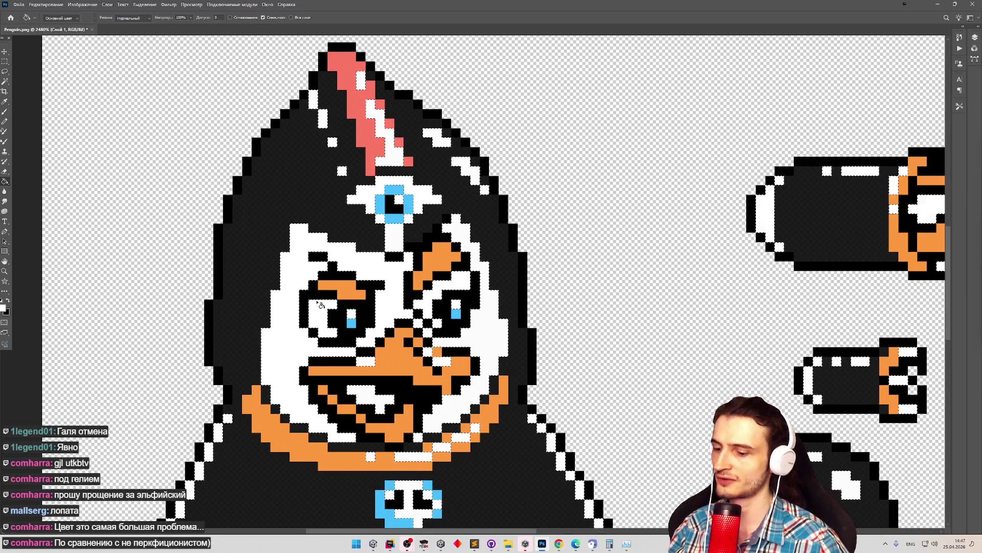
alt+click(307, 288)
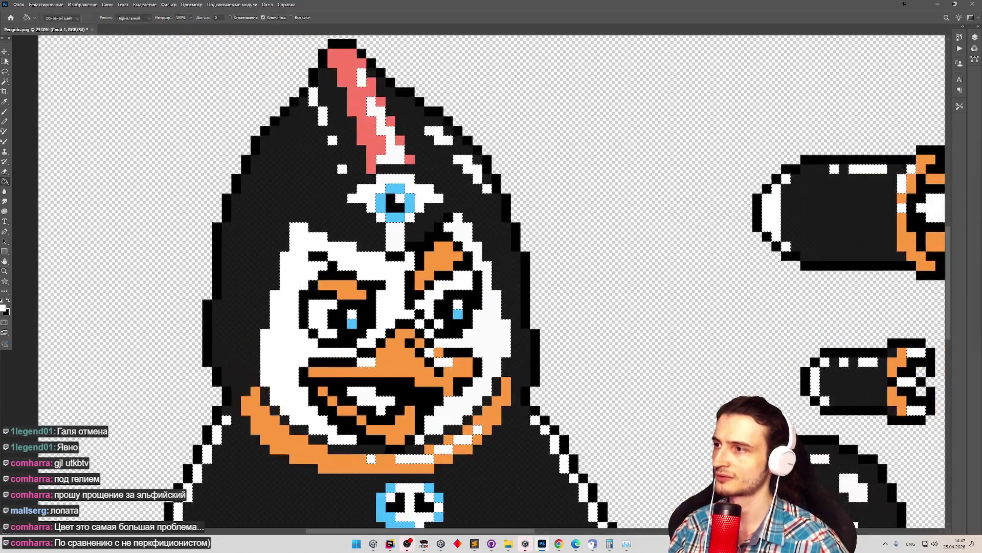
alt+click(280, 211)
click(280, 211)
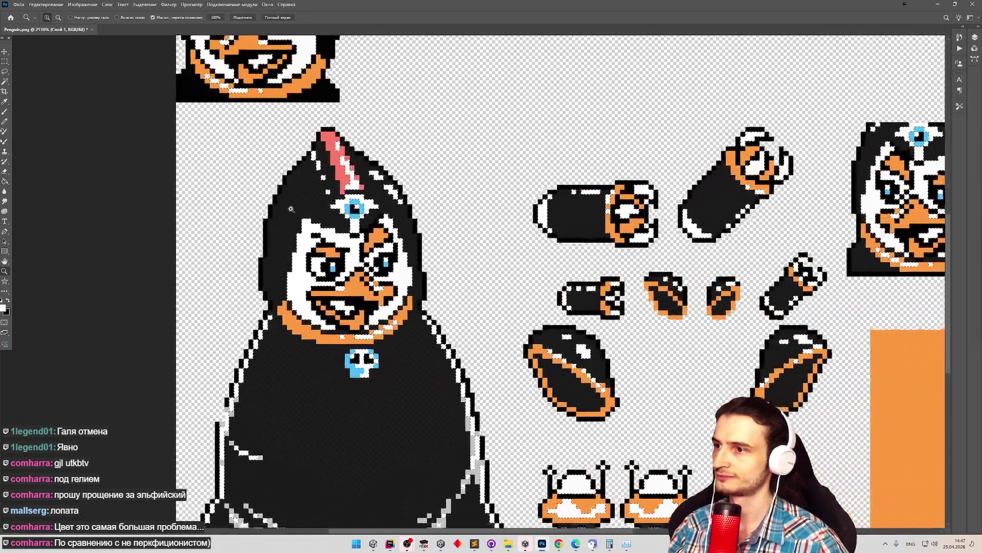
key(g)
key(b)
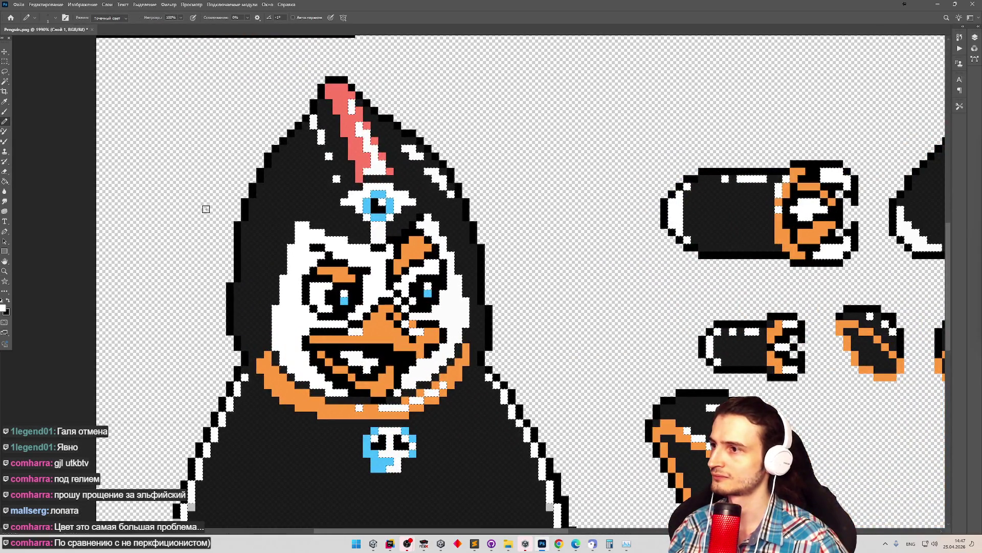
click(3, 307)
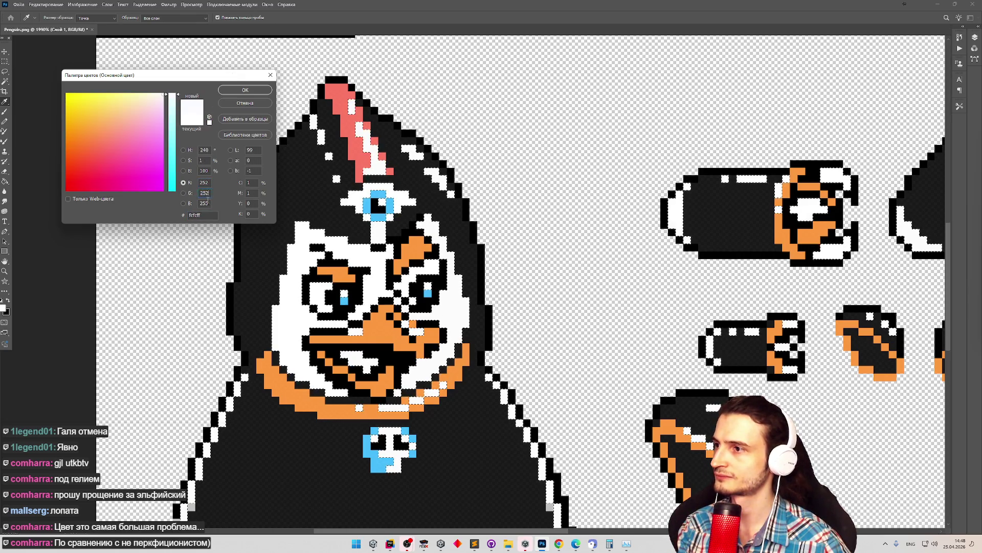
Confirm near-white FCFCFC as the foreground colour, then zoom out.
click(268, 88)
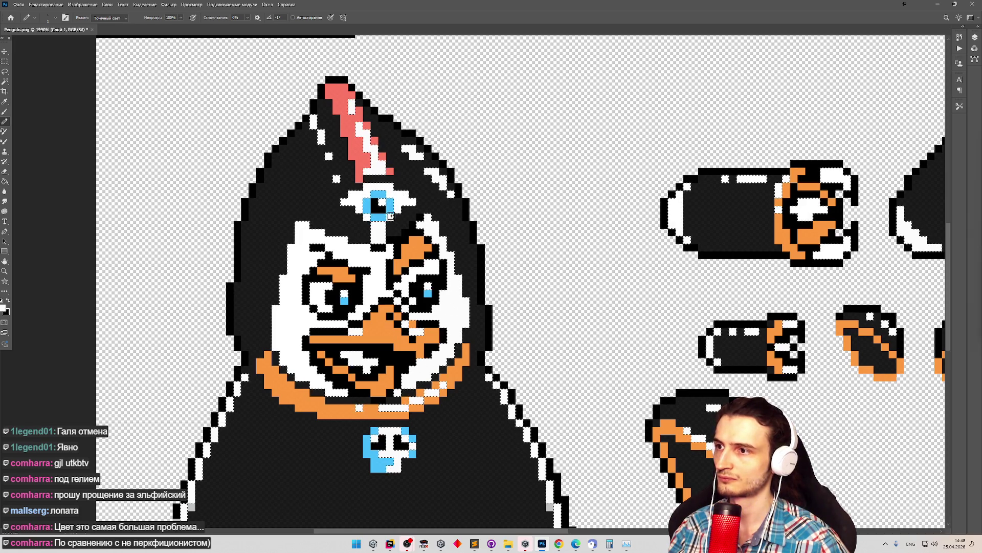
key(z)
scroll(424, 239, down, 5)
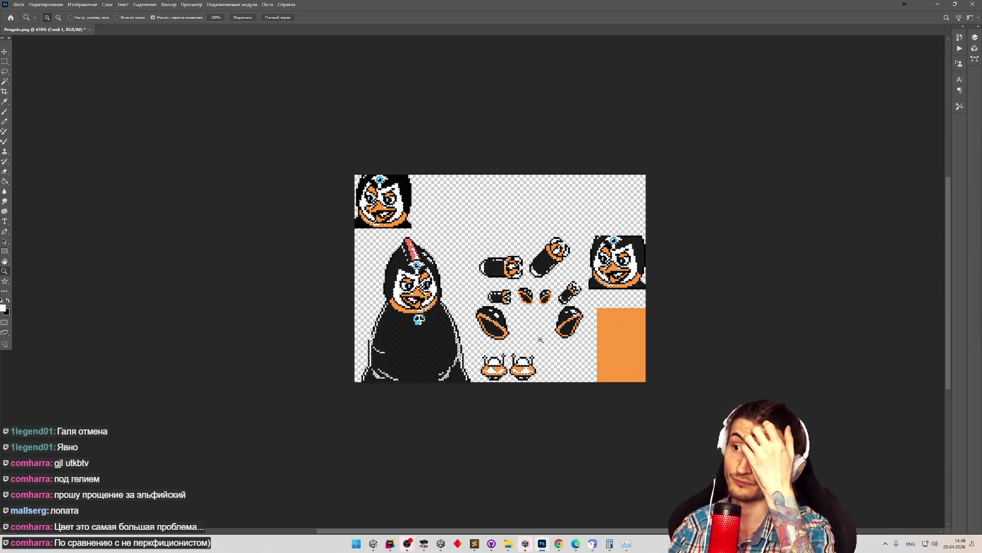
scroll(489, 383, up, 5)
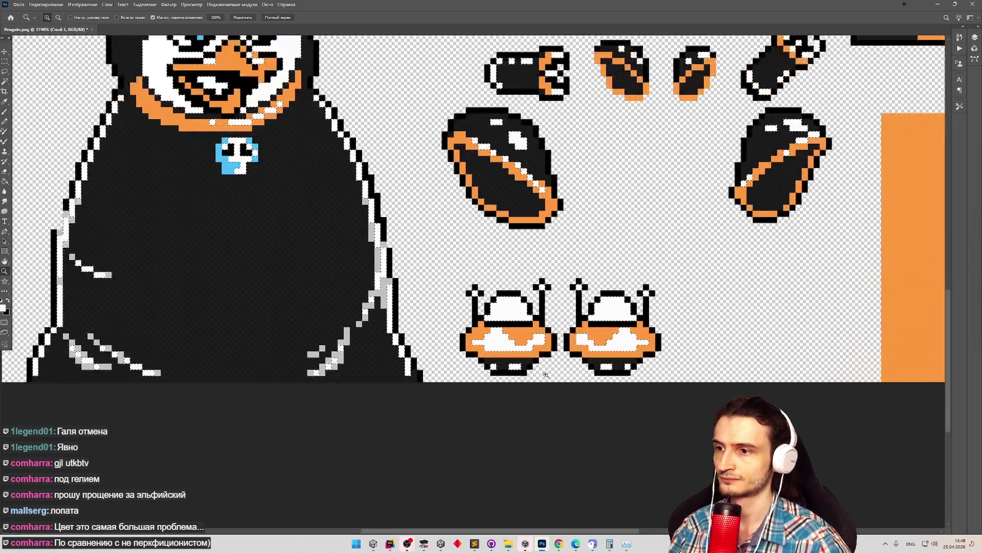
scroll(675, 370, up, 2)
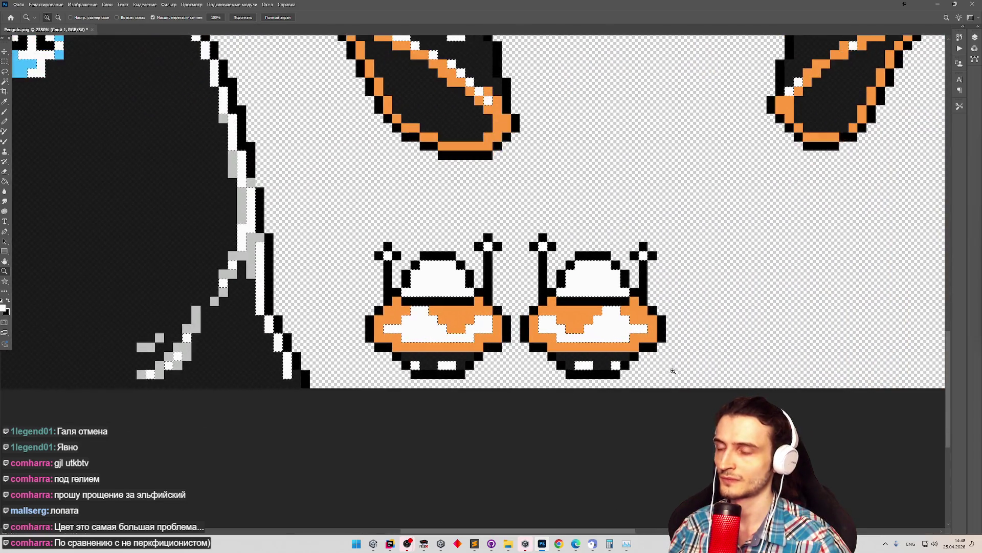
scroll(676, 370, down, 3)
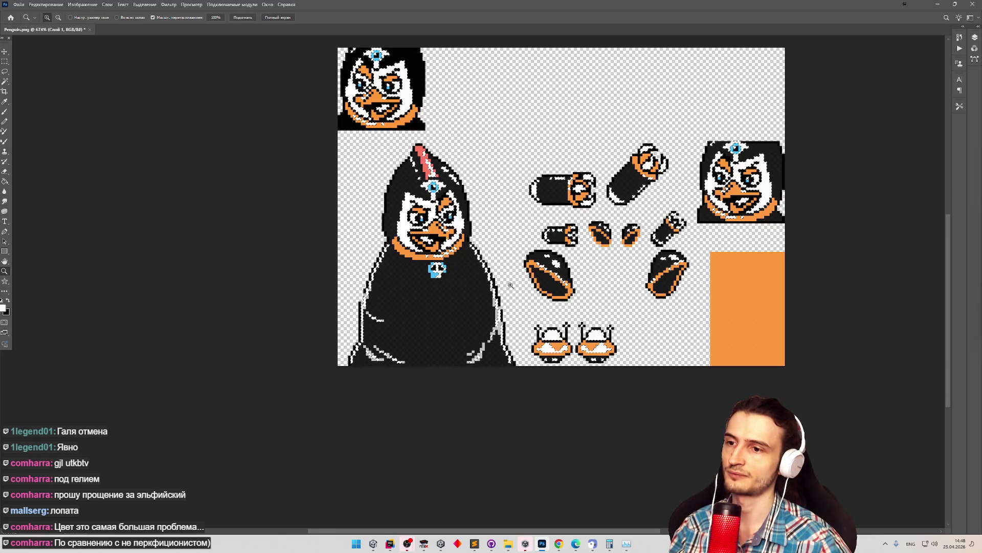
scroll(507, 277, up, 2)
scroll(495, 249, down, 4)
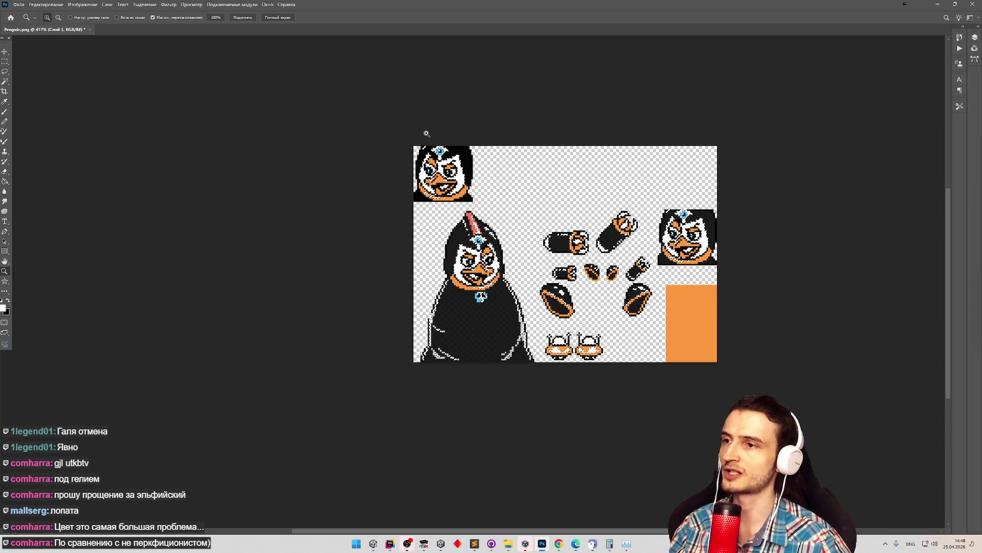
scroll(427, 134, up, 4)
scroll(508, 195, down, 7)
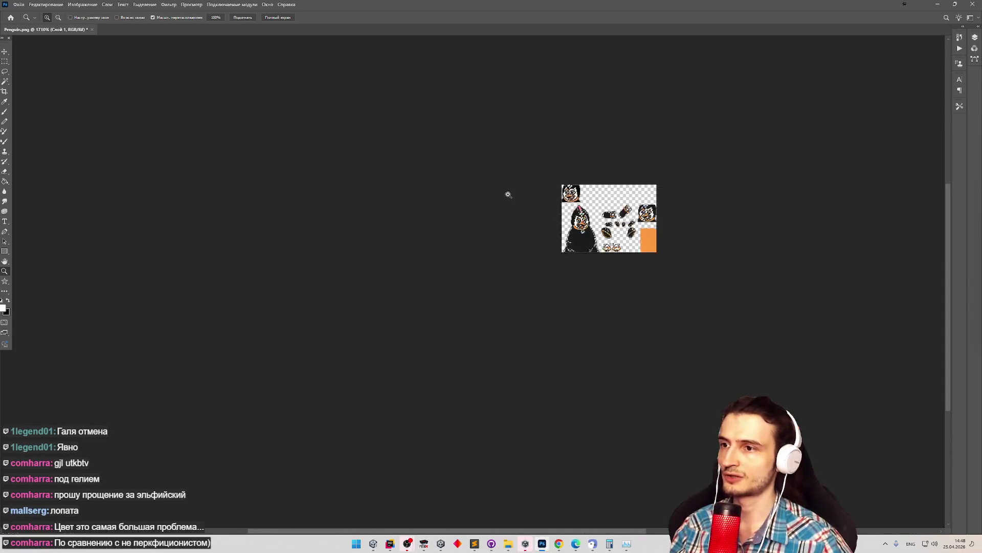
scroll(648, 203, up, 6)
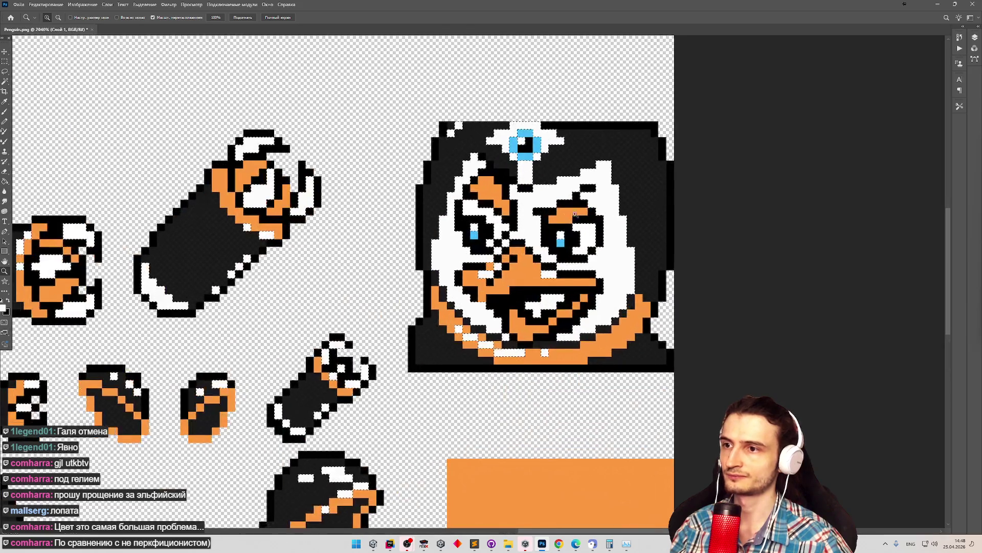
key(b)
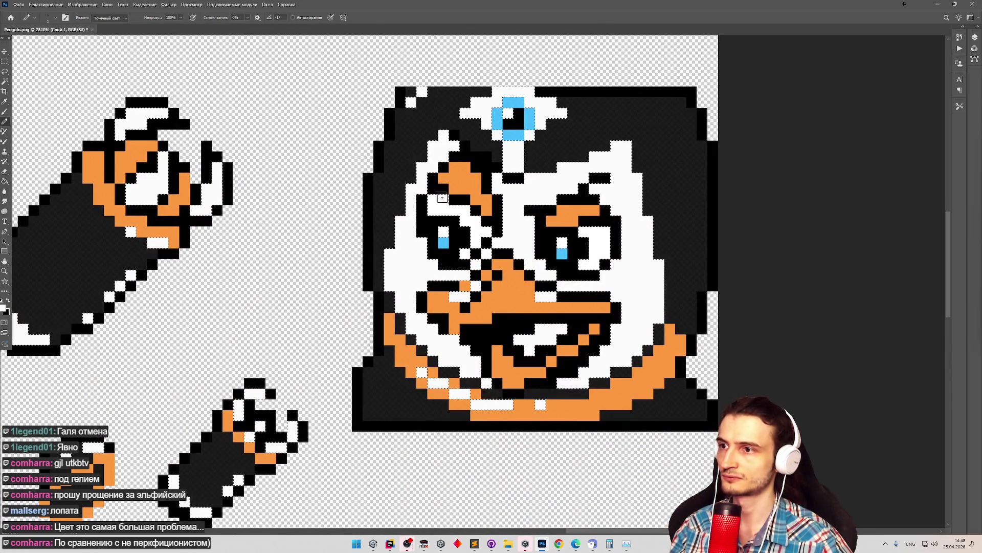
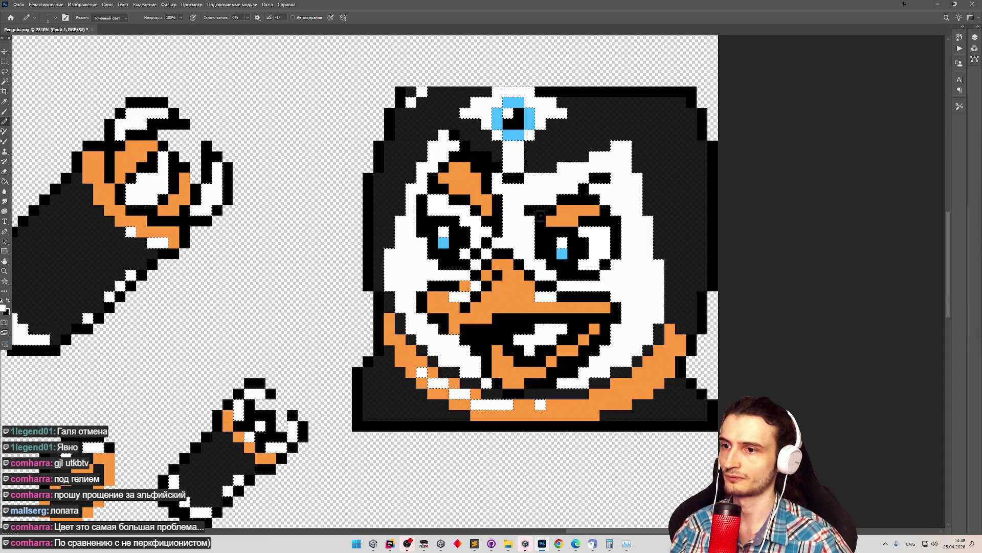
Zoom out to check the whole penguin sprite sheet, zoom back in, then switch to Unity.
key(z)
drag(525, 178, 484, 232)
drag(466, 292, 493, 284)
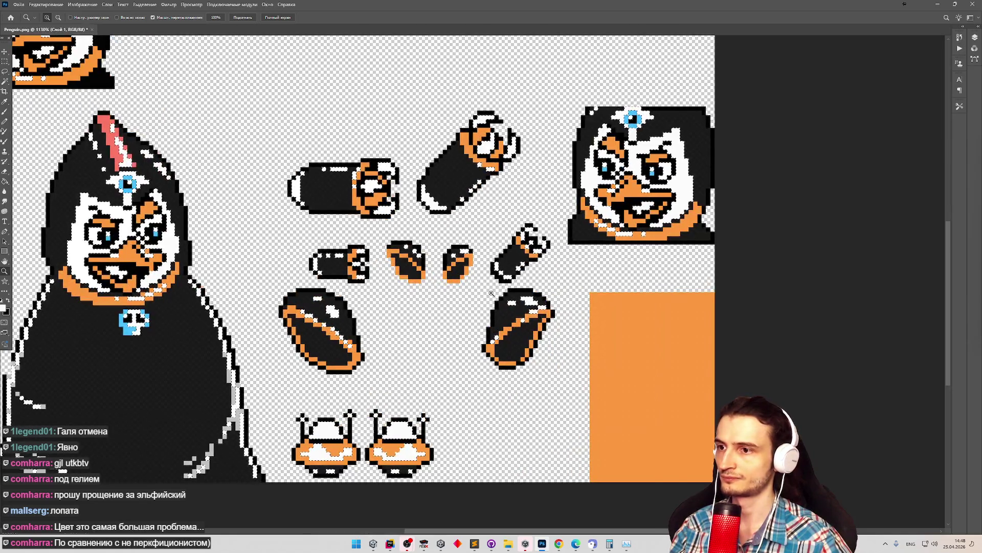
key(b)
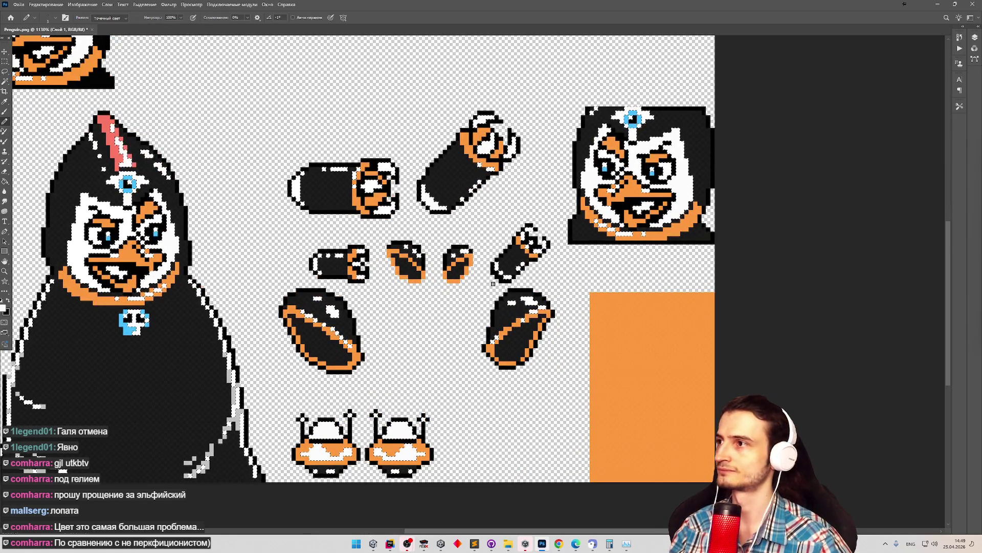
key(alt+Tab)
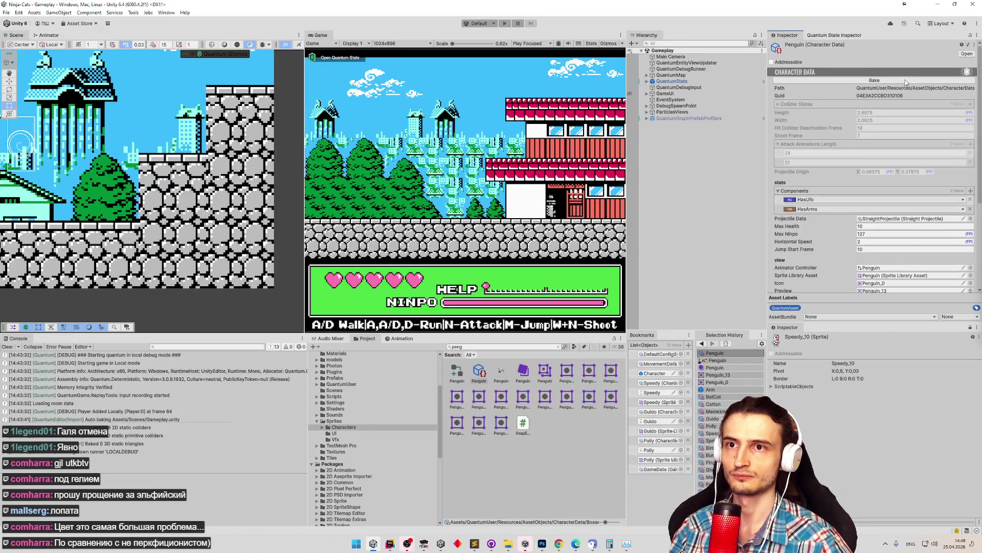
Play-test the game in the maximised Game view, pausing and stepping through frames.
scroll(976, 163, up, 3)
scroll(960, 191, down, 3)
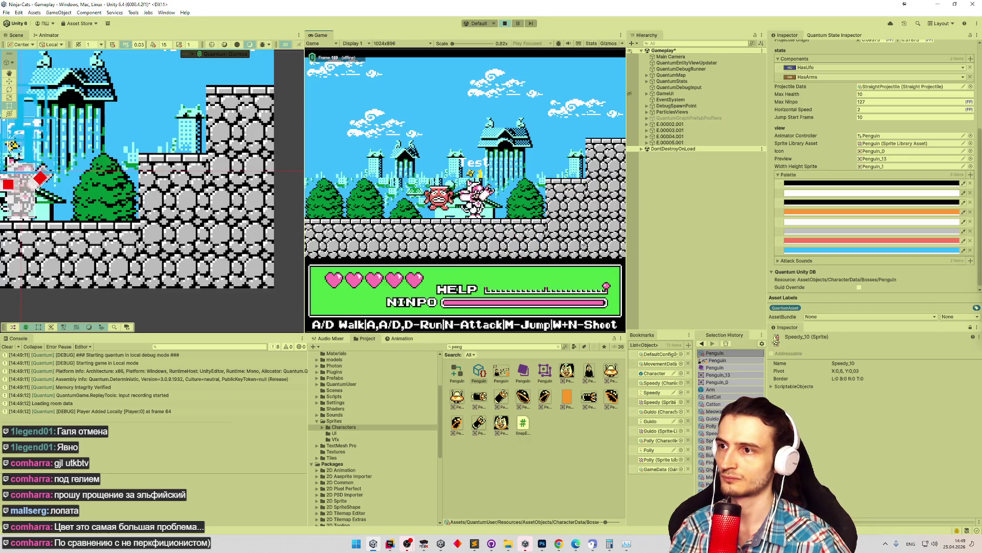
key(shift+space)
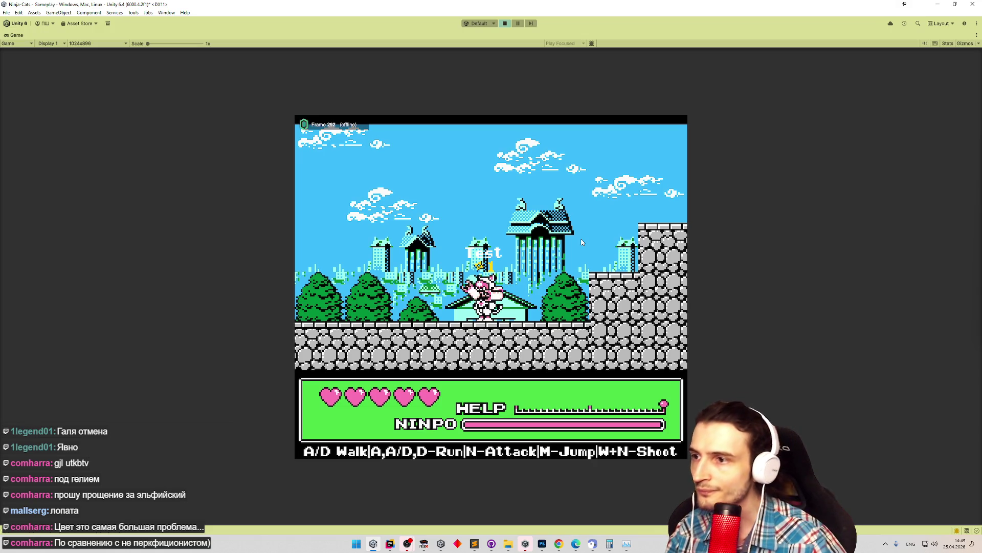
key(ctrl+shift+p)
key(shift+space)
key(shift+space)
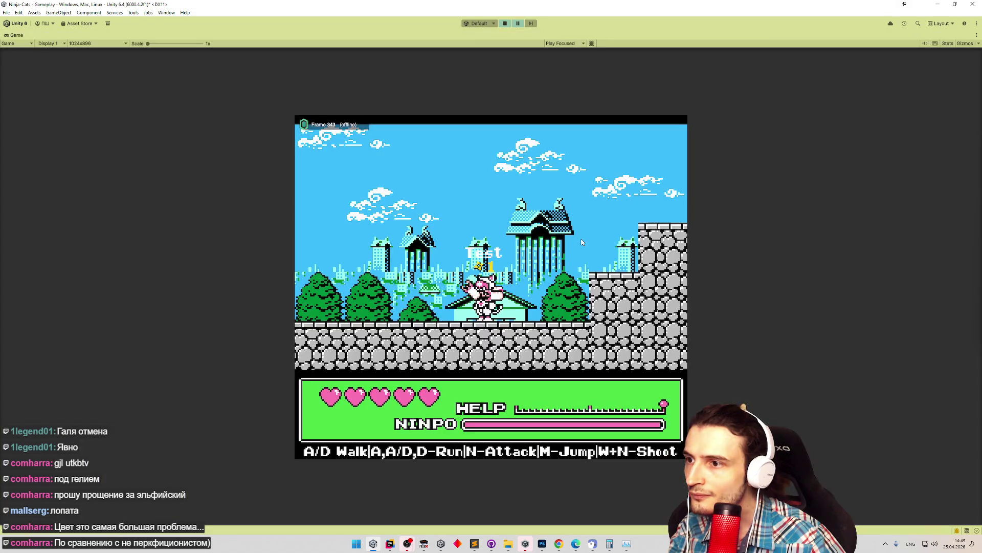
key(ctrl+shift+p)
key(ctrl+shift+p)
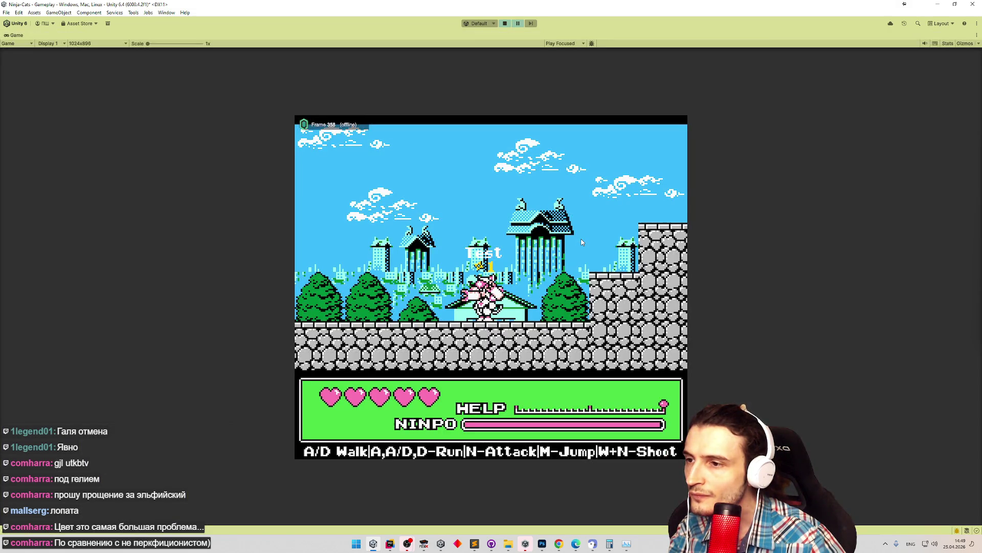
key(ctrl+shift+p)
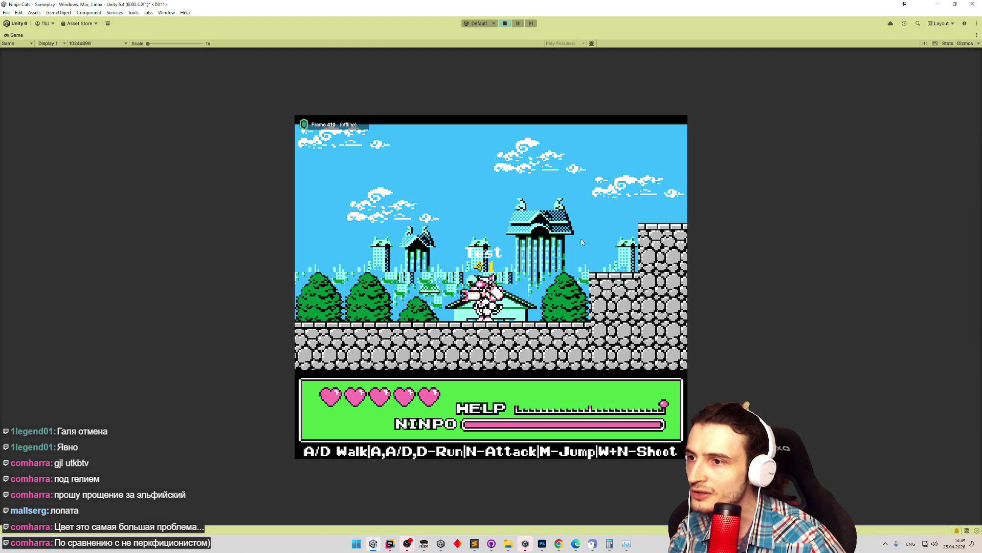
Stop Play mode, restore the editor layout, and bring Photoshop with Penguin.png back.
key(ctrl+p)
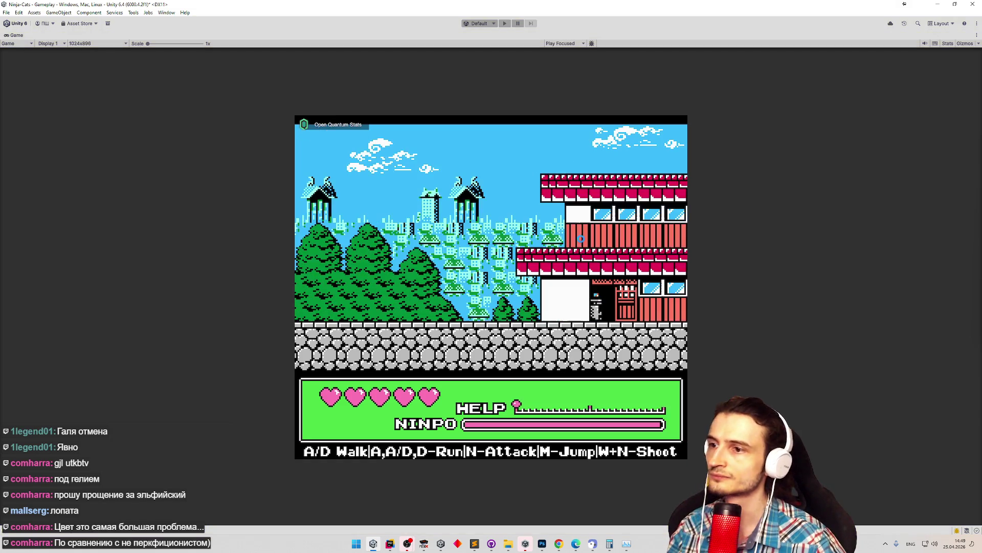
key(shift+space)
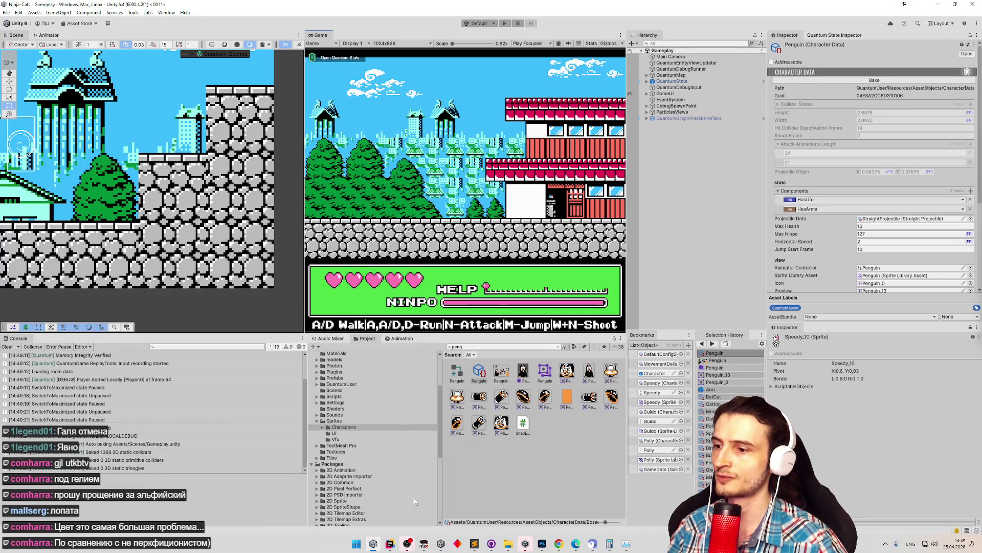
click(544, 545)
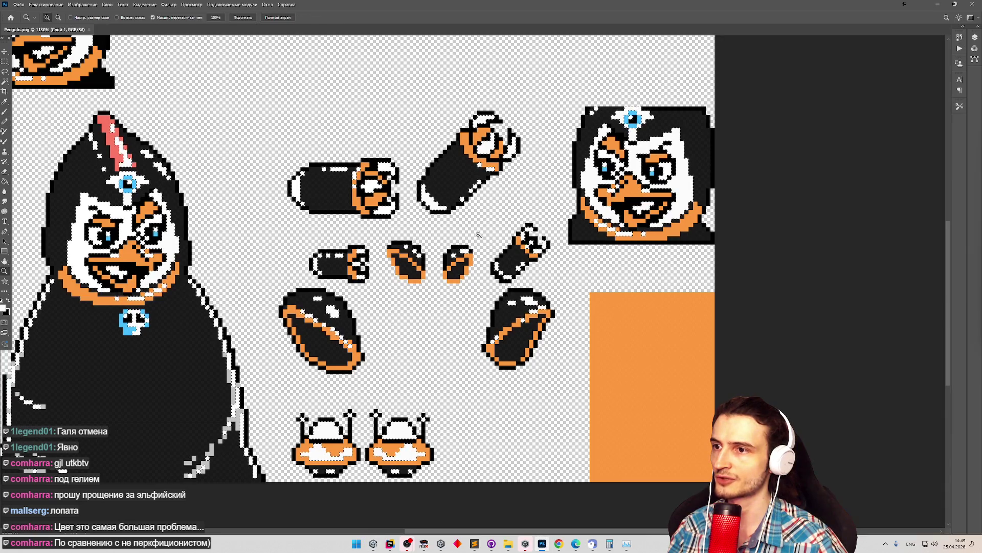
Set the Magic Wand tolerance to 0 and zoom in on the right penguin face.
key(g)
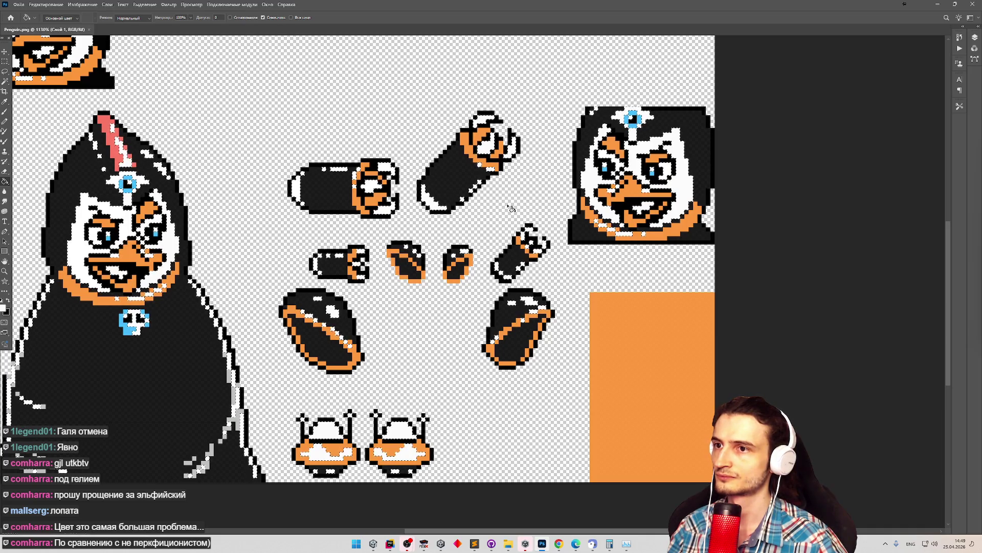
key(w)
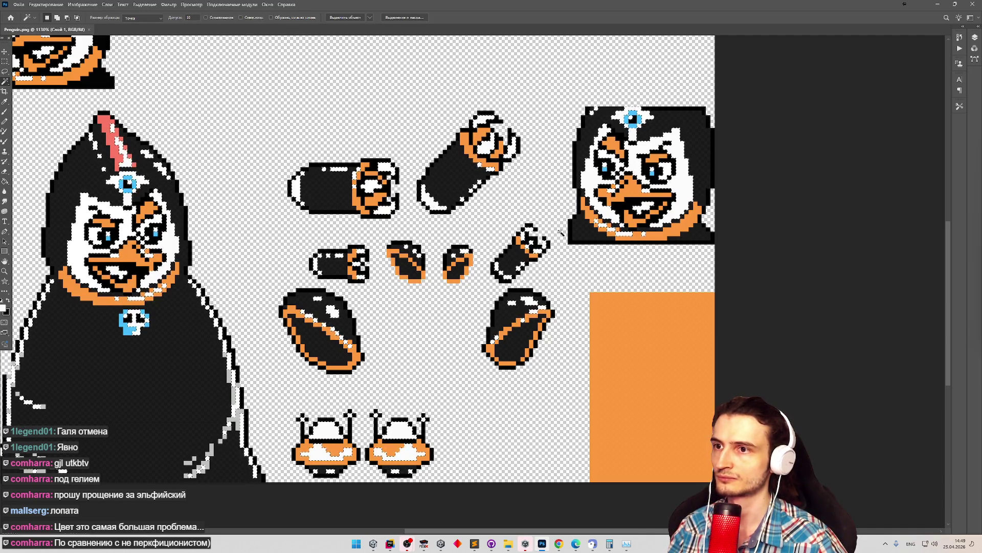
key(z)
click(638, 186)
drag(638, 187, 488, 210)
drag(563, 175, 589, 175)
key(w)
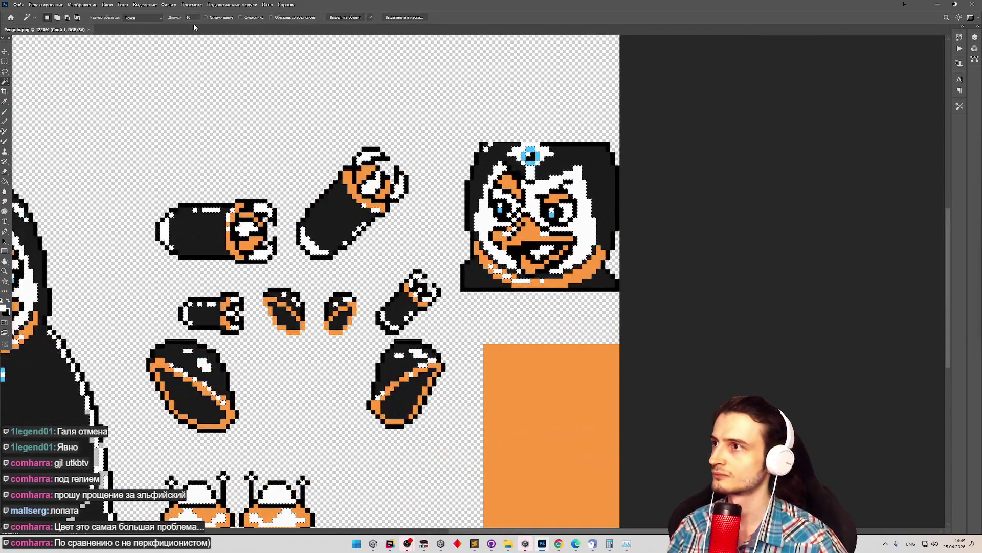
click(318, 162)
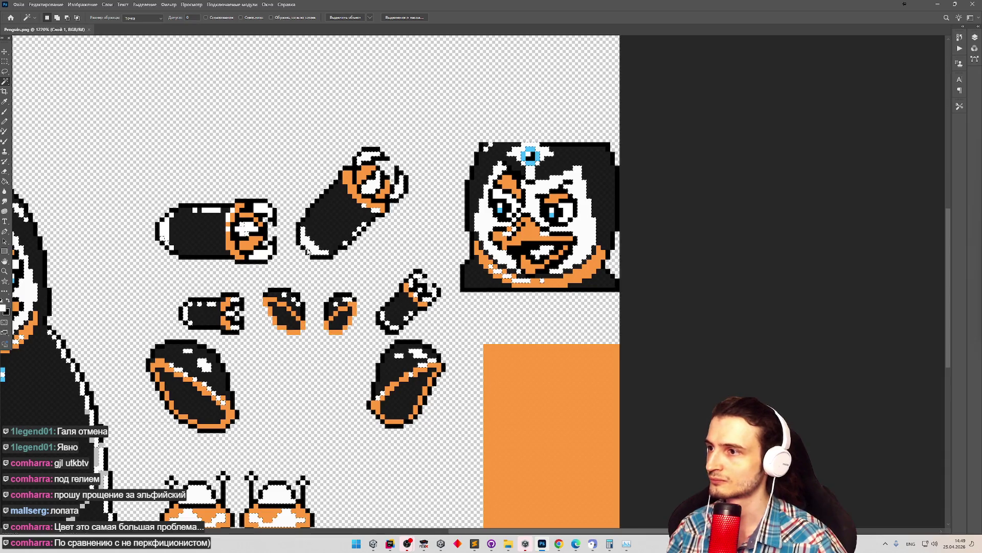
key(z)
drag(569, 184, 596, 196)
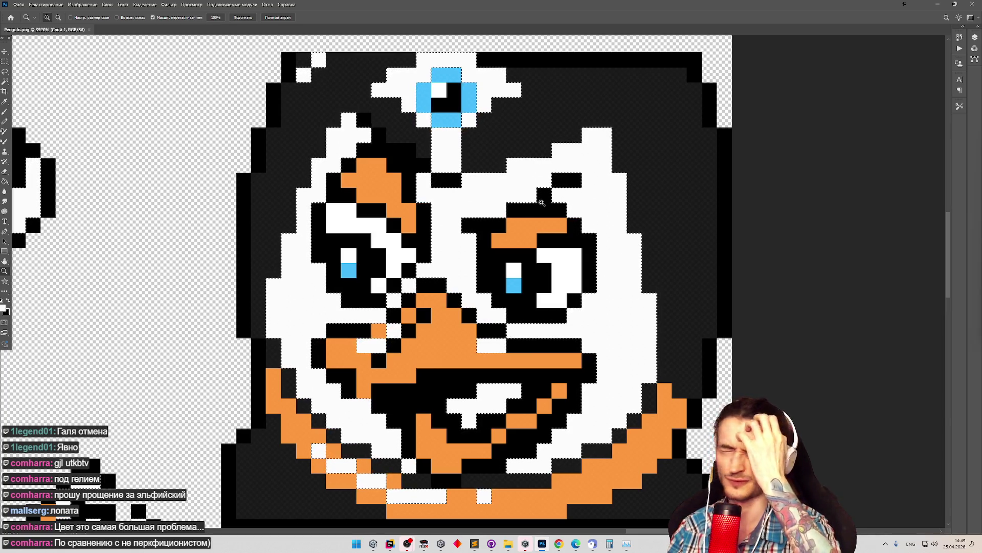
Select the penguins' white hood areas across the sprites with the Magic Wand.
key(w)
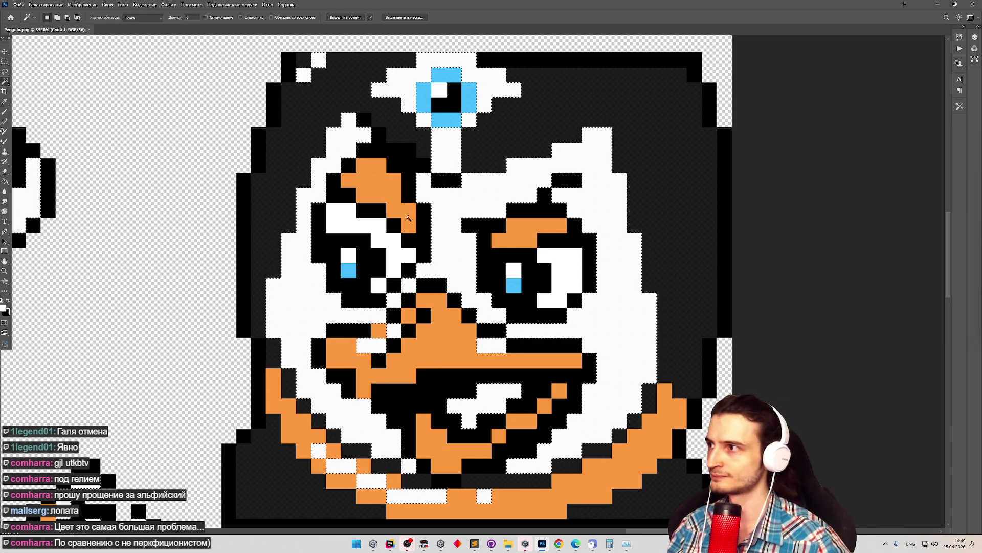
key(z)
mouse_move(460, 195)
mouse_down()
mouse_move(246, 186)
mouse_move(307, 185)
mouse_up()
key(m)
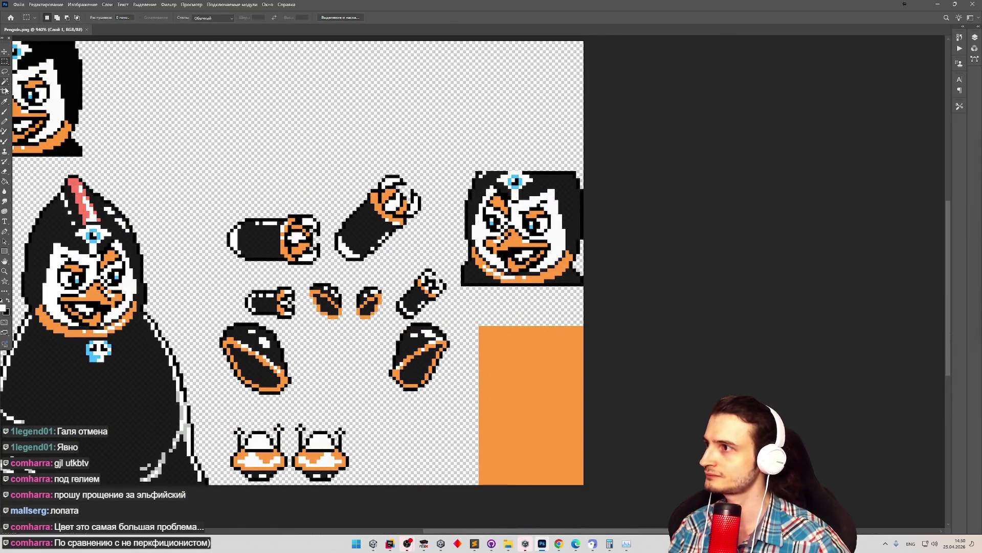
click(4, 82)
click(490, 211)
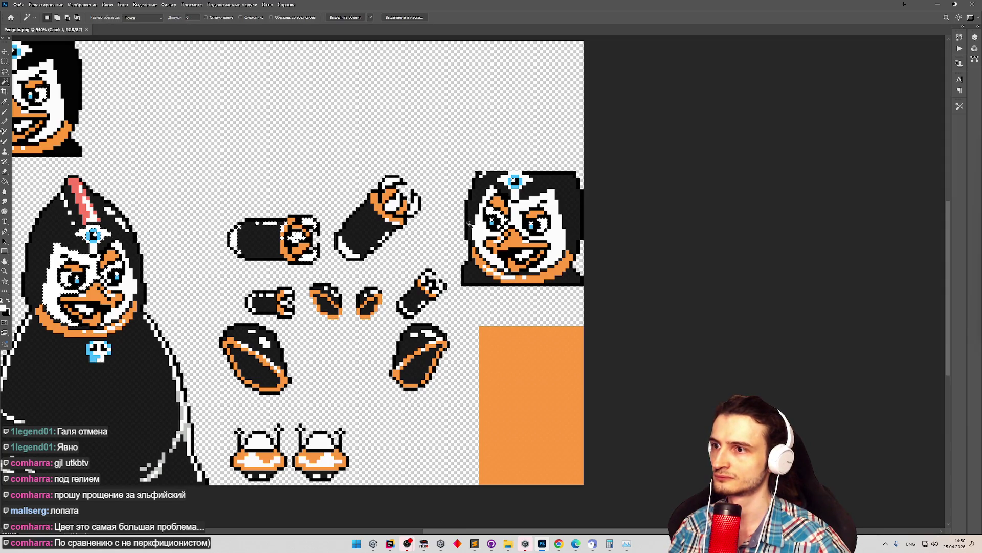
key(z)
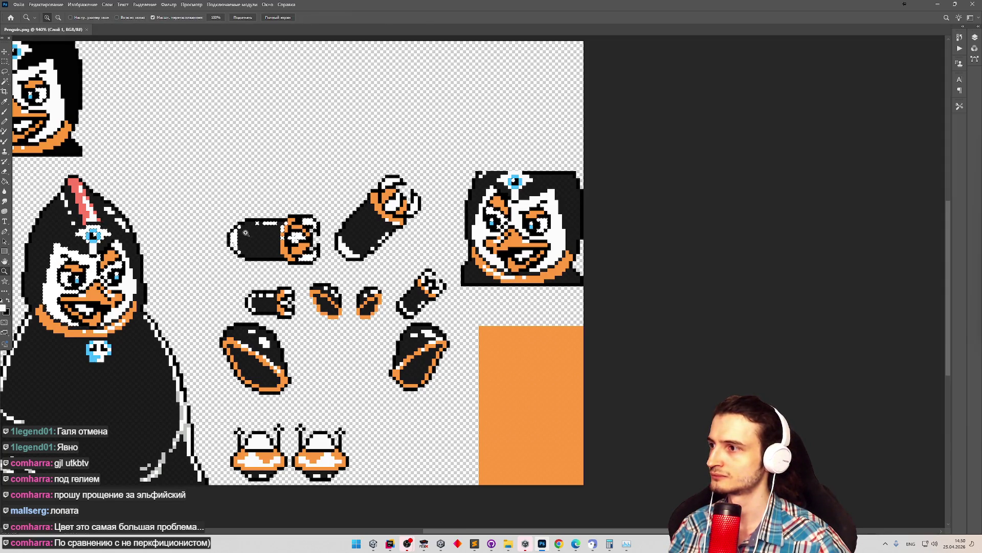
drag(441, 184, 607, 177)
key(w)
click(417, 183)
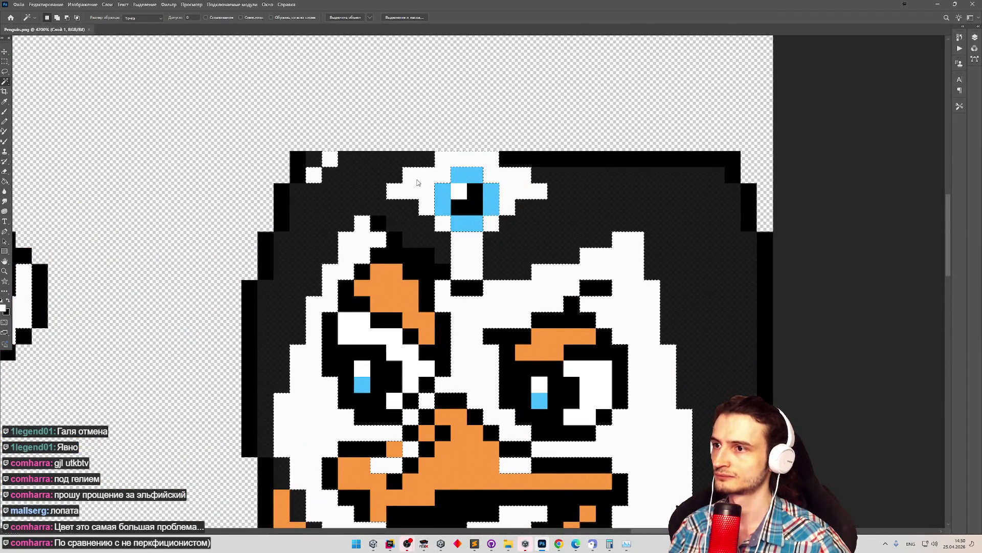
key(g)
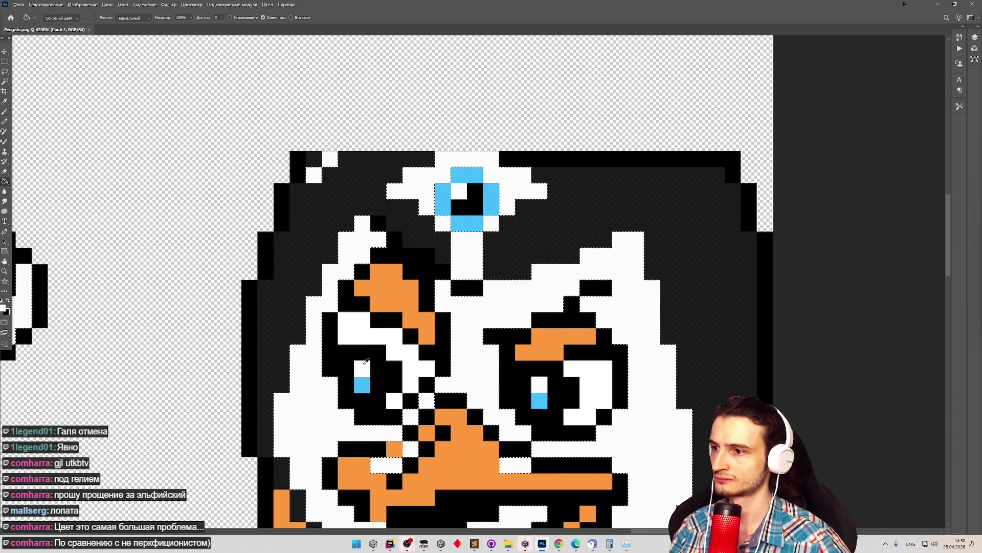
key(b)
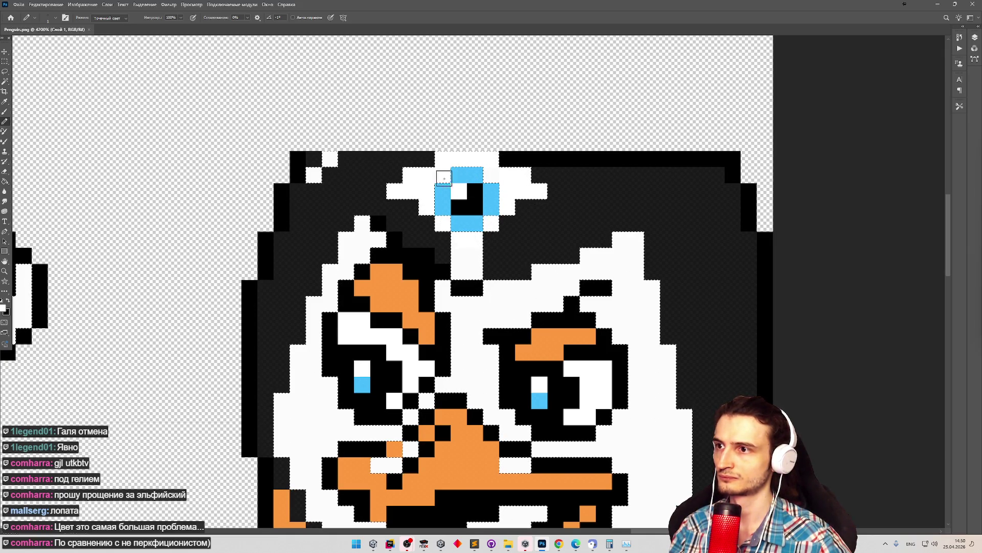
Retouch the hood pixels around the forehead gem with the Pencil and save.
key(z)
scroll(394, 188, down, 10)
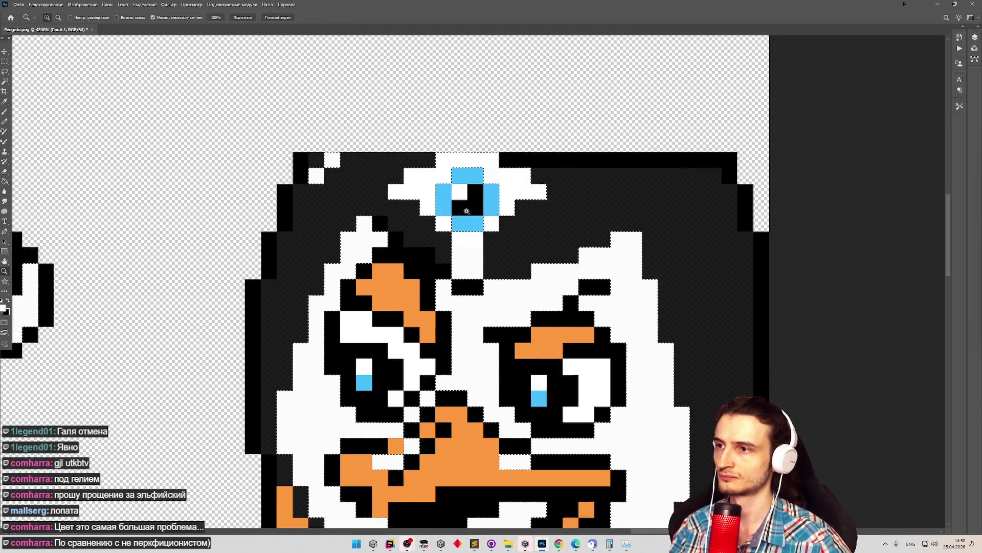
scroll(329, 217, up, 6)
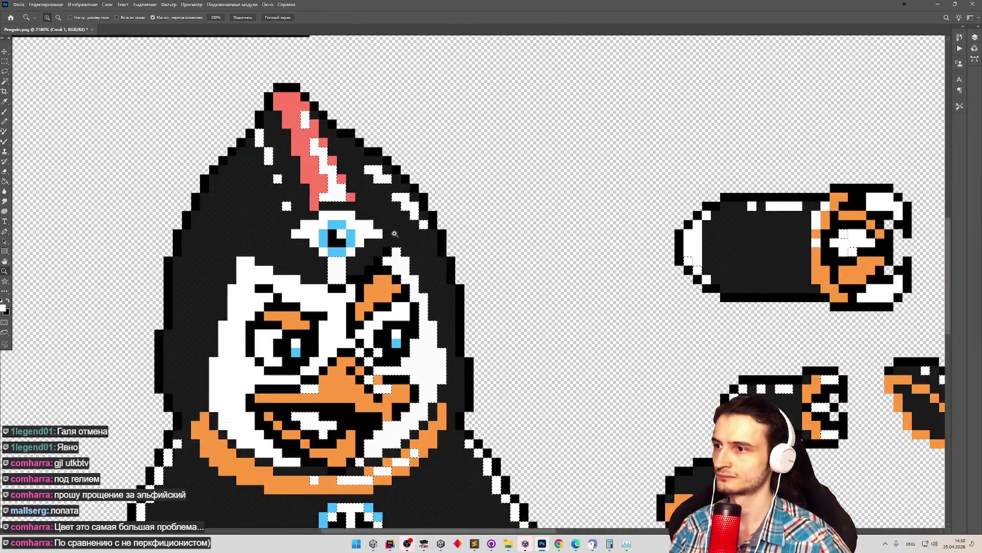
click(337, 253)
key(b)
scroll(325, 265, down, 10)
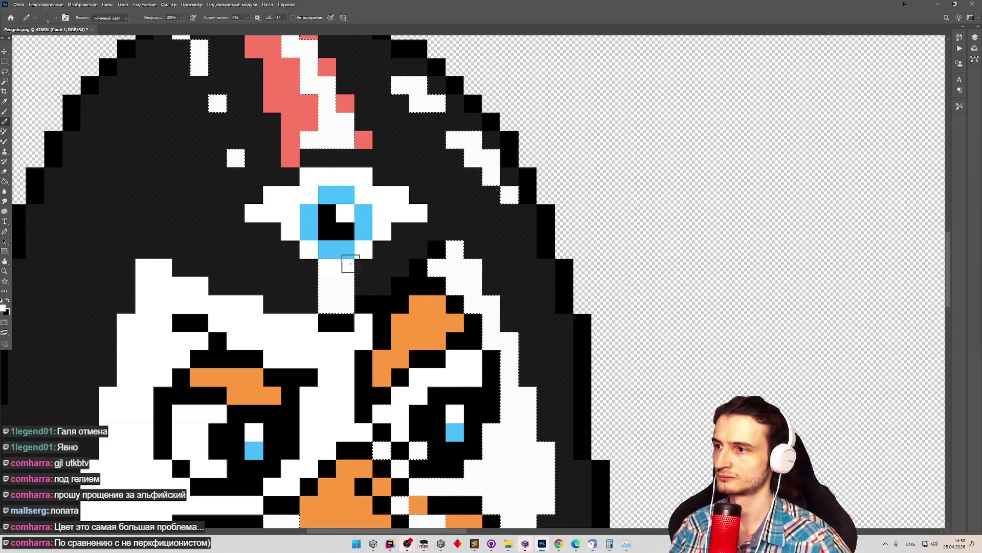
key(ctrl+s)
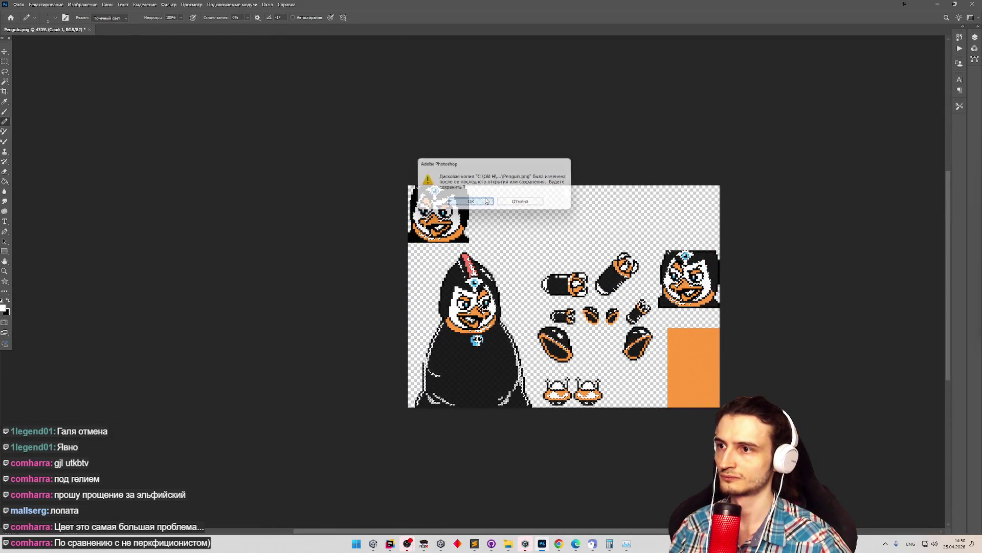
Dismiss the warning, save over Penguin.png in Sprites/Characters, and maximise the Photoshop window.
key(Return)
key(super+Down)
click(19, 7)
mouse_move(85, 128)
click(180, 136)
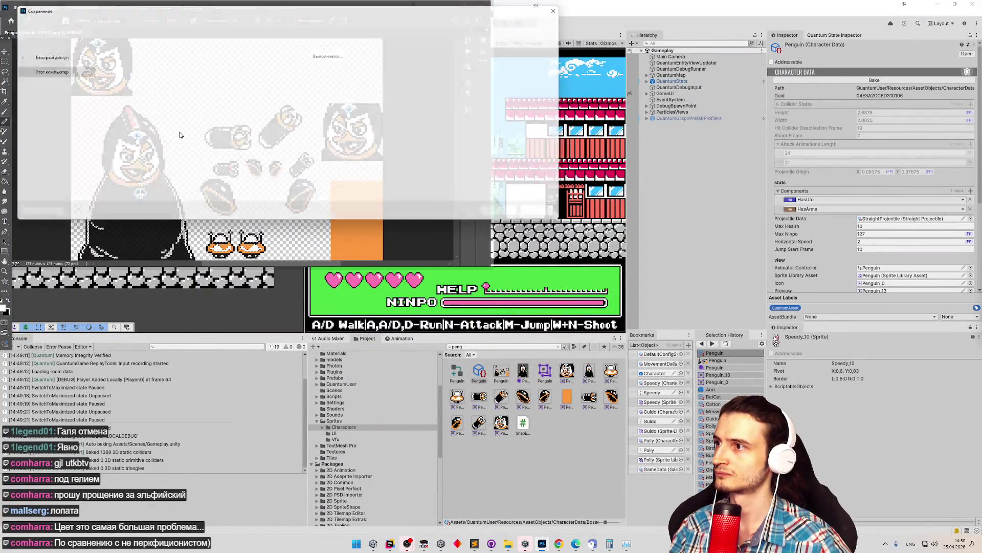
double_click(463, 69)
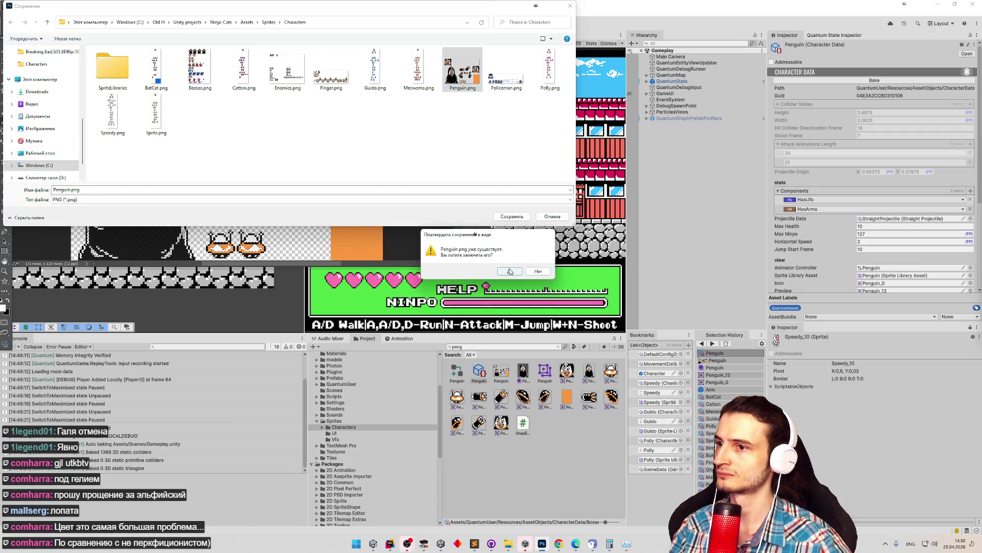
click(509, 272)
mouse_move(374, 20)
mouse_down()
mouse_move(957, 73)
mouse_move(867, 72)
mouse_up()
double_click(867, 71)
Zoom in and out around the sprite sheet to inspect the white pixels.
key(z)
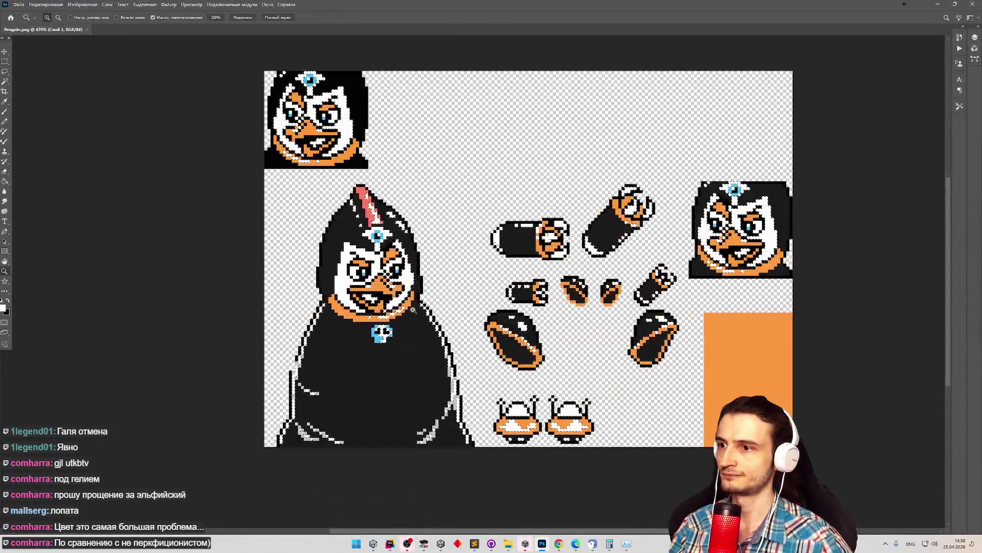
scroll(648, 306, up, 5)
key(b)
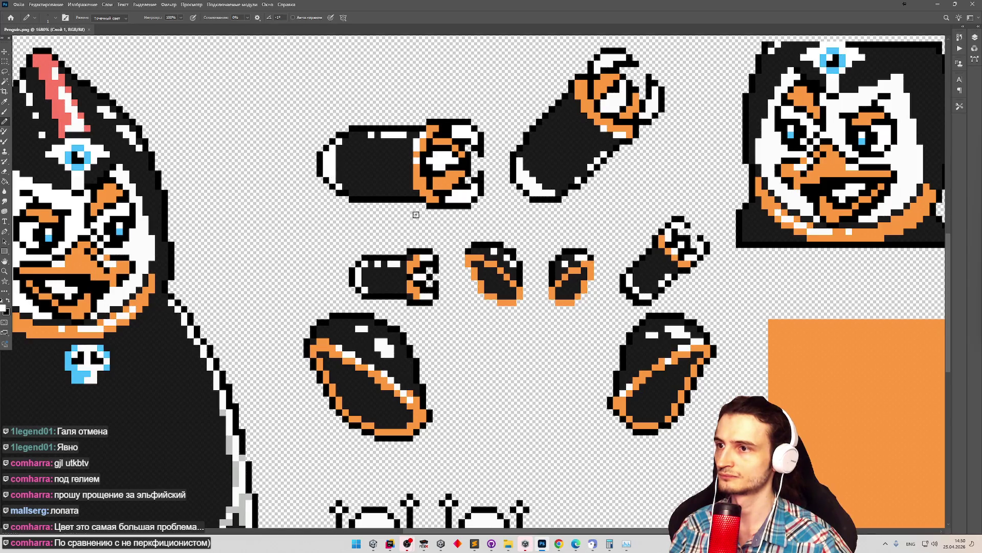
key(z)
scroll(416, 215, down, 12)
scroll(455, 194, up, 5)
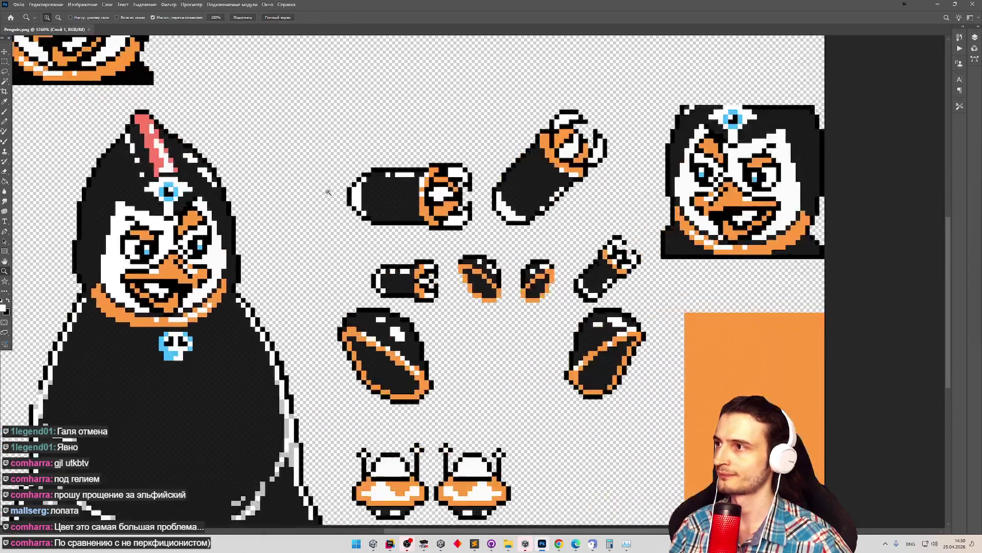
click(5, 82)
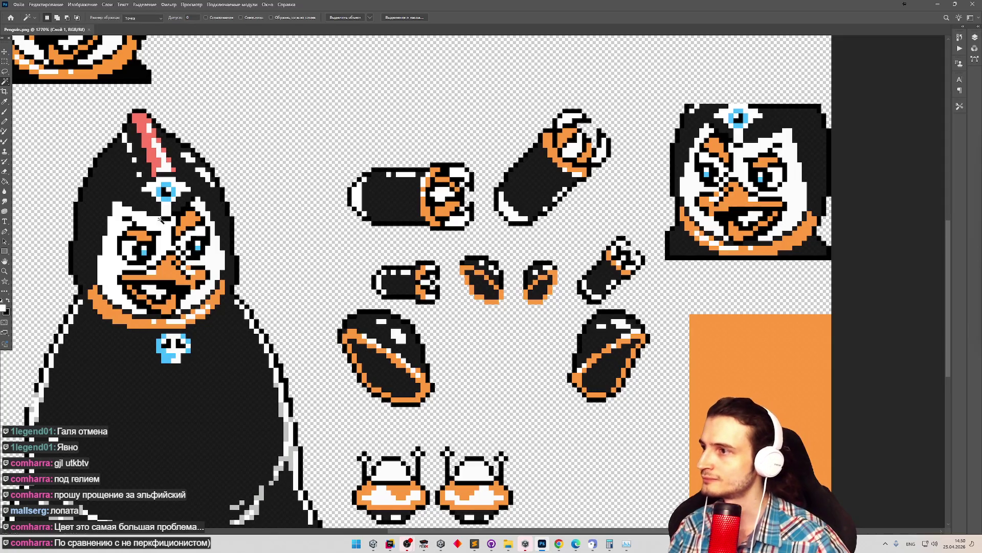
key(z)
scroll(113, 184, up, 1)
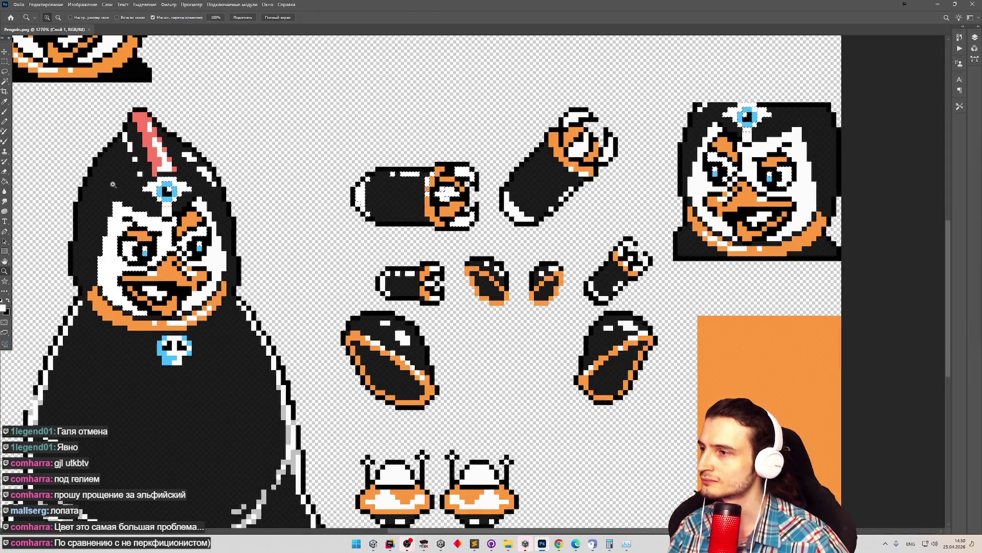
scroll(113, 184, up, 5)
scroll(204, 175, up, 4)
scroll(214, 176, down, 10)
scroll(575, 201, up, 6)
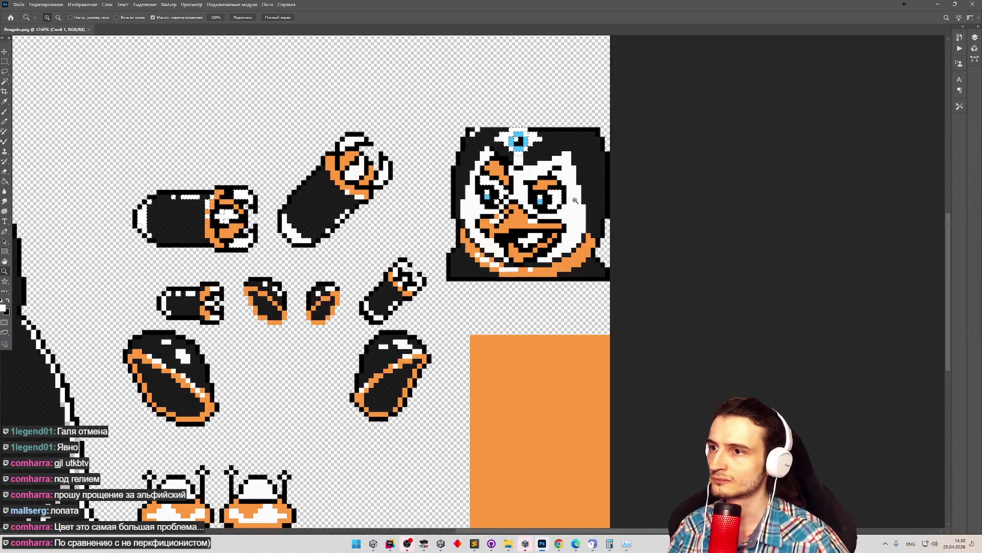
scroll(492, 183, up, 1)
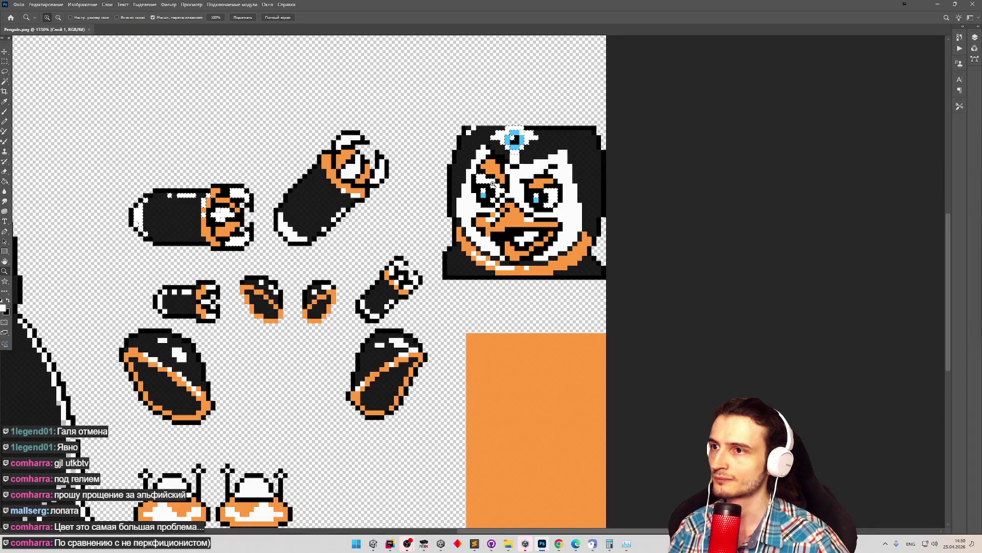
scroll(492, 183, down, 10)
scroll(324, 169, up, 9)
Select all white areas with the Magic Wand, then set the Paint Bucket tolerance to 0.
key(w)
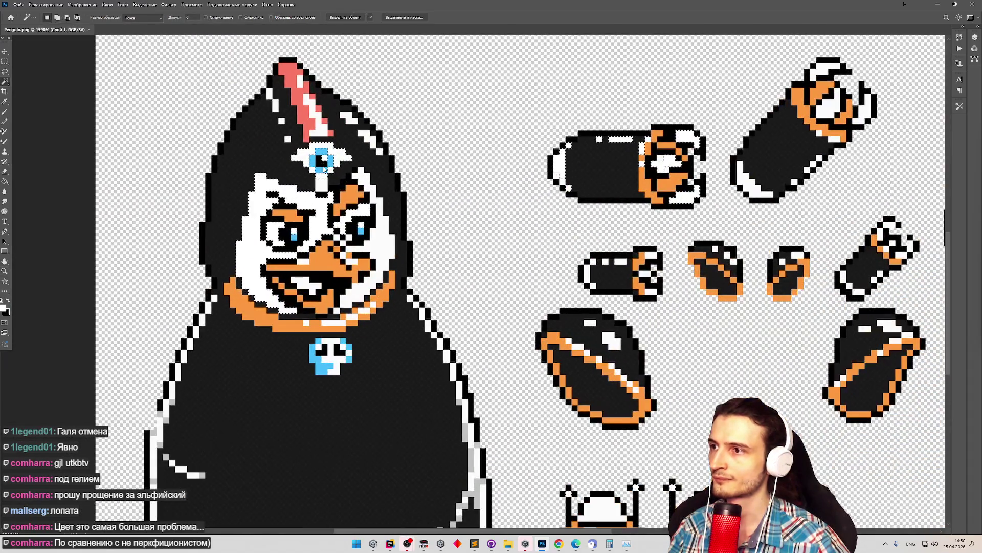
key(z)
scroll(417, 248, down, 5)
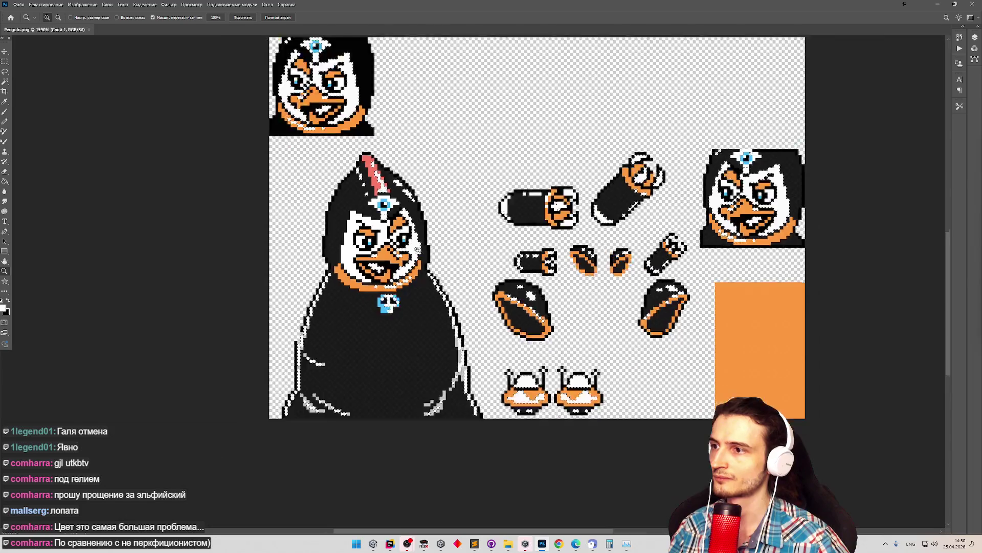
scroll(436, 250, down, 3)
scroll(523, 265, up, 3)
key(w)
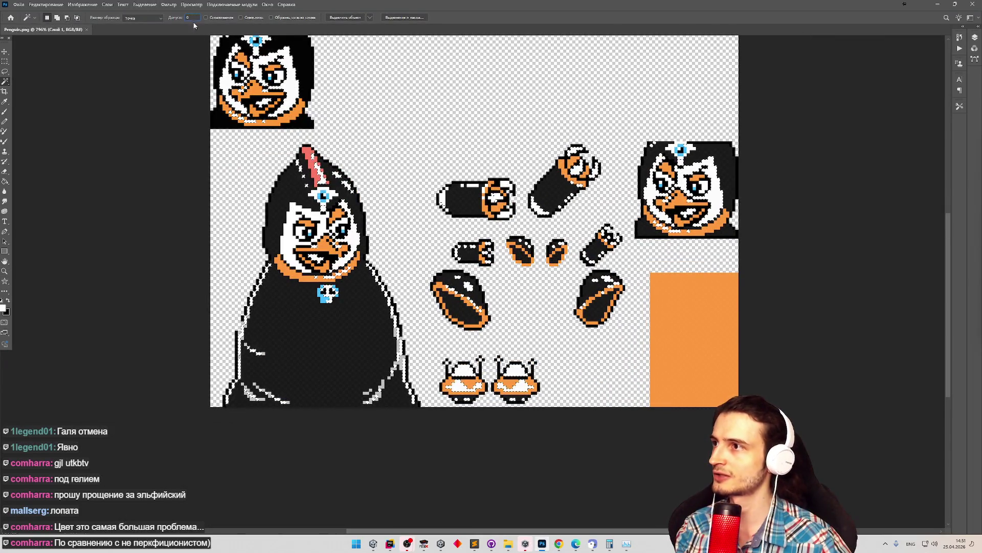
click(342, 259)
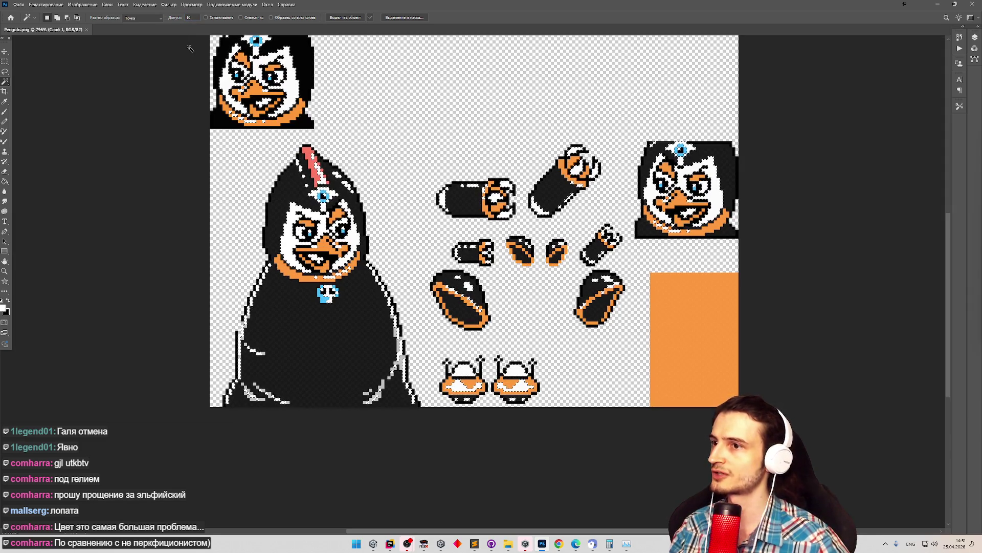
key(g)
key(Return)
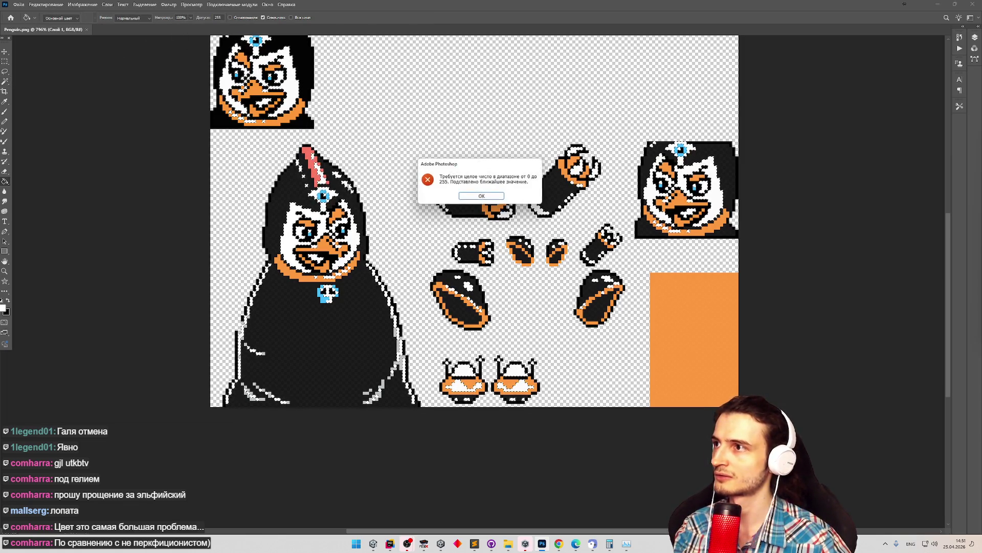
Dismiss the tolerance alert and set the foreground colour to pure white.
click(496, 197)
click(3, 308)
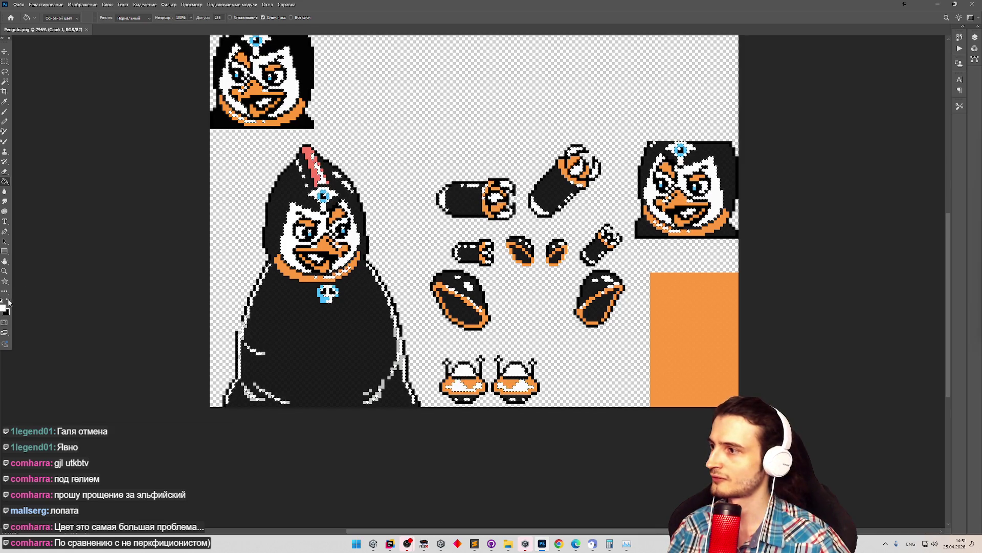
text(ff00ff)
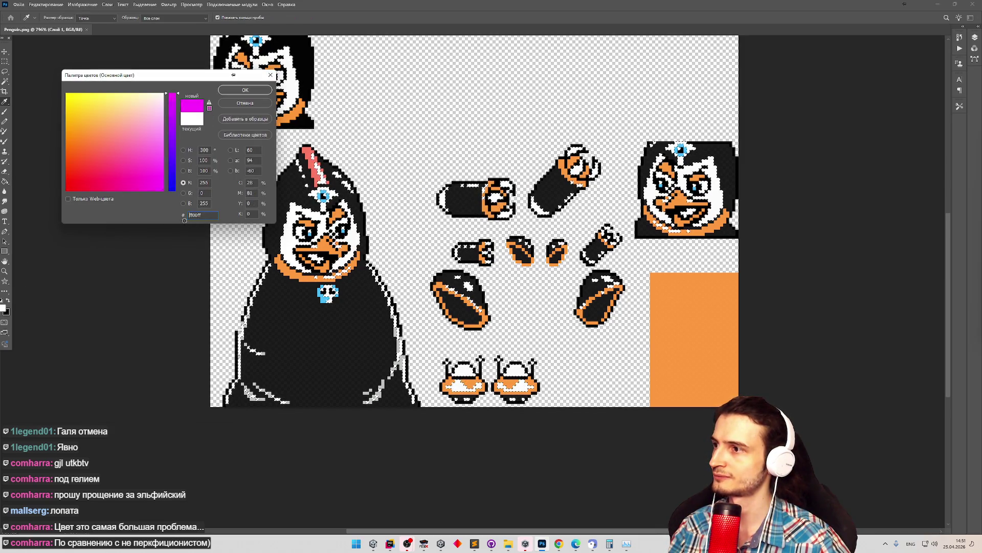
text(ff00ffb1c7)
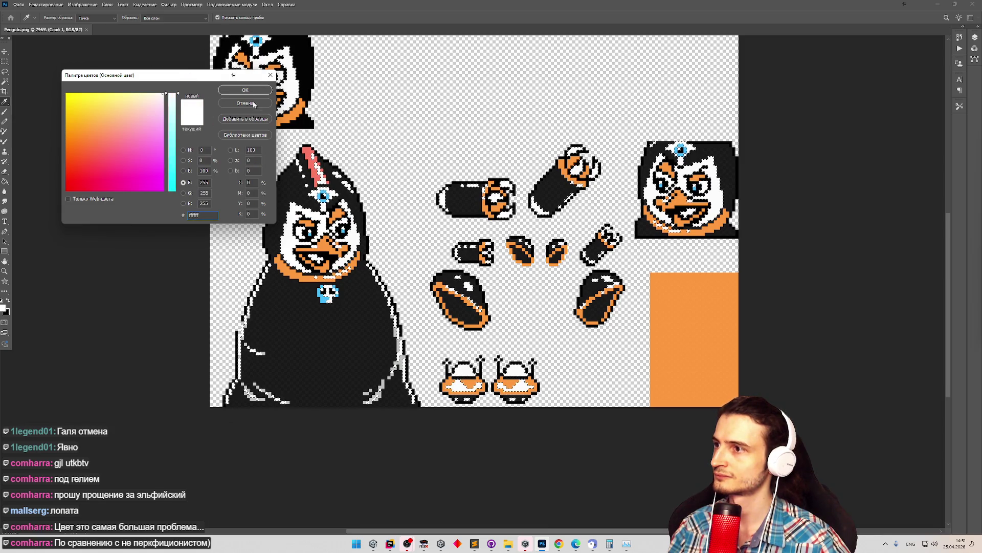
click(265, 92)
key(g)
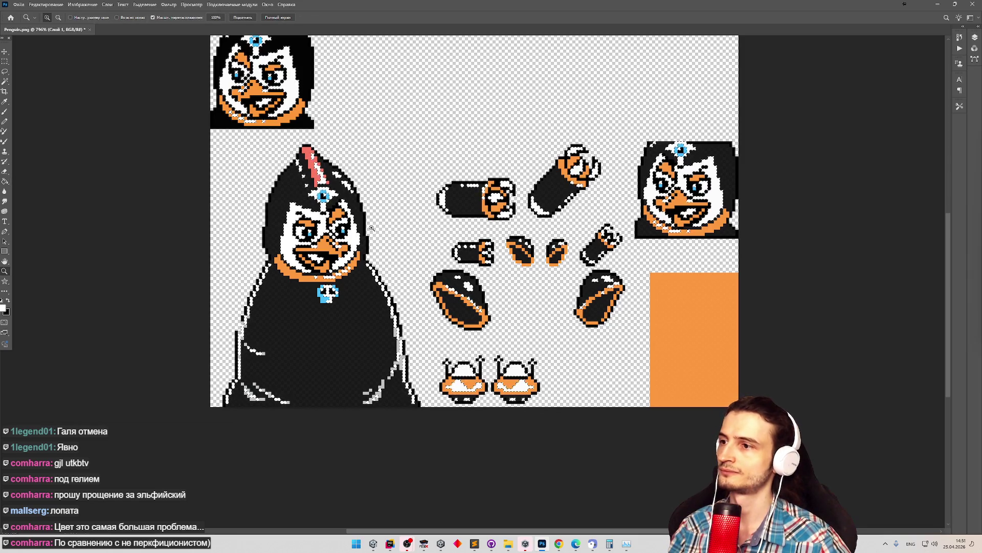
Zoom into the penguin's face, pick the Pencil, and save over the changed file.
click(316, 217)
drag(316, 217, 324, 204)
key(b)
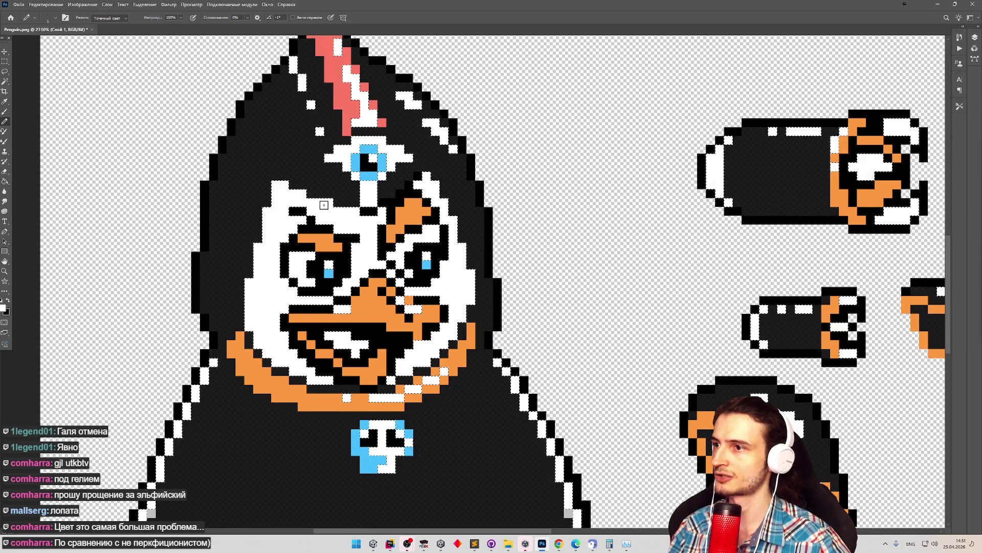
key(ctrl+s)
key(Return)
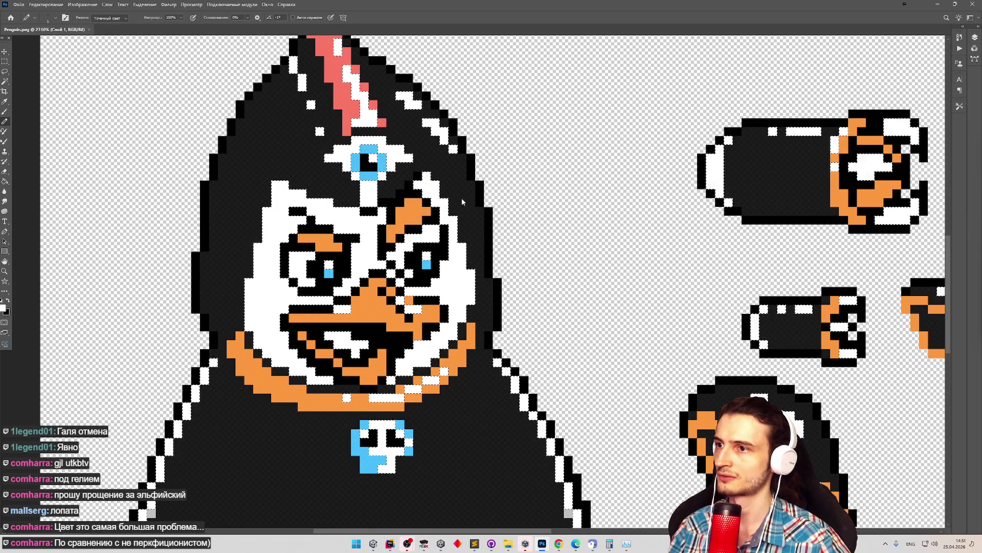
In Unity, remove a Penguin palette entry and undo it to force a reimport, then return to Photoshop.
click(373, 543)
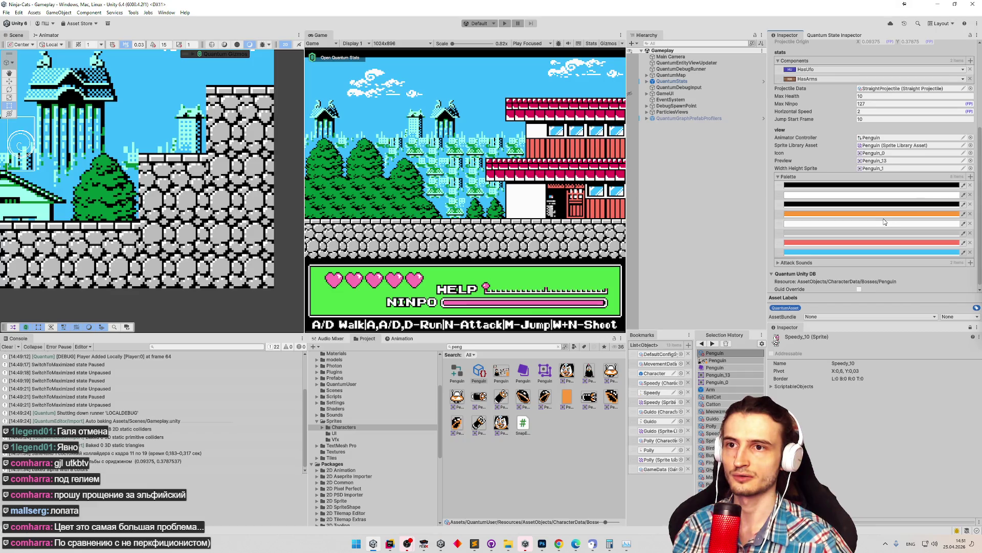
click(544, 545)
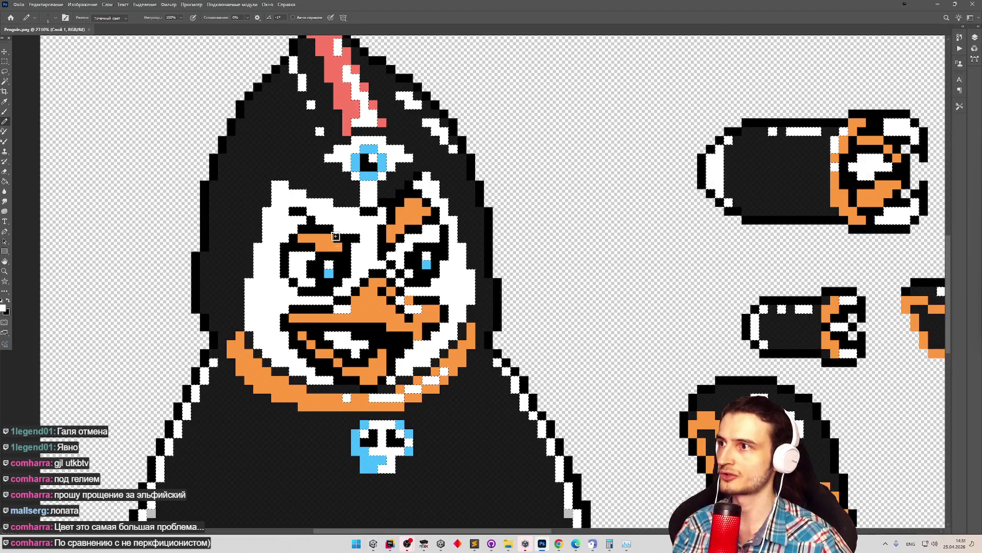
key(alt+Tab)
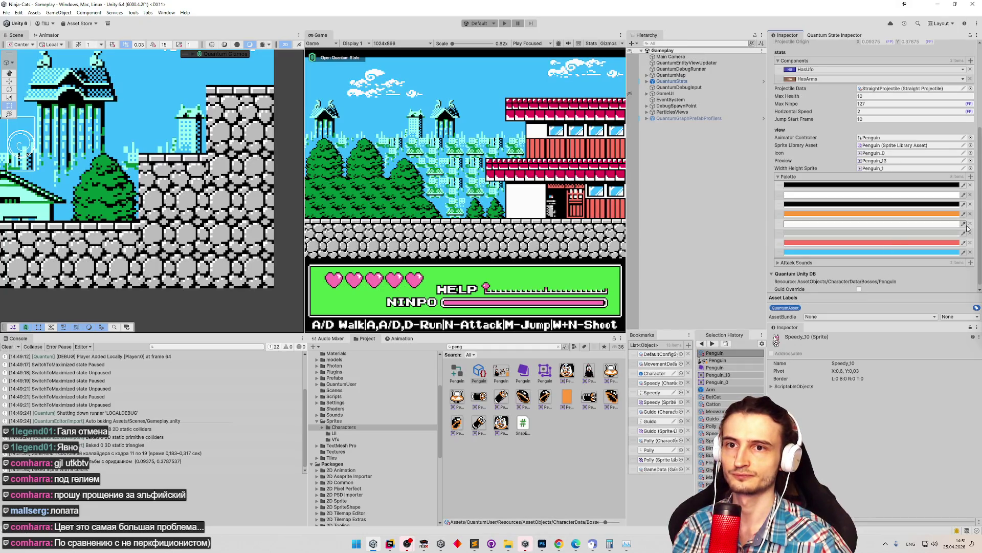
click(971, 233)
scroll(898, 129, up, 3)
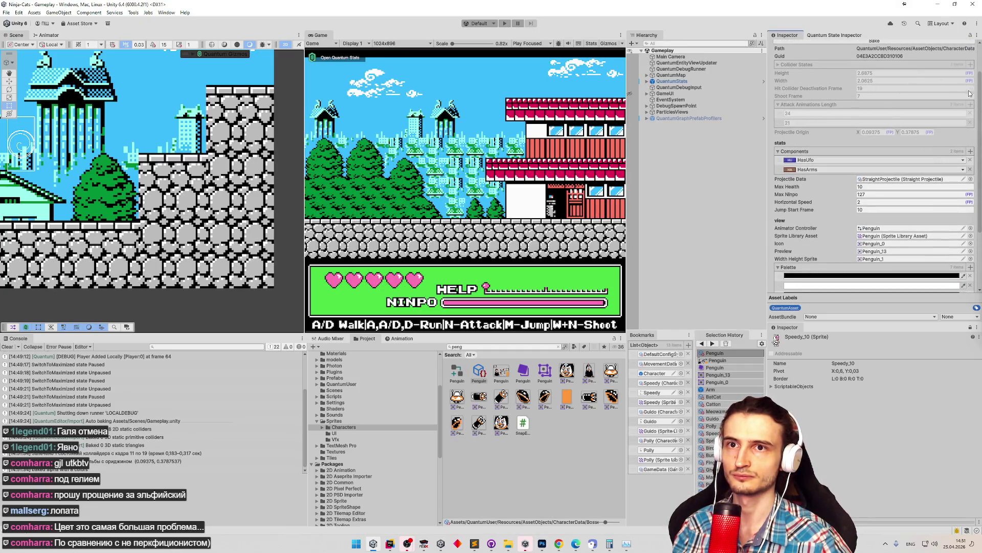
key(ctrl+z)
scroll(975, 154, down, 3)
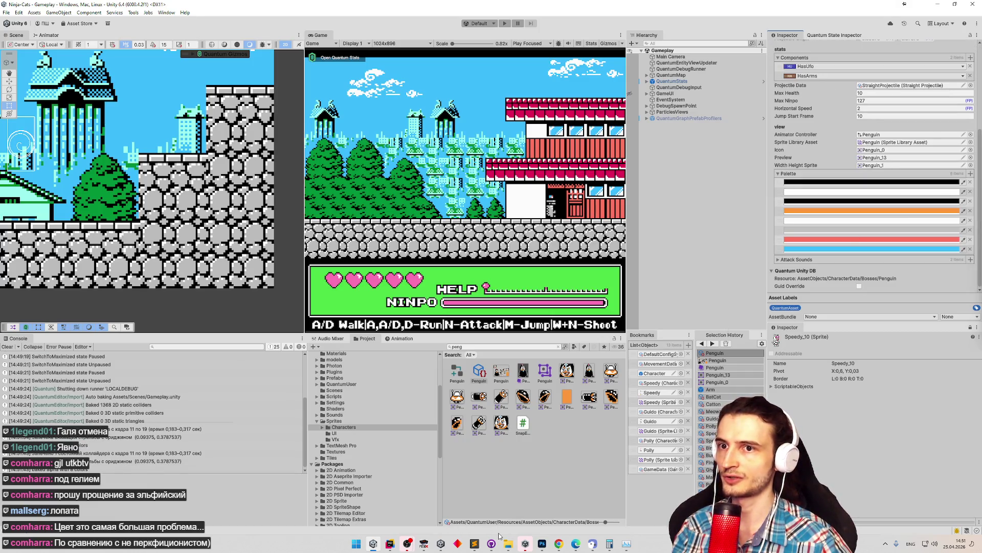
click(542, 544)
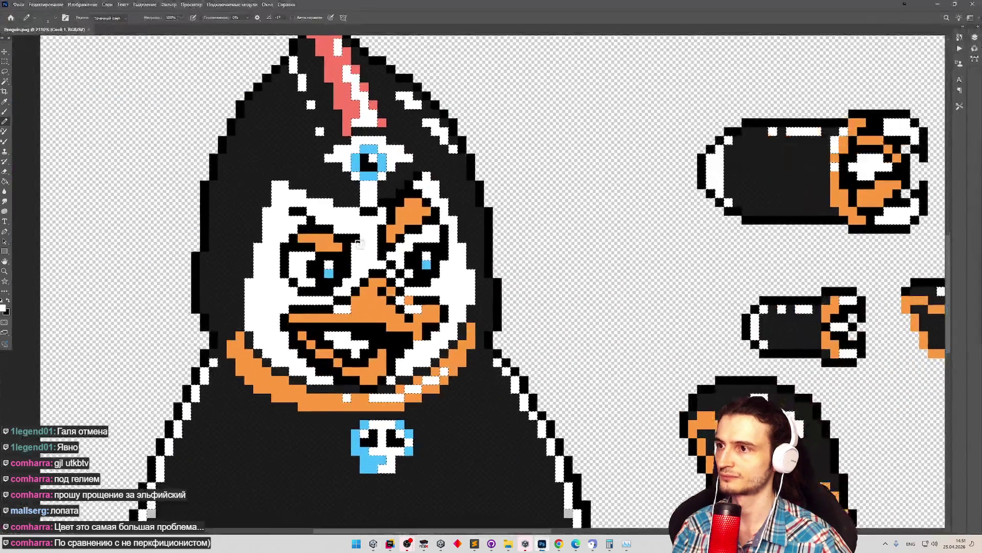
Quick-export the sheet as PNG replacing Penguin.png in Characters, then switch back to Unity.
scroll(647, 225, down, 3)
scroll(647, 225, up, 3)
scroll(647, 225, down, 5)
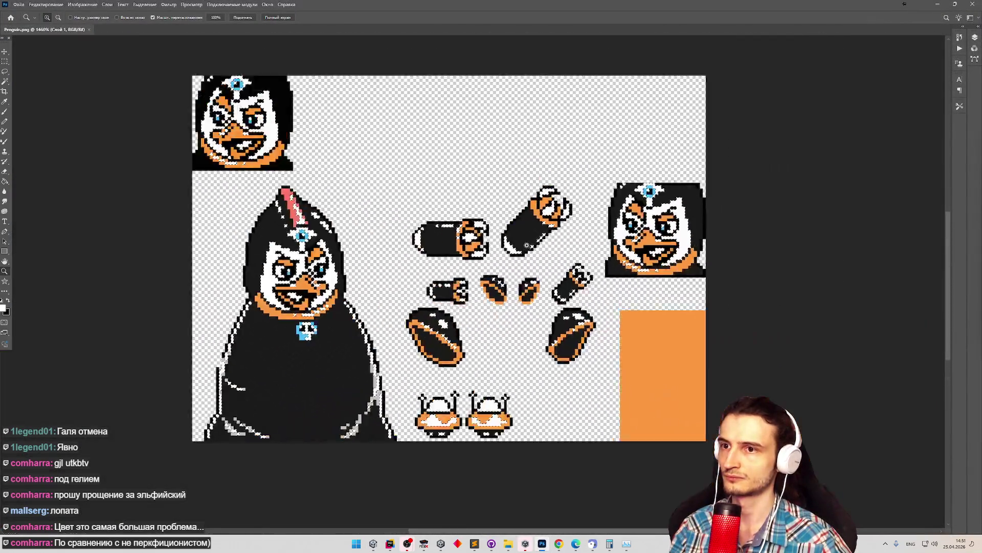
key(b)
scroll(518, 253, up, 2)
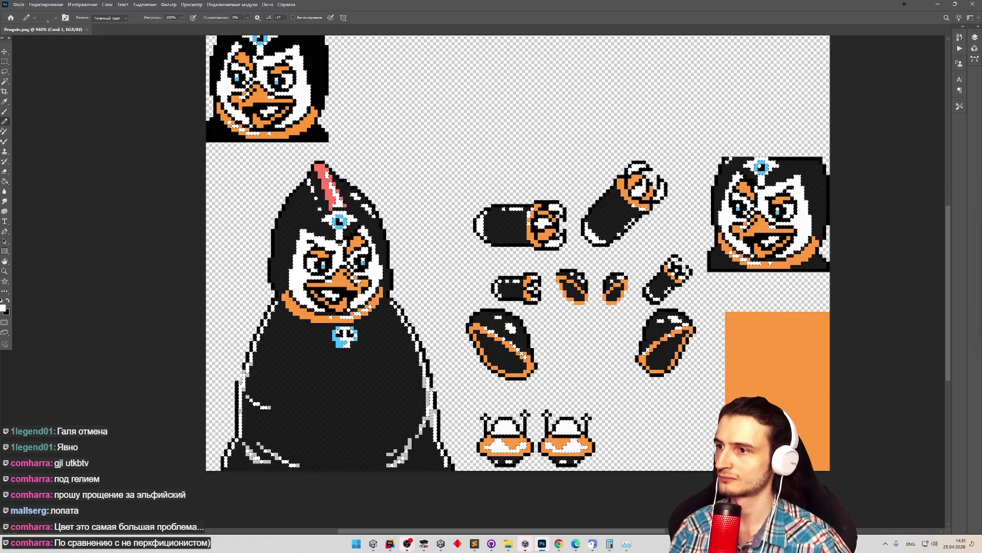
click(18, 4)
click(130, 124)
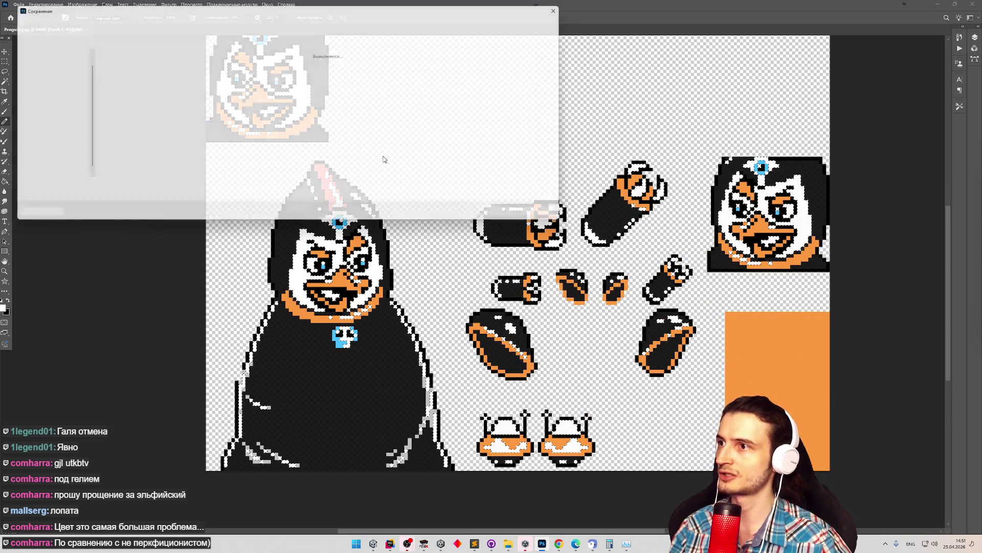
double_click(462, 69)
click(518, 274)
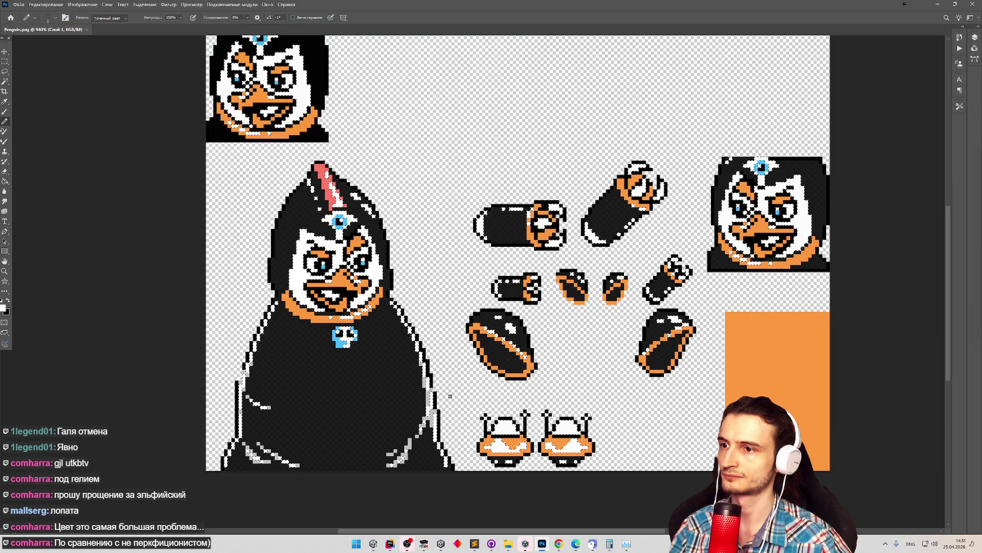
key(alt+Tab)
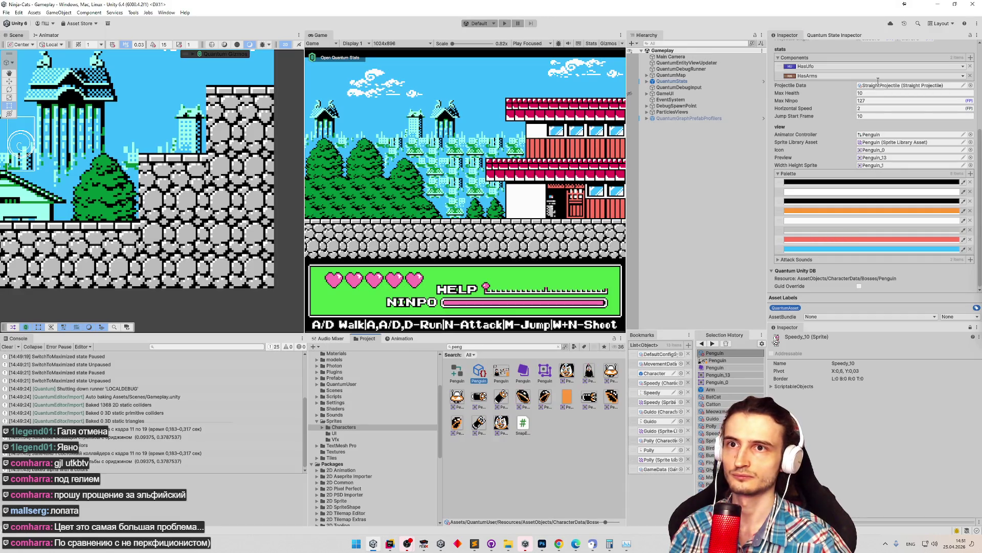
Remove the Penguin palette entries and bake the character data into eight colours.
scroll(951, 128, up, 3)
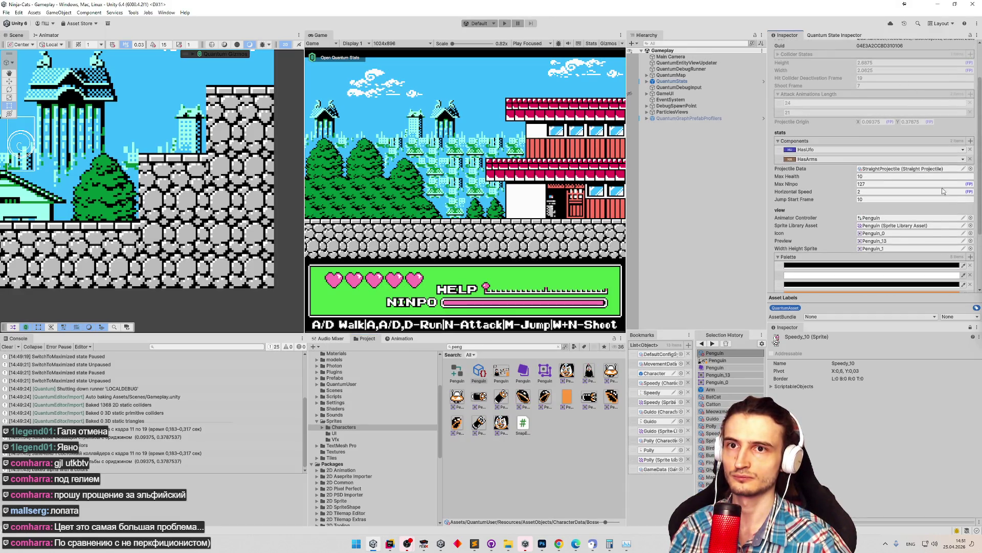
click(971, 266)
click(971, 266)
click(971, 265)
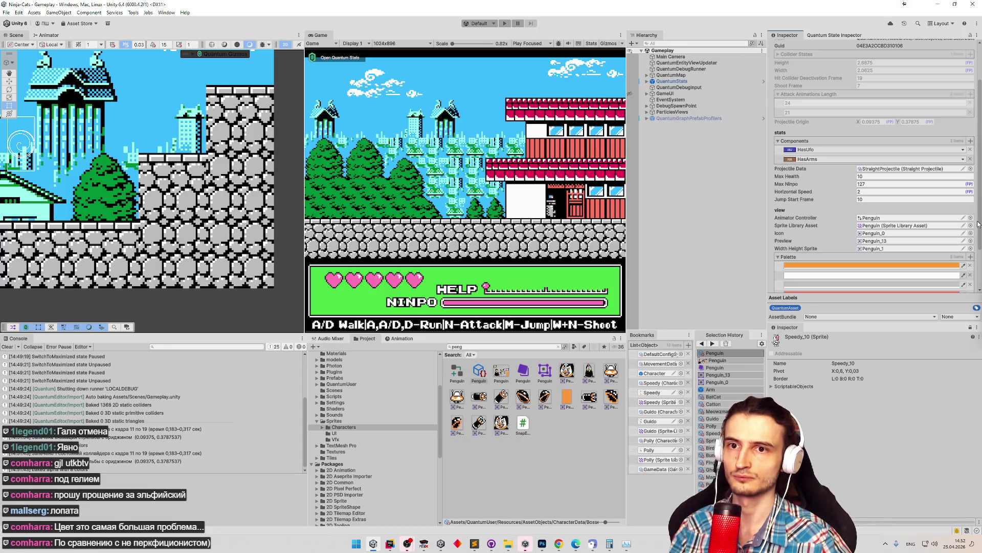
scroll(973, 164, up, 3)
click(883, 81)
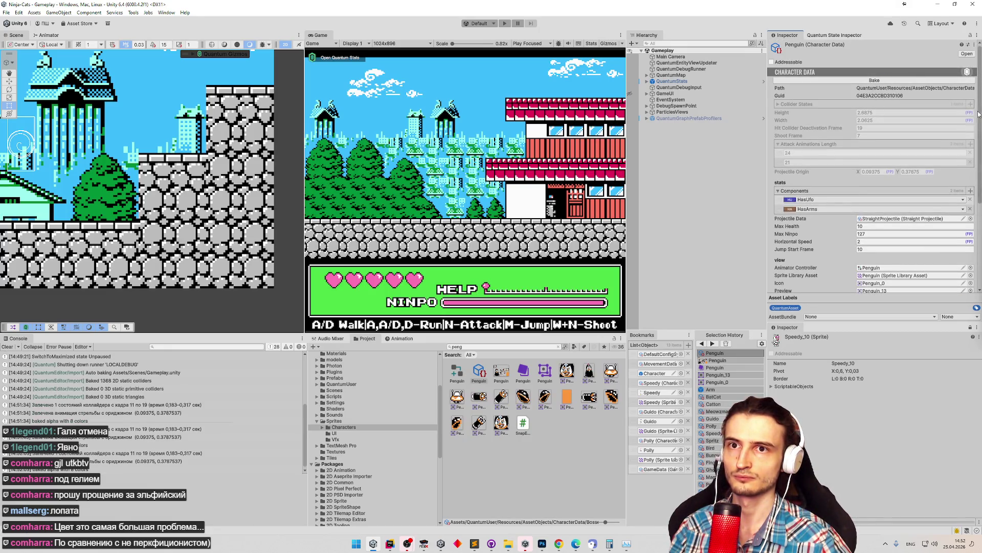
scroll(883, 154, down, 5)
scroll(882, 218, down, 1)
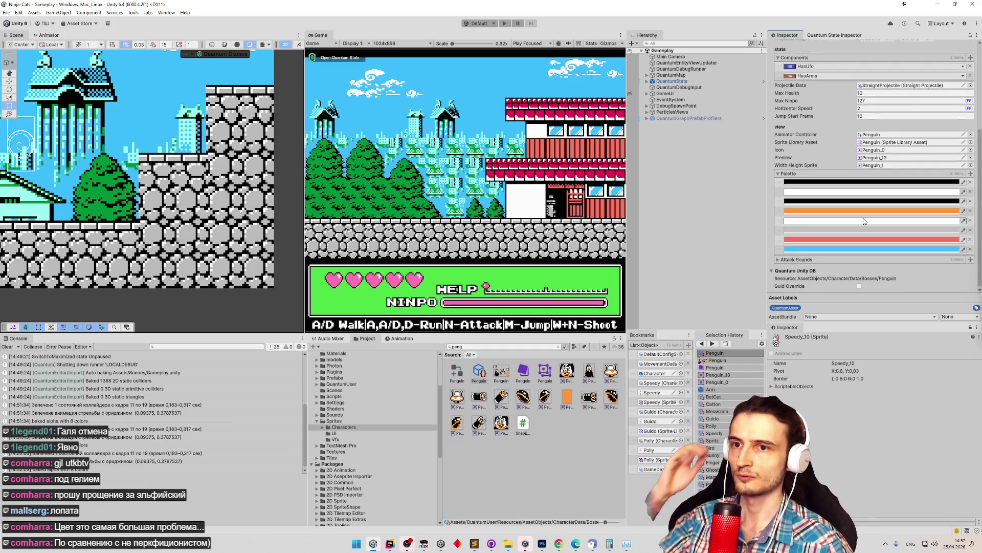
Inspect the white palette swatch's value, then return to the sprite sheet in Photoshop.
click(865, 221)
click(949, 211)
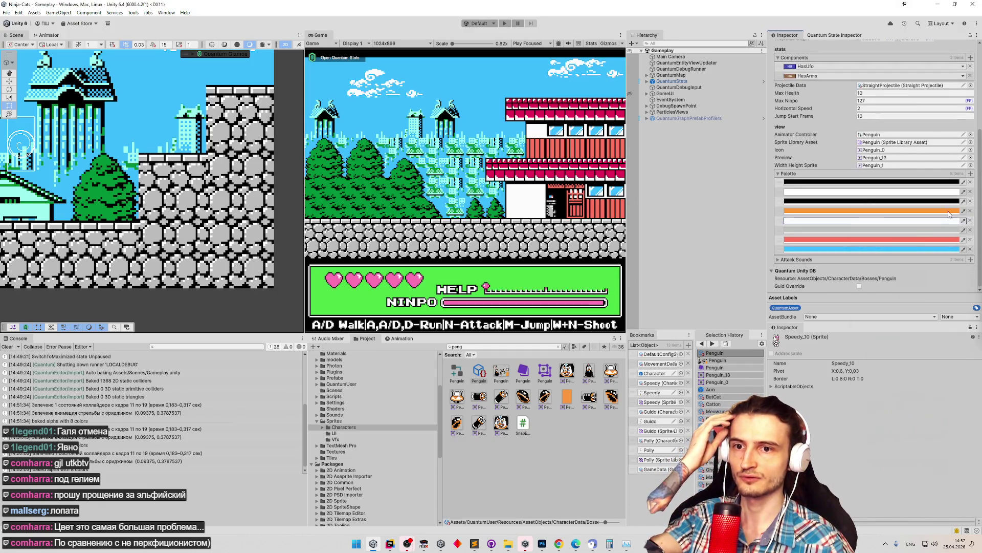
mouse_move(424, 543)
click(390, 507)
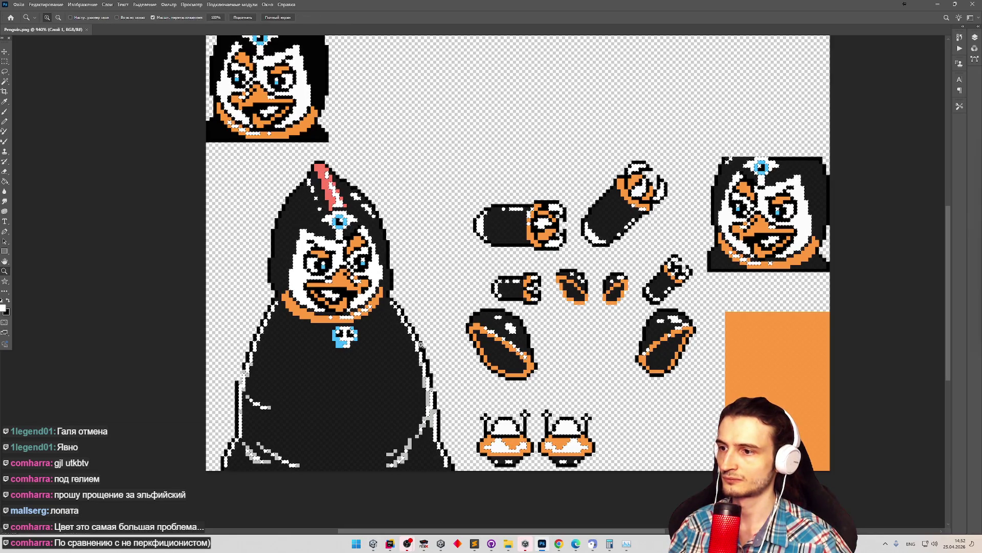
Select the off-white (252) hood highlight pixels with Color Range.
key(b)
click(145, 5)
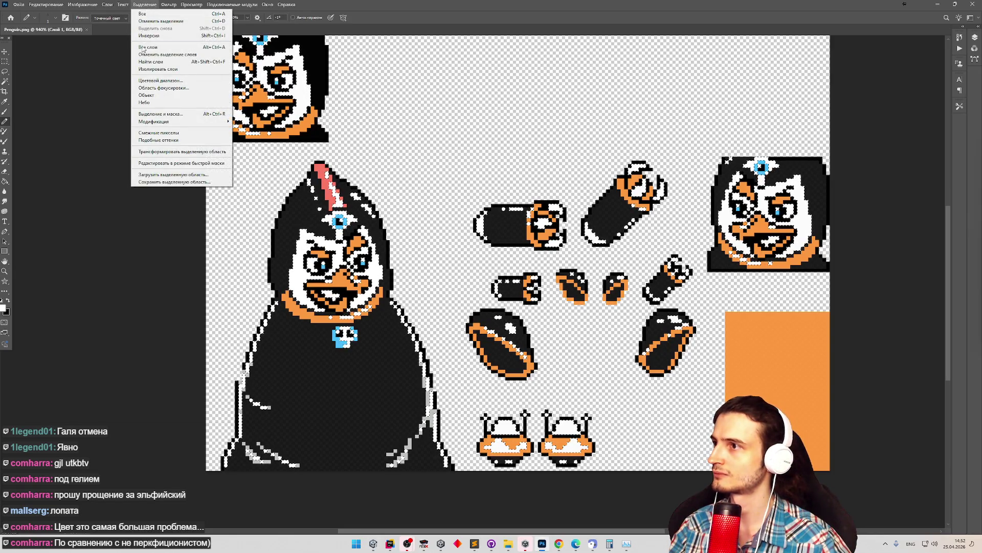
click(151, 82)
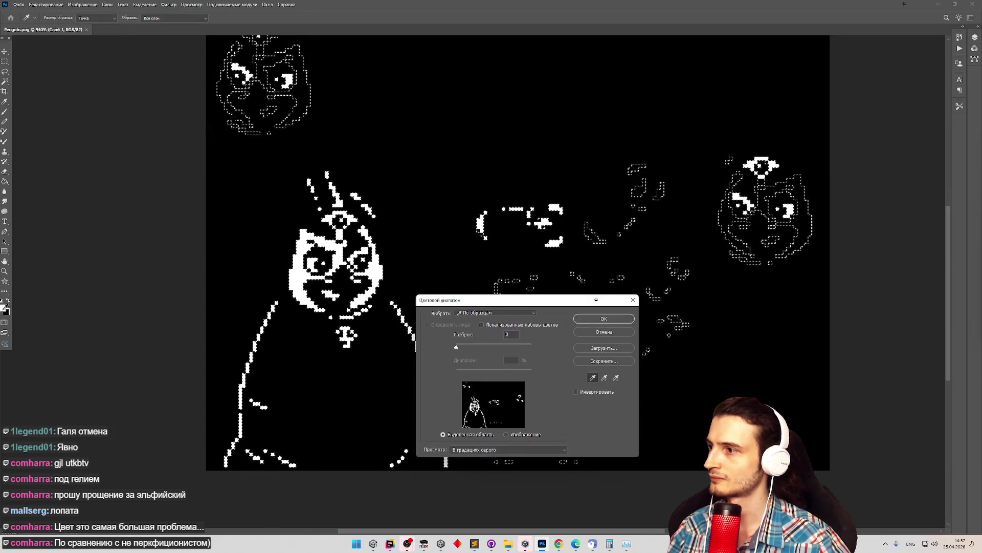
click(601, 332)
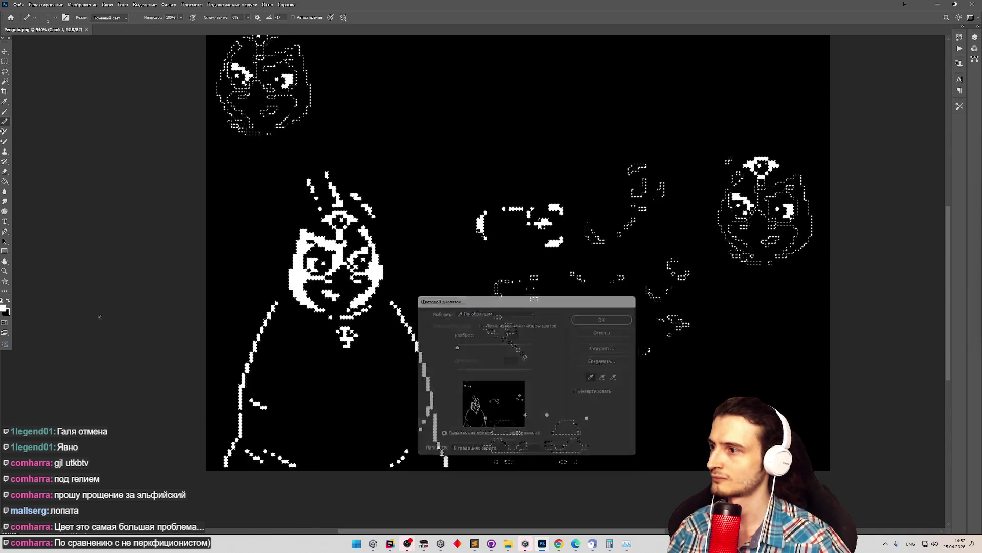
click(3, 308)
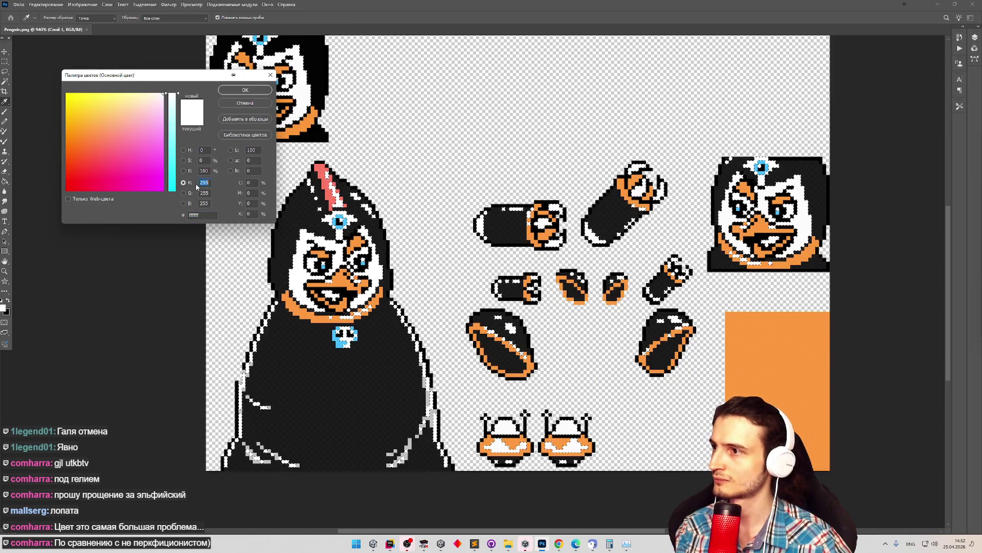
text(252252)
key(Tab)
text(252)
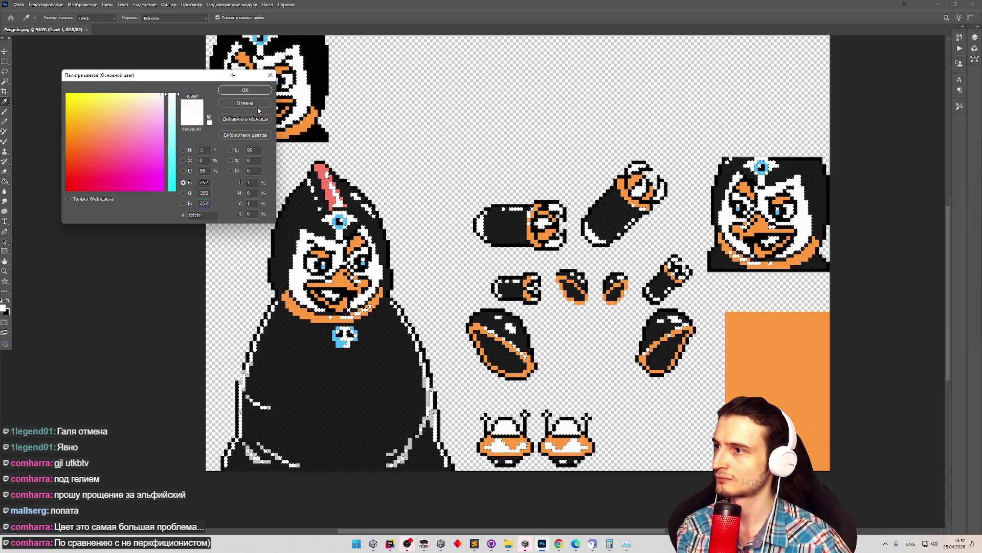
click(245, 90)
click(145, 4)
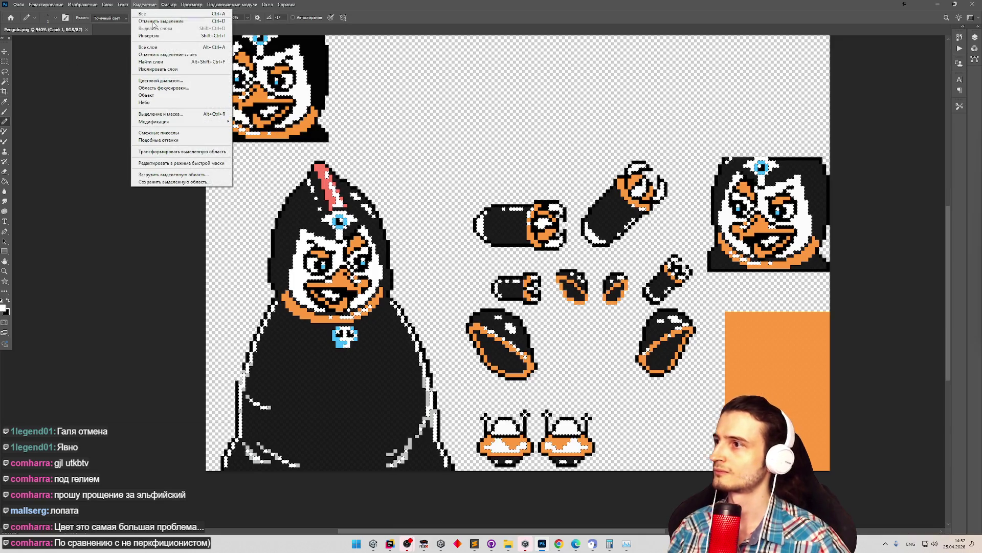
click(161, 81)
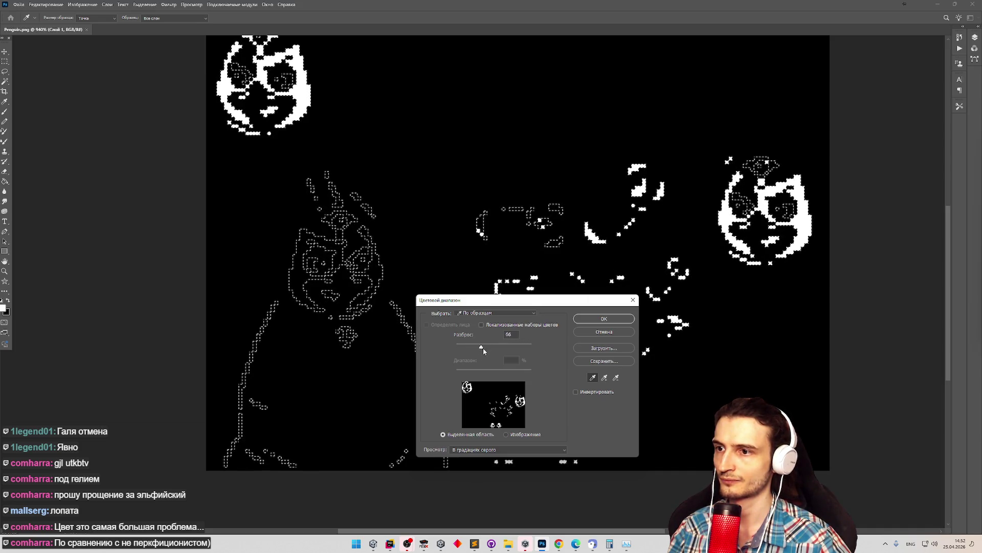
click(592, 322)
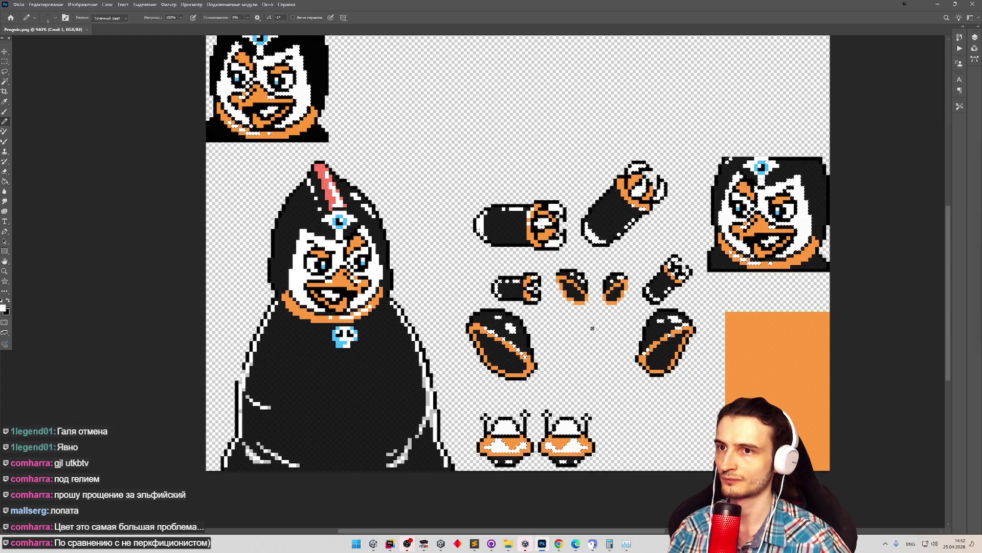
With the Paint Bucket, set the foreground colour to pure white 255,255,255.
key(g)
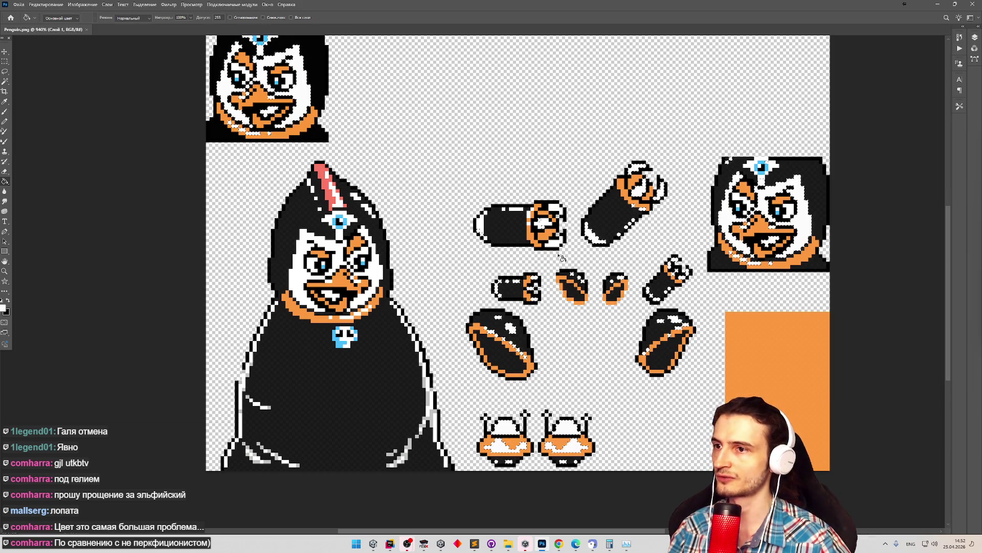
key(w)
key(g)
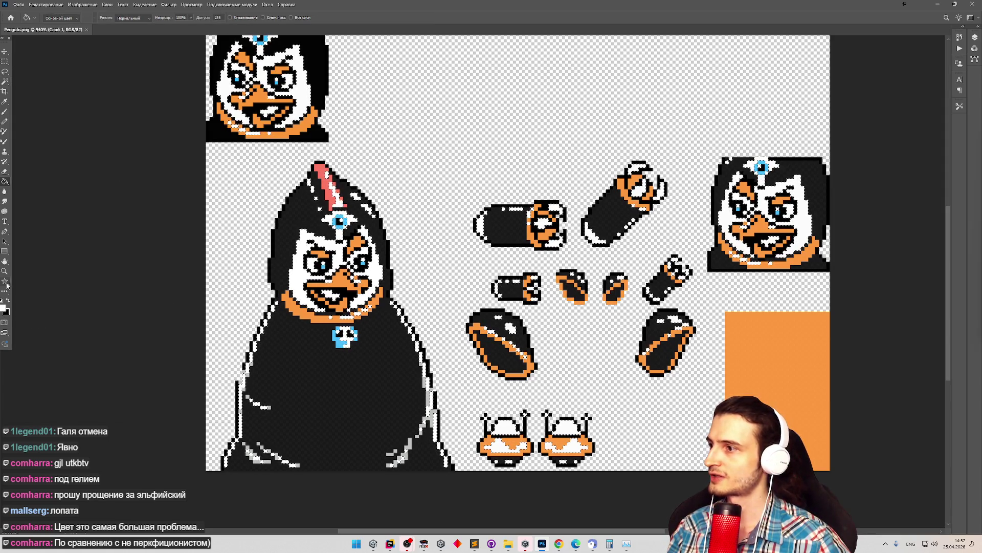
click(3, 309)
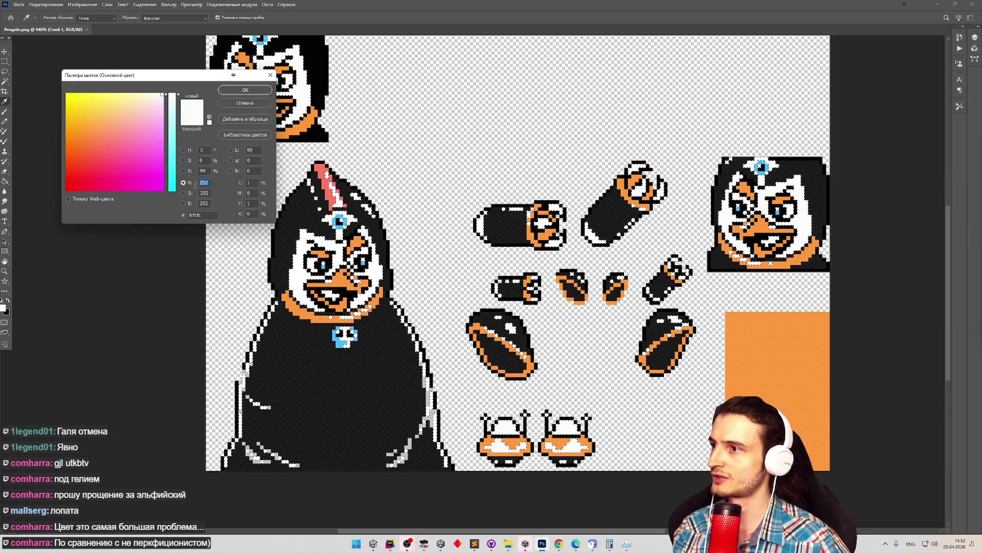
text(255)
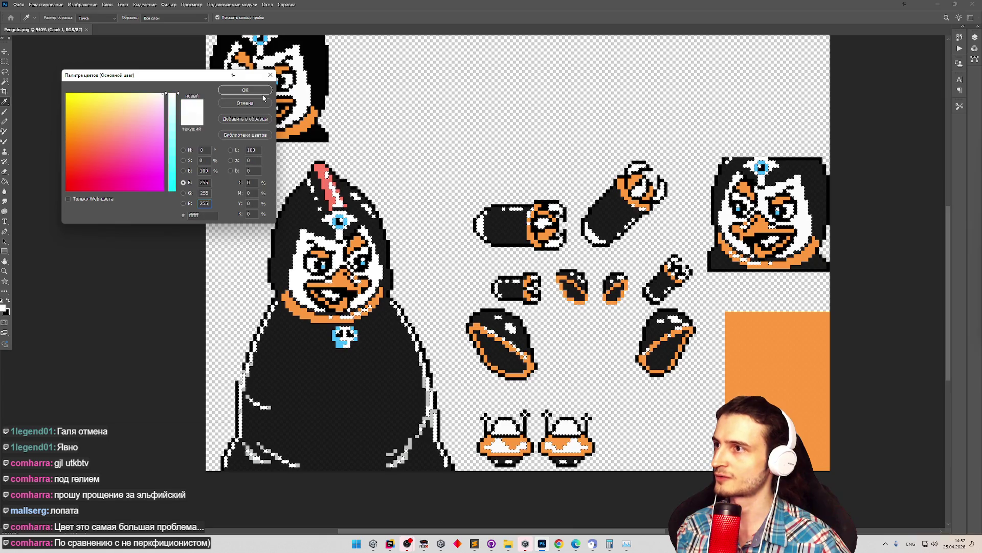
key(Return)
key(g)
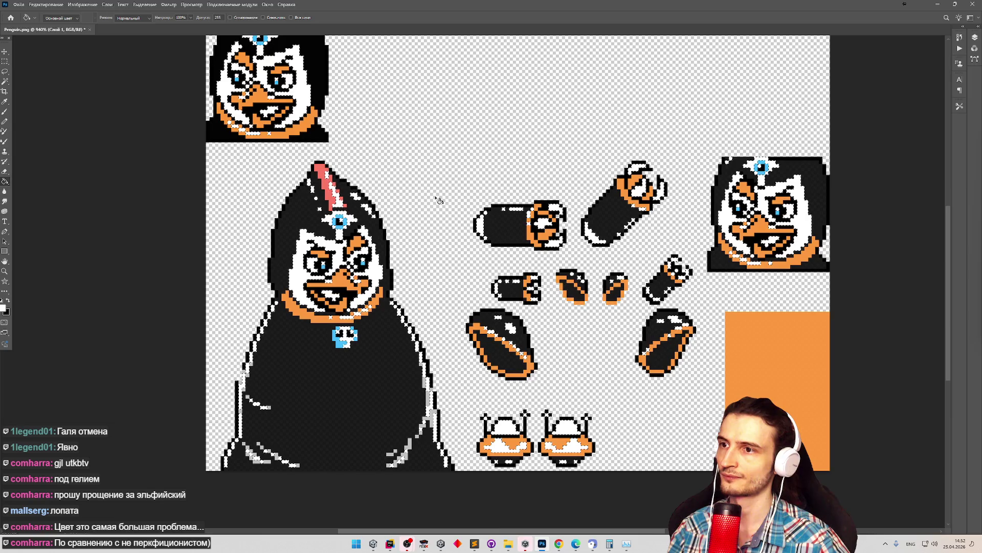
Save the sheet and export it as PNG, overwriting Penguin.png.
key(ctrl+s)
click(469, 203)
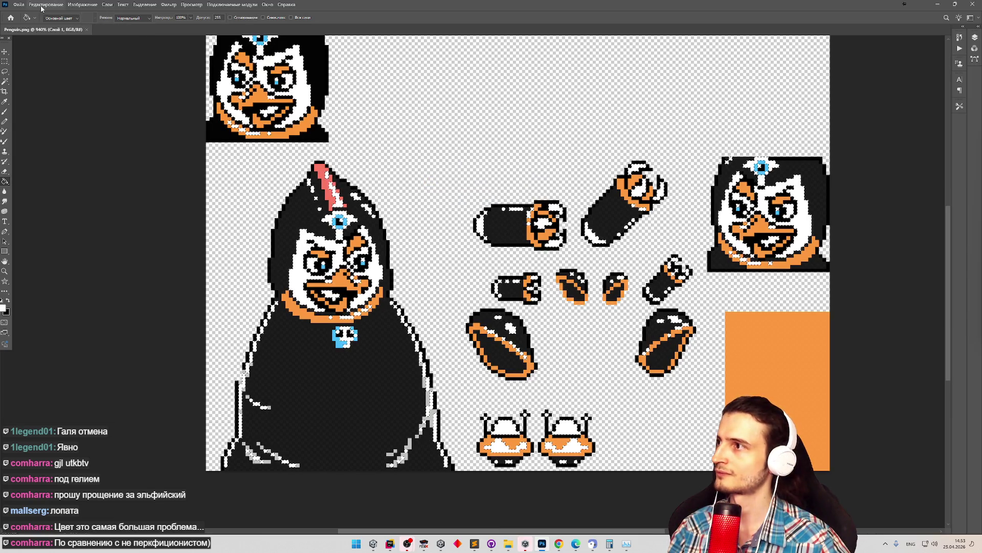
click(18, 4)
mouse_move(76, 121)
click(154, 125)
double_click(462, 69)
click(512, 266)
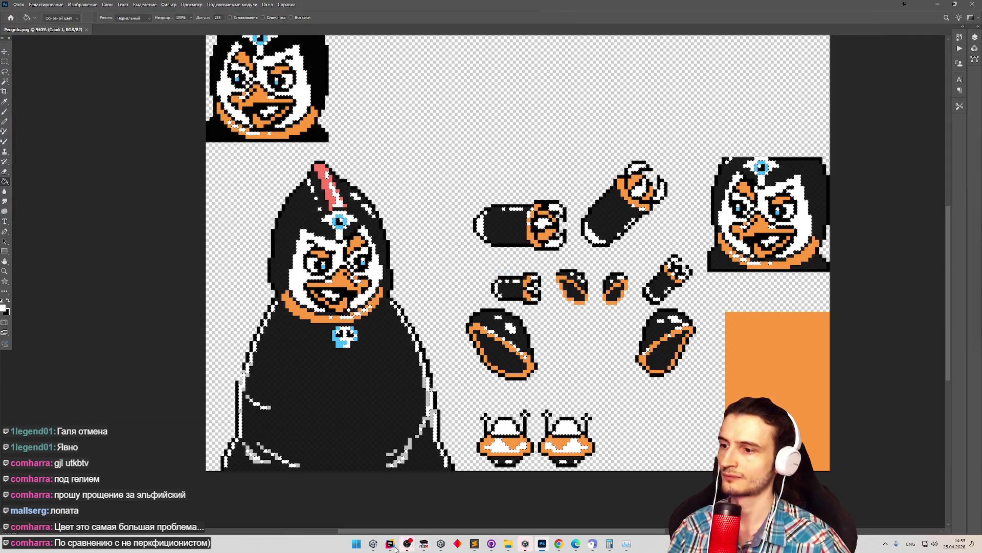
key(alt+Tab)
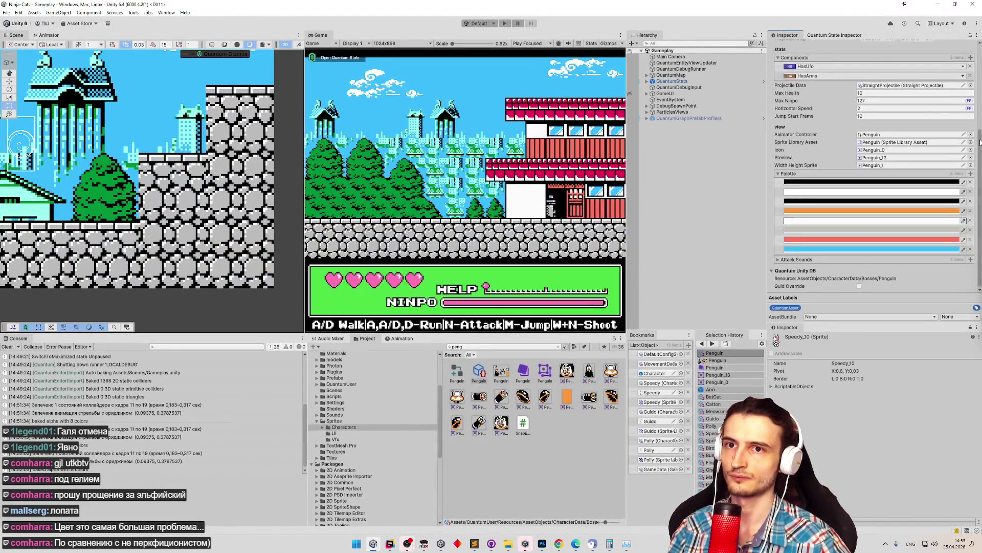
Re-bake the penguin character data and start the game in an enlarged view.
drag(981, 142, 955, 75)
click(909, 65)
scroll(950, 183, down, 5)
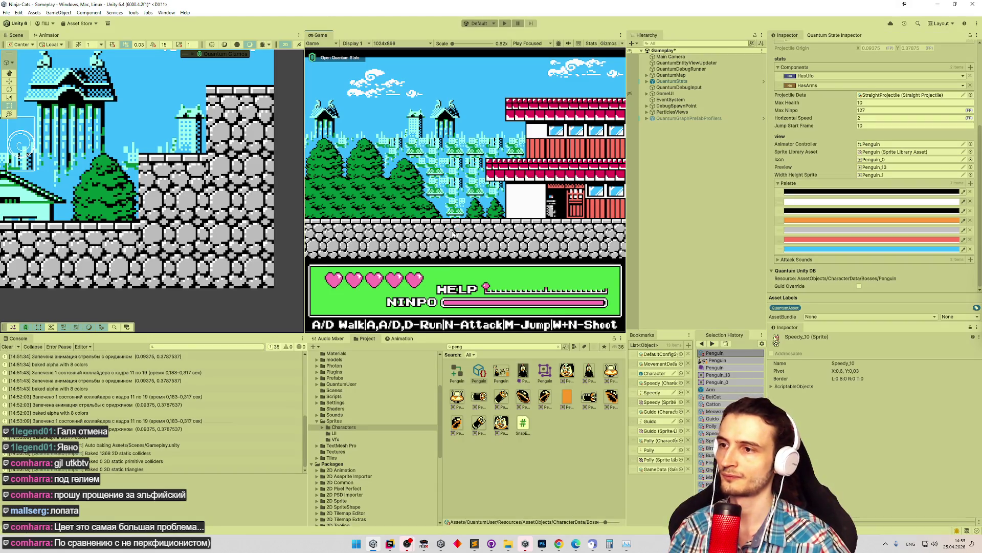
key(ctrl+p)
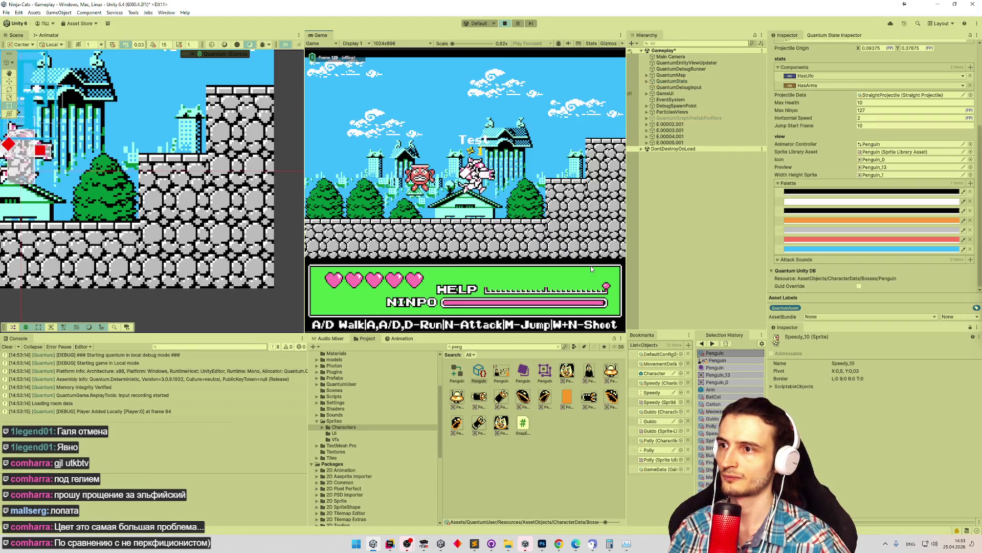
key(shift+space)
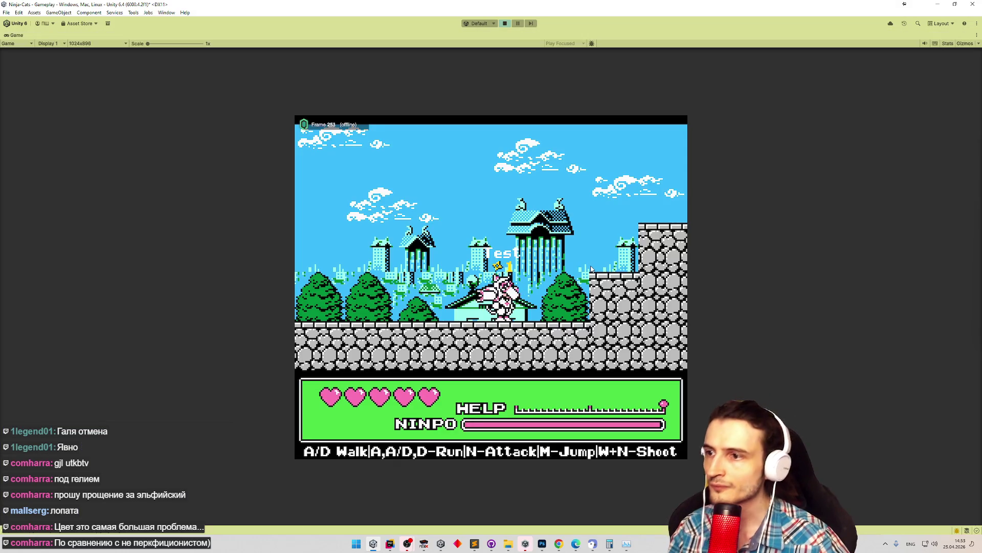
Run, jump and attack with the cat, climbing the stone wall and ledge.
key(a)
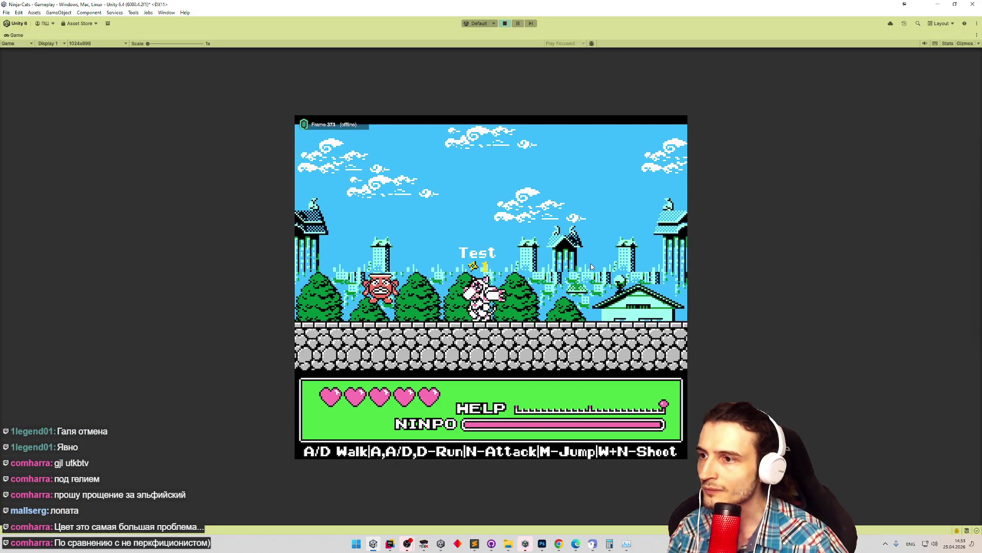
key(d)
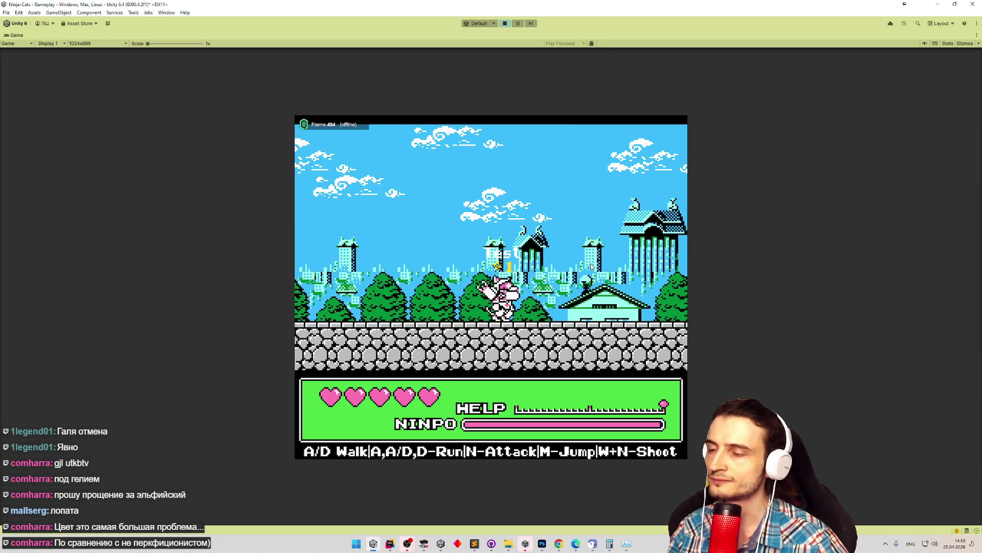
key(m)
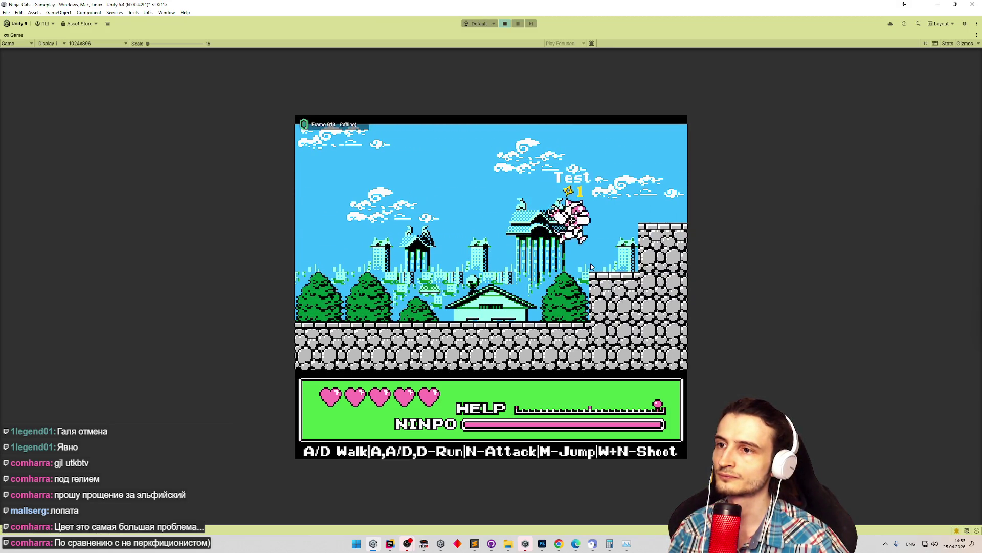
key(a)
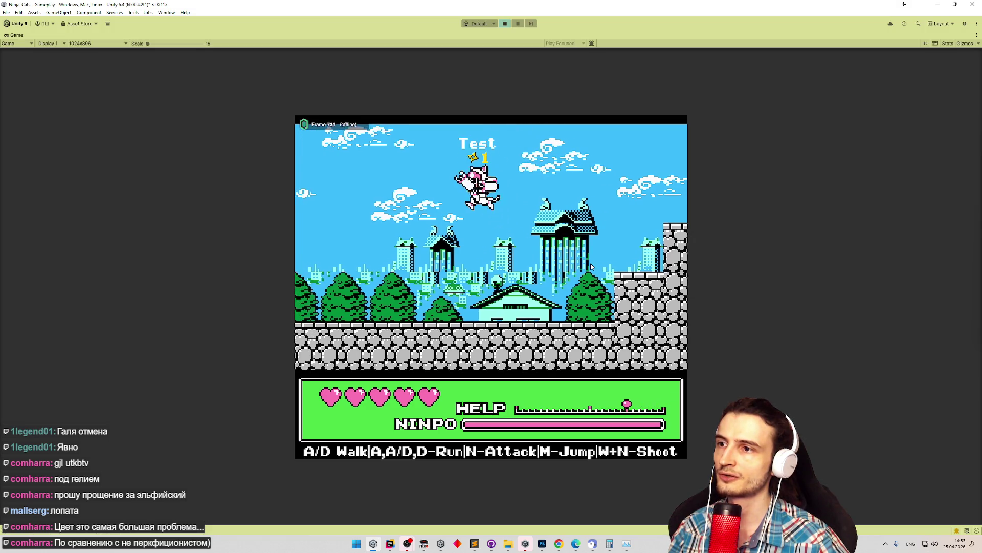
key(n)
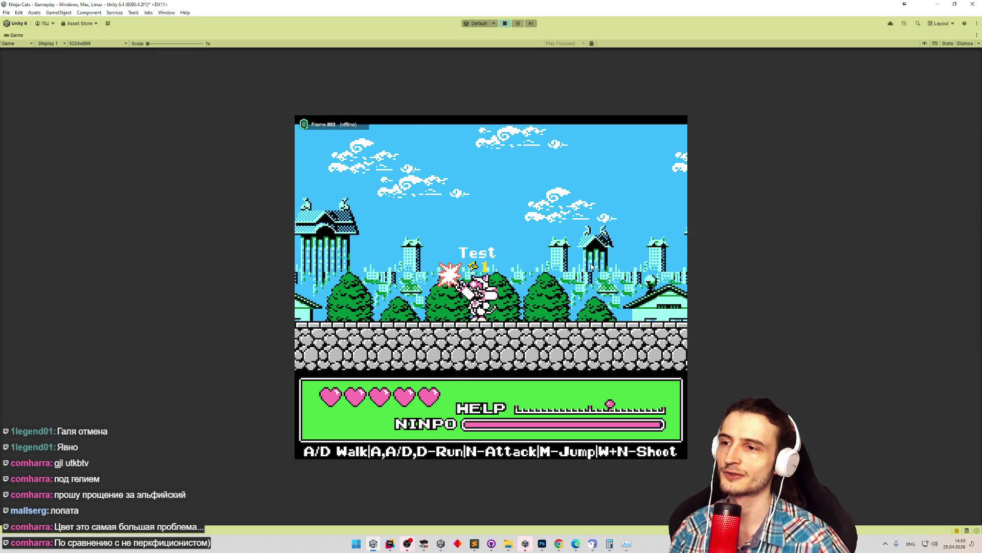
key(m)
key(ctrl+p)
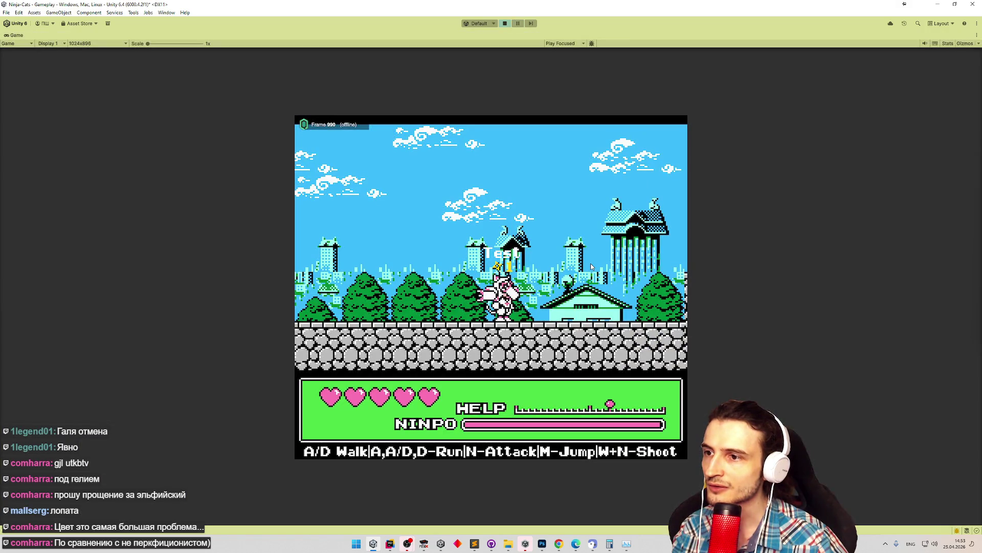
key(d)
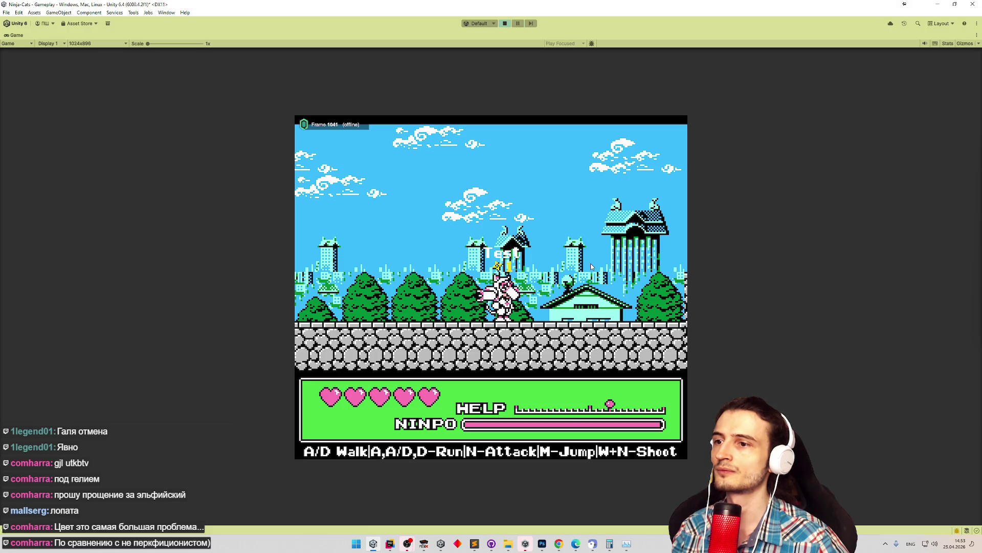
key(d)
key(m)
key(d)
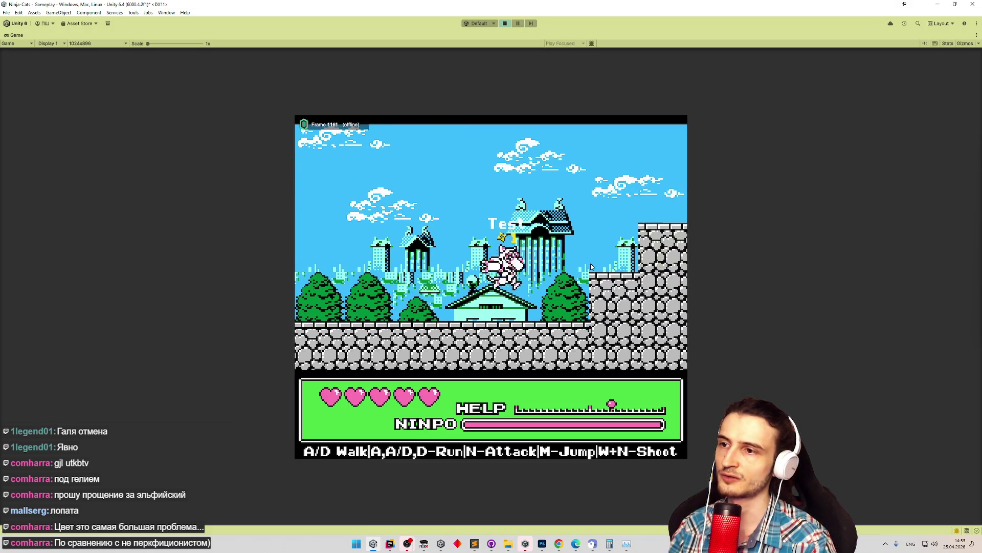
key(m)
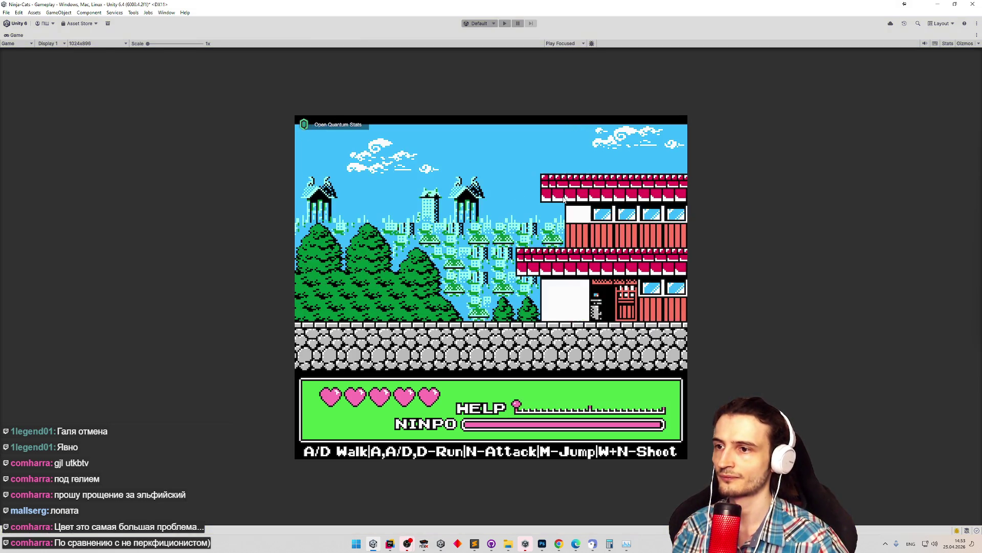
Restart the game, recolour the white swatch coral red and start playing.
key(ctrl+p)
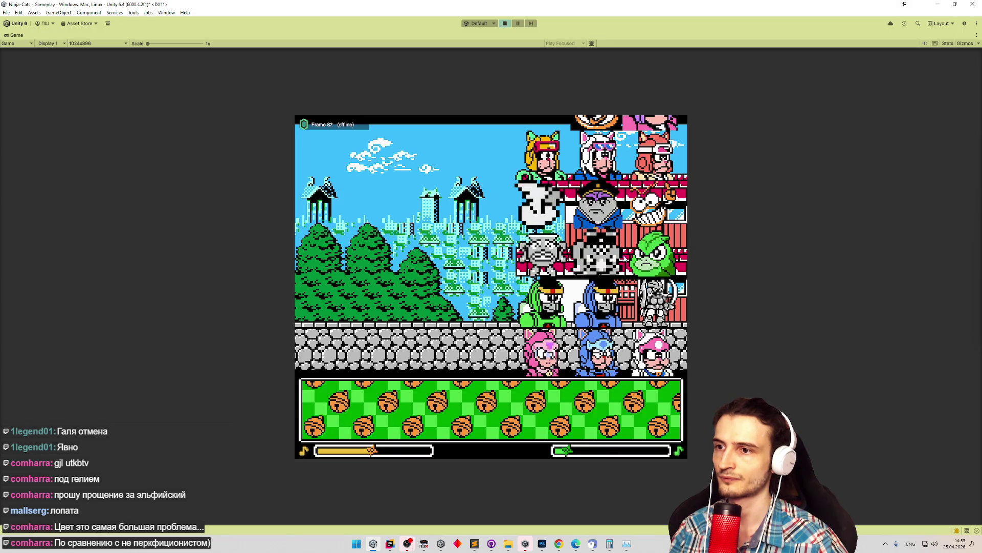
click(362, 416)
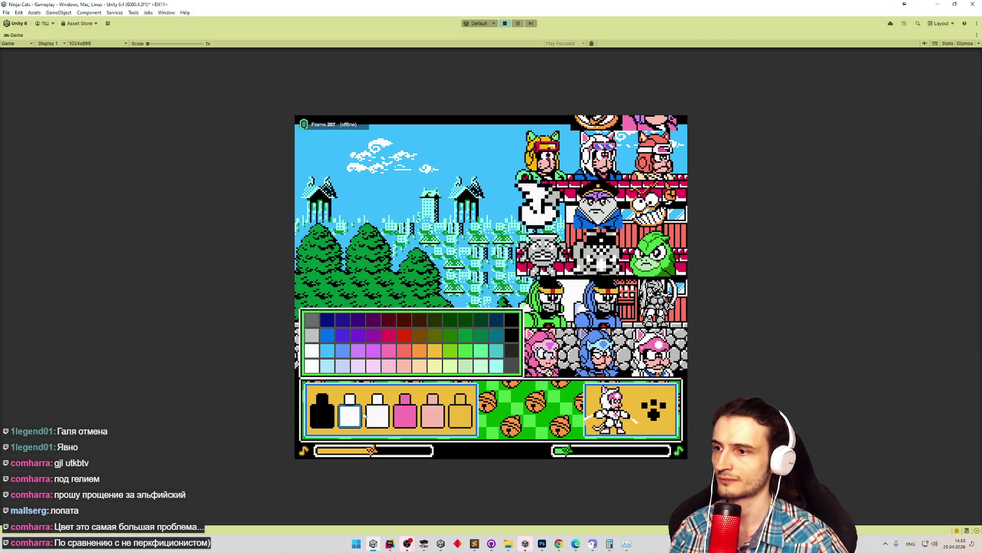
click(407, 355)
click(653, 413)
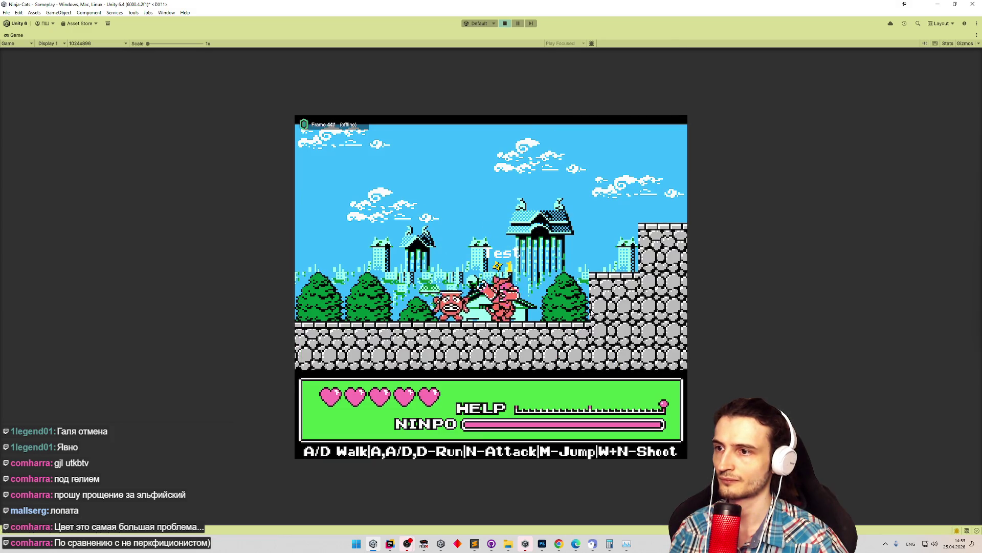
Walk the cat left through the level and jump up onto the wall.
key(a)
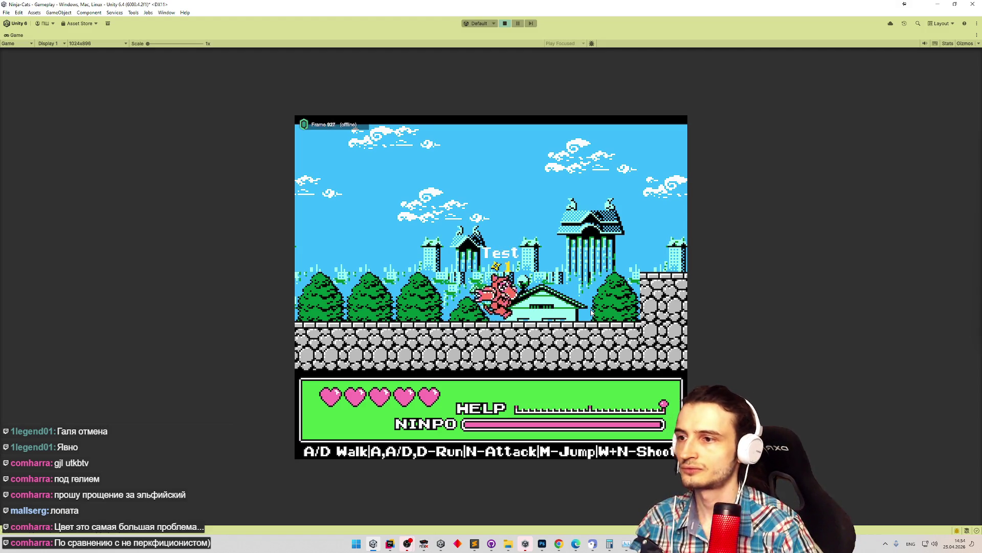
key(d)
key(m)
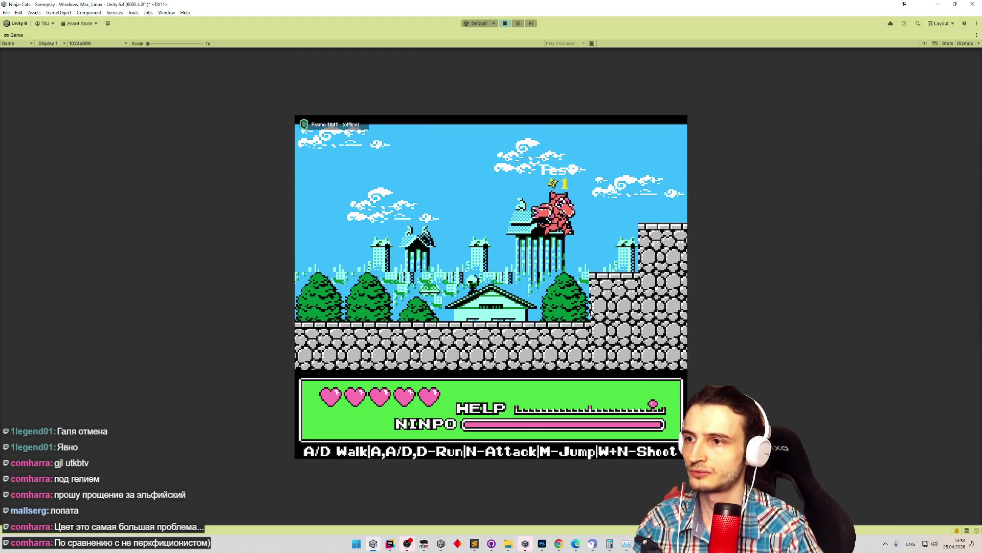
key(a)
key(a)
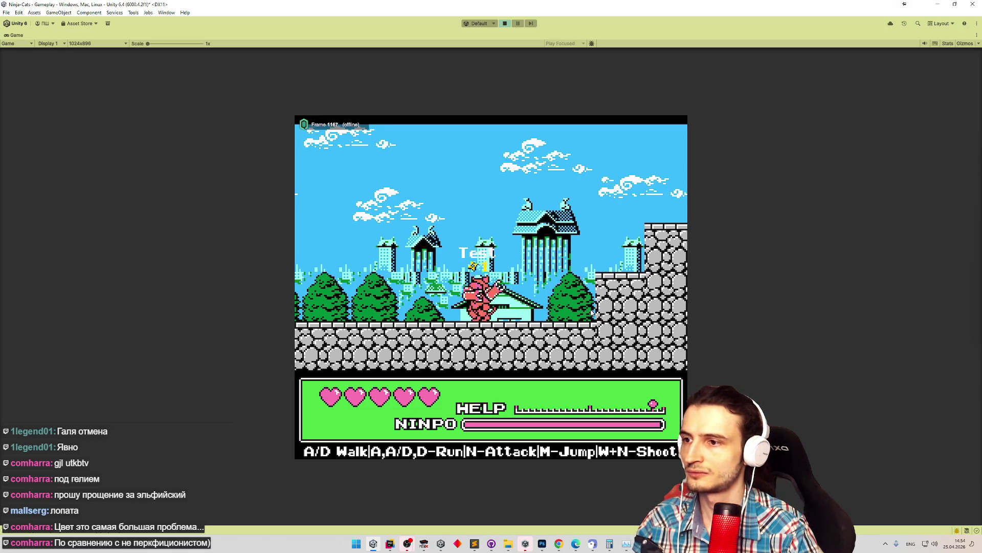
key(a)
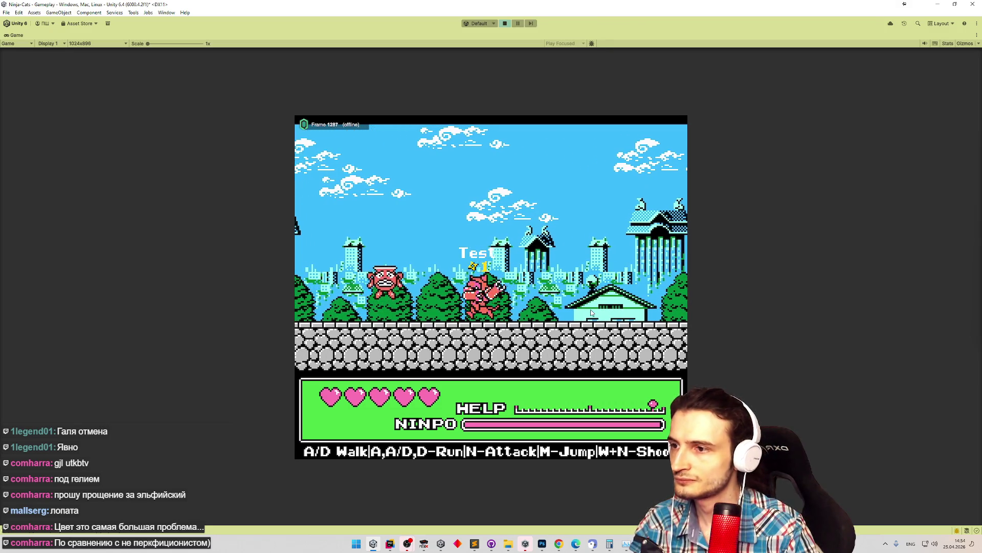
key(a)
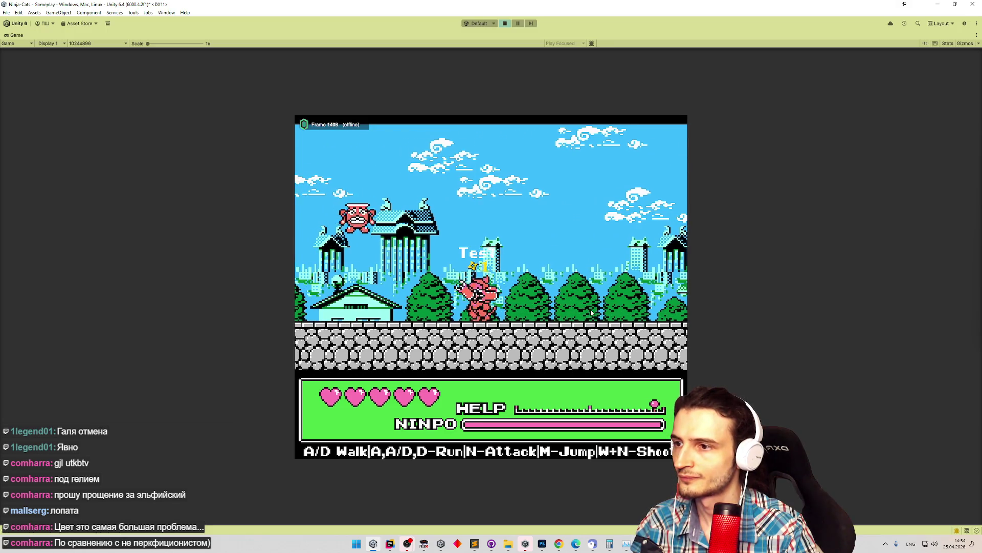
key(a)
key(m)
key(a)
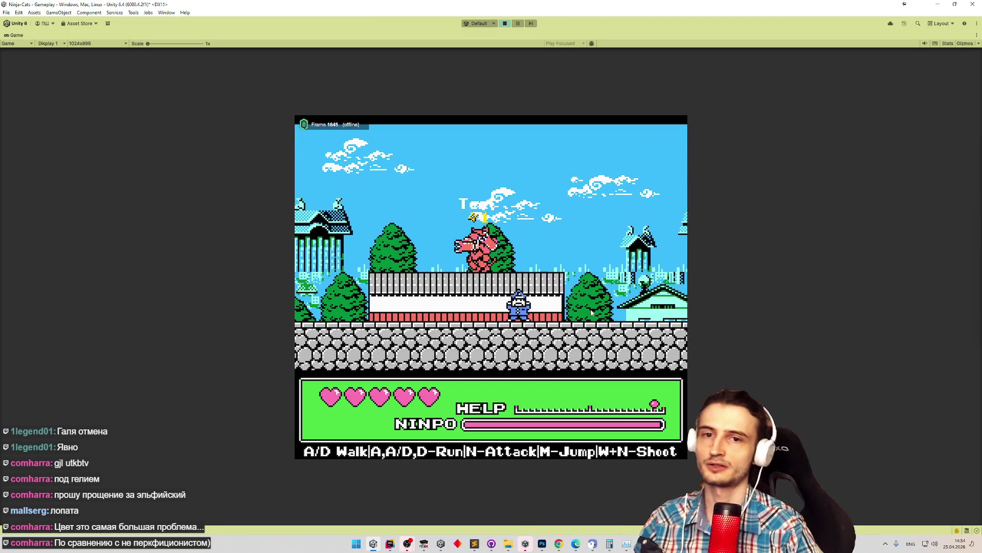
key(a)
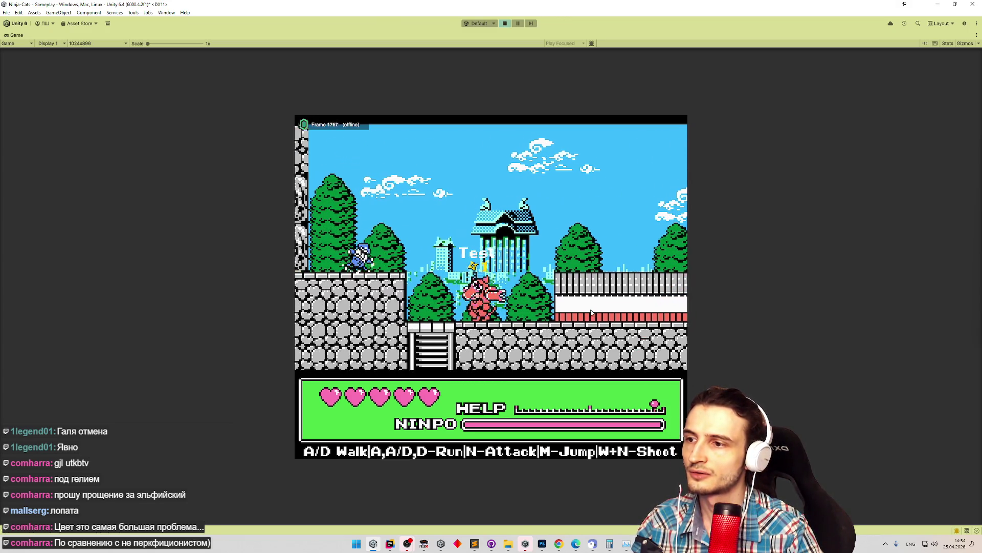
Run the cat right onto the fence and attack the nearby enemies.
key(d)
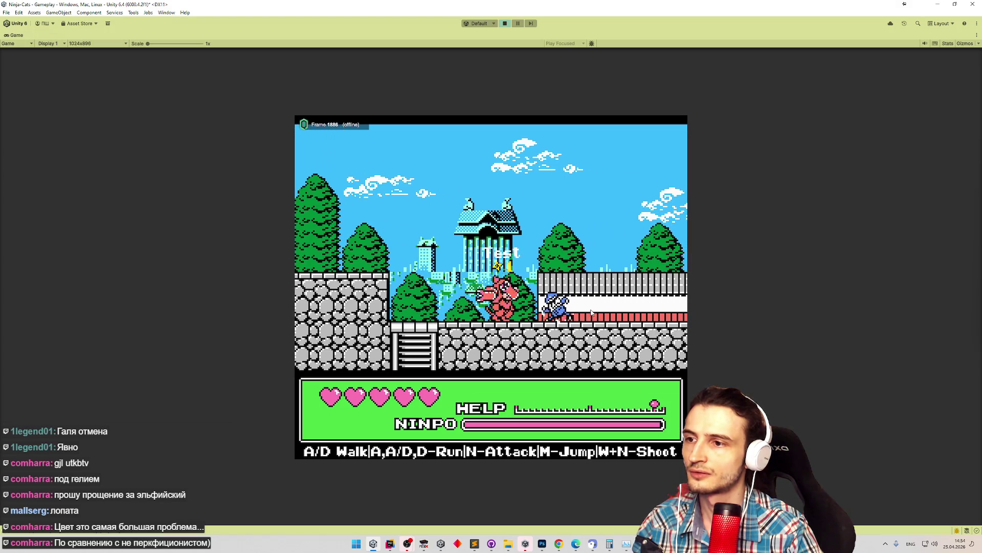
key(d)
key(m)
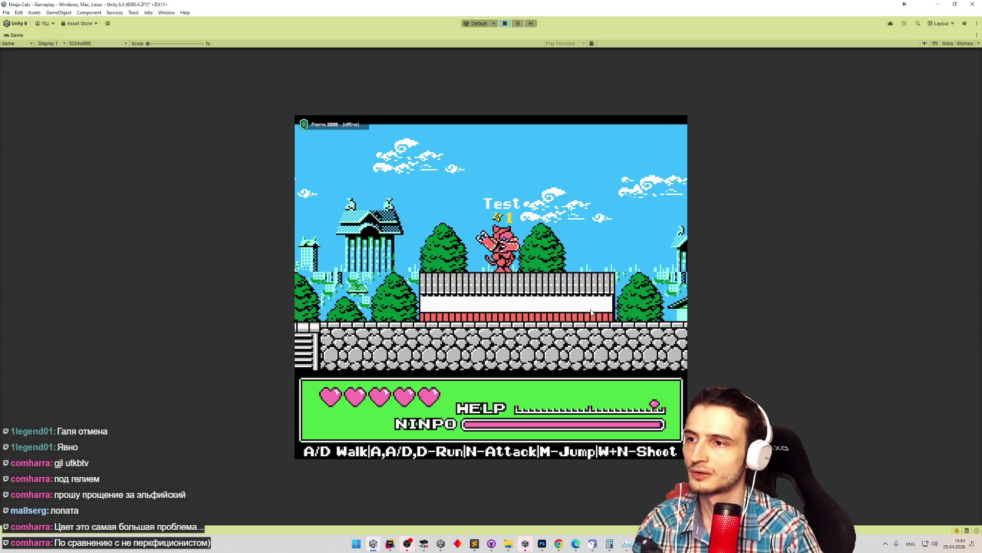
key(d)
key(a)
key(a)
key(m)
key(d)
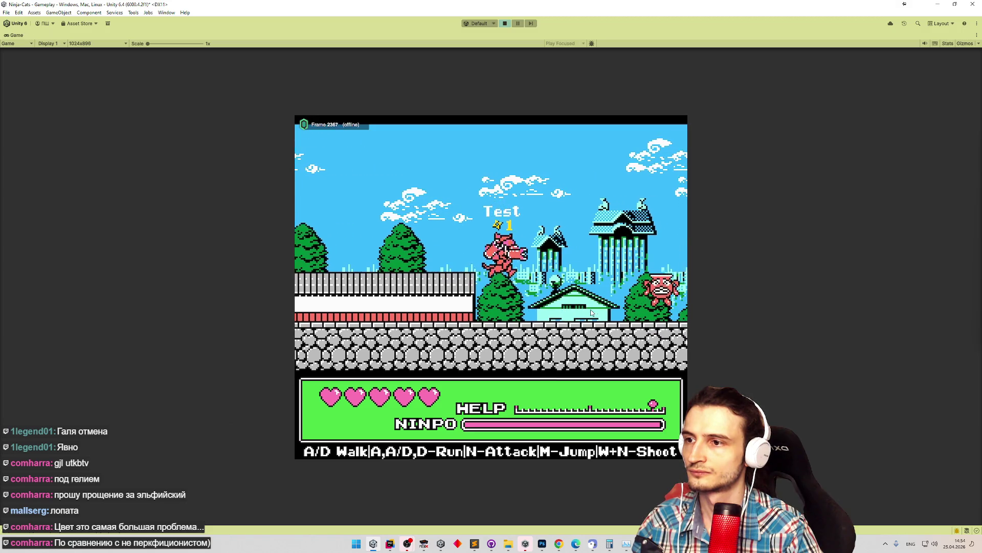
key(d)
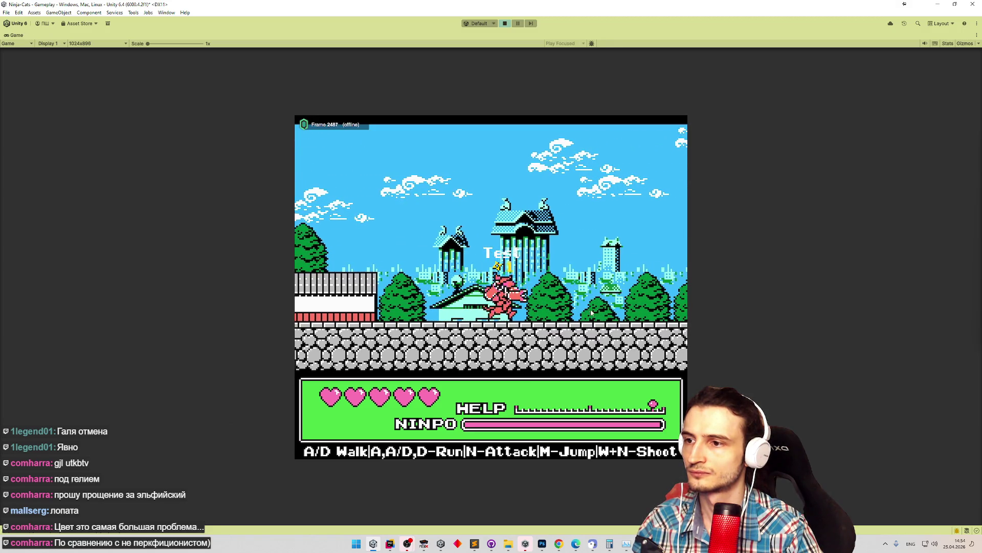
key(d)
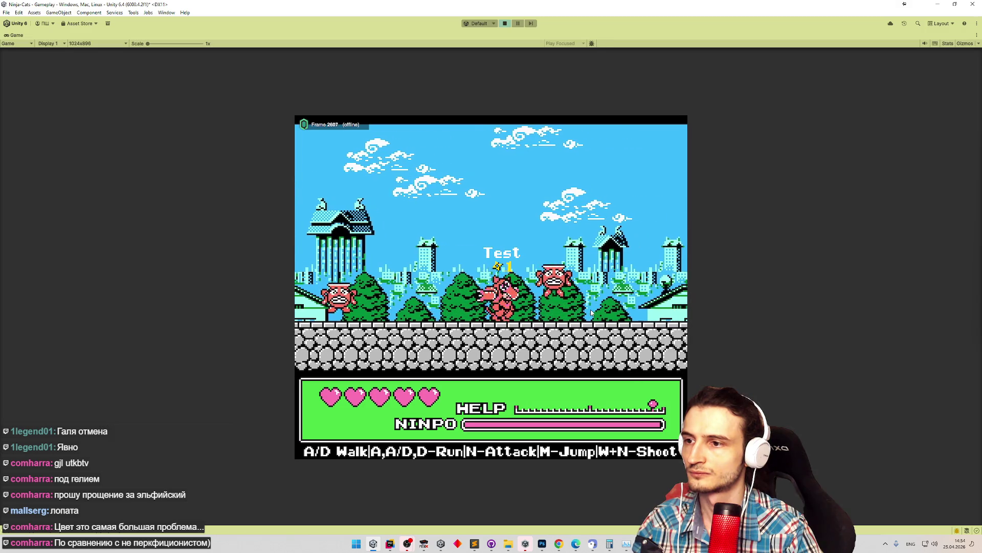
key(d)
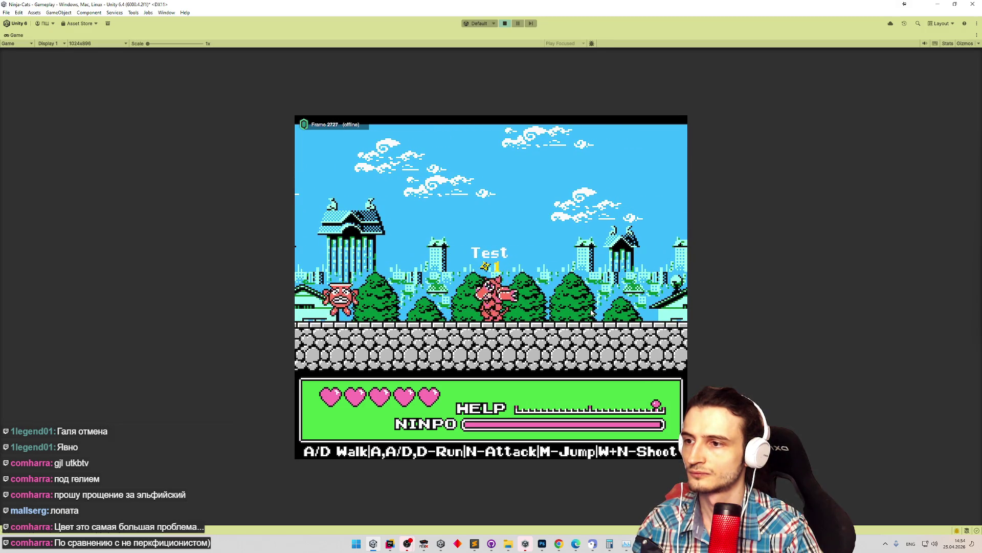
key(d)
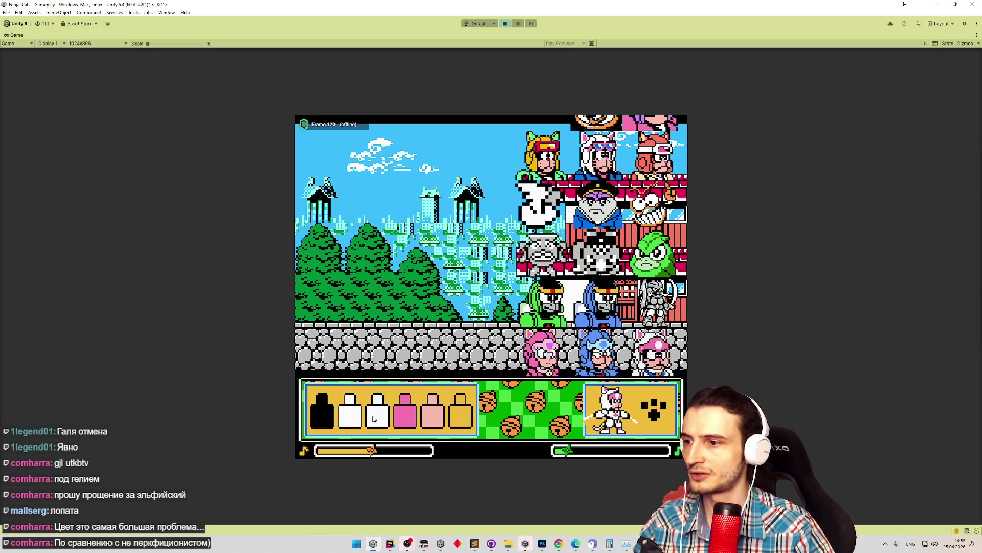
Choose a dark colour for the cat's third bottle and start the level.
click(361, 419)
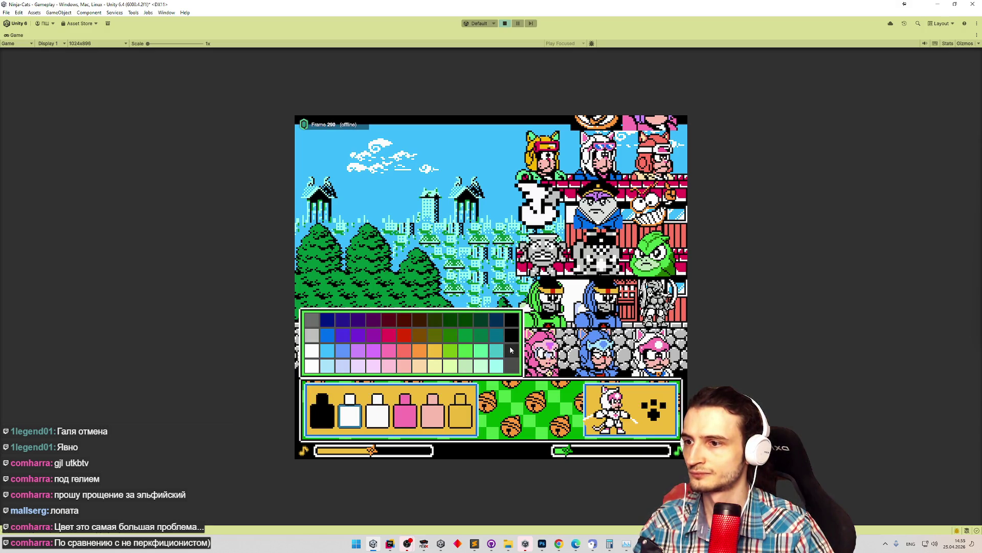
click(653, 405)
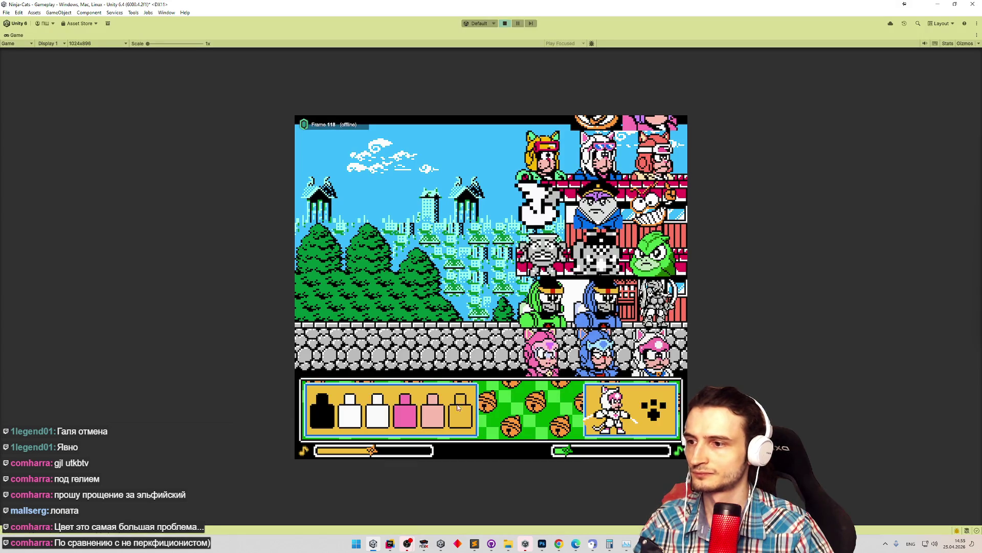
click(415, 417)
click(414, 417)
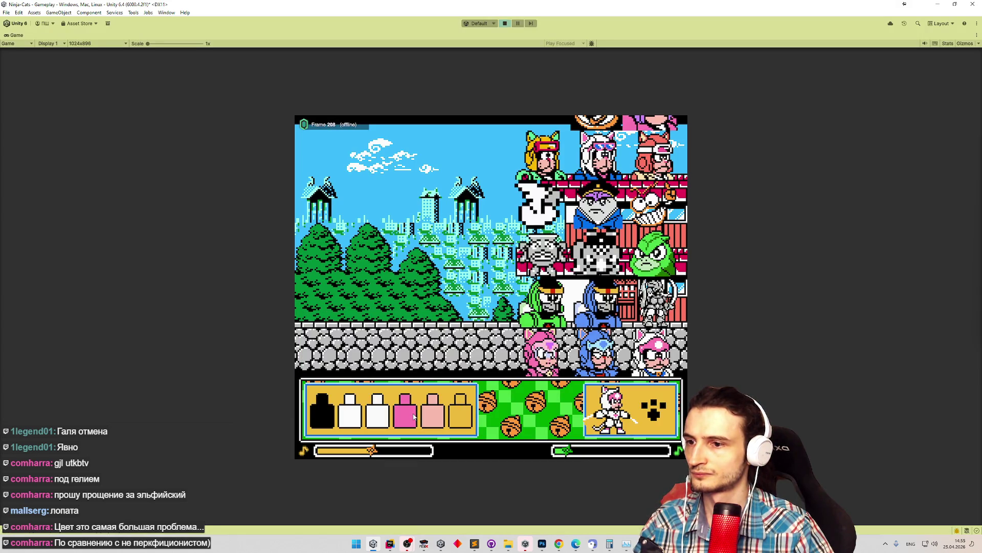
click(378, 420)
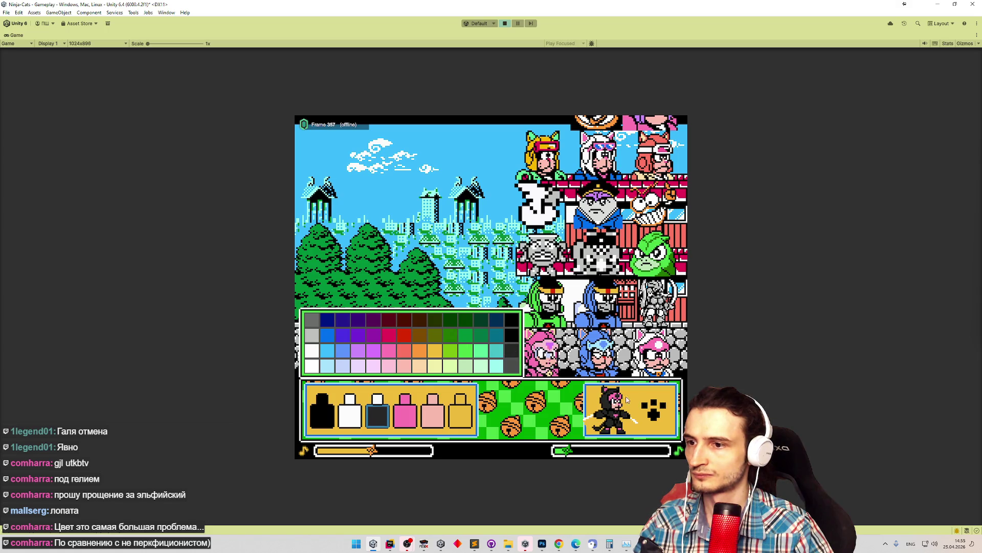
click(646, 395)
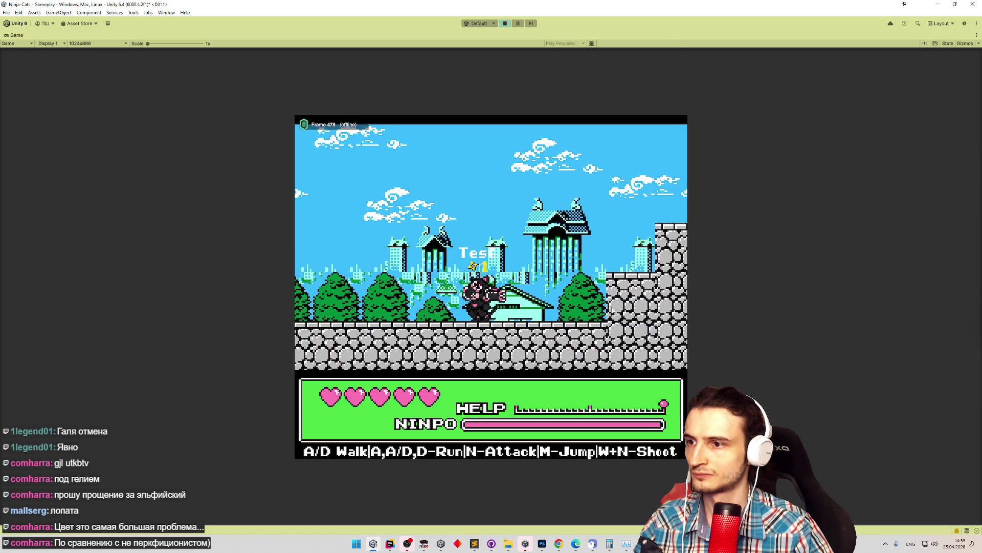
Run the dark cat through the level off the stone ledge, then stop playing.
key(d)
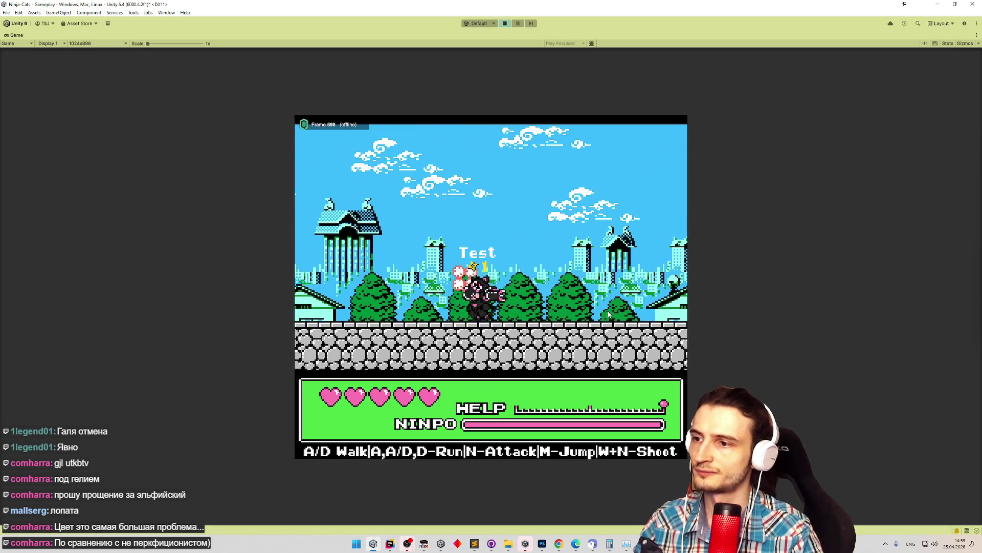
key(a)
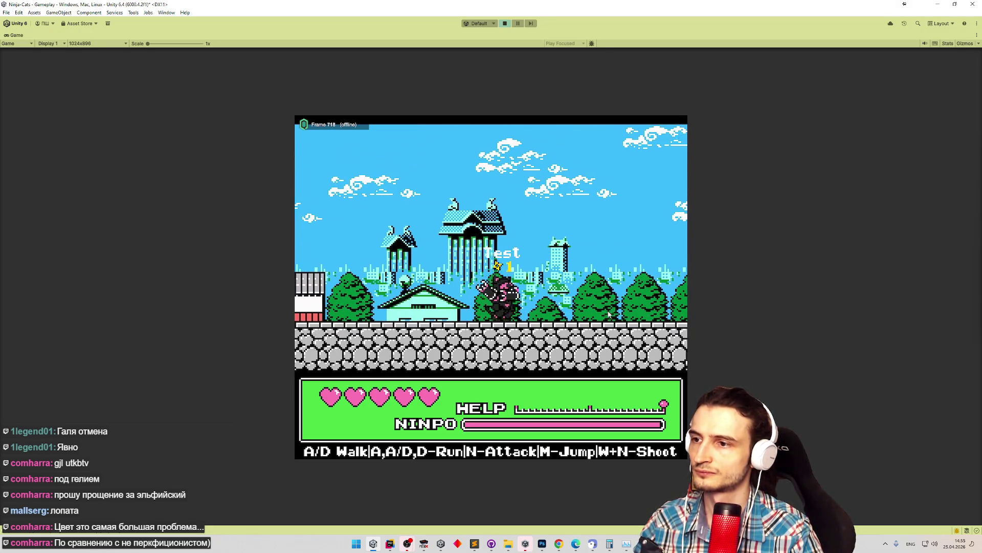
key(a)
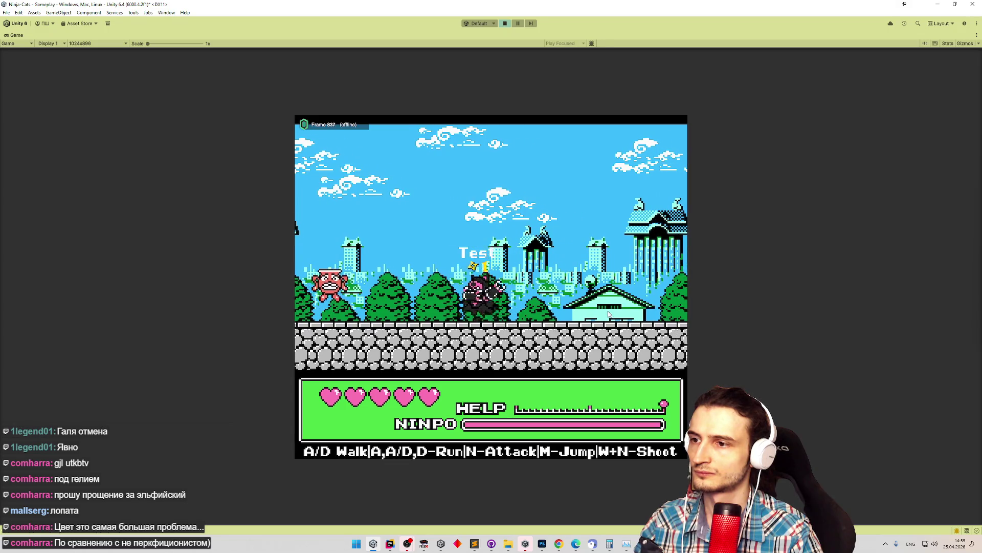
key(a)
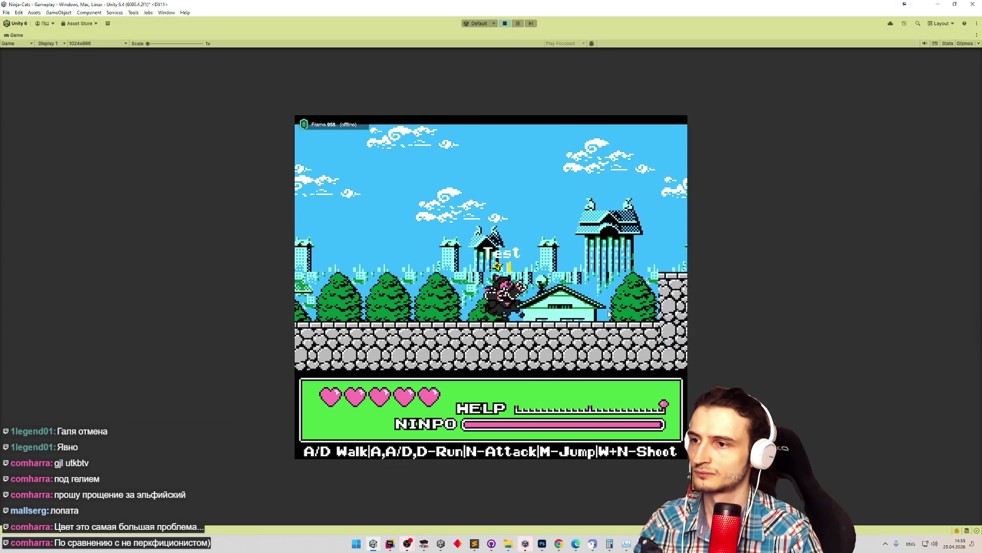
key(a)
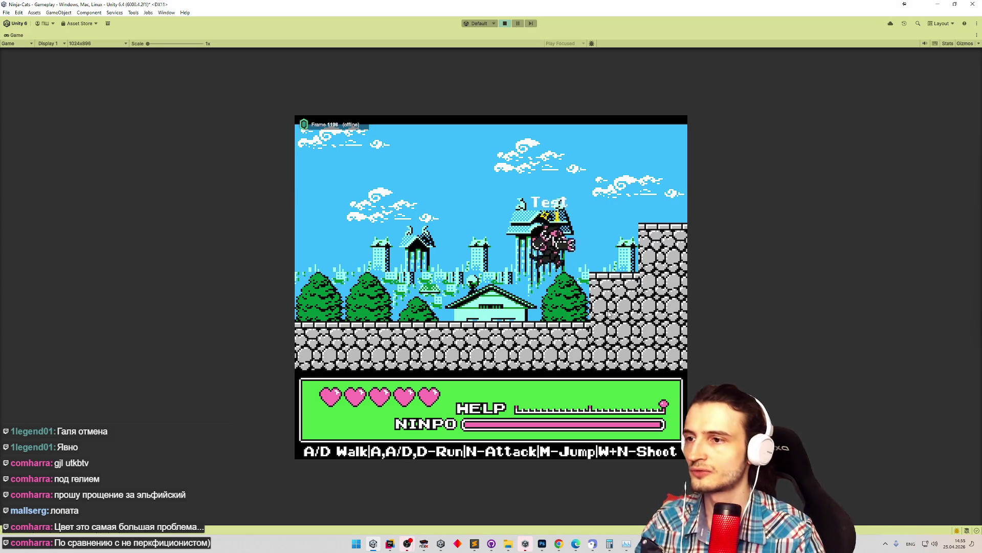
key(ctrl+p)
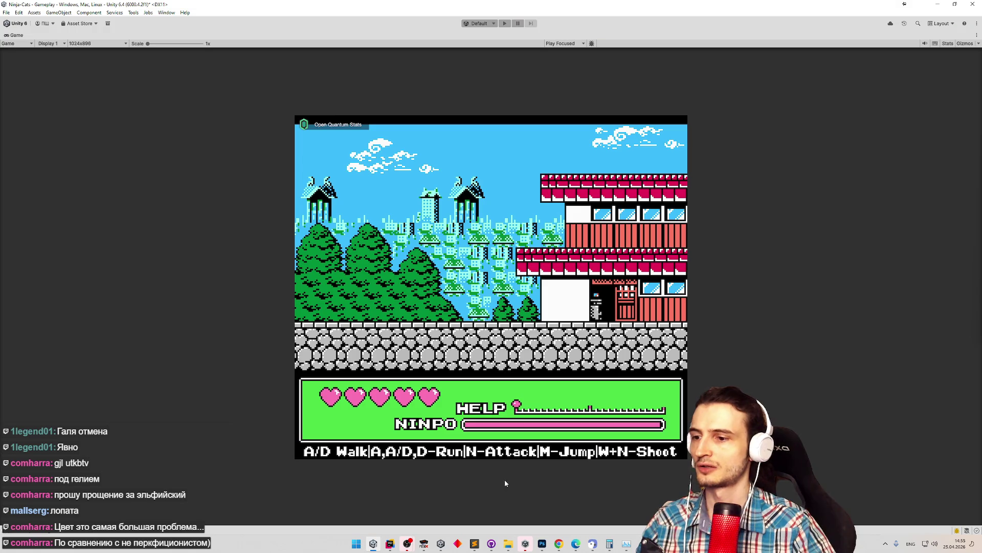
click(543, 543)
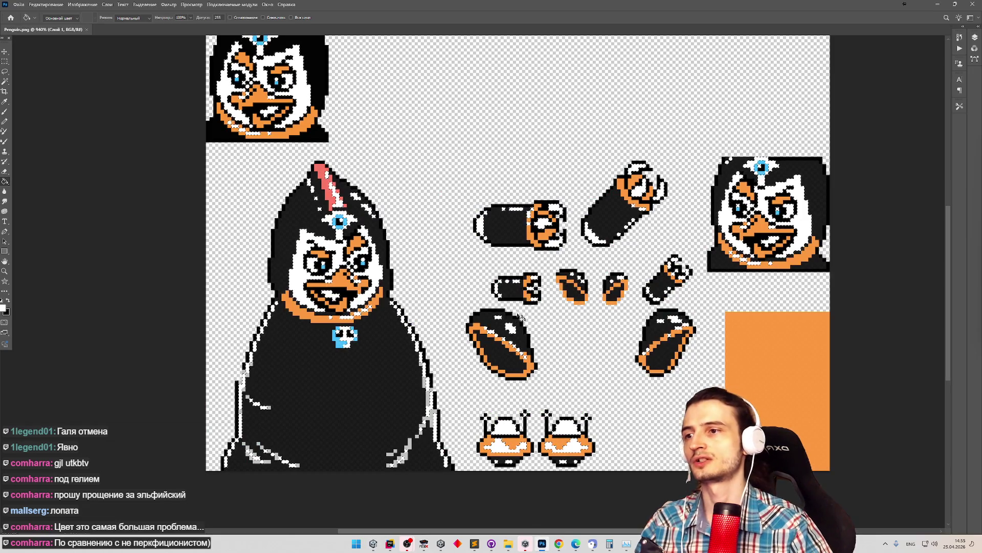
scroll(539, 312, down, 5)
scroll(653, 314, up, 4)
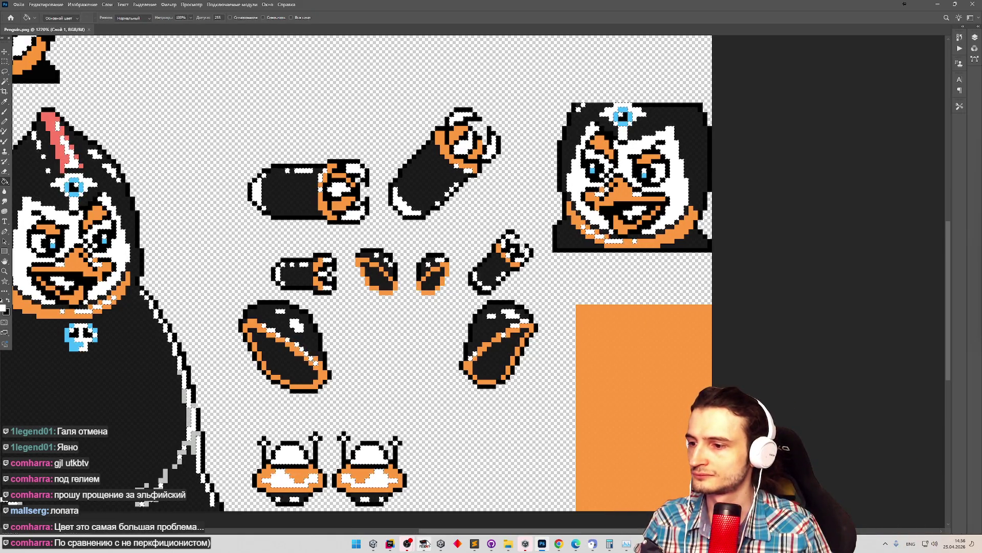
click(425, 543)
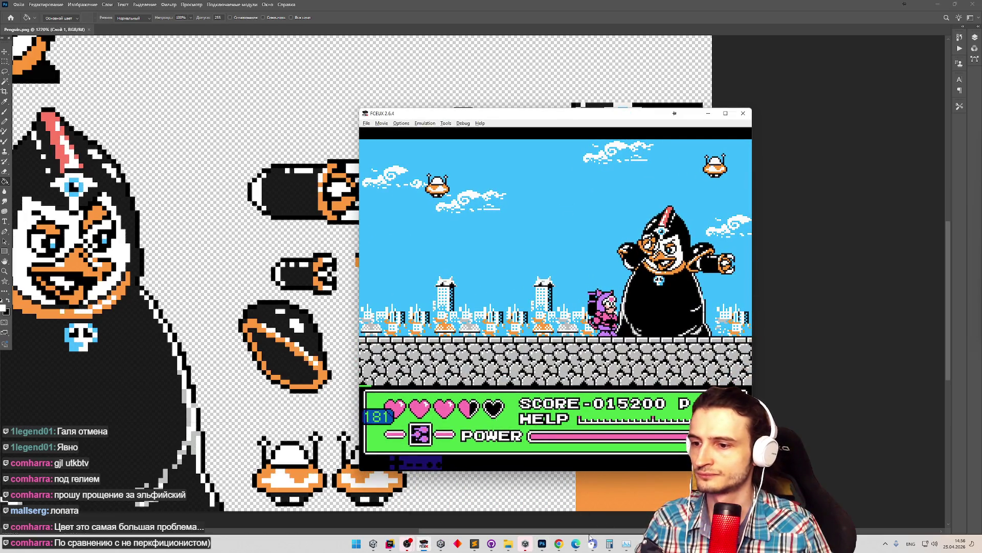
click(542, 543)
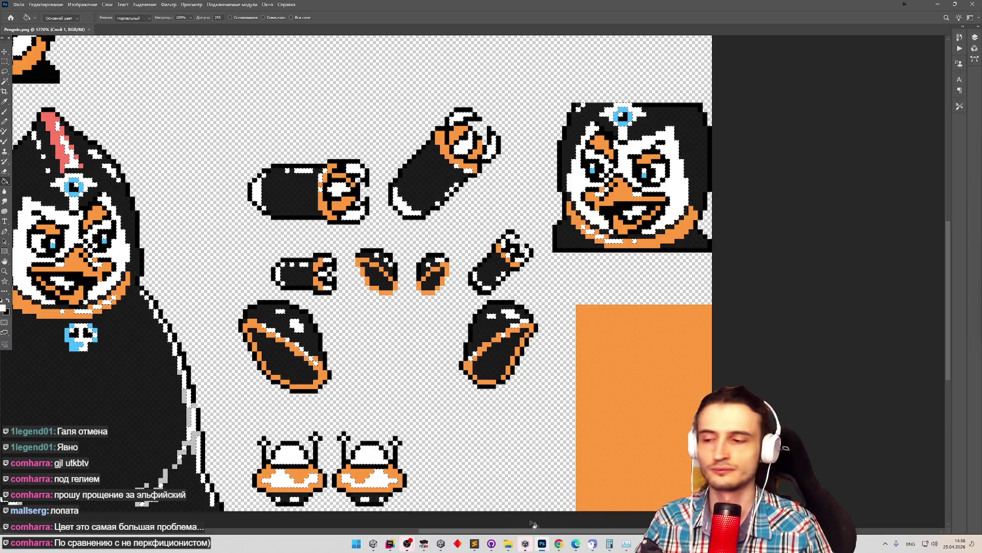
click(376, 543)
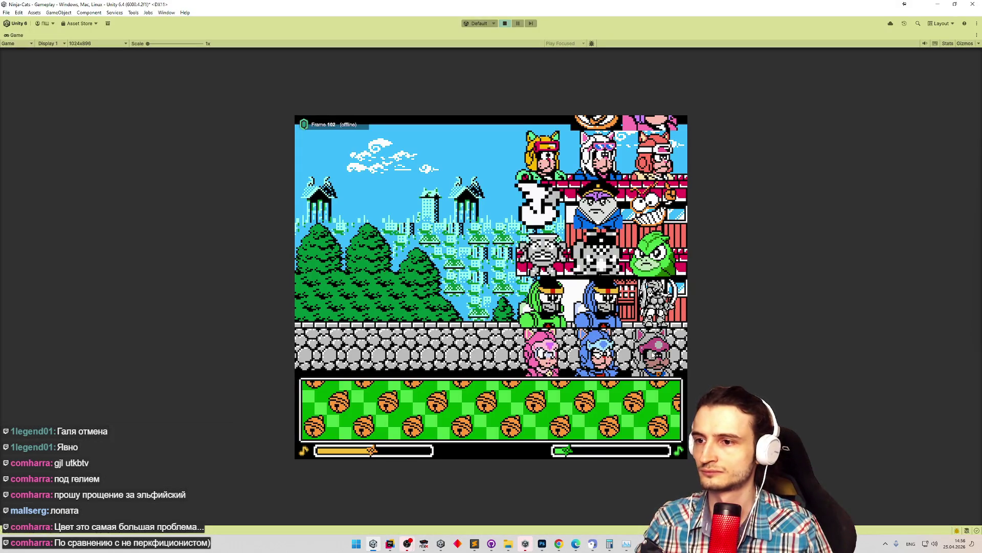
Restart the game and recolour the penguin's white slot green from the palette grid.
click(644, 404)
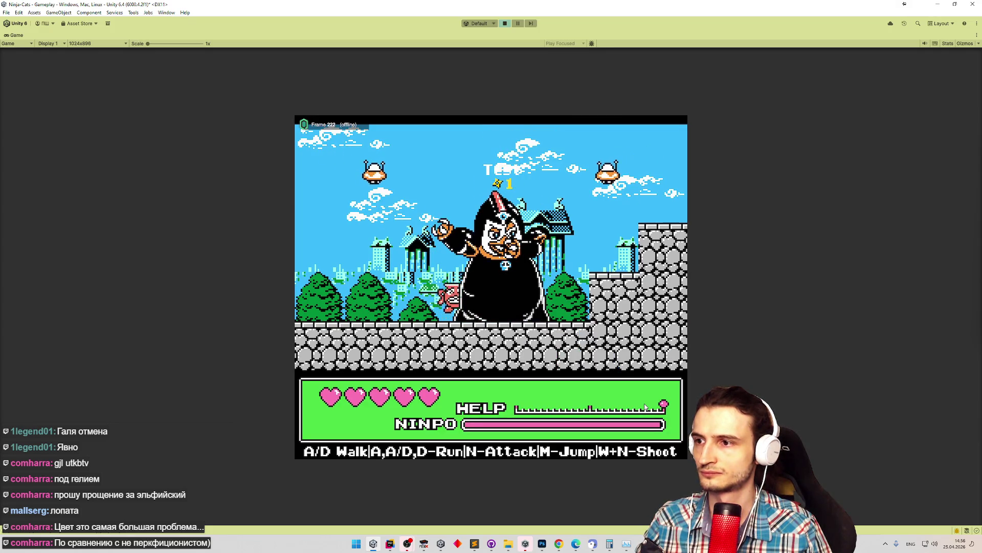
key(ctrl+p)
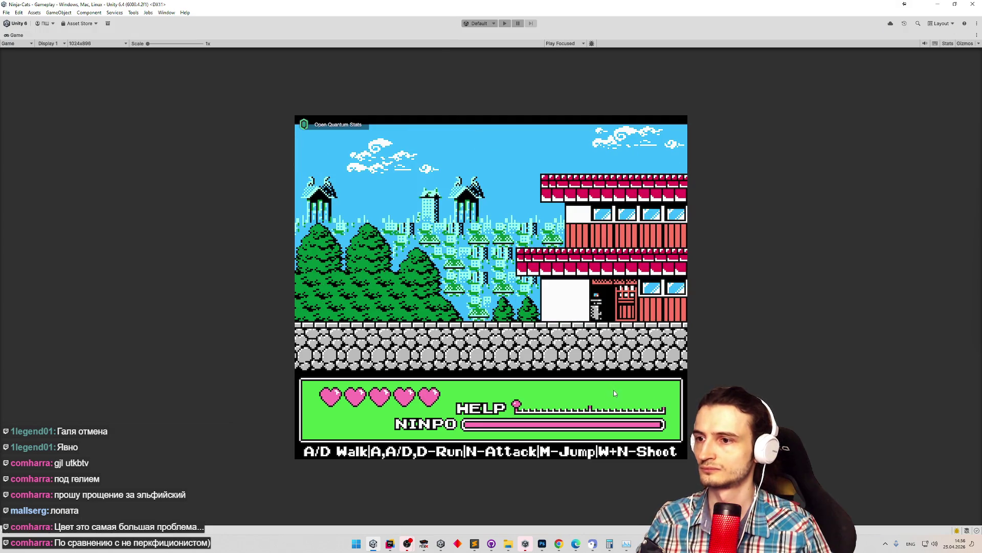
key(ctrl+p)
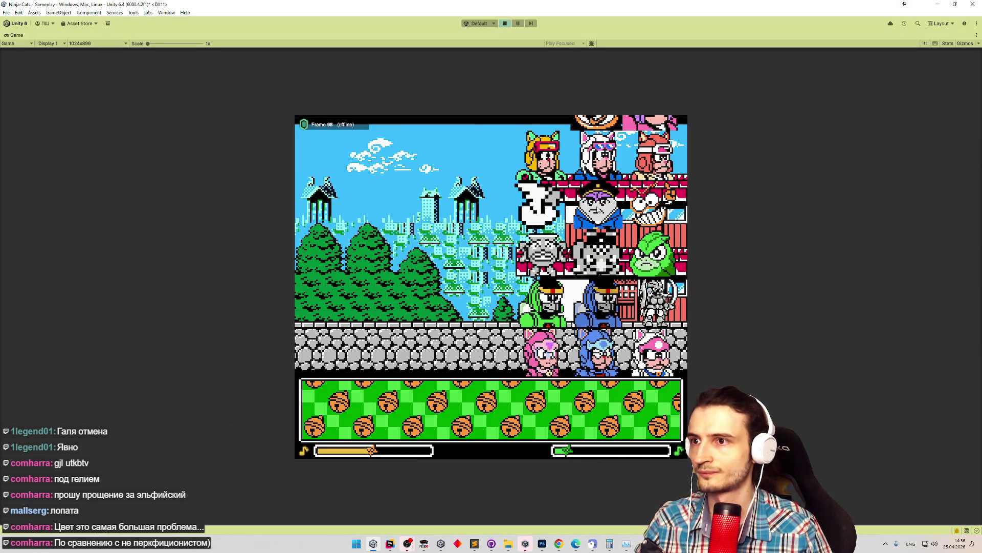
click(354, 415)
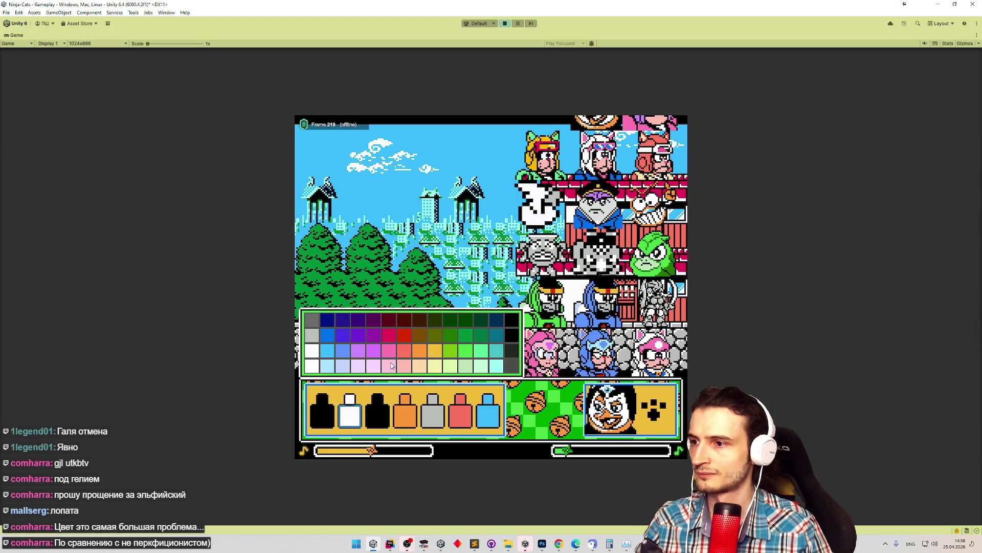
click(415, 350)
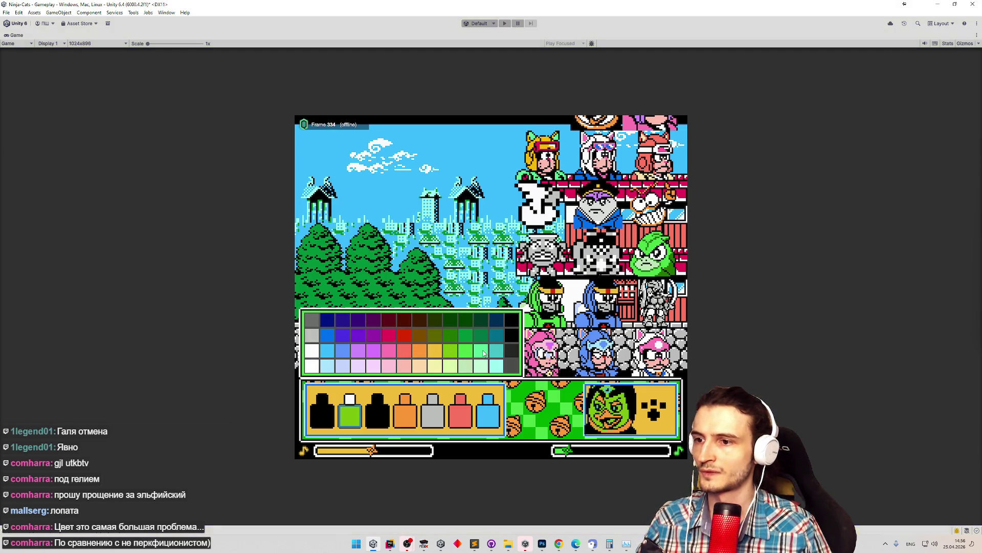
click(424, 543)
click(424, 544)
Set the Pencil's foreground colour to near-white 252,252,252.
click(542, 543)
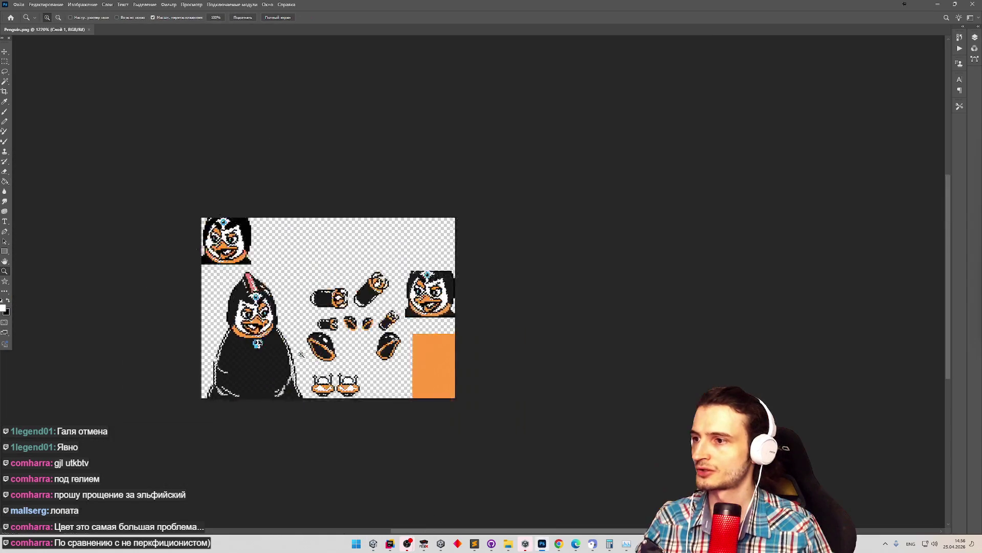
scroll(301, 354, up, 5)
scroll(405, 409, down, 2)
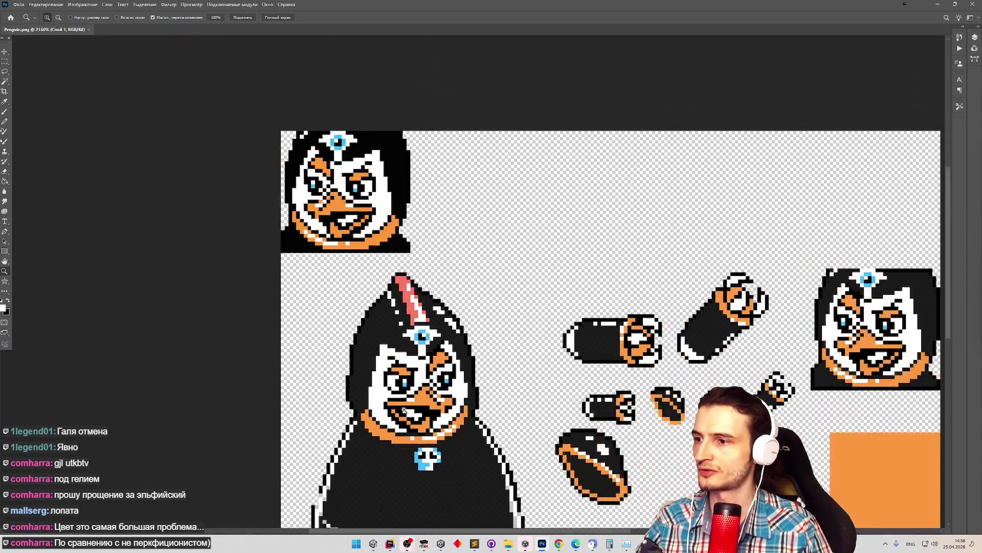
scroll(404, 409, up, 3)
key(b)
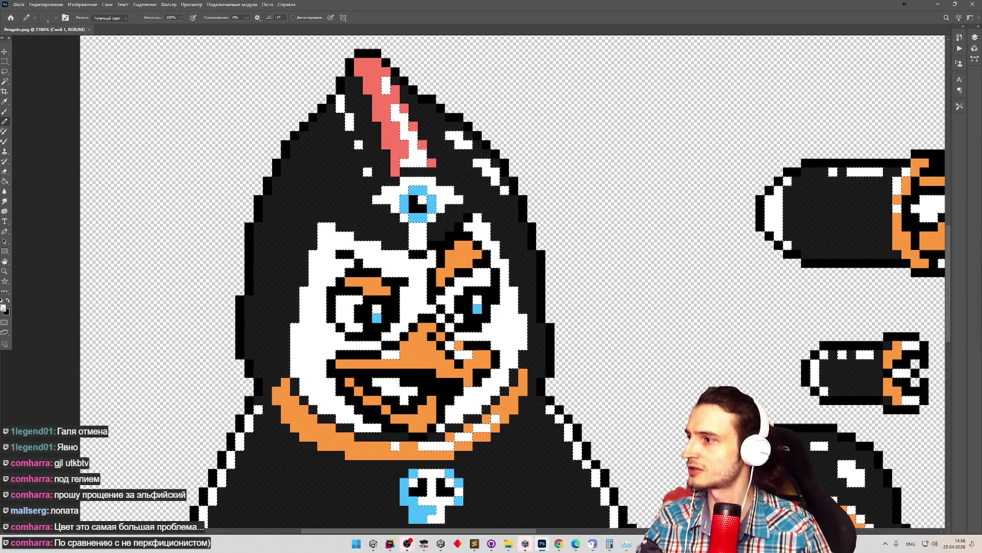
click(3, 308)
text(252)
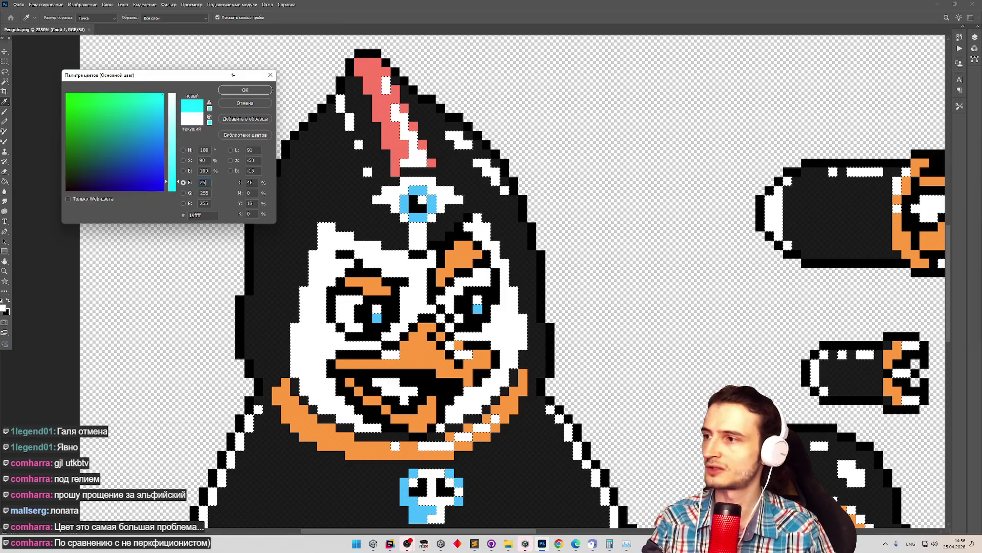
click(206, 193)
text(252)
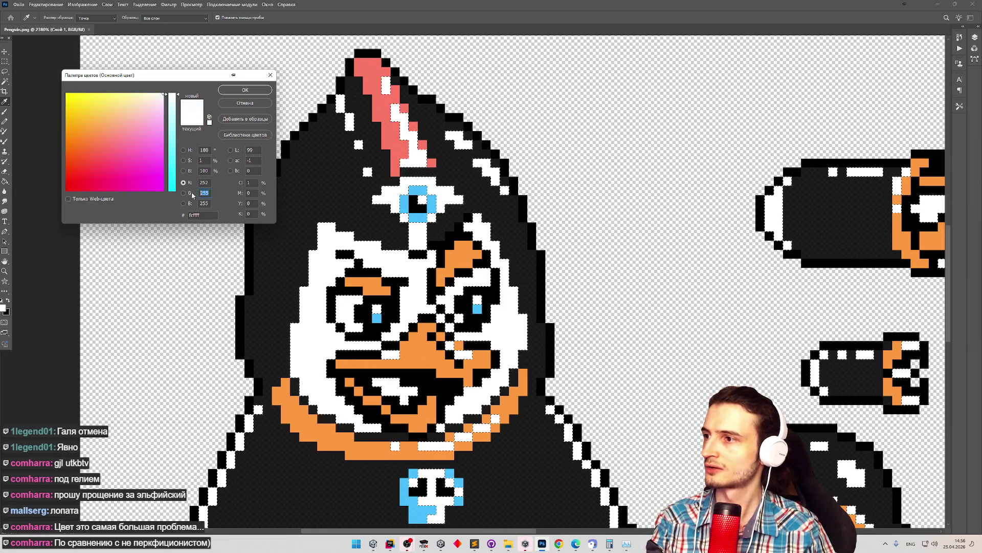
text(252)
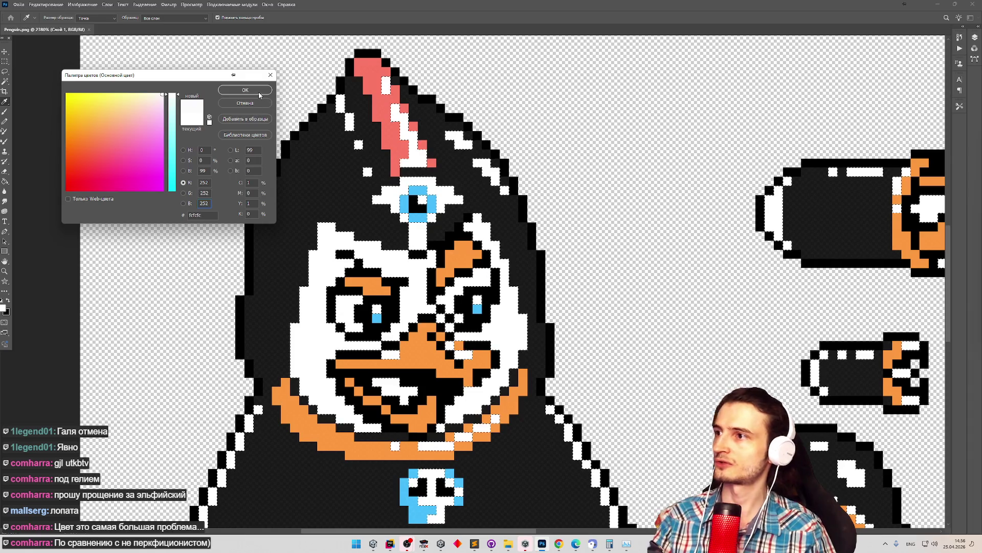
click(245, 90)
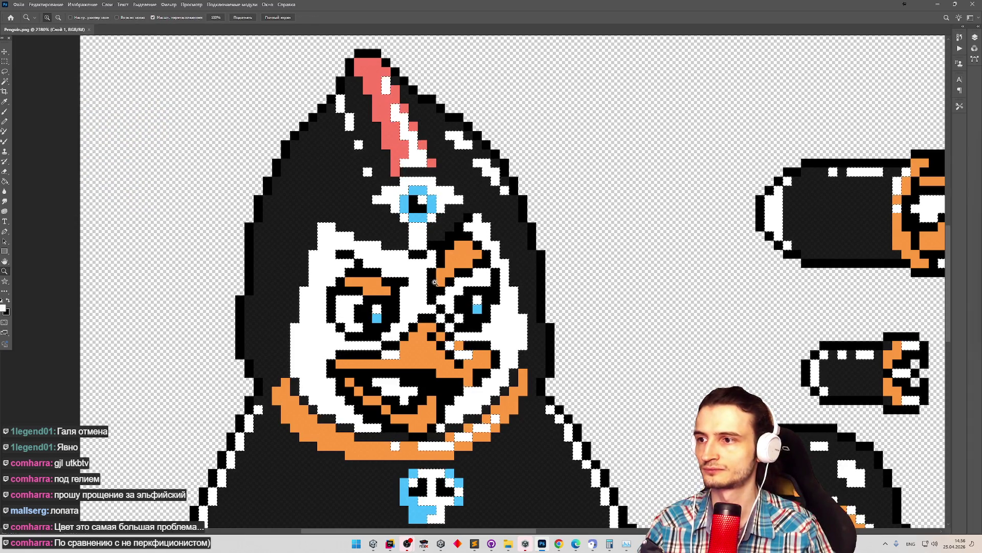
Paint a near-white pixel between the penguin's eyes.
key(z)
mouse_move(438, 279)
mouse_down()
mouse_move(383, 289)
mouse_move(384, 301)
mouse_up()
key(b)
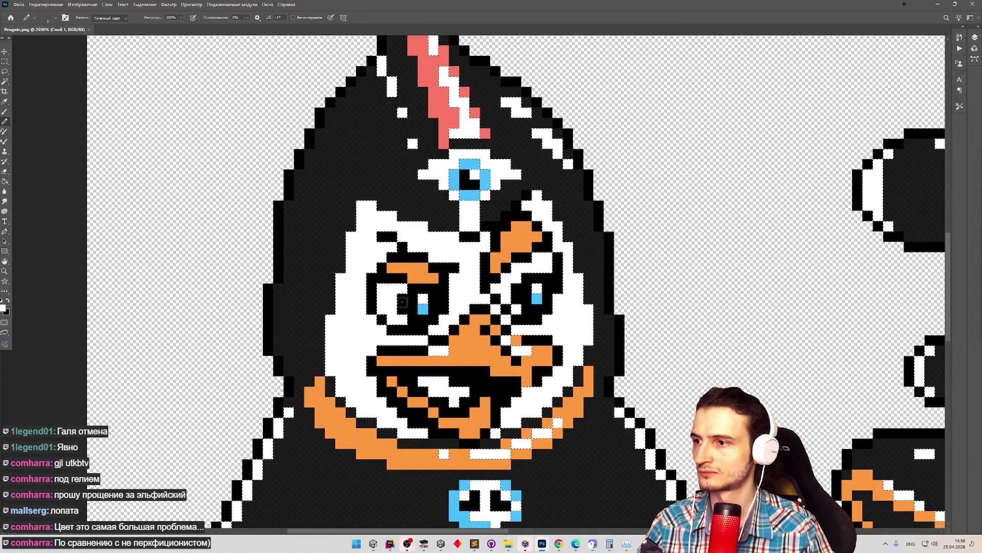
click(471, 302)
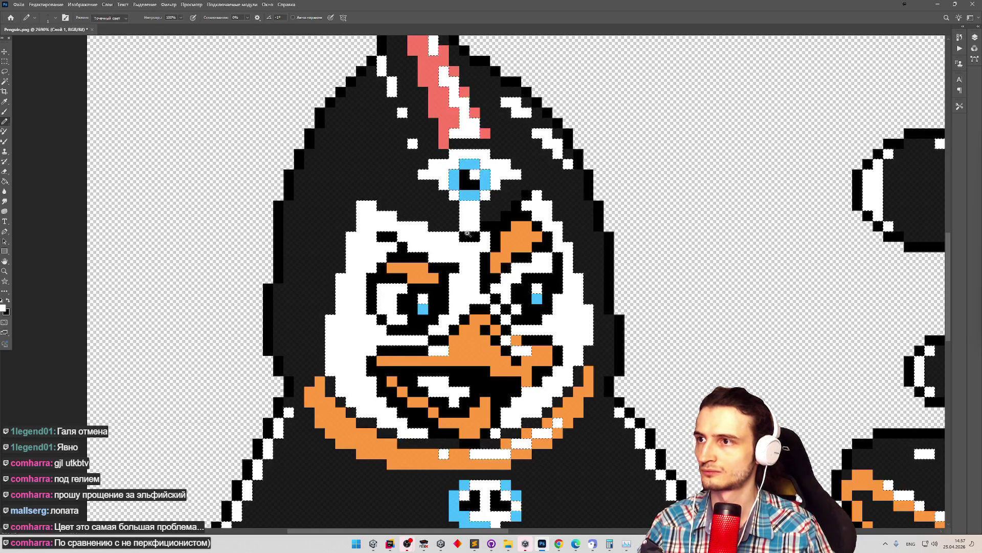
Paint the pixel beside the portrait's blue eye white.
key(z)
scroll(467, 234, down, 5)
scroll(518, 253, up, 3)
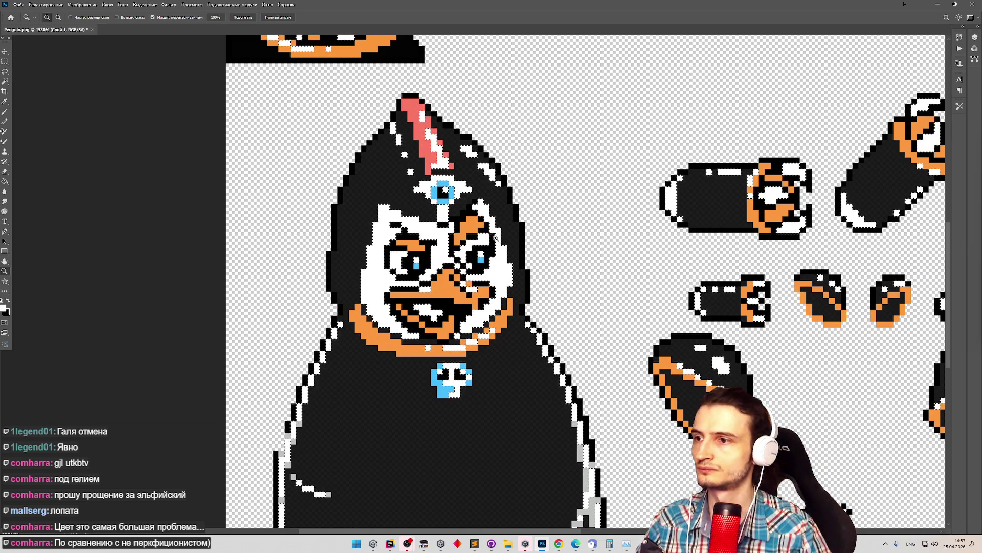
scroll(432, 237, up, 3)
key(b)
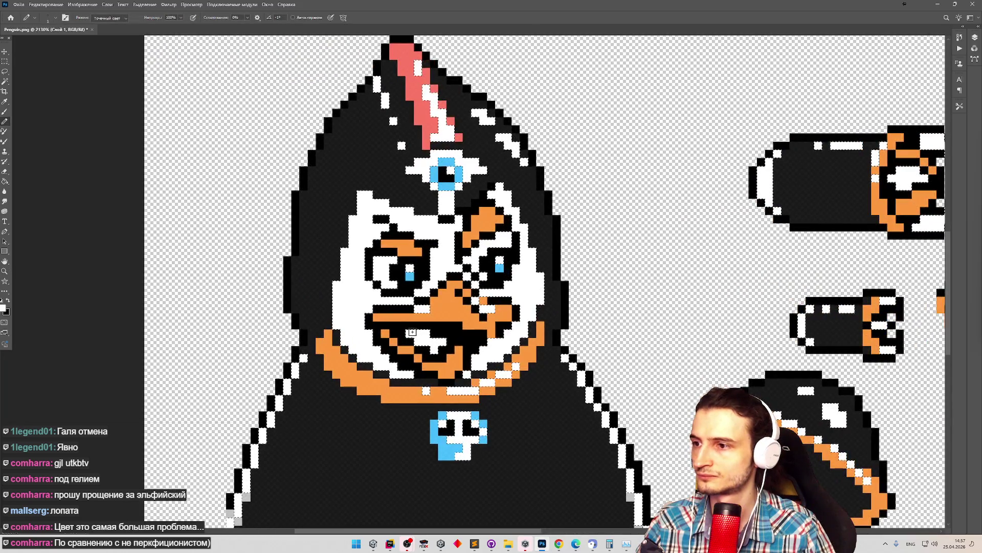
key(z)
scroll(448, 337, down, 5)
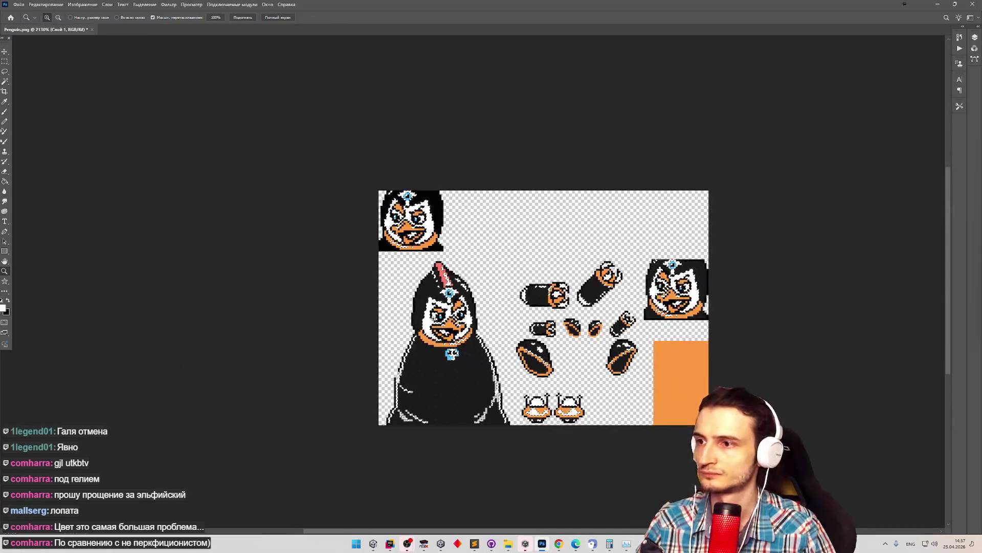
scroll(675, 321, up, 5)
scroll(418, 61, down, 3)
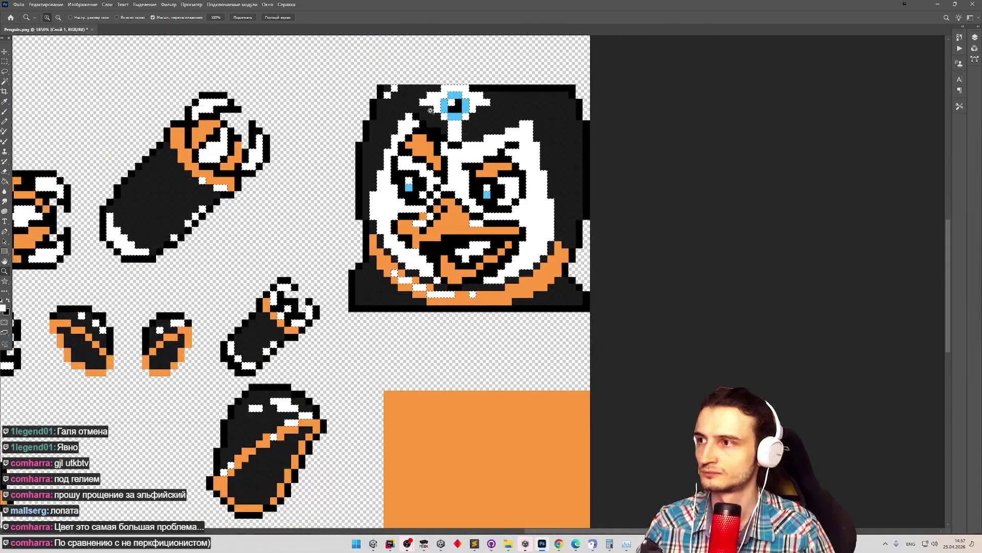
scroll(418, 61, up, 3)
key(b)
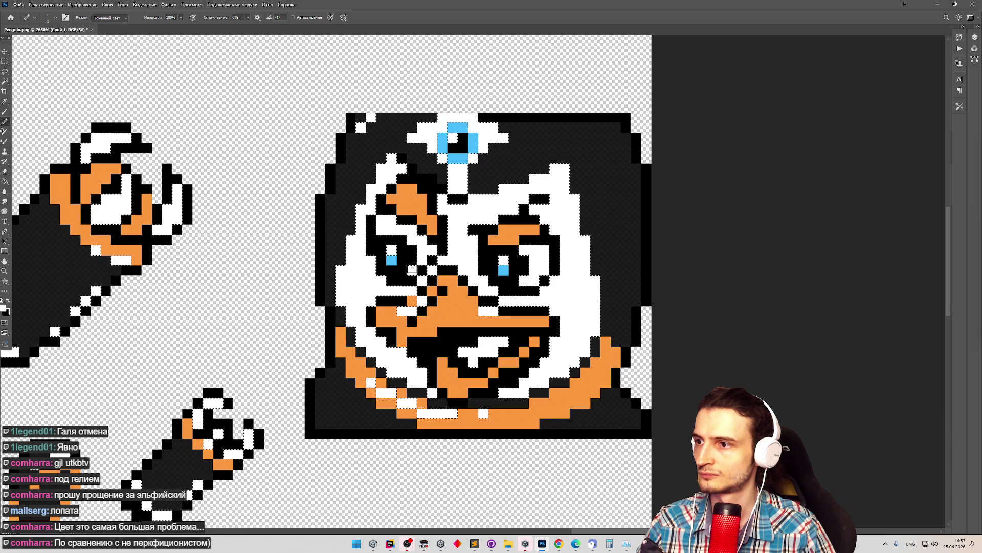
click(523, 262)
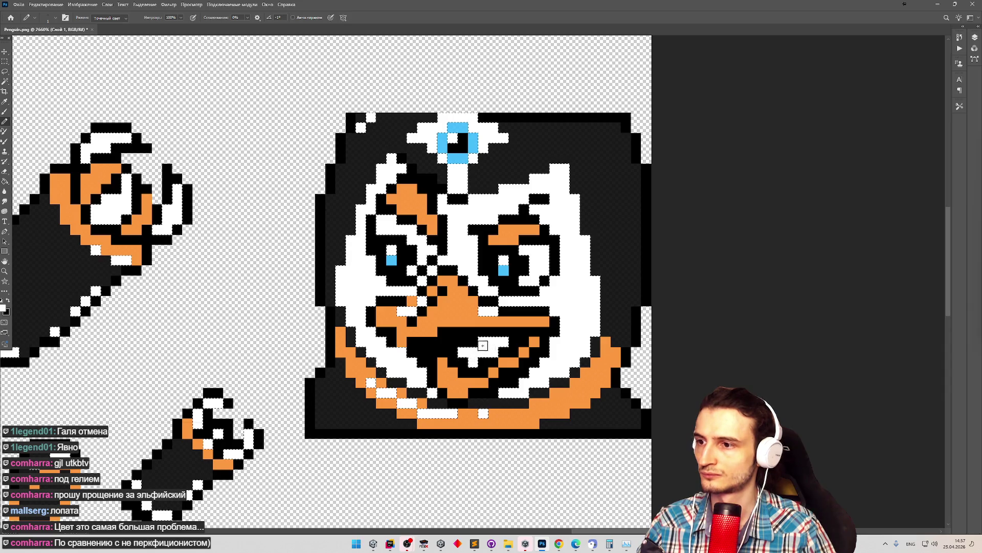
Add a near-white glint to the centre of the third eye.
key(z)
scroll(466, 354, down, 5)
scroll(330, 341, up, 5)
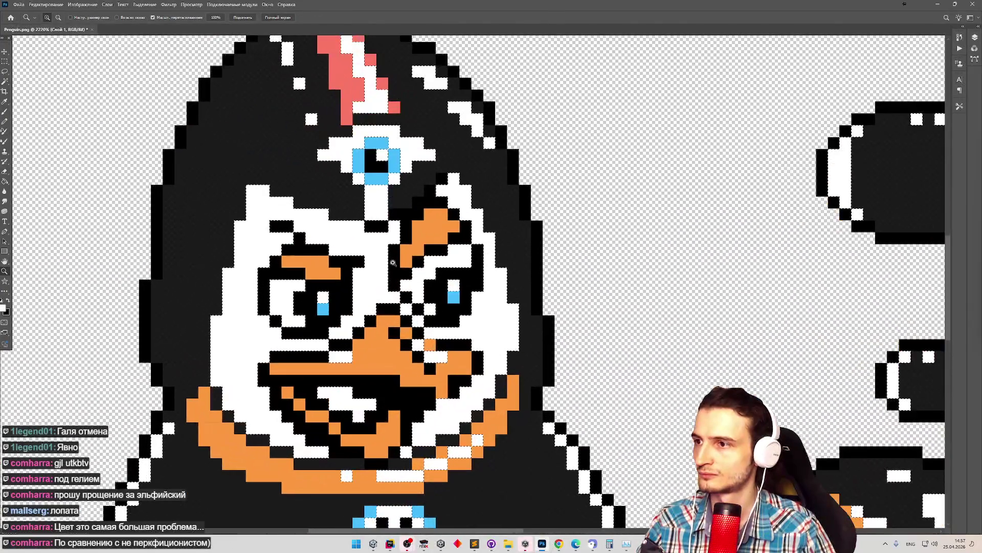
key(b)
click(383, 155)
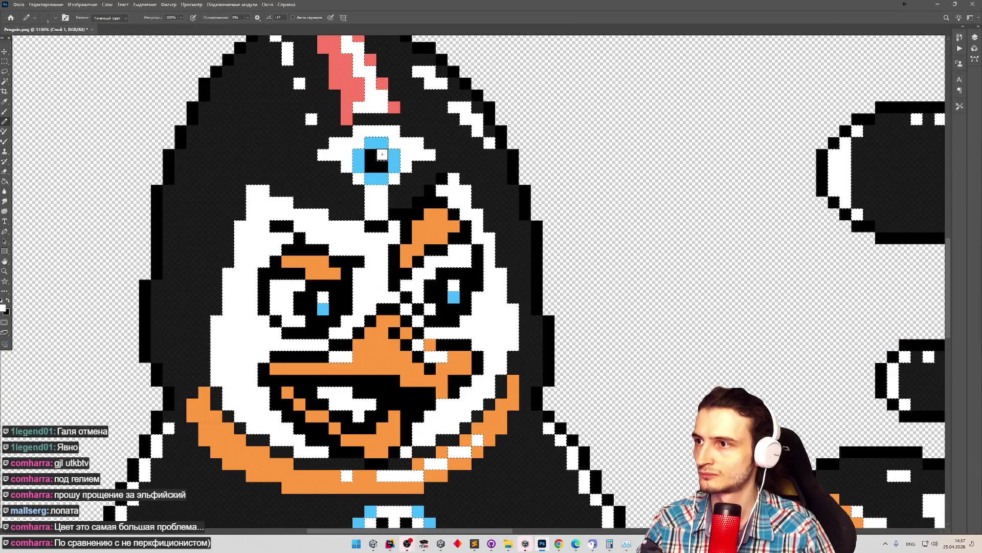
scroll(455, 285, down, 5)
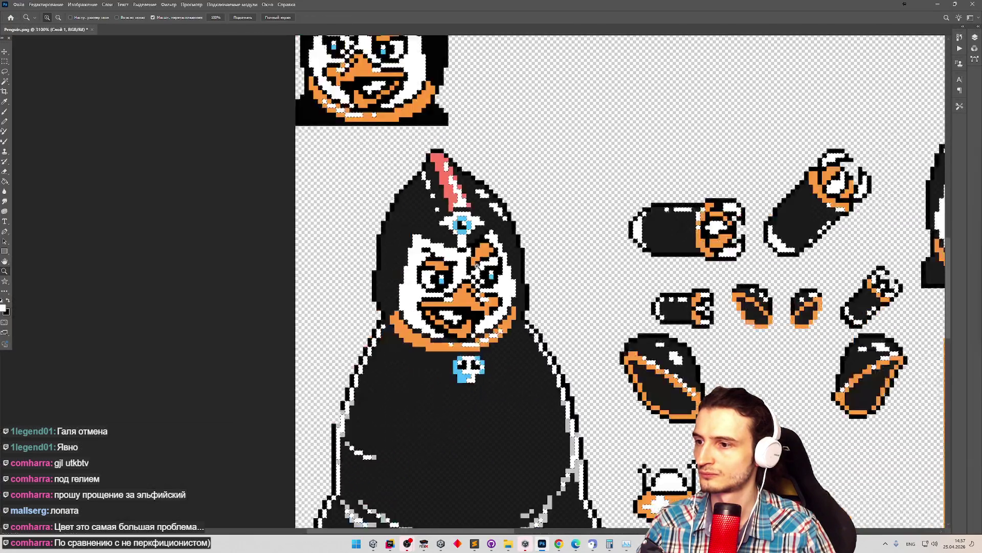
Quick-export the sheet as PNG, replacing Penguin.png.
click(18, 4)
mouse_move(103, 125)
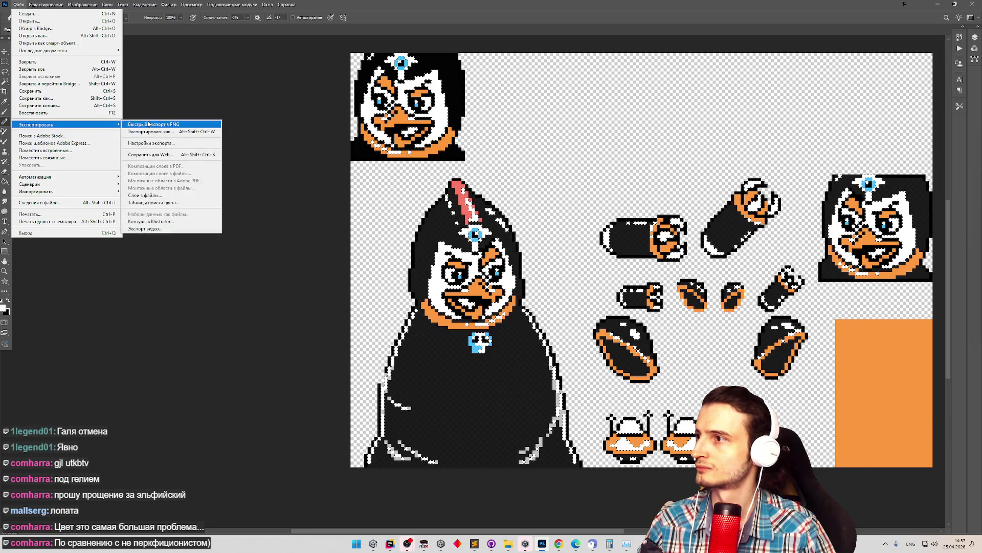
click(153, 126)
double_click(462, 92)
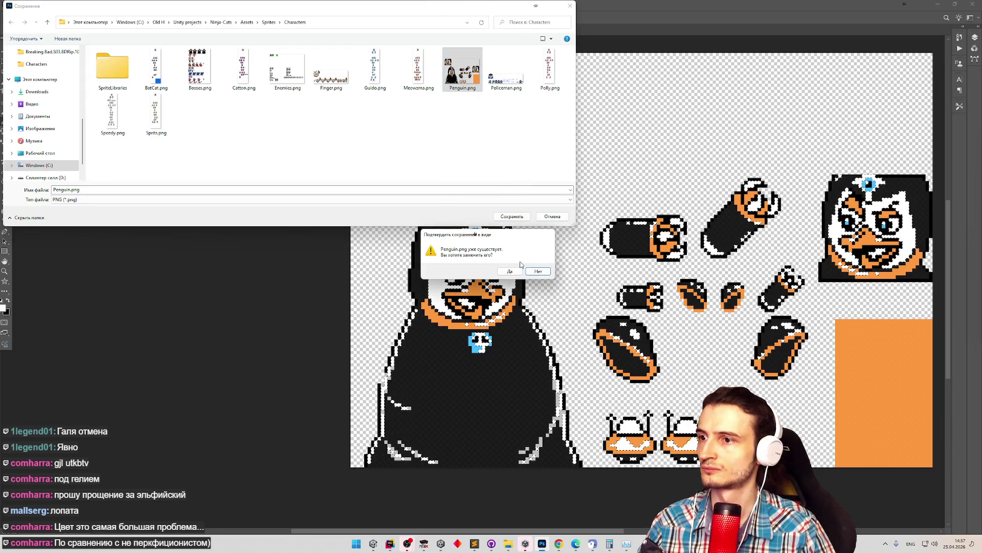
key(Return)
click(373, 544)
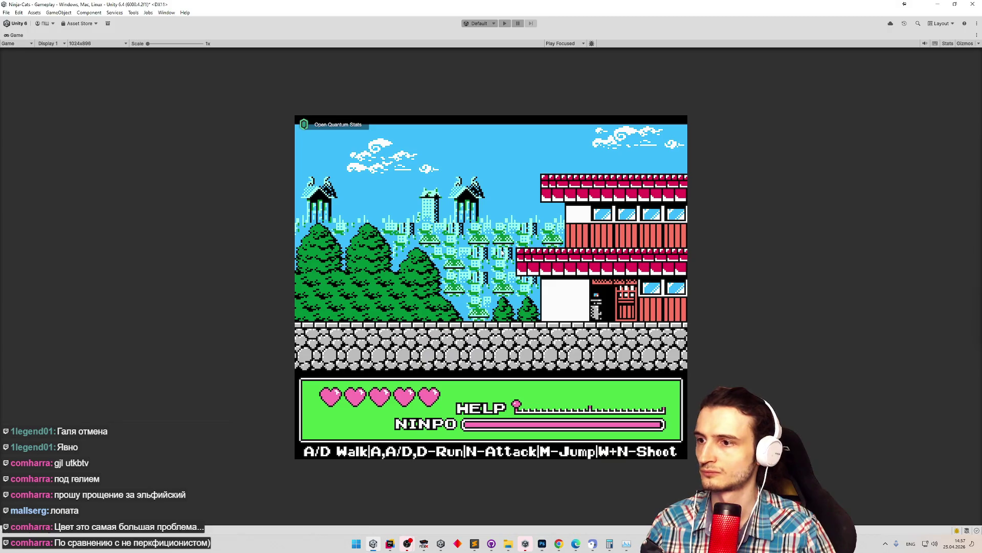
Re-bake the Penguin character data and run the game to view the new sprite.
key(ctrl+p)
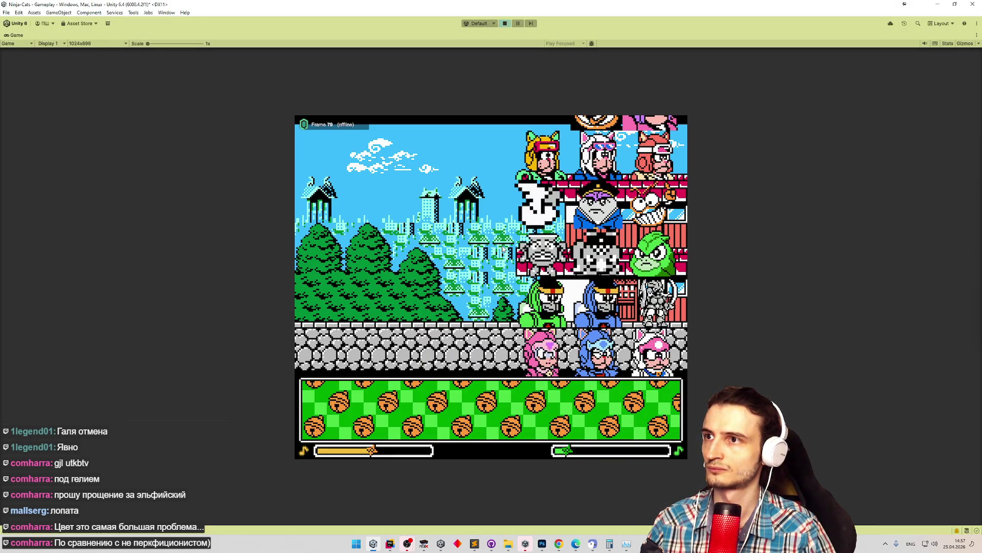
key(ctrl+p)
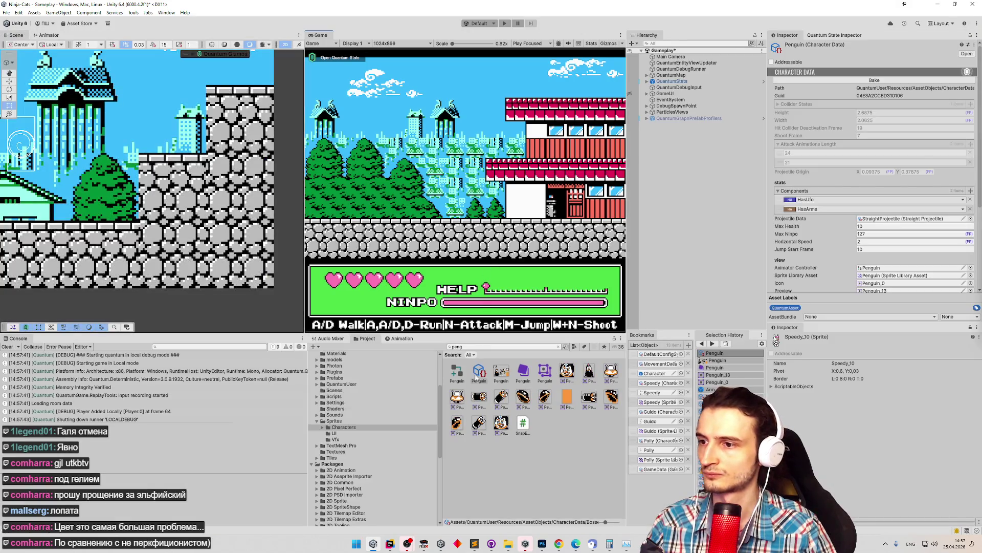
click(905, 83)
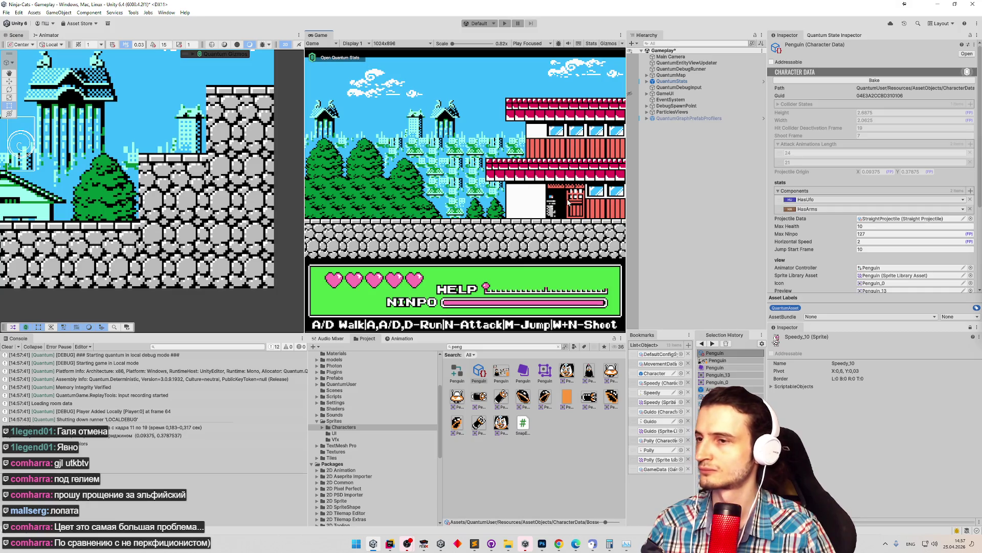
key(ctrl+p)
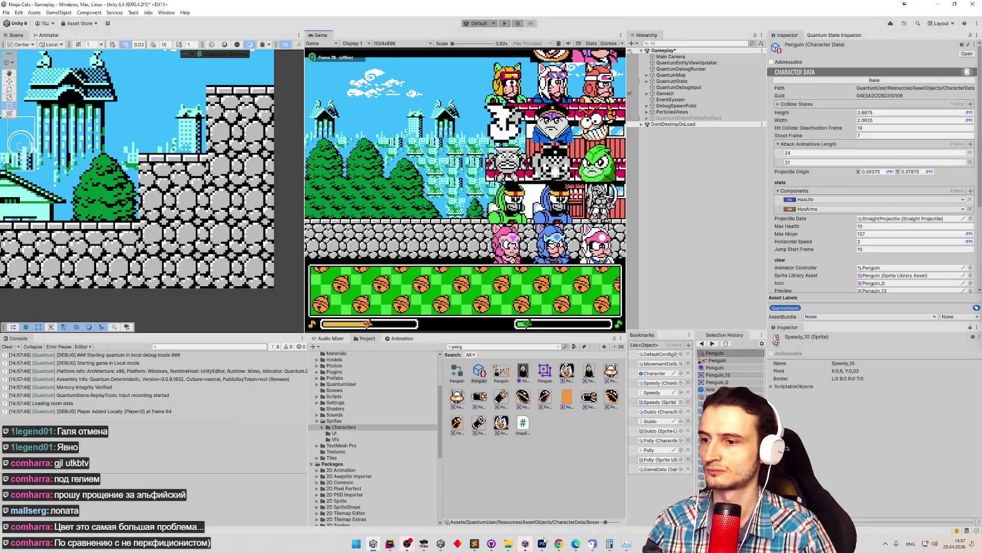
scroll(971, 265, down, 5)
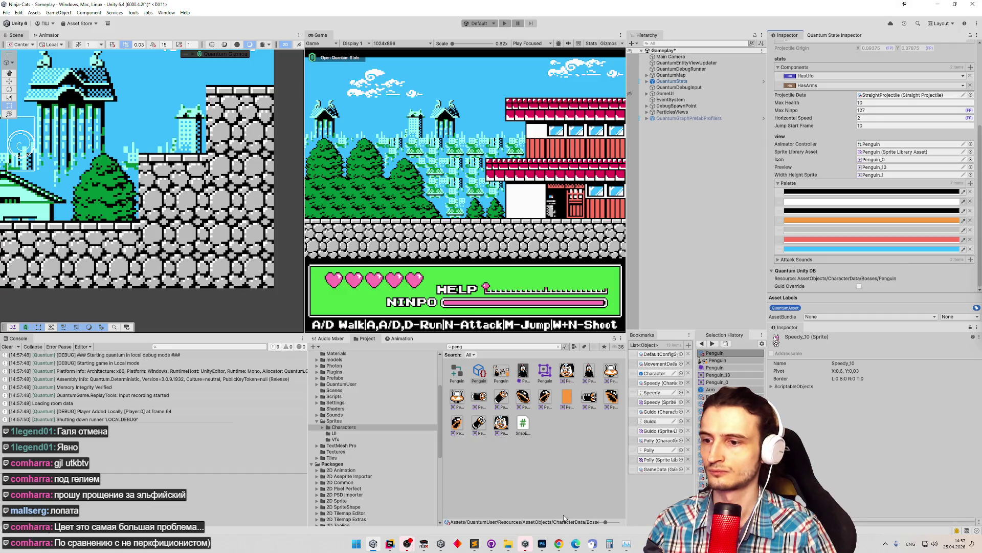
click(542, 544)
click(4, 308)
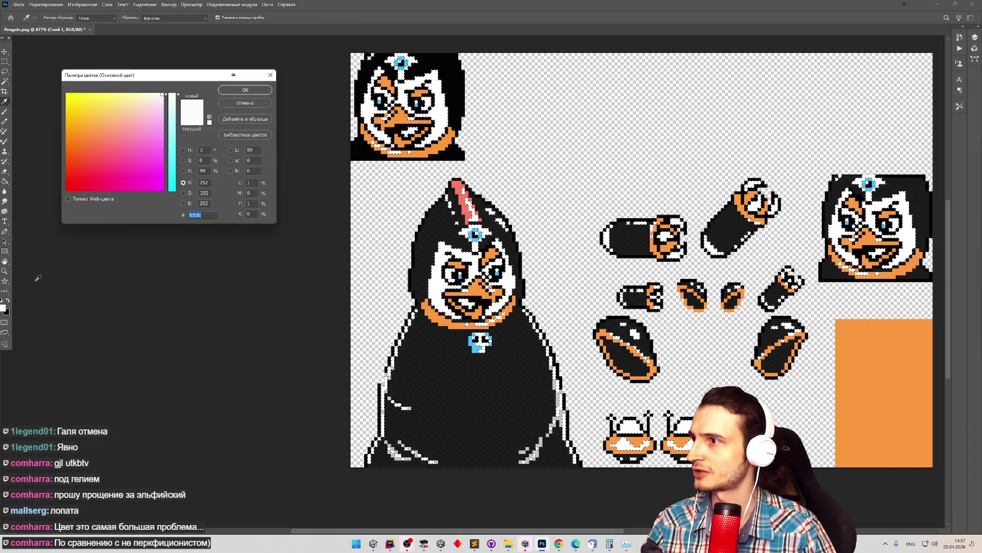
Quick-export the sheet as PNG, replacing Penguin.png in the Characters folder.
click(18, 4)
mouse_move(51, 129)
click(153, 127)
double_click(462, 69)
click(509, 262)
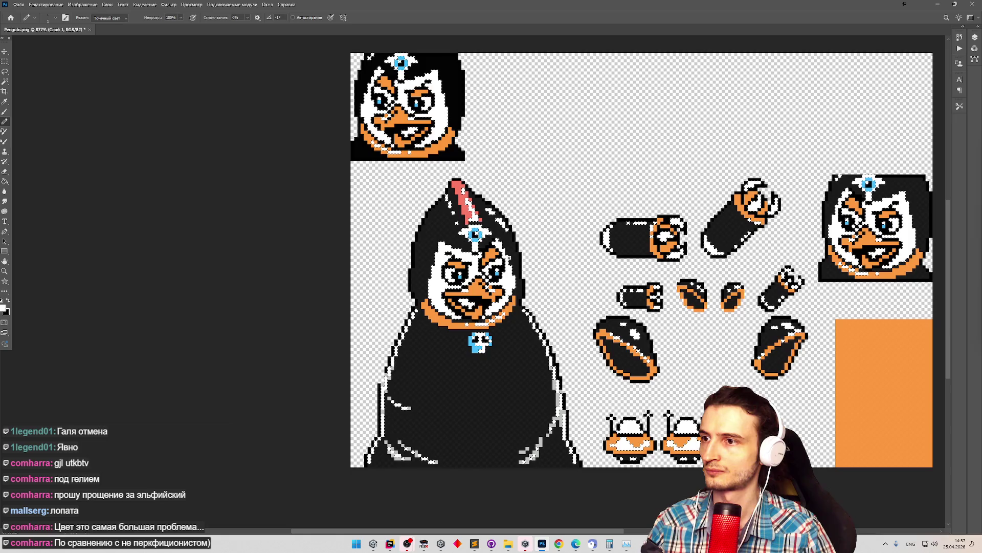
scroll(509, 263, up, 5)
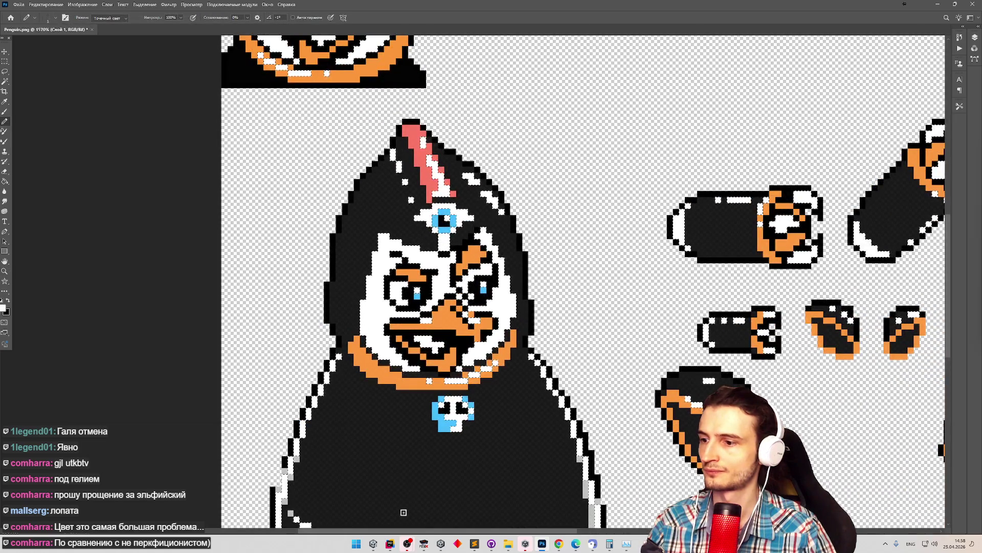
key(alt+Tab)
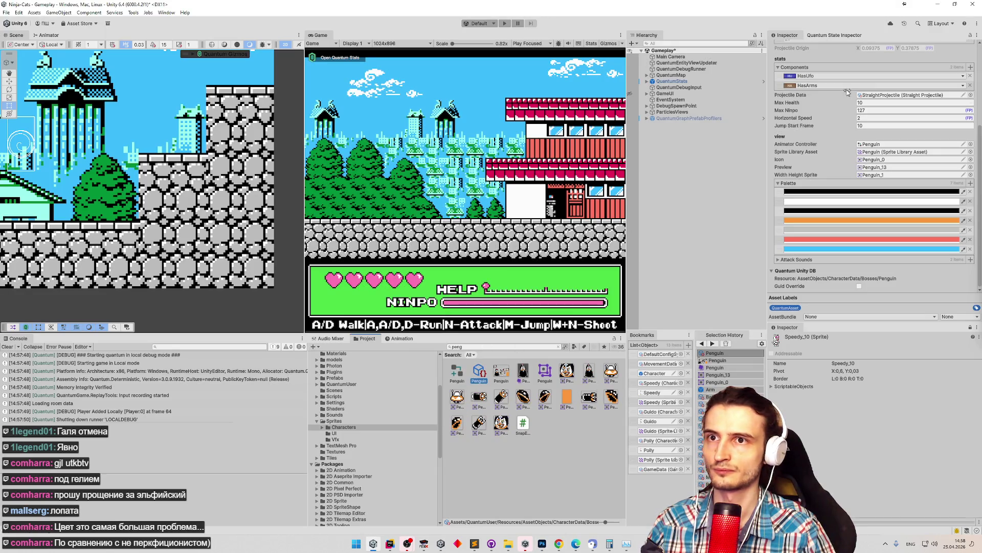
Re-bake the Penguin character data in Unity, check its palette, and return to Photoshop.
scroll(908, 79, up, 5)
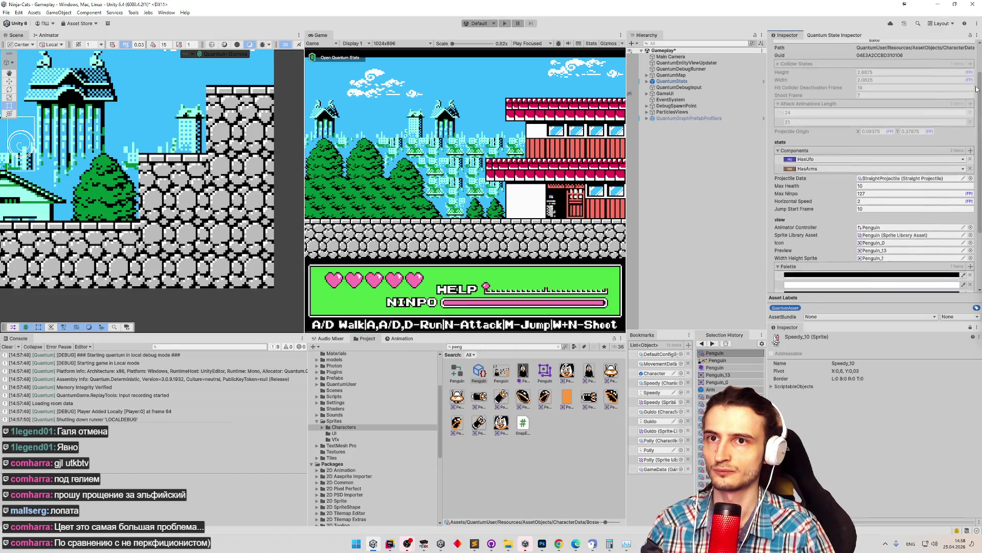
click(908, 81)
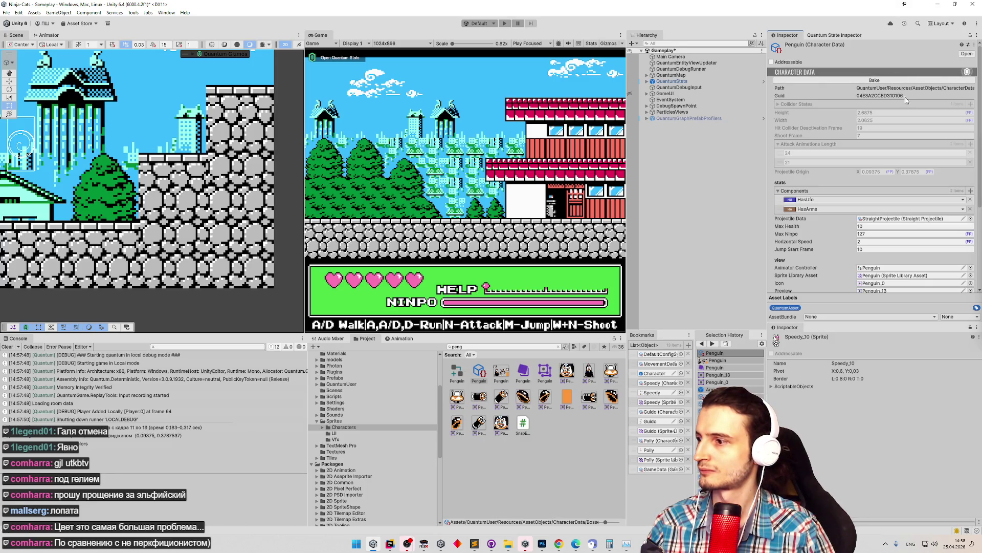
scroll(957, 195, down, 5)
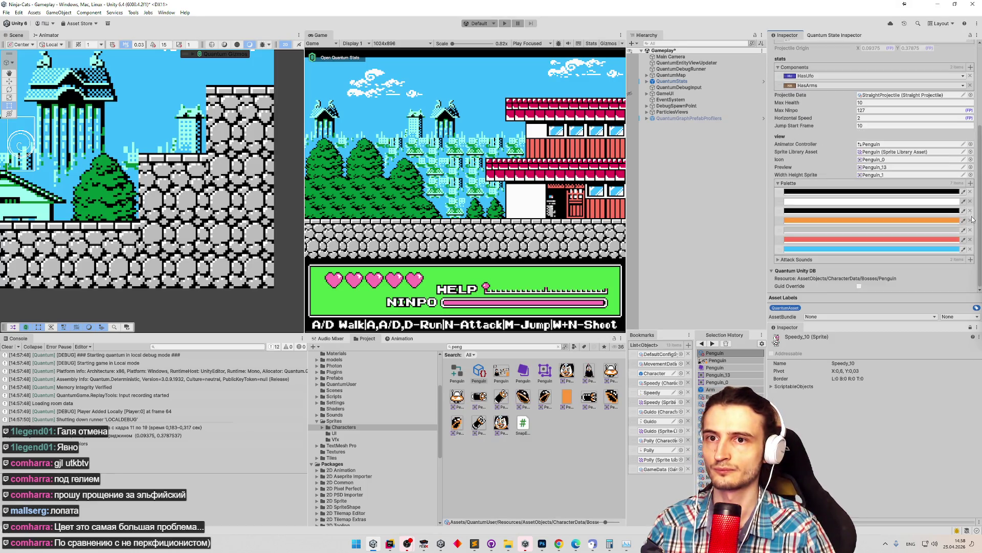
scroll(899, 85, up, 5)
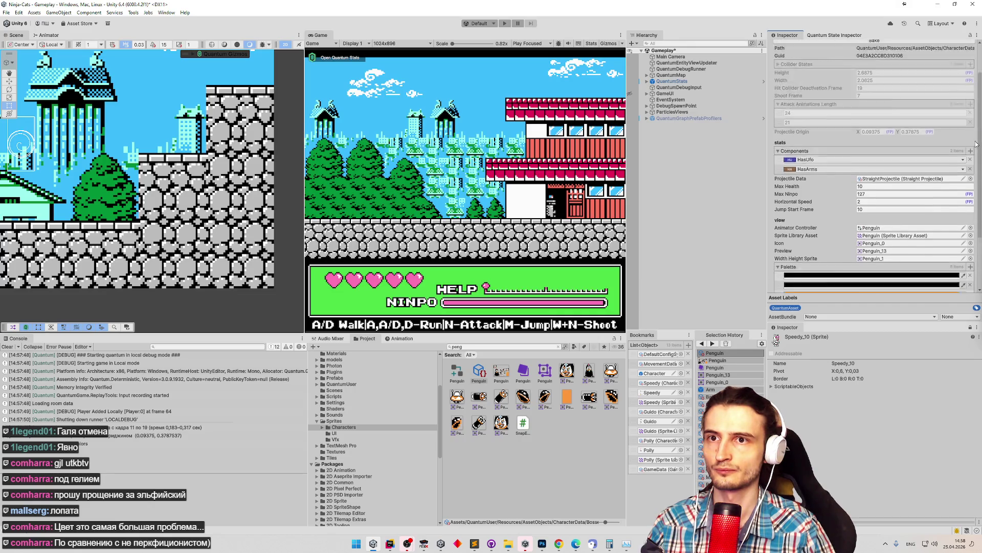
scroll(853, 253, down, 5)
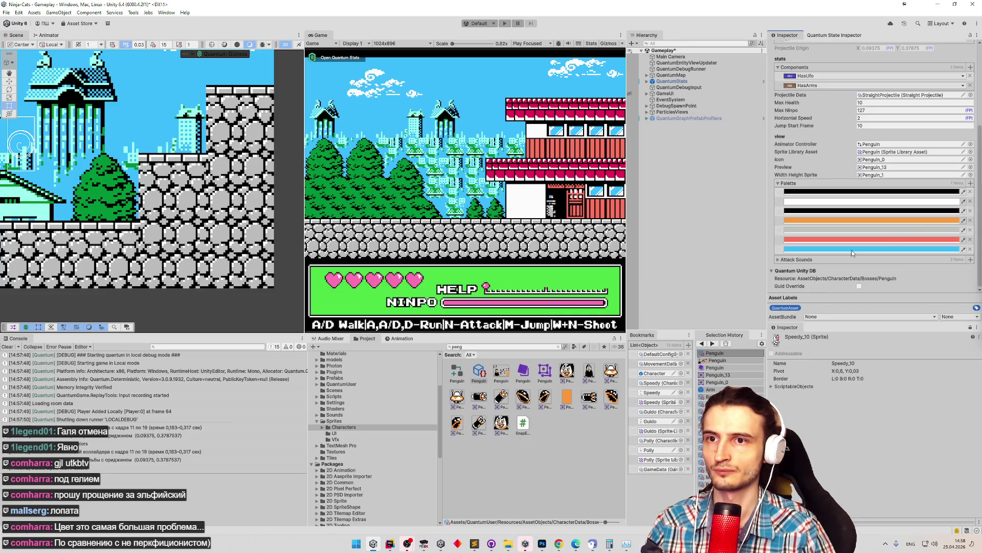
key(alt+Tab)
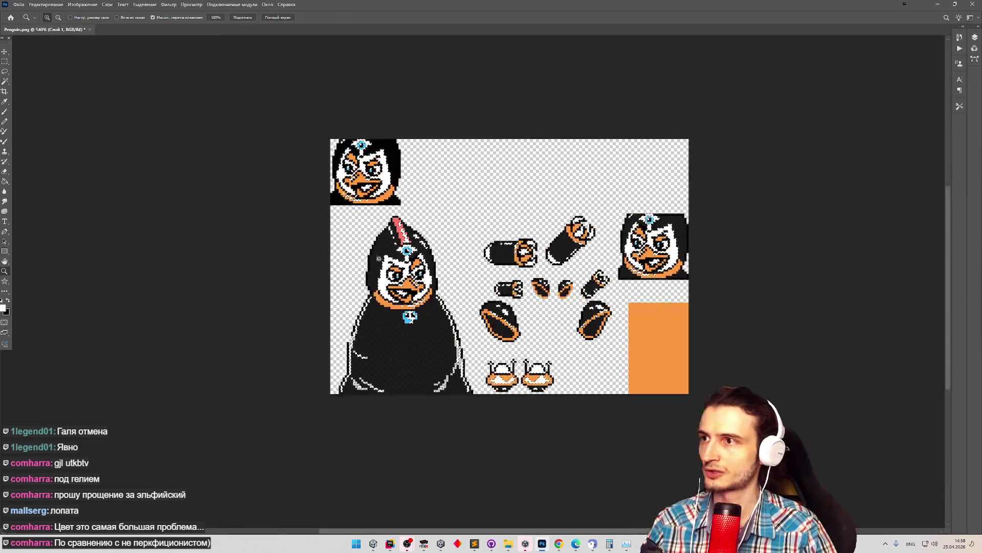
Zoom in on the big penguin's head in the Penguin.png sheet.
click(503, 249)
key(b)
scroll(372, 259, up, 3)
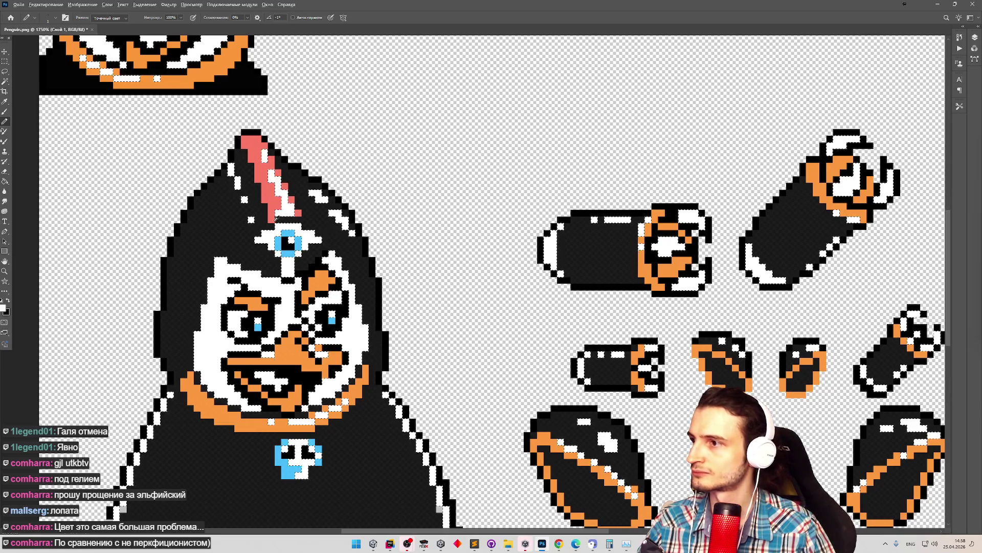
key(i)
click(3, 308)
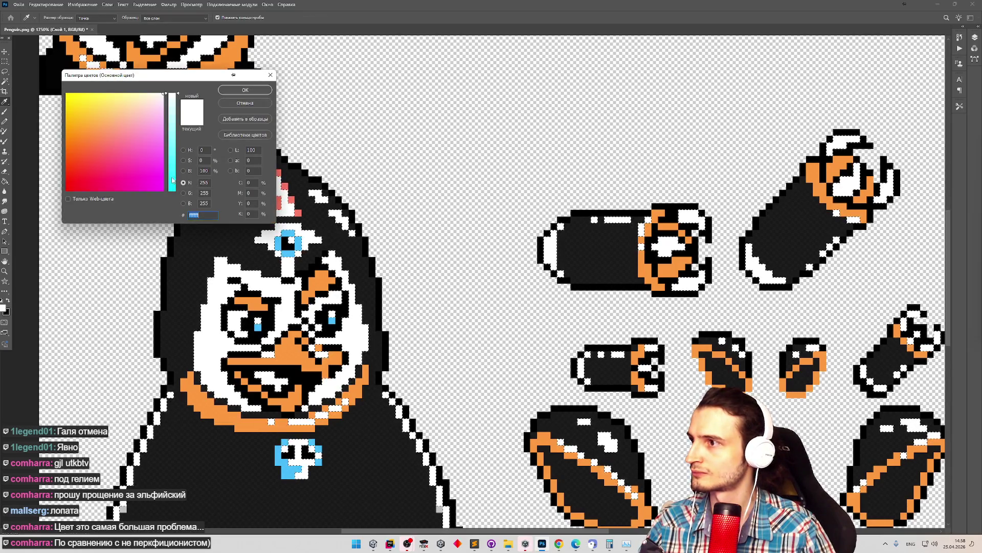
click(246, 104)
key(g)
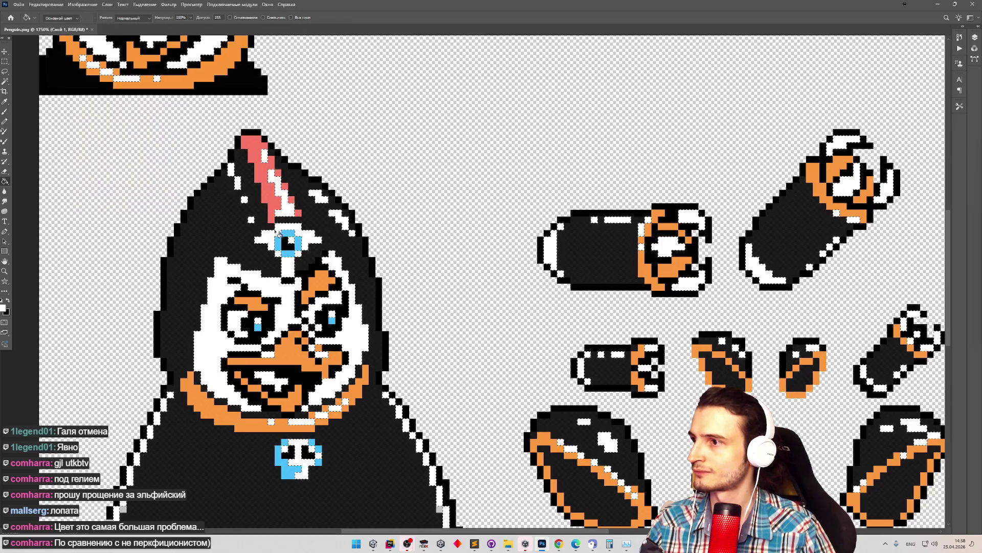
key(z)
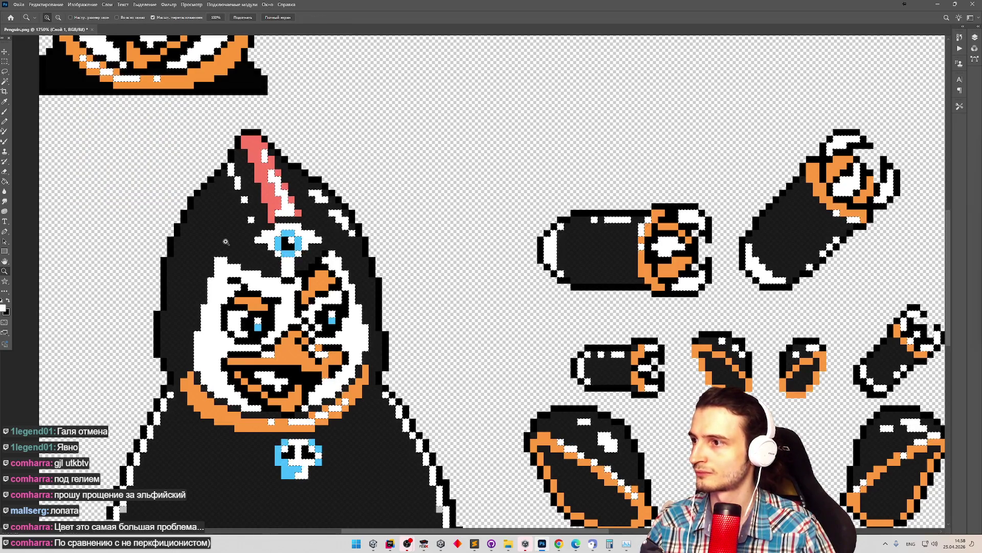
click(254, 233)
Set the foreground colour to FF4131 and pencil a red cross around the forehead gem.
key(i)
click(4, 308)
text(ff4131)
click(245, 90)
key(b)
drag(279, 239, 381, 239)
click(336, 239)
click(312, 261)
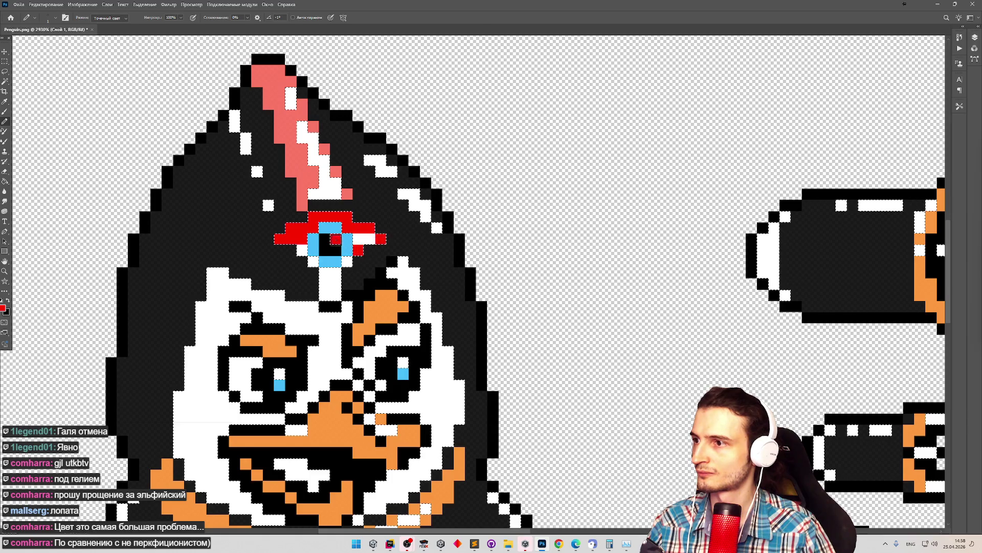
Paint red around both eyes, redden the tongue, then zoom out.
scroll(312, 252, down, 2)
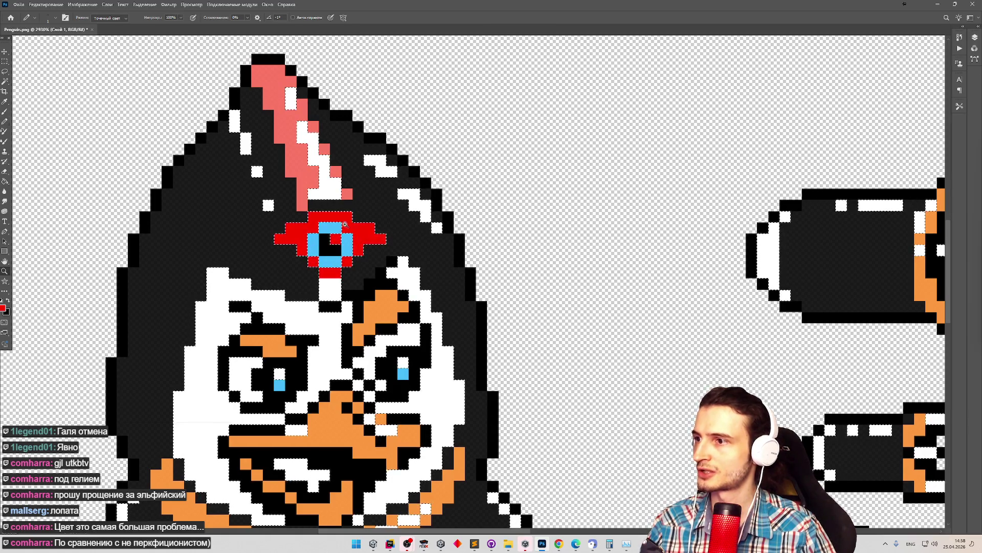
scroll(312, 252, down, 10)
scroll(310, 248, up, 10)
drag(310, 247, 328, 267)
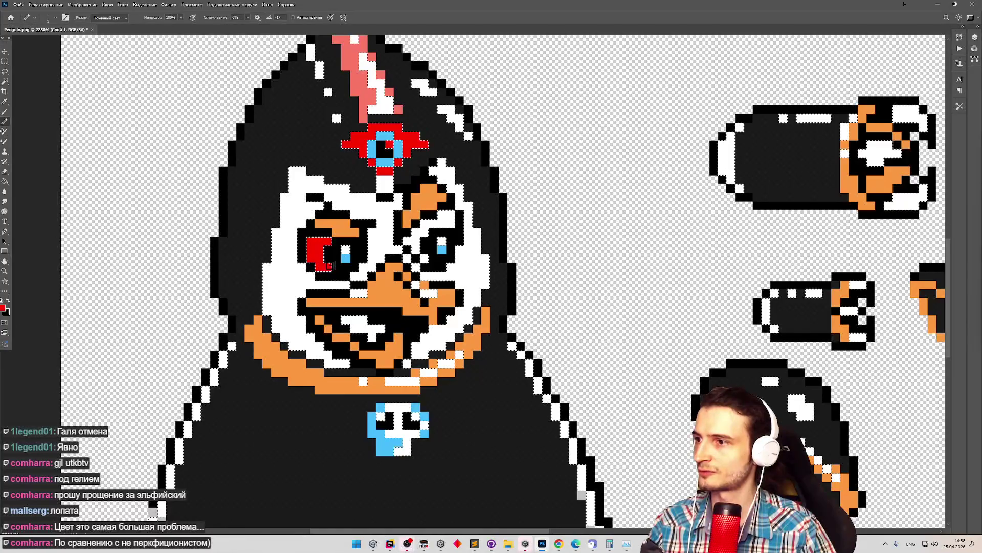
mouse_move(416, 244)
mouse_down()
mouse_move(427, 253)
mouse_move(423, 234)
mouse_move(447, 221)
mouse_up()
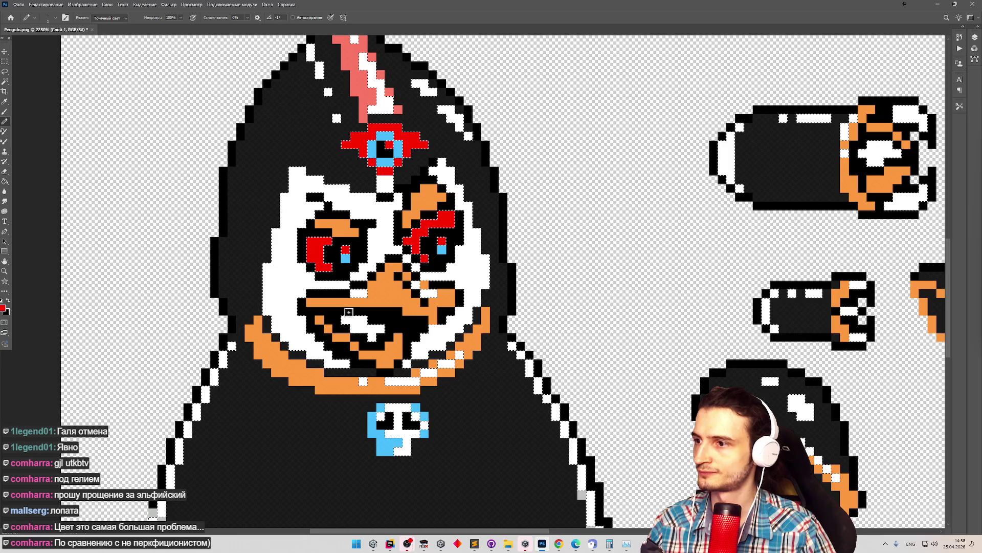
drag(343, 320, 382, 329)
key(z)
scroll(620, 275, down, 5)
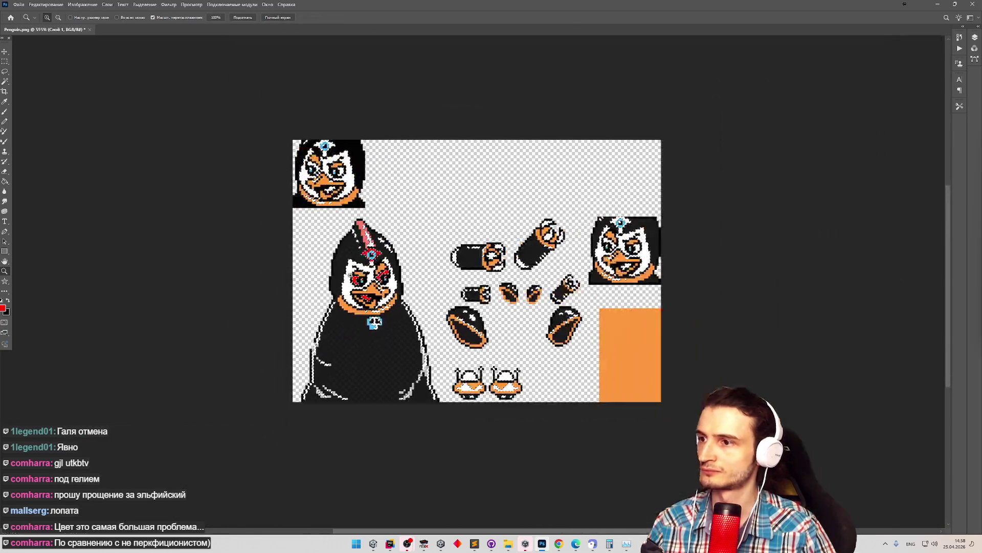
Pencil red pixels around both eyes of the right-hand head portrait.
scroll(619, 275, up, 5)
key(b)
click(600, 223)
drag(617, 218, 626, 228)
click(515, 197)
mouse_move(535, 203)
mouse_down()
mouse_move(549, 217)
mouse_move(527, 204)
mouse_up()
click(520, 216)
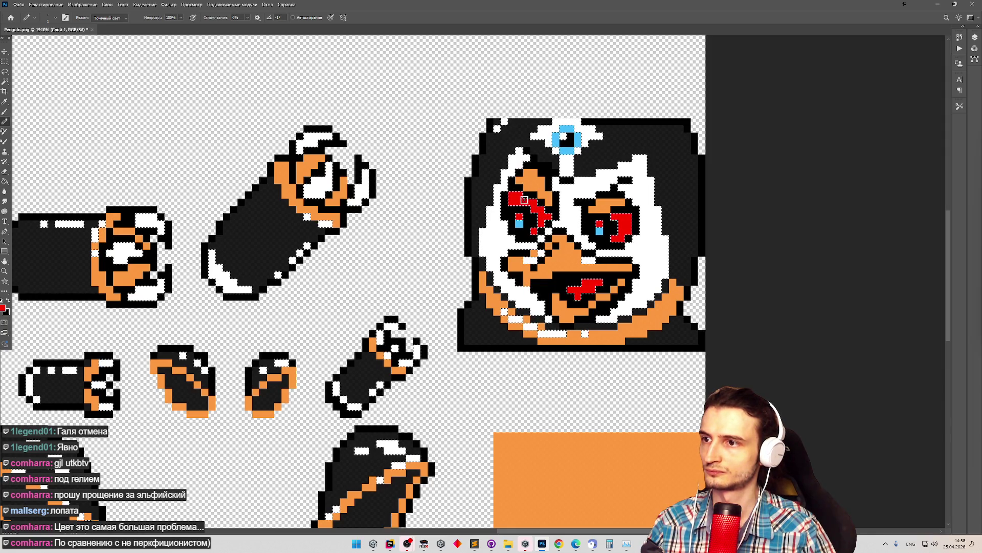
Dot red pixels and a red plus around the portrait's forehead gem, then zoom out.
click(556, 150)
click(578, 150)
click(567, 159)
mouse_move(601, 136)
mouse_down()
mouse_move(575, 125)
mouse_move(542, 134)
mouse_up()
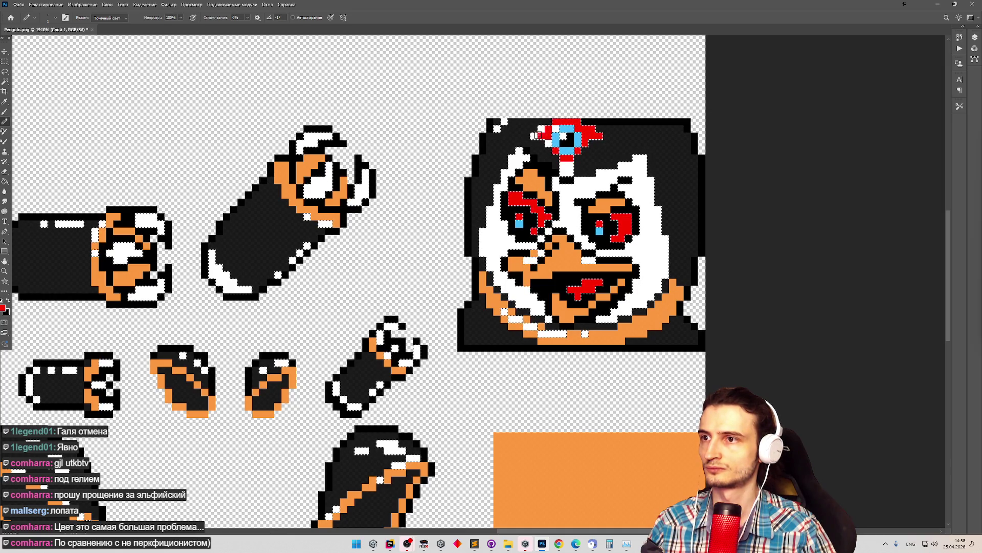
key(z)
mouse_move(541, 203)
mouse_down()
mouse_move(443, 191)
mouse_move(462, 184)
mouse_move(501, 221)
mouse_up()
key(b)
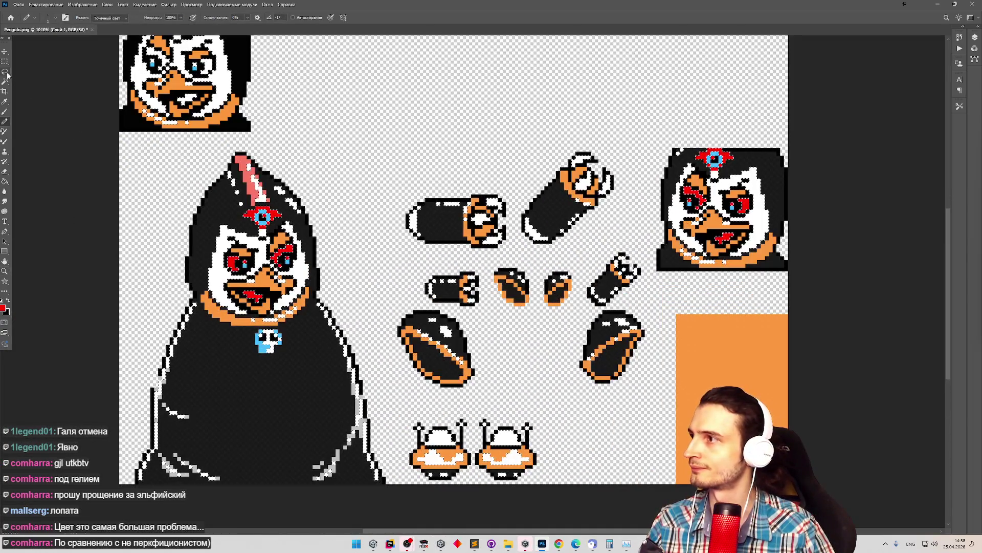
key(w)
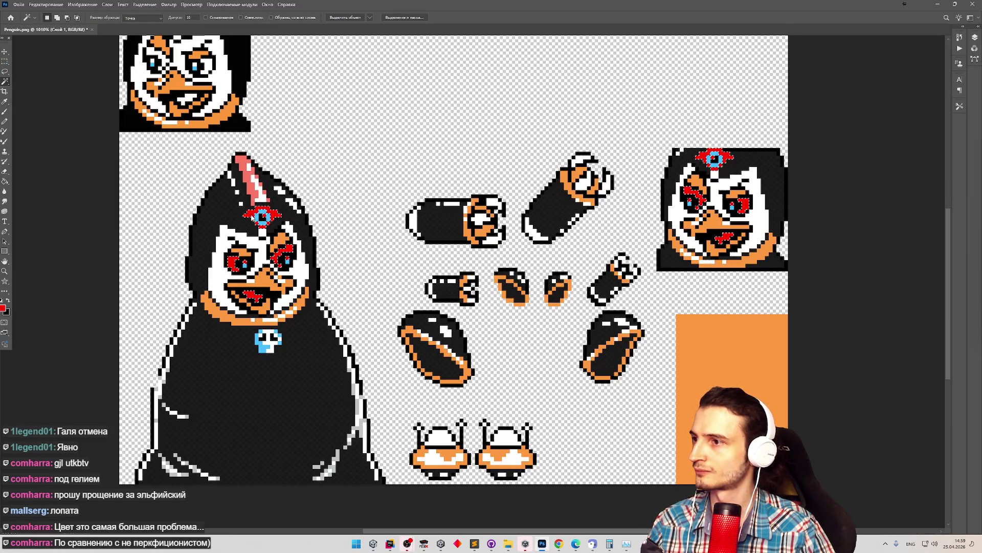
Set the foreground colour to near-white fcfcfc and clear the red markings.
key(g)
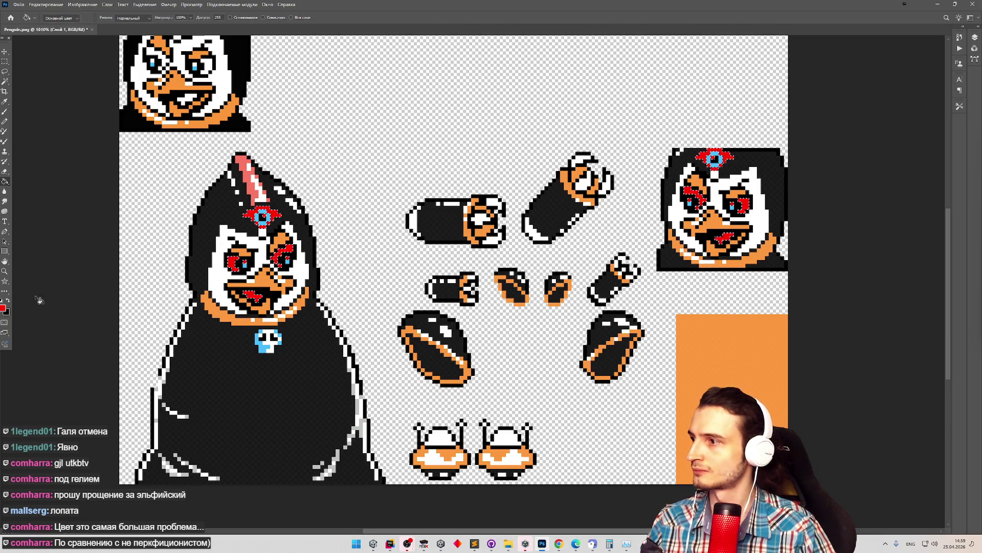
click(3, 308)
text(25252)
key(Tab)
text(252)
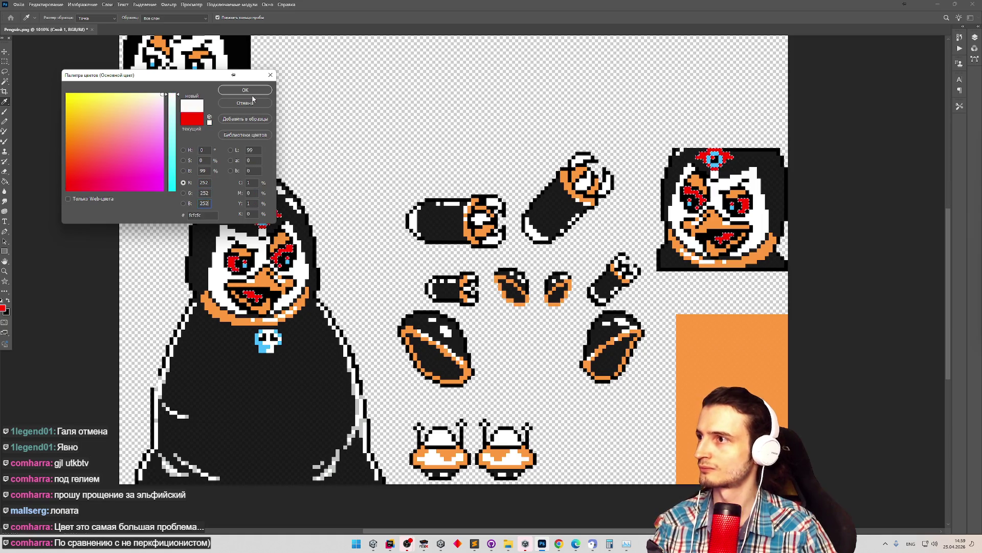
key(Return)
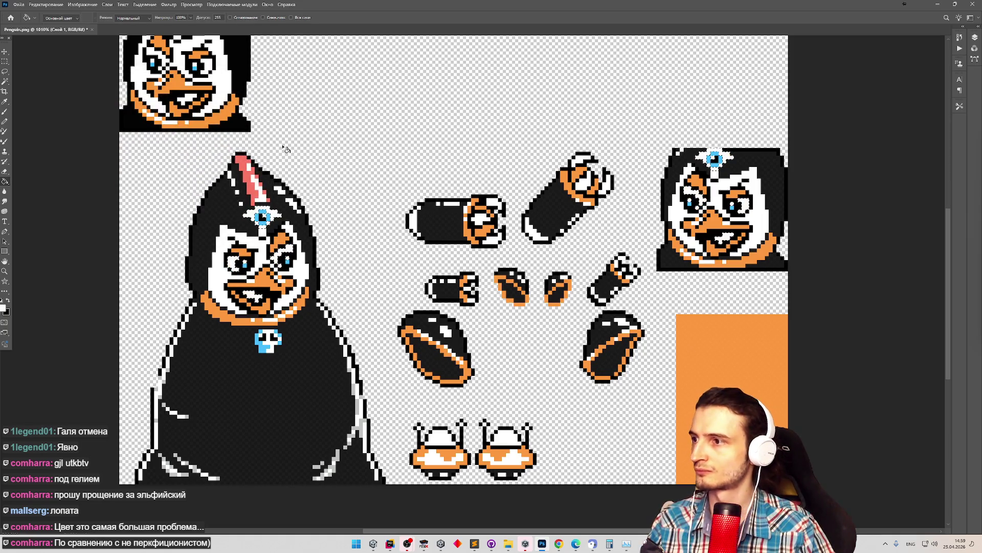
click(287, 147)
click(476, 216)
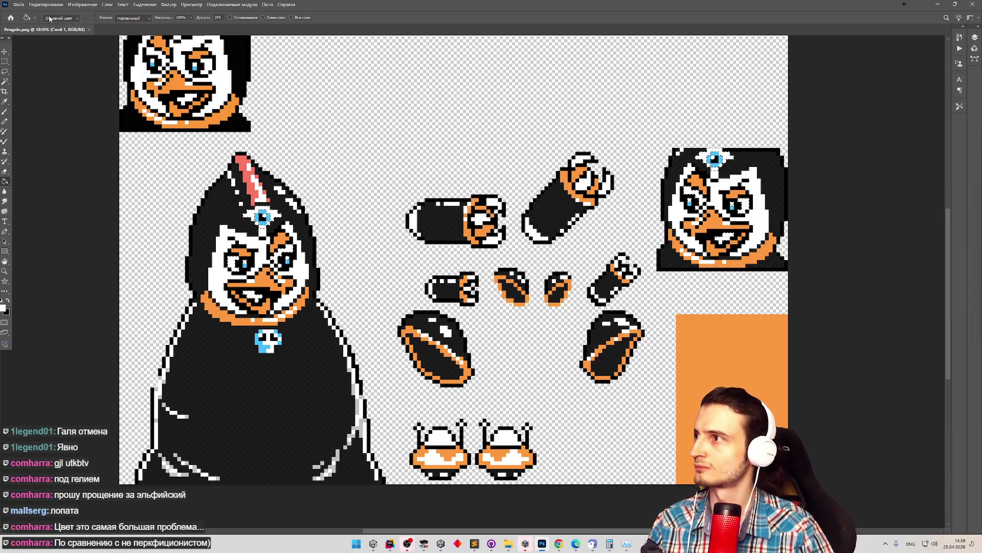
Export the sheet as PNG, overwriting Penguin.png, and switch back to Unity.
click(19, 4)
mouse_move(66, 124)
click(154, 125)
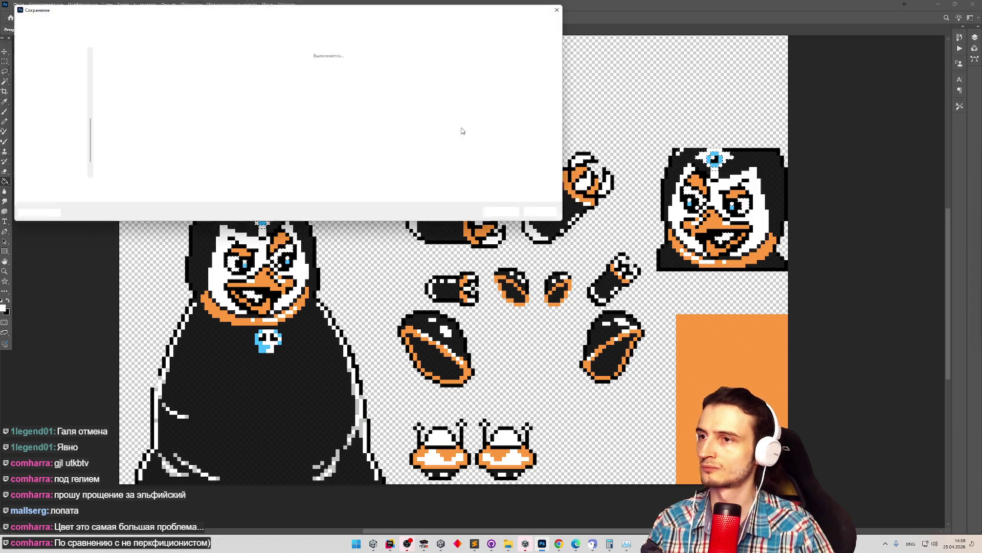
double_click(462, 82)
click(507, 272)
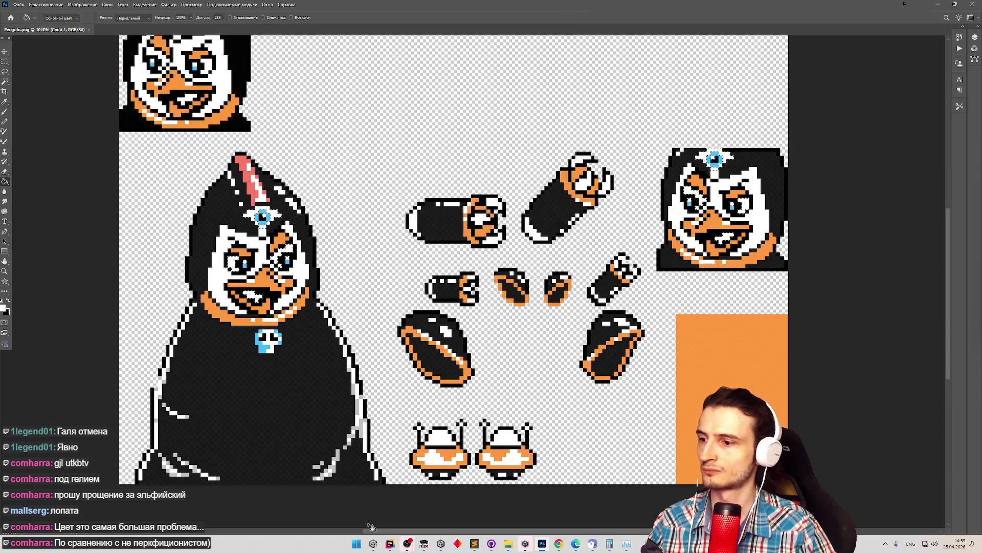
key(alt+Tab)
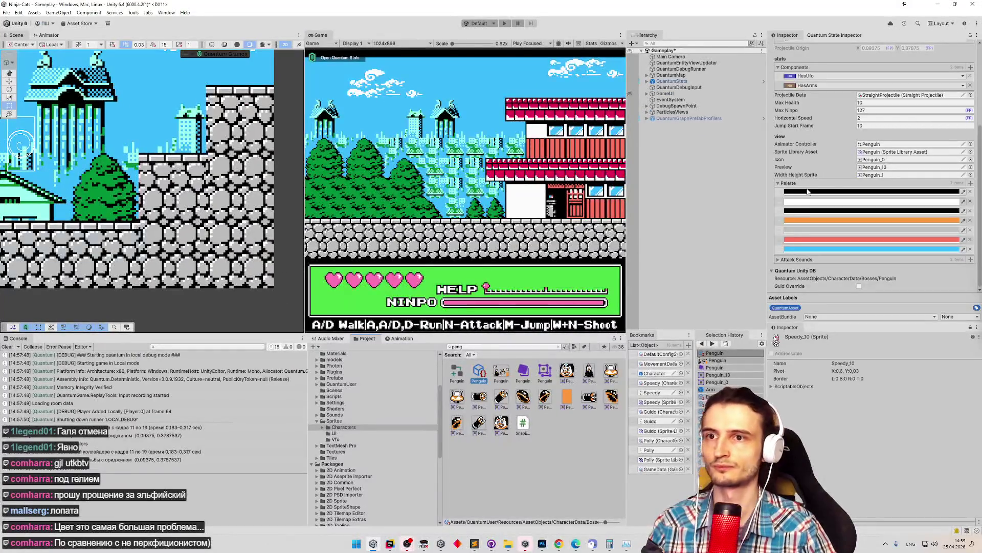
Re-bake the Penguin character data and save the Gameplay scene with Ctrl+S.
drag(980, 139, 945, 80)
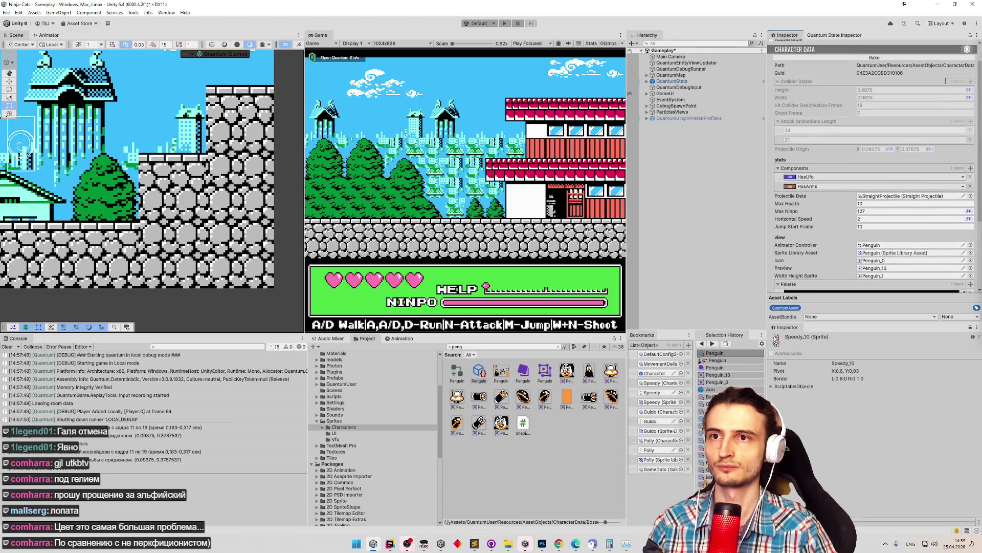
click(909, 61)
drag(979, 128, 979, 162)
key(ctrl+s)
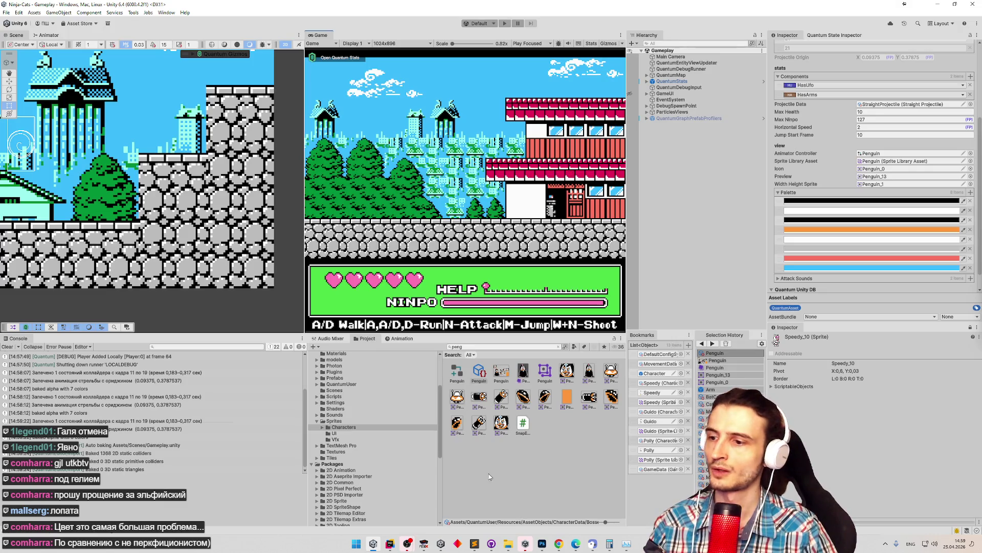
Return to the Penguin.png sprite sheet in Photoshop.
click(543, 544)
scroll(473, 261, down, 3)
scroll(473, 261, up, 4)
scroll(473, 261, down, 3)
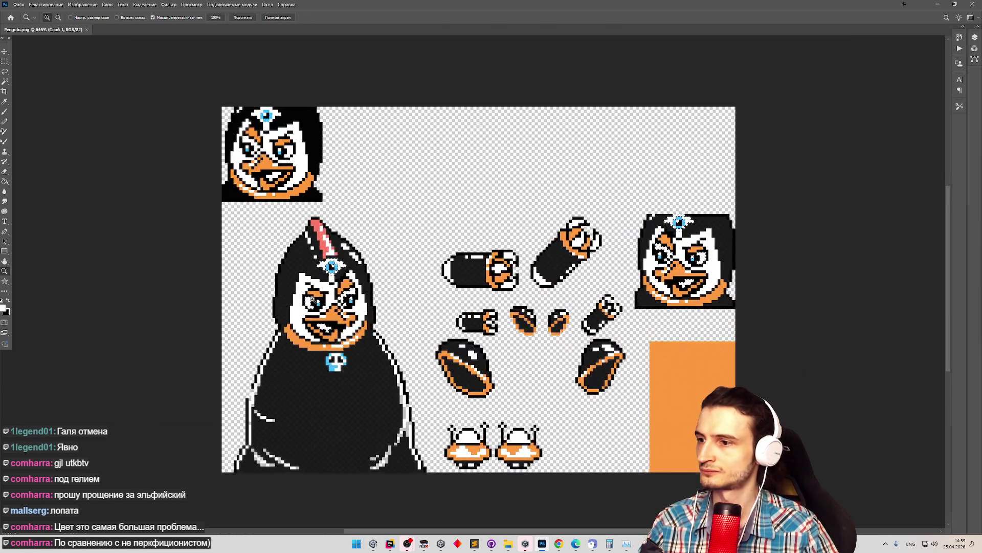
Copy the big penguin's head onto a new layer, trying and undoing a move.
scroll(312, 299, up, 1)
key(g)
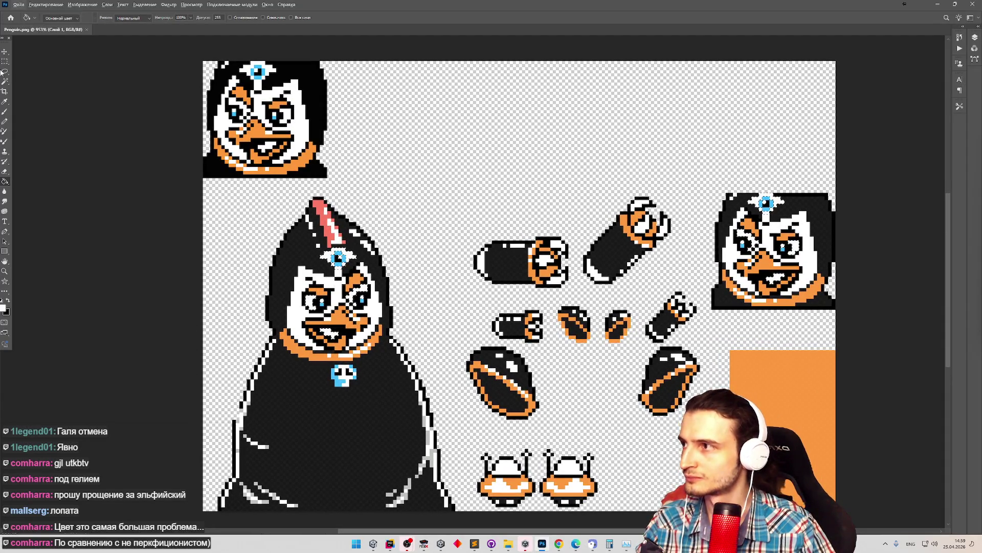
click(4, 61)
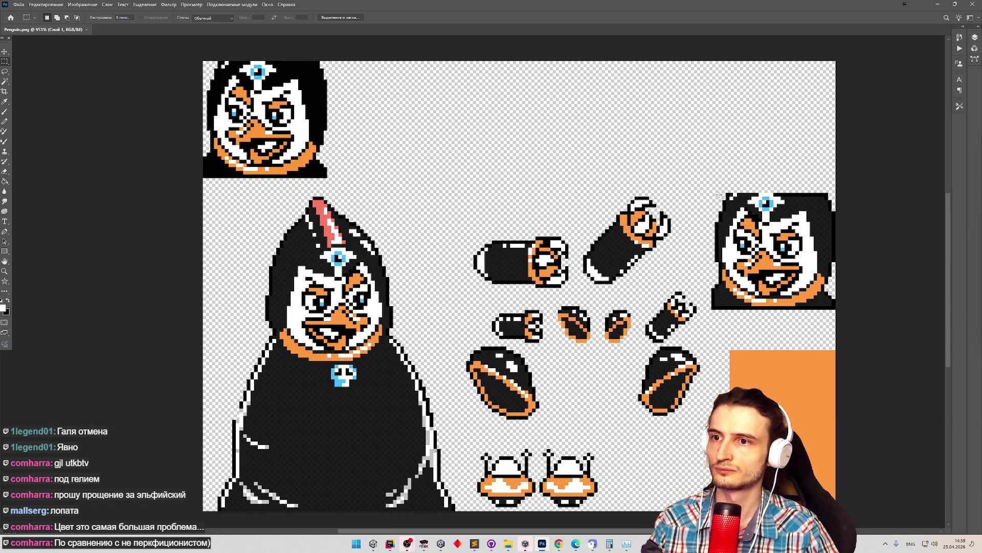
drag(830, 323, 836, 311)
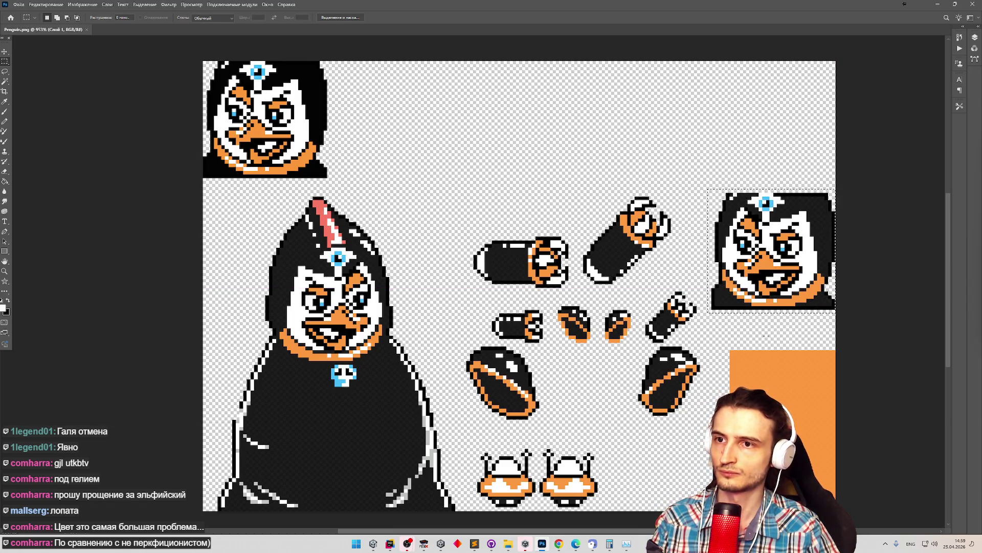
drag(394, 275, 411, 335)
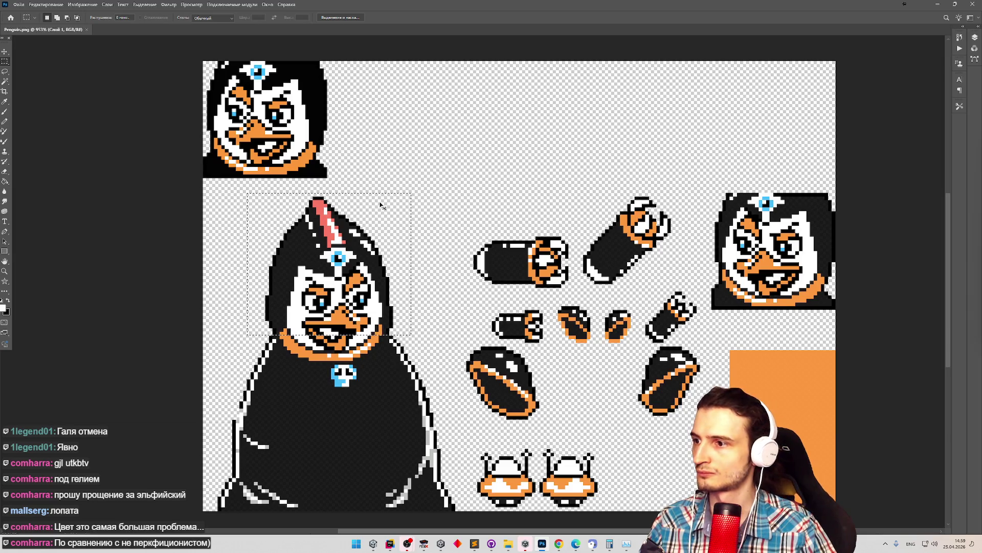
key(ctrl+j)
key(v)
mouse_move(343, 276)
mouse_down()
mouse_move(545, 247)
mouse_move(801, 249)
mouse_move(776, 249)
mouse_up()
key(ctrl+z)
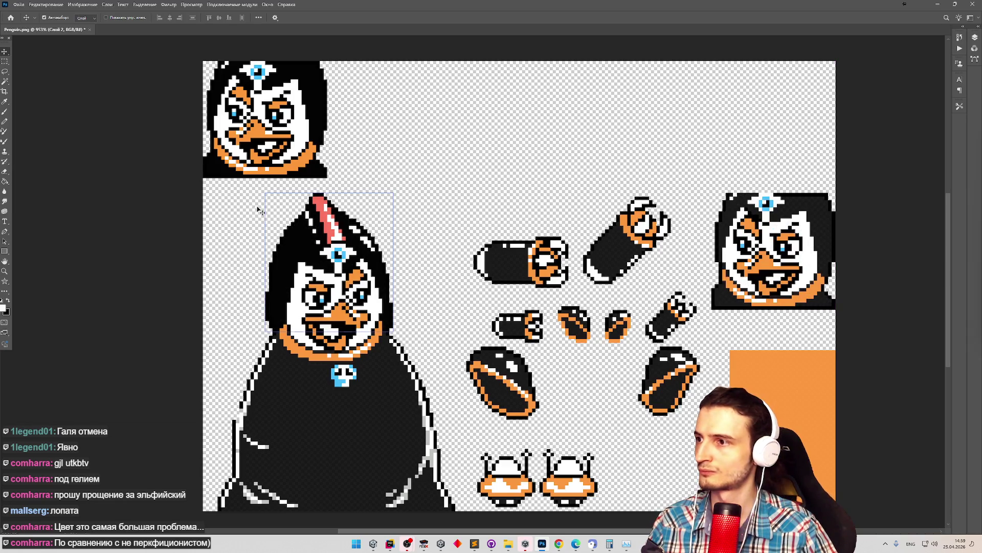
Select the hood top with its red stripe and place a copy near the top-right.
key(m)
mouse_move(254, 189)
mouse_down()
mouse_move(421, 307)
mouse_move(420, 317)
mouse_up()
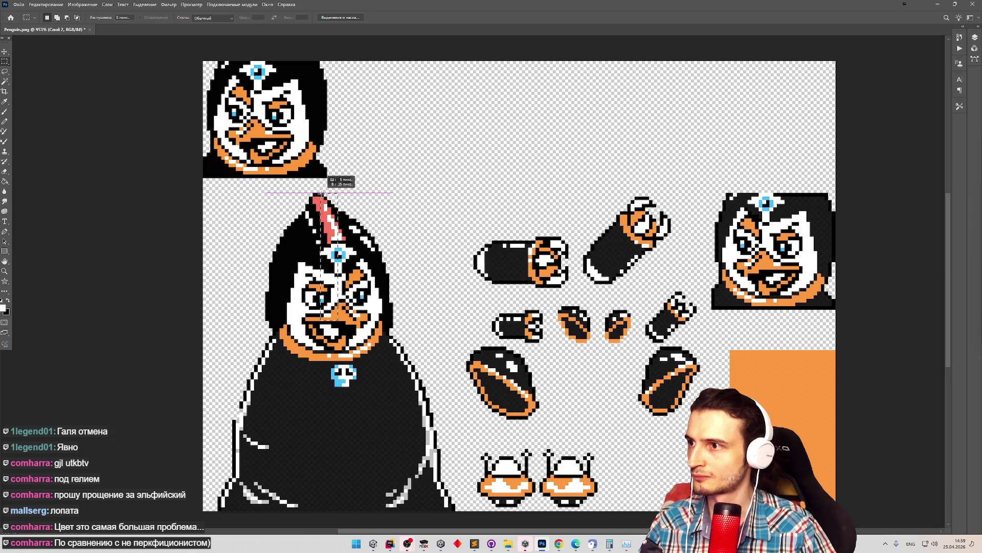
drag(321, 228, 320, 286)
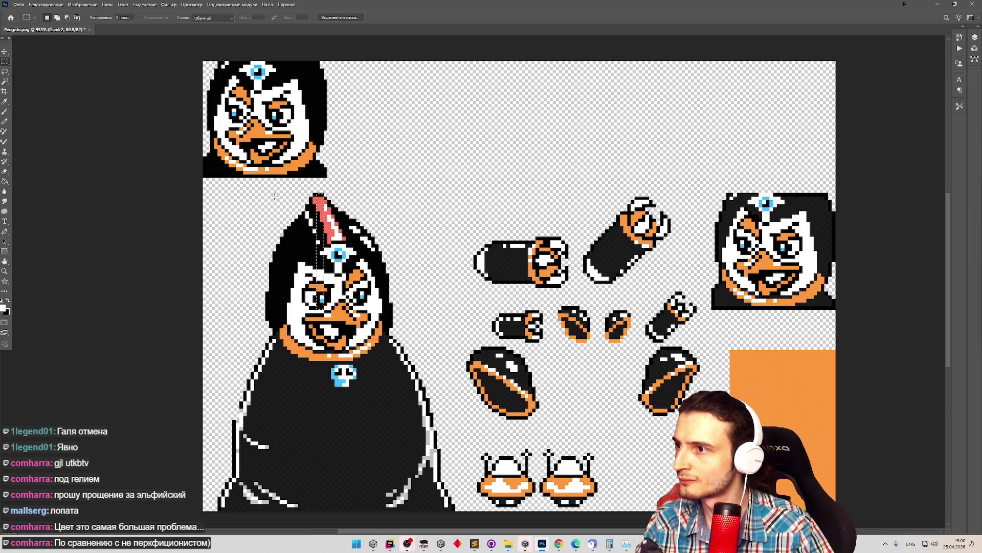
drag(393, 193, 387, 254)
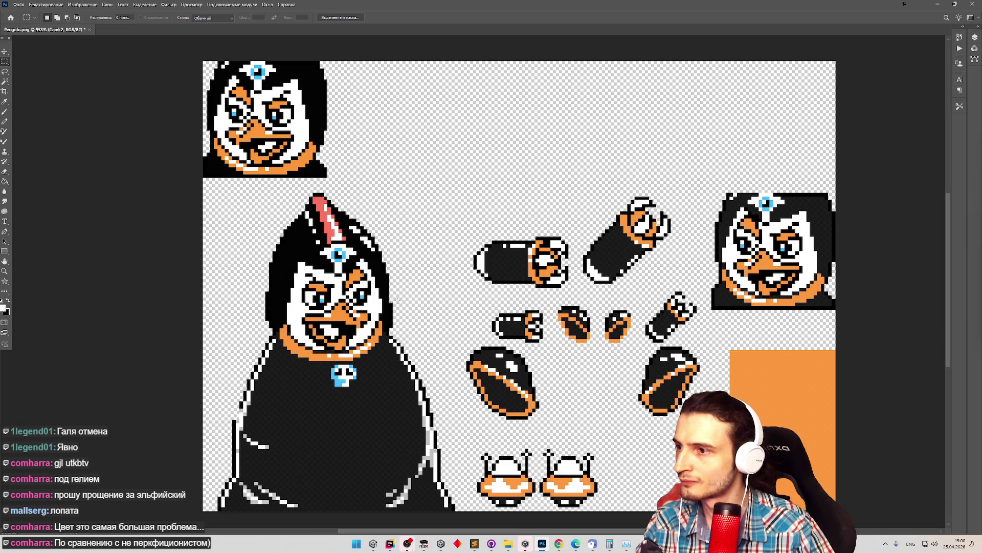
mouse_move(345, 210)
mouse_down()
mouse_move(390, 279)
mouse_move(400, 320)
mouse_move(398, 308)
mouse_up()
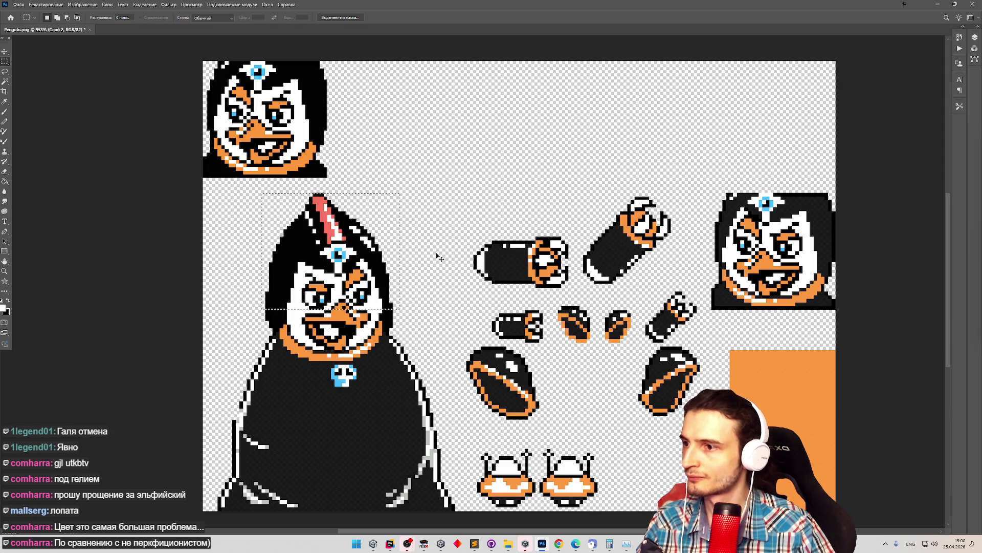
key(v)
mouse_move(440, 244)
mouse_down()
mouse_move(673, 214)
mouse_move(722, 119)
mouse_up()
Flip the hood copy horizontally via Edit > Transform > Flip Horizontal.
click(46, 4)
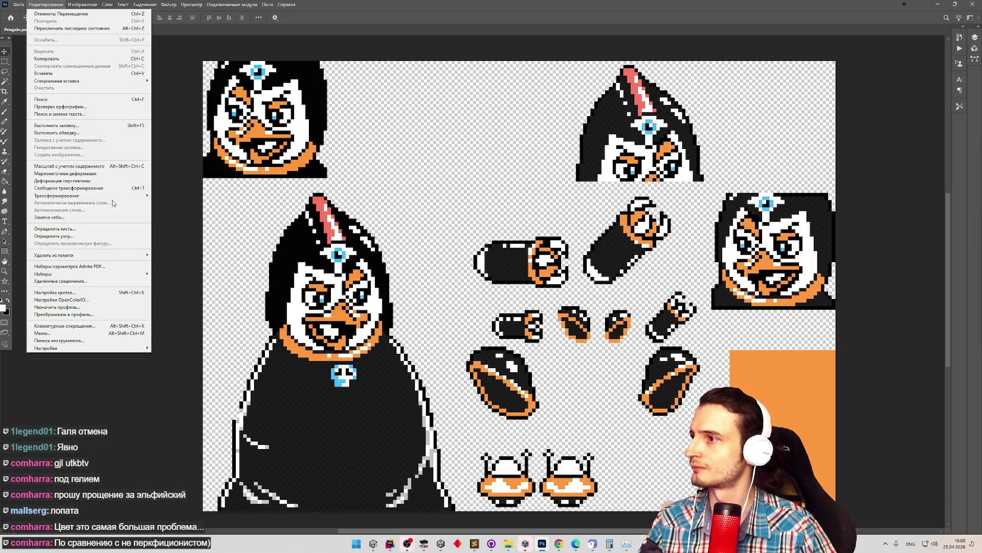
mouse_move(77, 196)
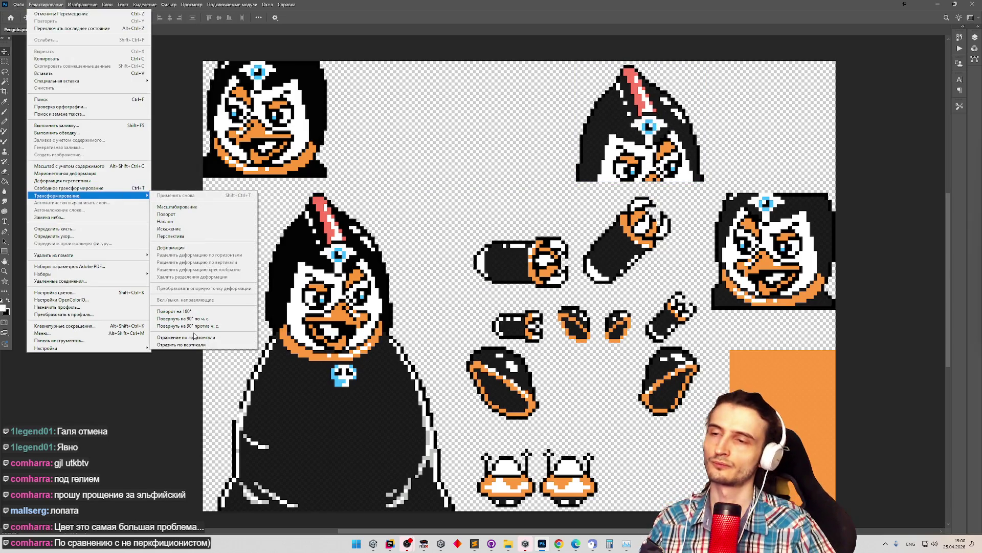
click(194, 336)
drag(611, 142, 747, 272)
key(ctrl+z)
Delete the spare head copy layer and place the mirrored hood over the right portrait.
click(268, 5)
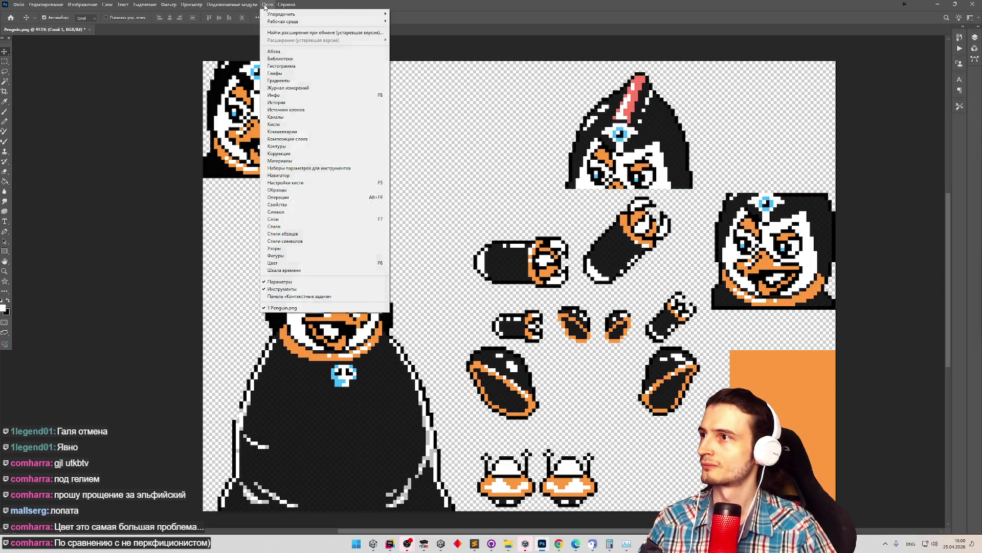
click(977, 31)
click(978, 30)
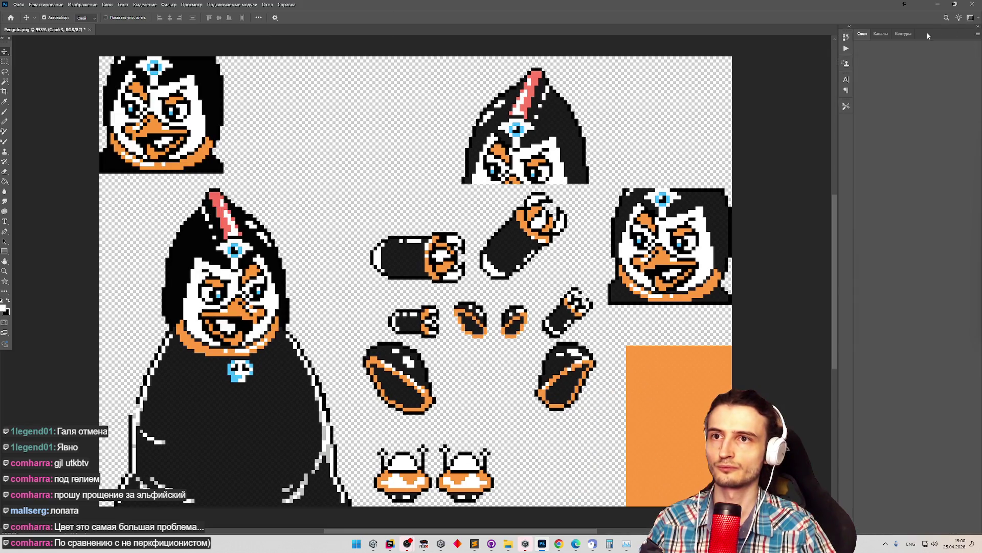
click(864, 38)
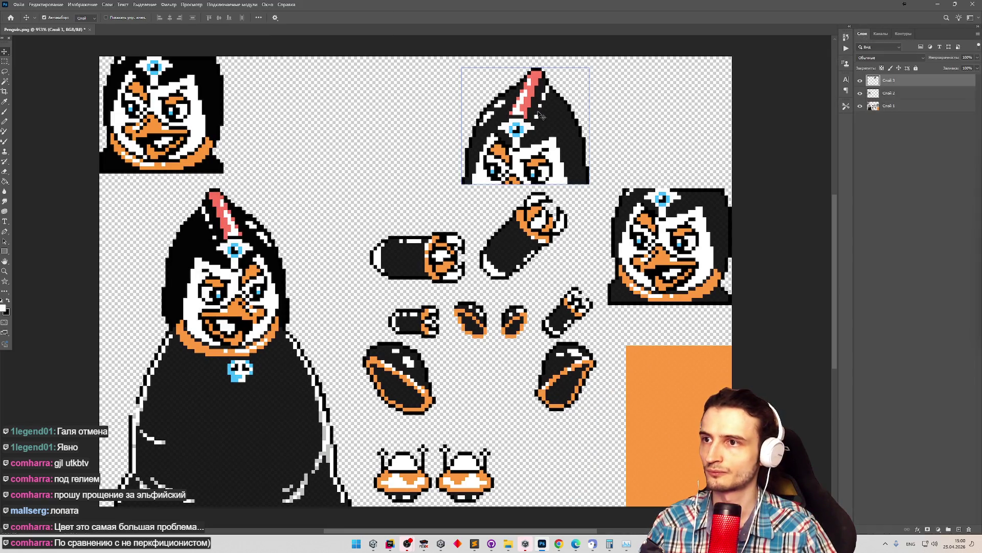
drag(540, 115, 598, 108)
click(860, 94)
click(860, 94)
click(860, 94)
click(886, 93)
key(Delete)
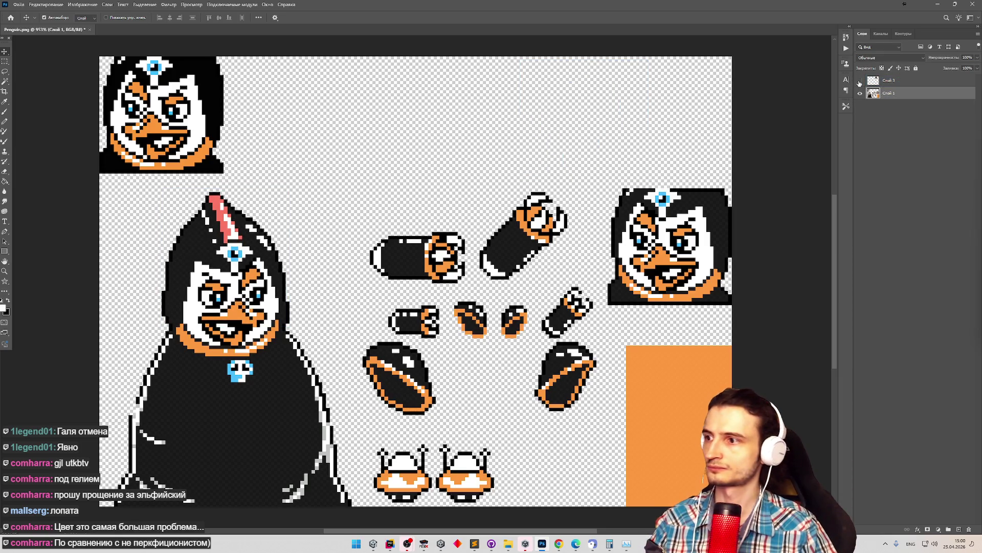
mouse_move(586, 134)
mouse_down()
mouse_move(651, 204)
mouse_move(648, 254)
mouse_move(665, 210)
mouse_move(665, 287)
mouse_move(669, 263)
mouse_up()
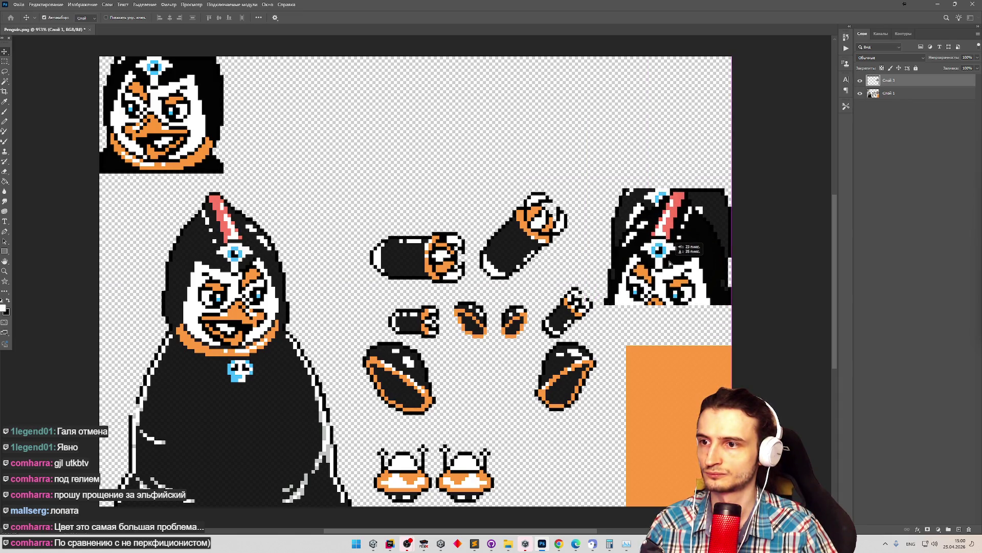
Delete the old hair under the hood on the original sprite layer.
click(883, 94)
click(5, 61)
drag(599, 180, 757, 321)
key(Delete)
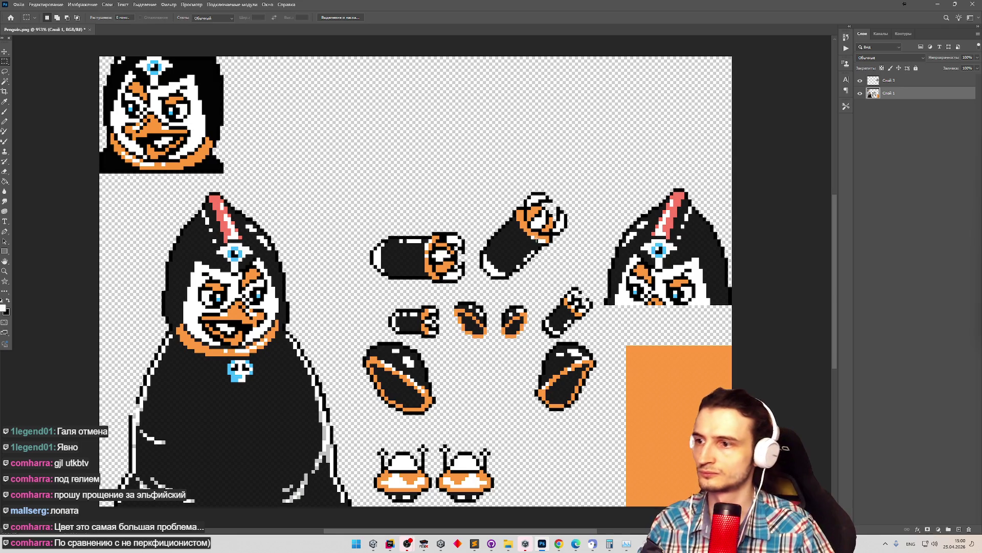
key(g)
click(323, 418)
With the Pencil tool, make the mirrored hood layer active and toggle its visibility to compare.
key(b)
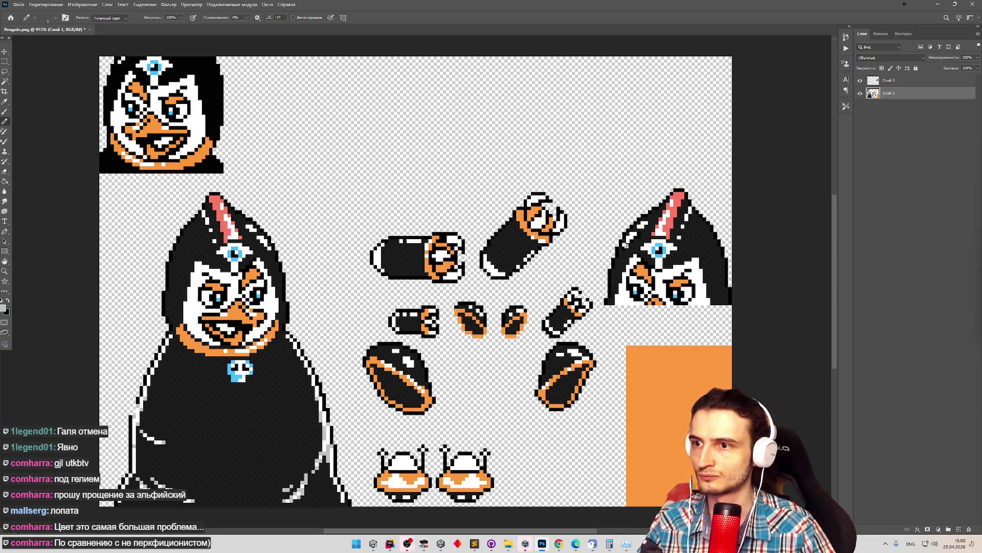
click(860, 80)
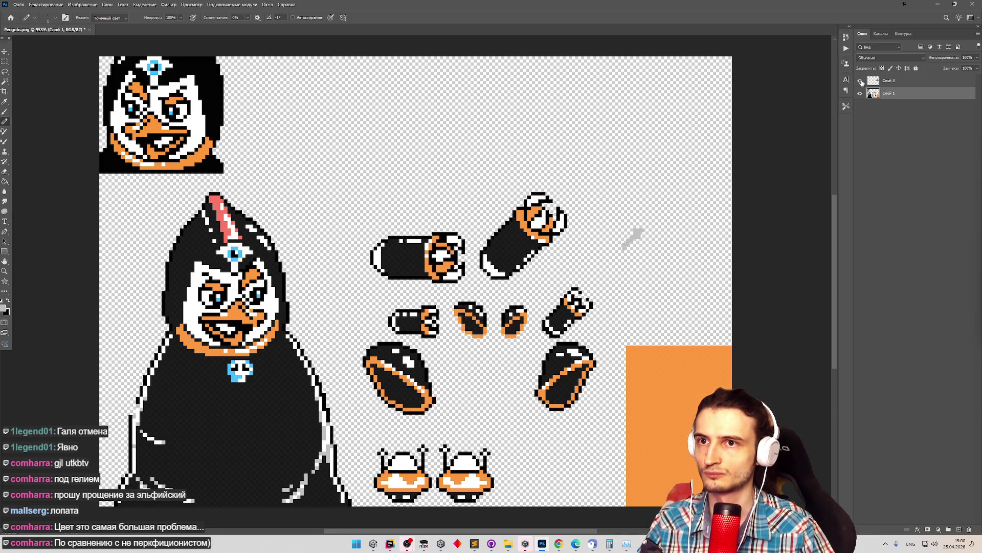
click(860, 81)
click(900, 80)
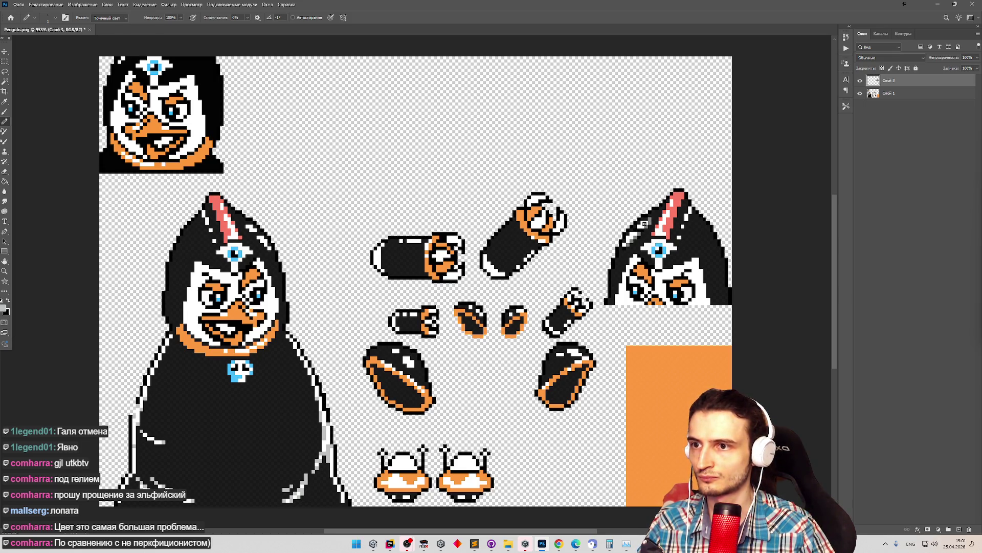
click(860, 81)
Toggle the hood layer on and off, then try a grey highlight stroke along the hood edge and undo it.
click(860, 81)
scroll(676, 223, up, 5)
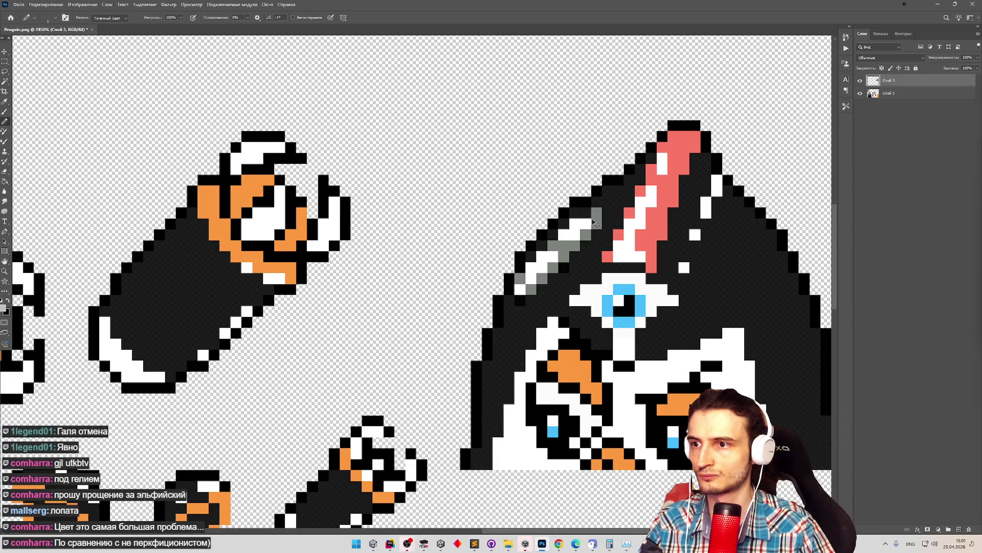
key(z)
click(861, 81)
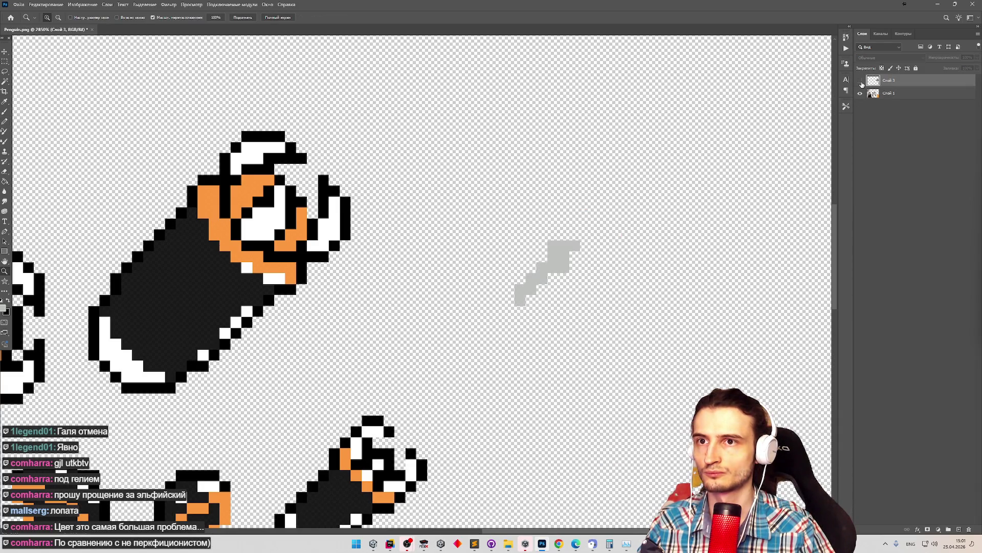
click(860, 82)
click(861, 81)
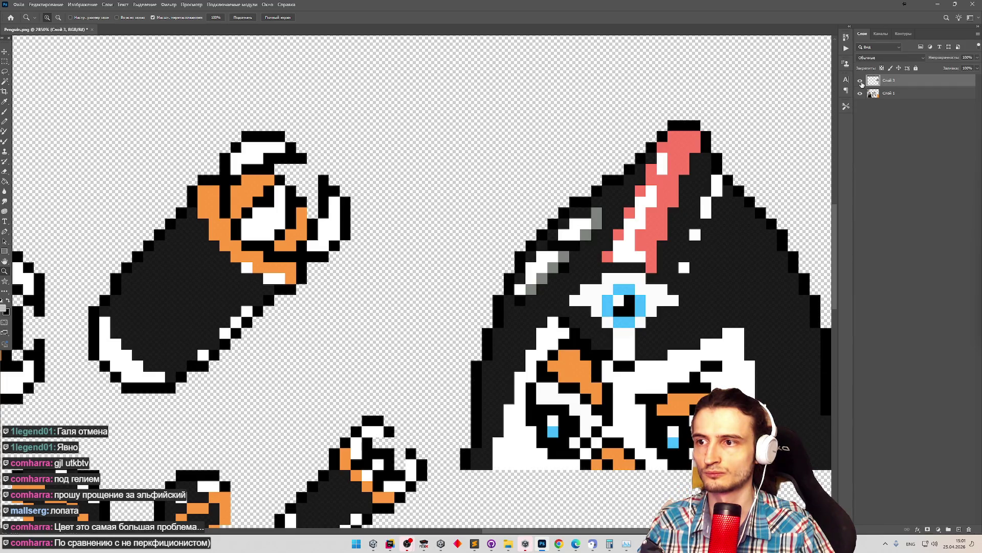
key(b)
mouse_move(558, 238)
mouse_down()
mouse_move(575, 202)
mouse_move(517, 297)
mouse_move(448, 245)
mouse_up()
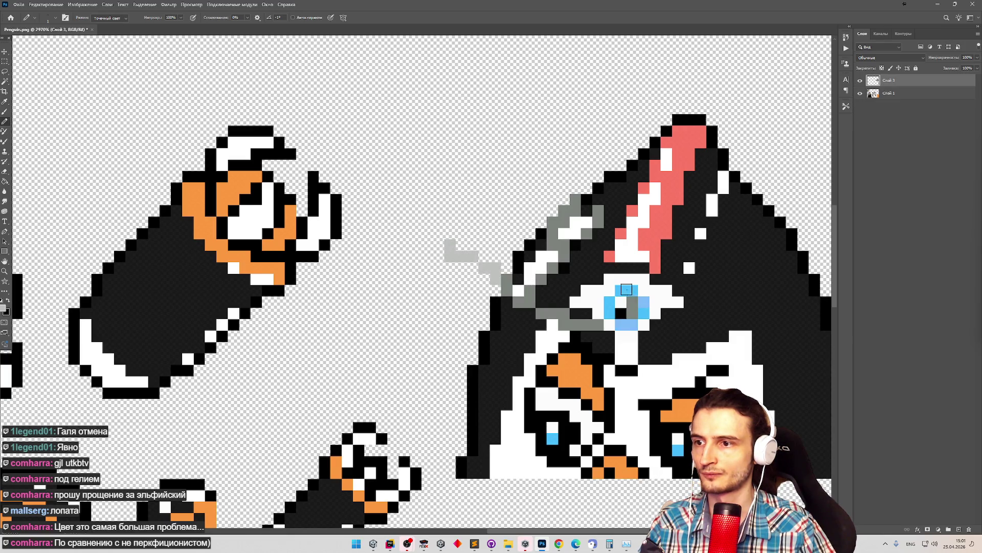
key(ctrl+z)
Zoom in on the right portrait's hood, then retry a grey highlight stroke there and undo it.
key(z)
drag(592, 252, 512, 252)
key(b)
click(860, 81)
click(860, 81)
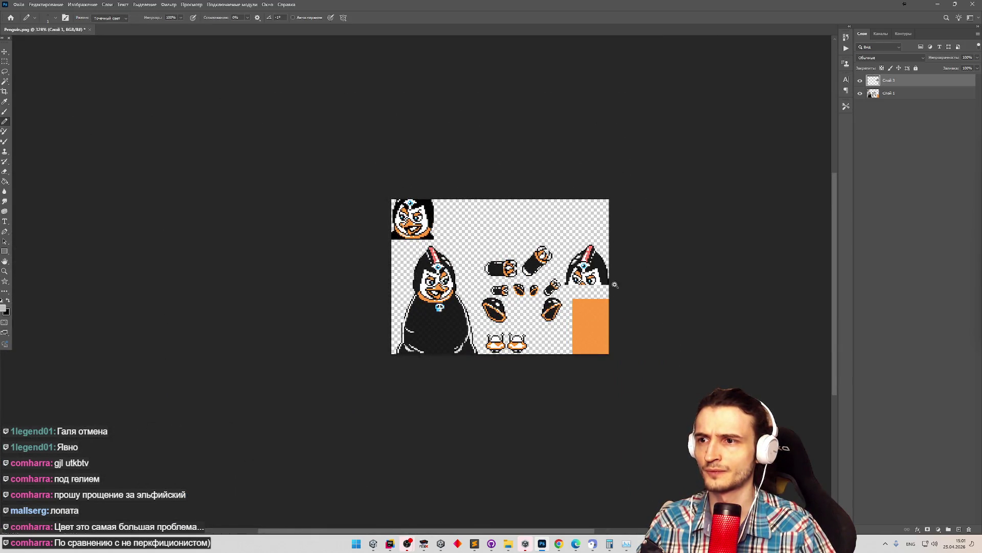
drag(615, 284, 665, 284)
mouse_move(504, 153)
mouse_down()
mouse_move(492, 135)
mouse_move(493, 93)
mouse_move(537, 125)
mouse_up()
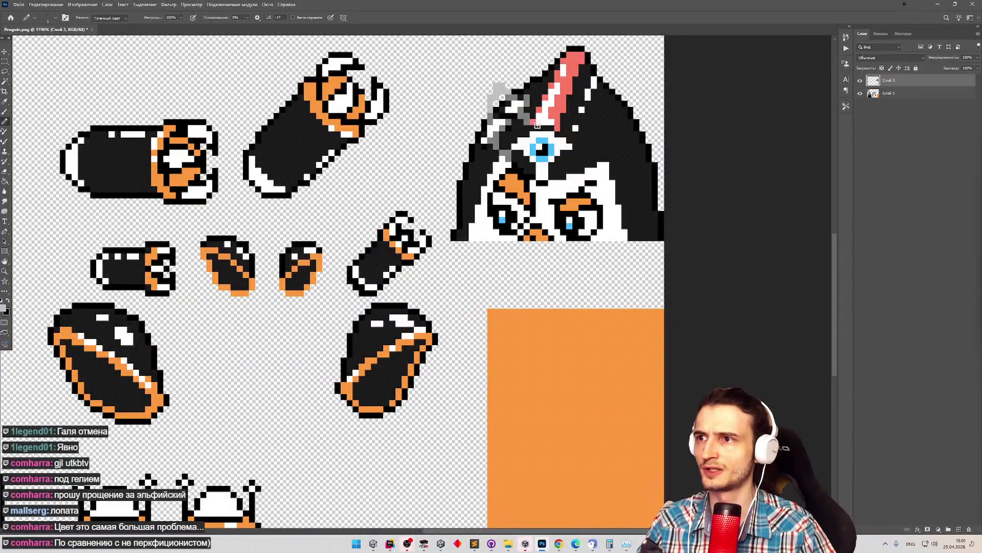
key(ctrl+z)
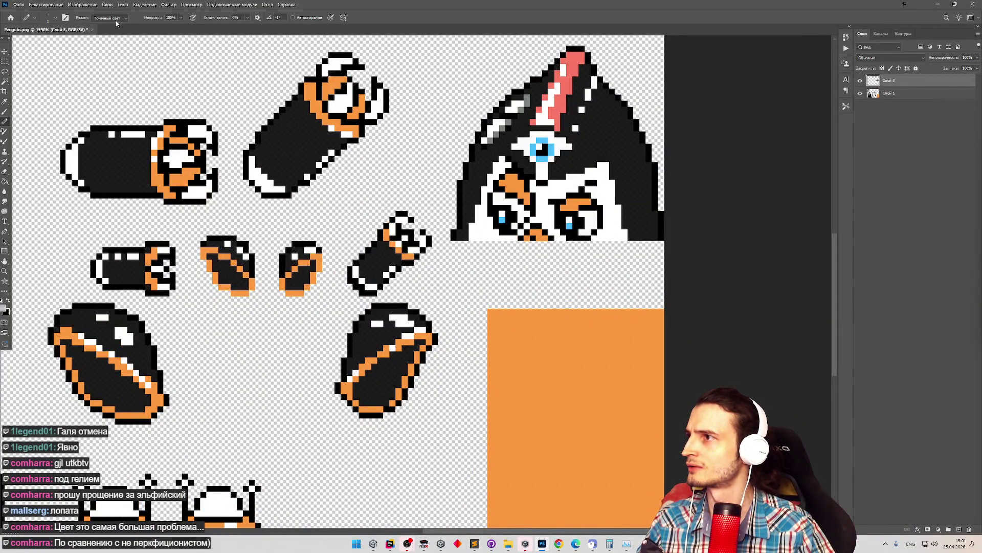
Set the Pencil blend mode to Normal and paint grey highlights along the hood edge, then inspect them.
click(117, 23)
click(110, 25)
drag(491, 139, 501, 117)
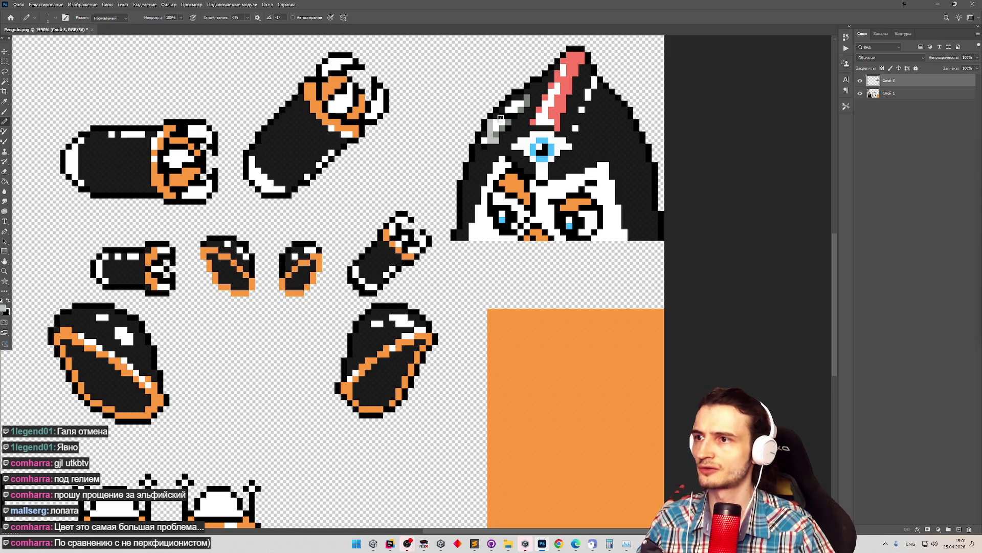
key(ctrl+comma)
key(ctrl+comma)
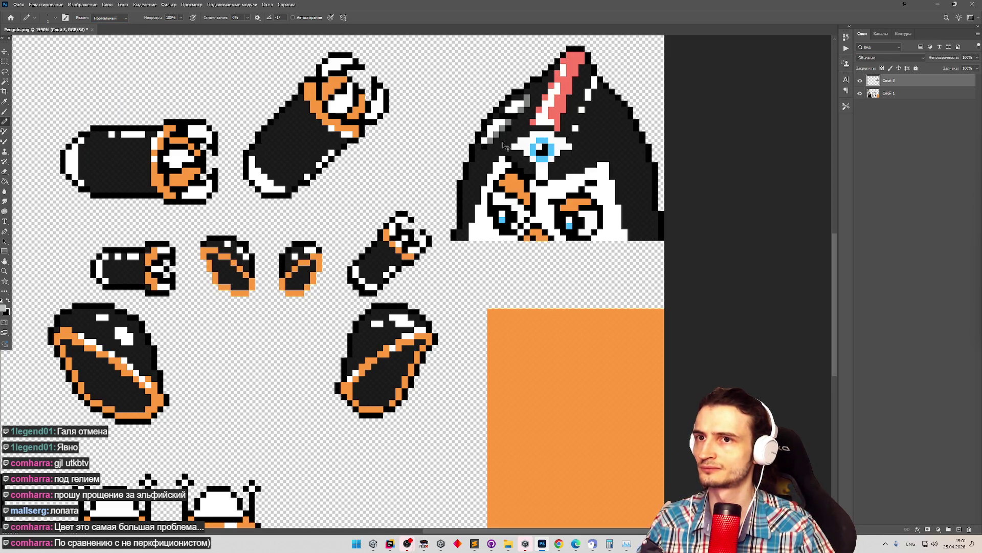
scroll(411, 181, down, 10)
scroll(270, 222, up, 10)
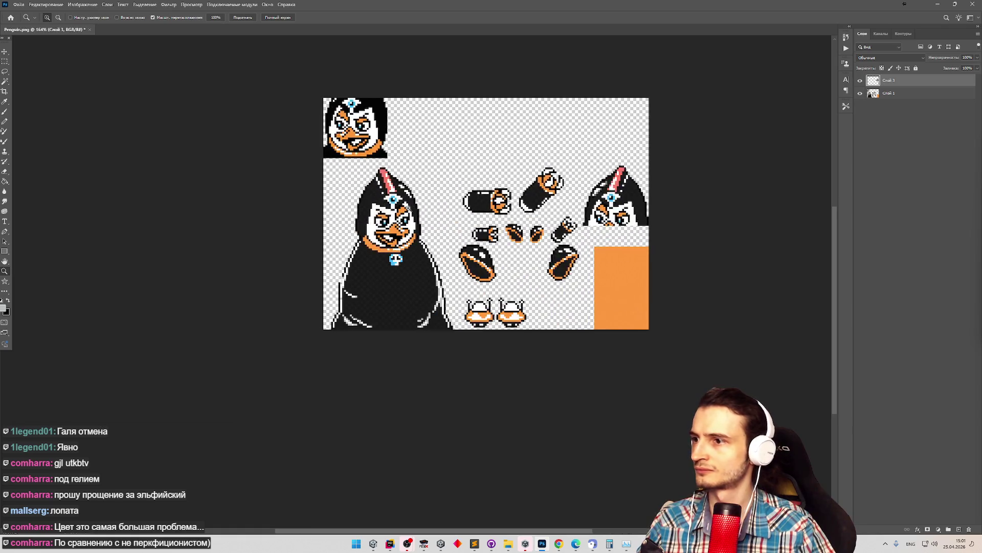
scroll(454, 355, down, 10)
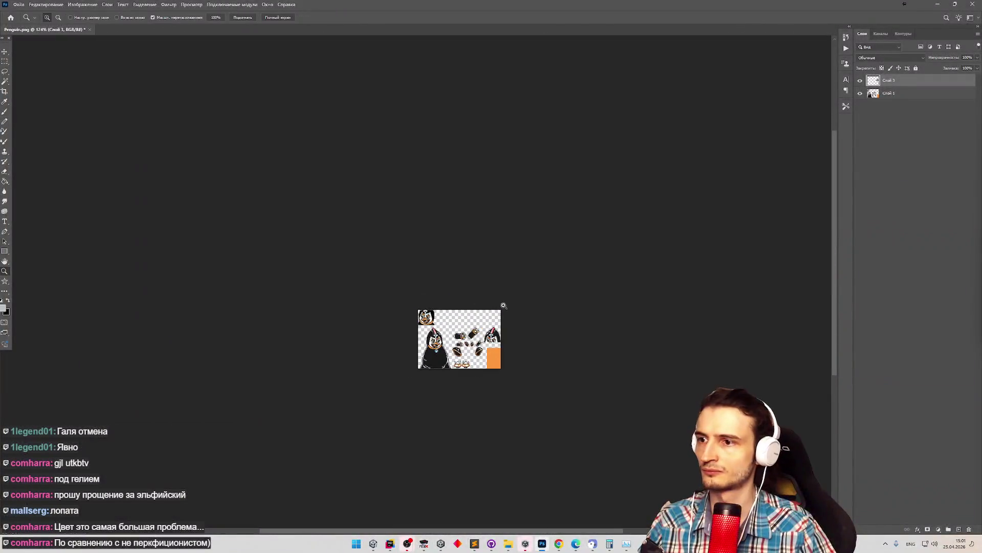
scroll(456, 260, up, 10)
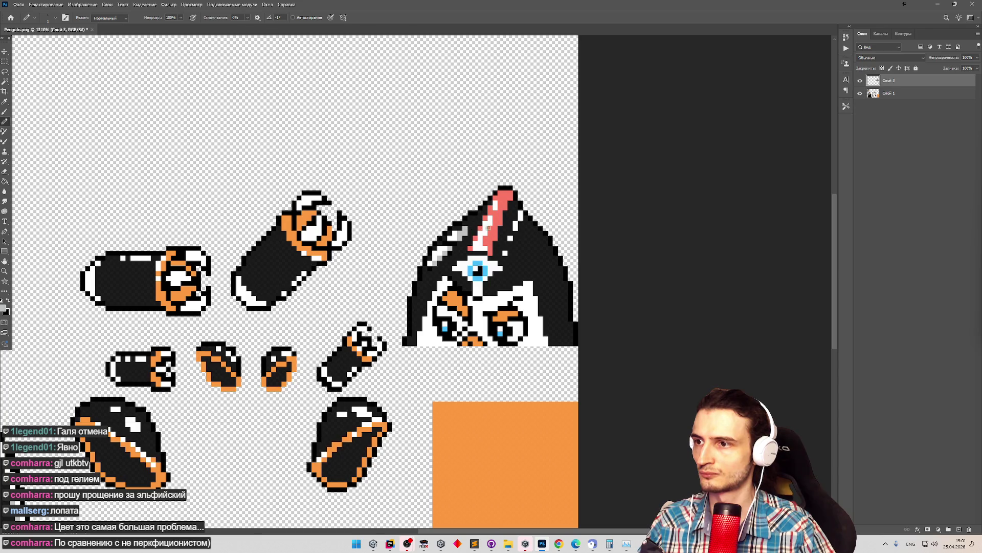
scroll(489, 228, up, 3)
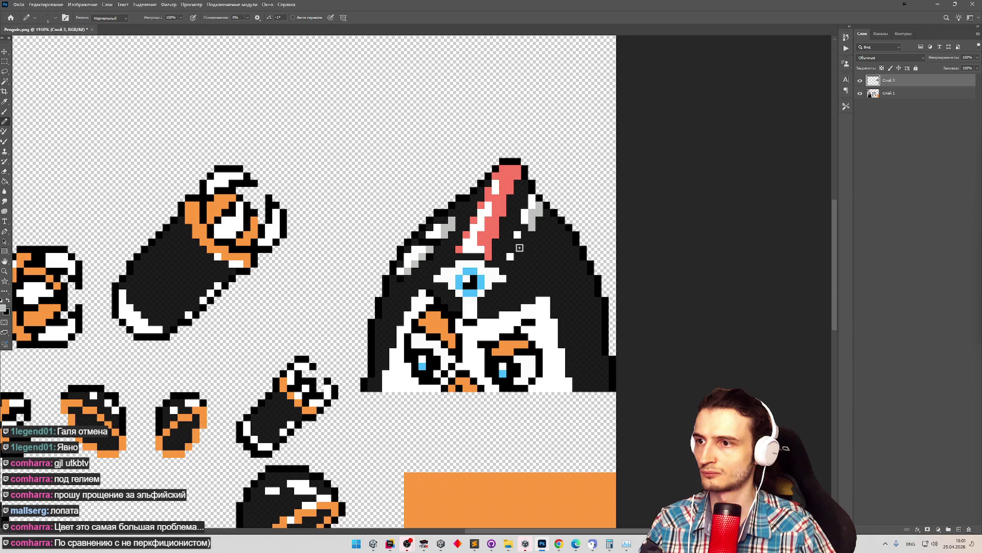
scroll(521, 269, down, 5)
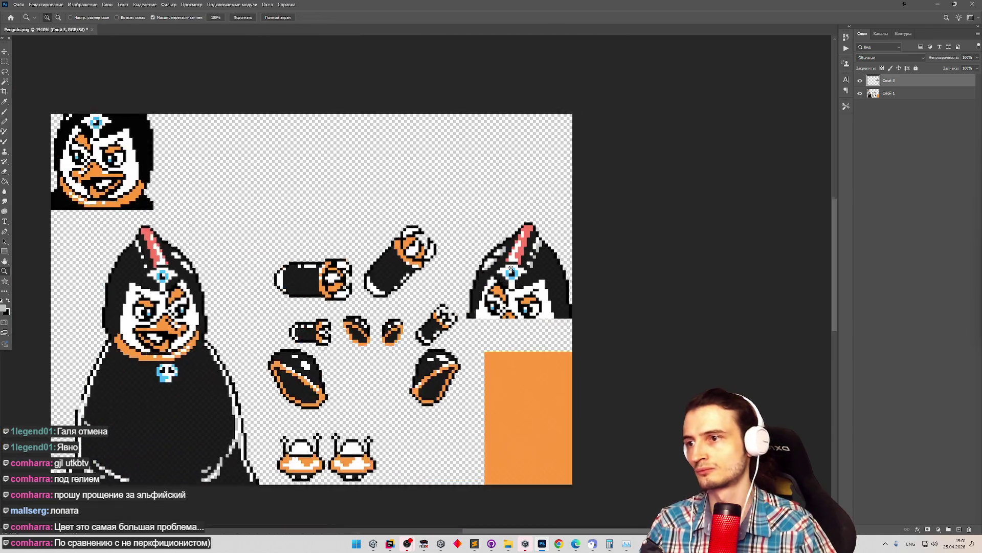
scroll(561, 279, up, 5)
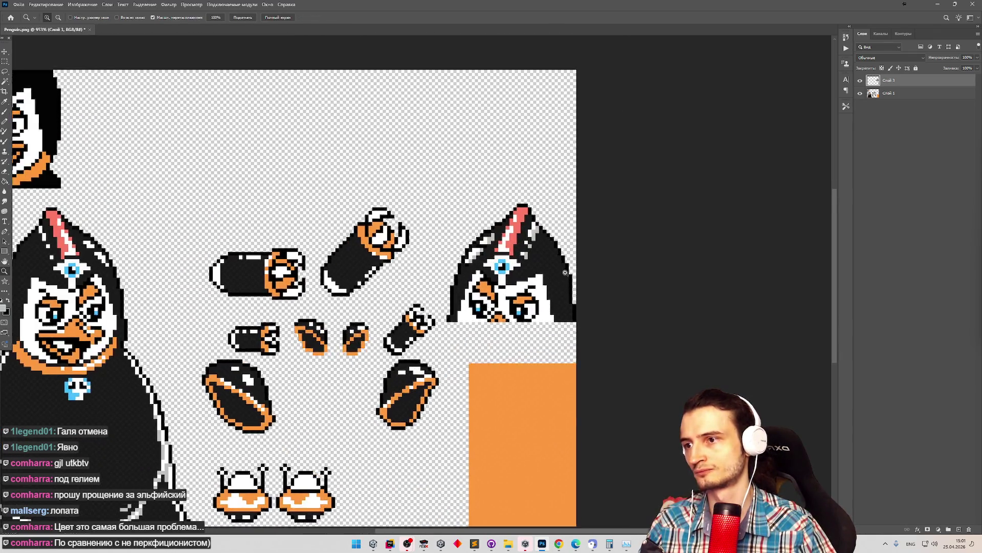
Paint the stray grey pixels in the crest stripe pink with the Pencil.
key(b)
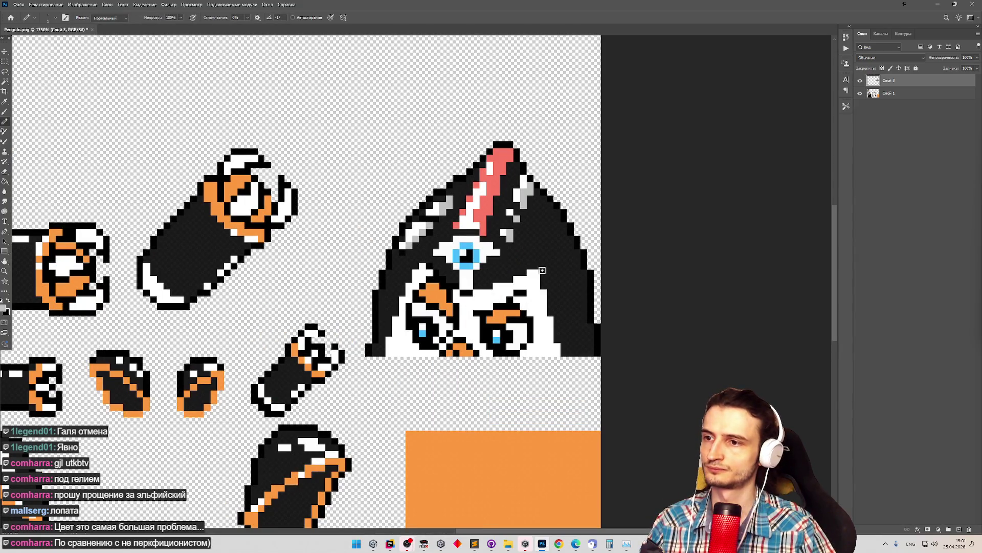
key(z)
drag(549, 286, 478, 282)
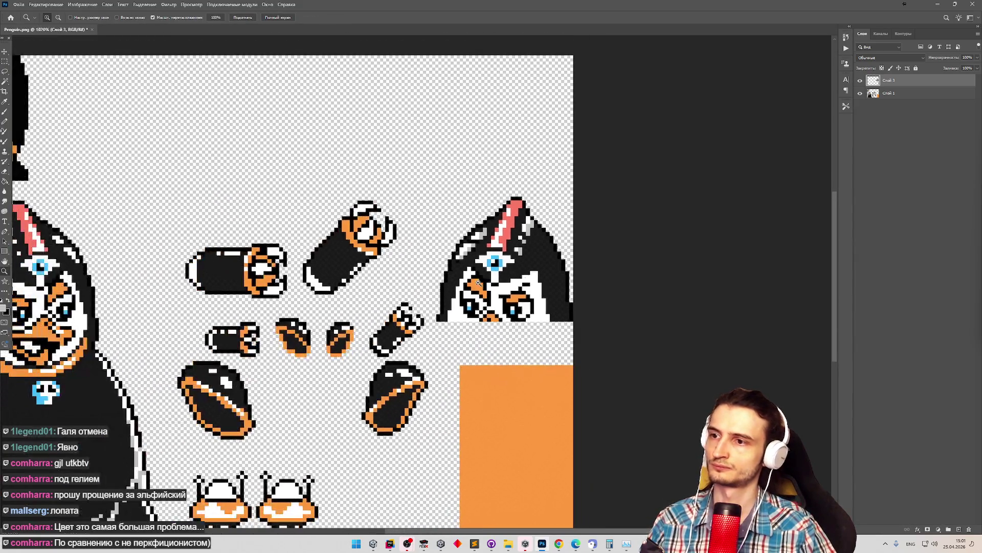
key(b)
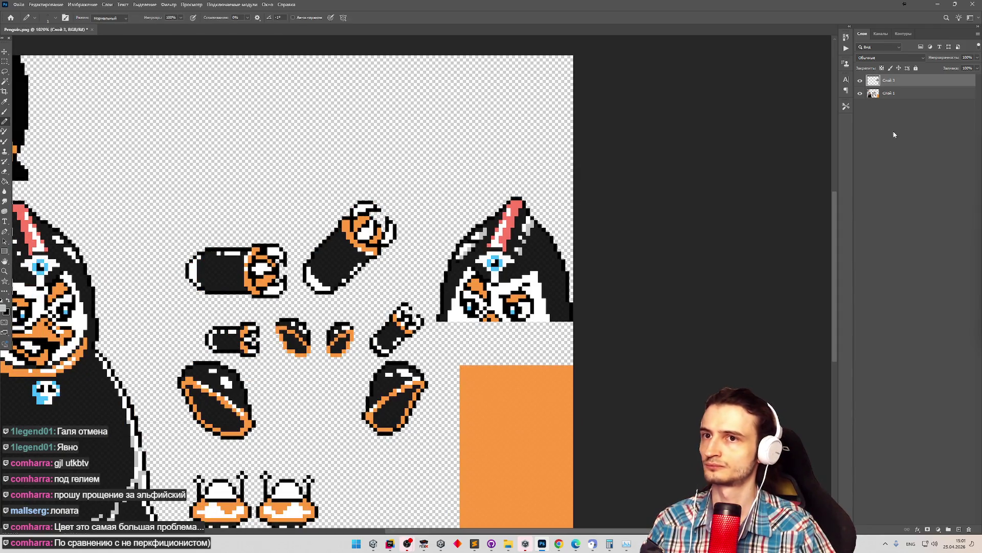
scroll(545, 197, up, 2)
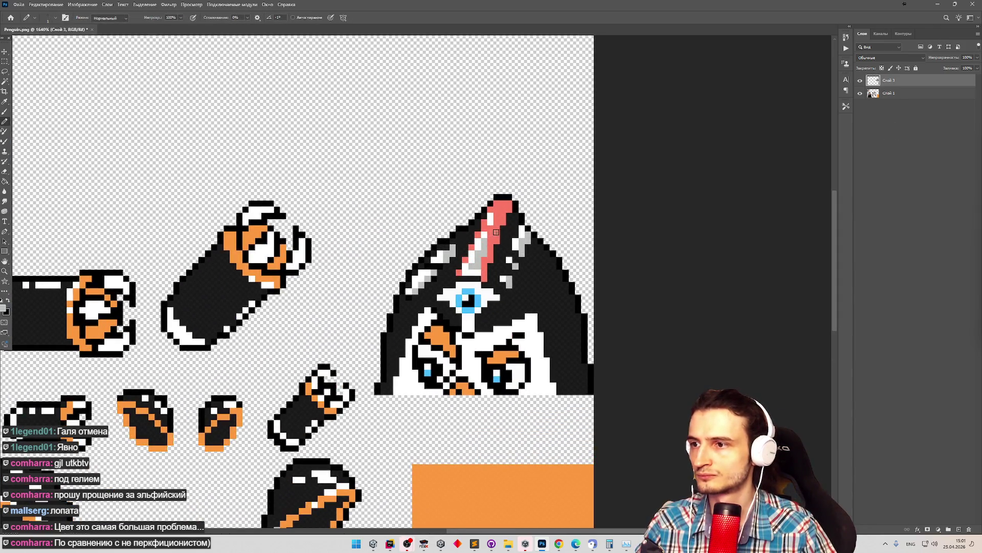
drag(489, 241, 470, 269)
scroll(631, 231, down, 3)
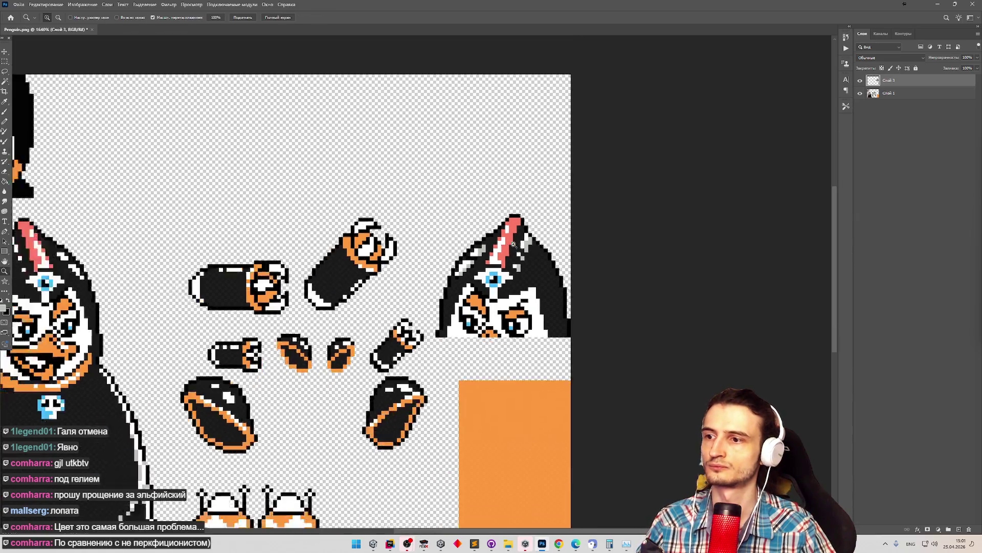
Merge the touch-up layer down into the sprite layer and save the document.
right_click(897, 83)
click(911, 143)
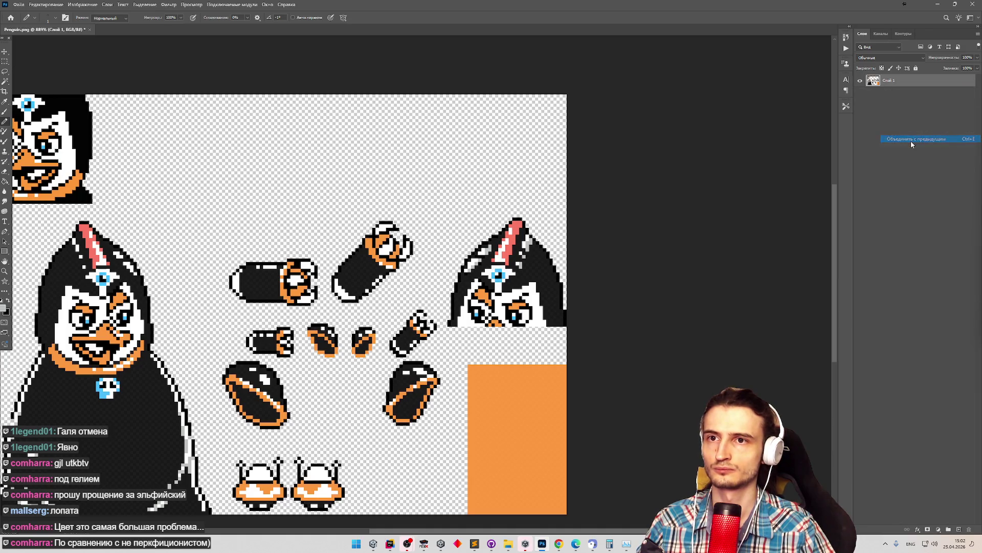
key(ctrl+s)
click(476, 204)
Quick Export the sheet as PNG over Penguin.png and switch to Unity.
click(19, 6)
mouse_move(76, 124)
click(143, 124)
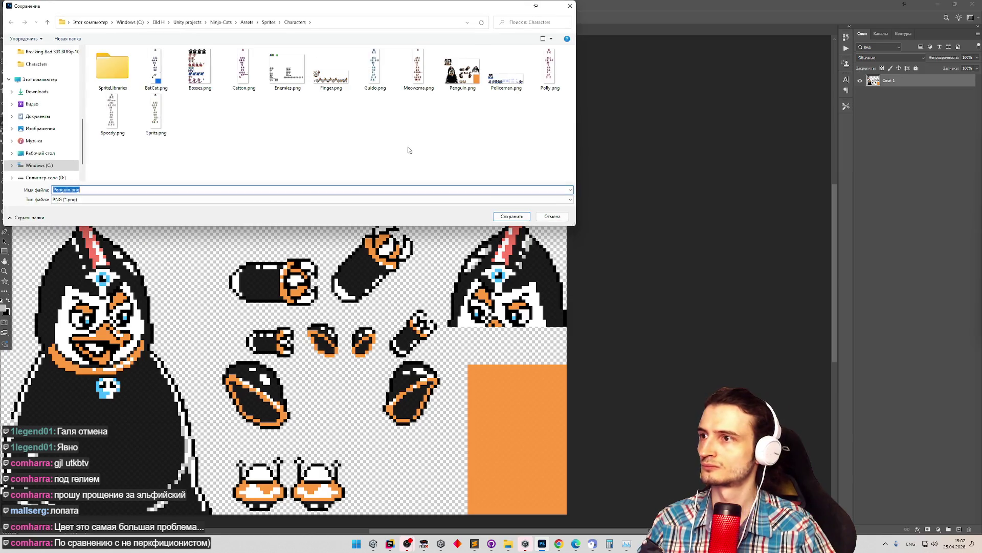
double_click(462, 69)
click(511, 272)
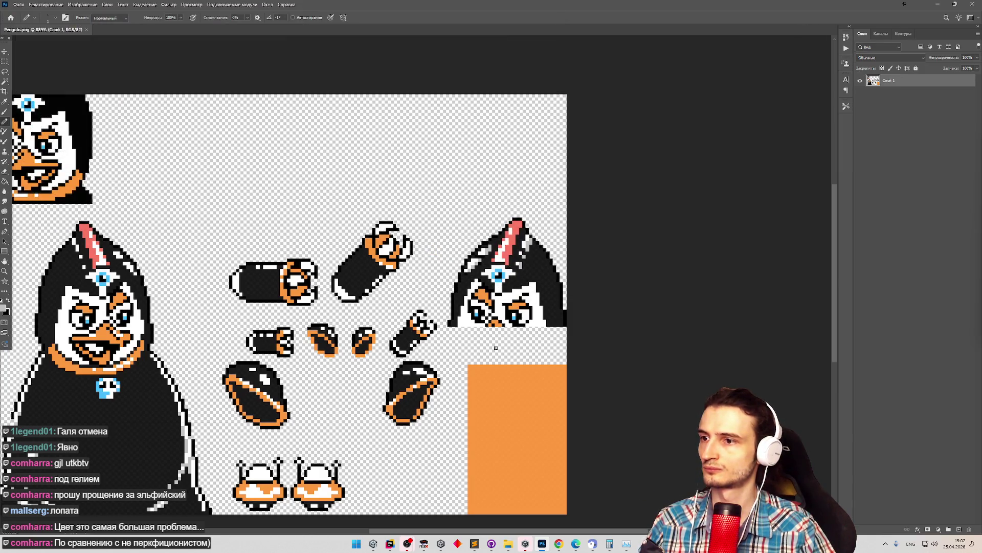
click(377, 547)
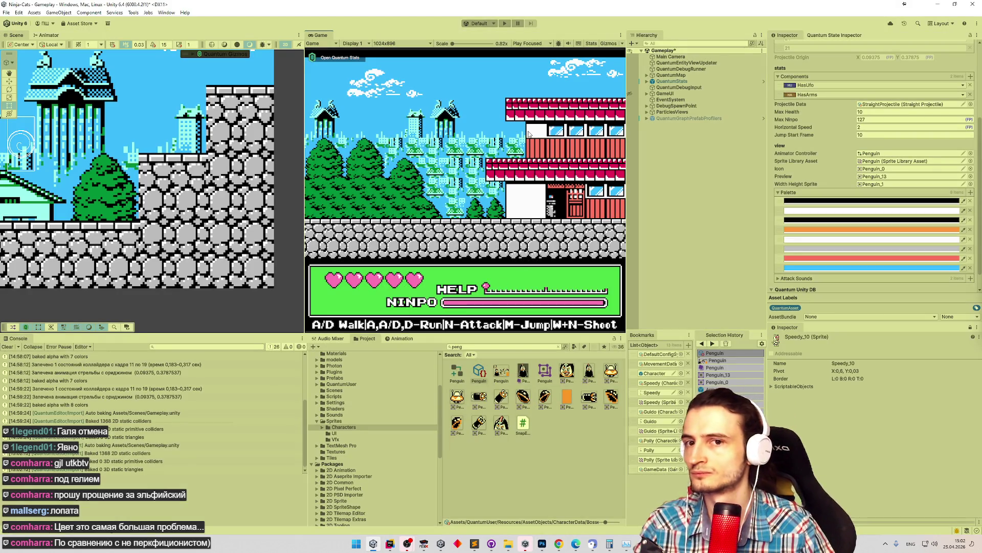
Test-run the game, then confirm the Penguin asset's darkest palette colour reads 040404.
key(ctrl+p)
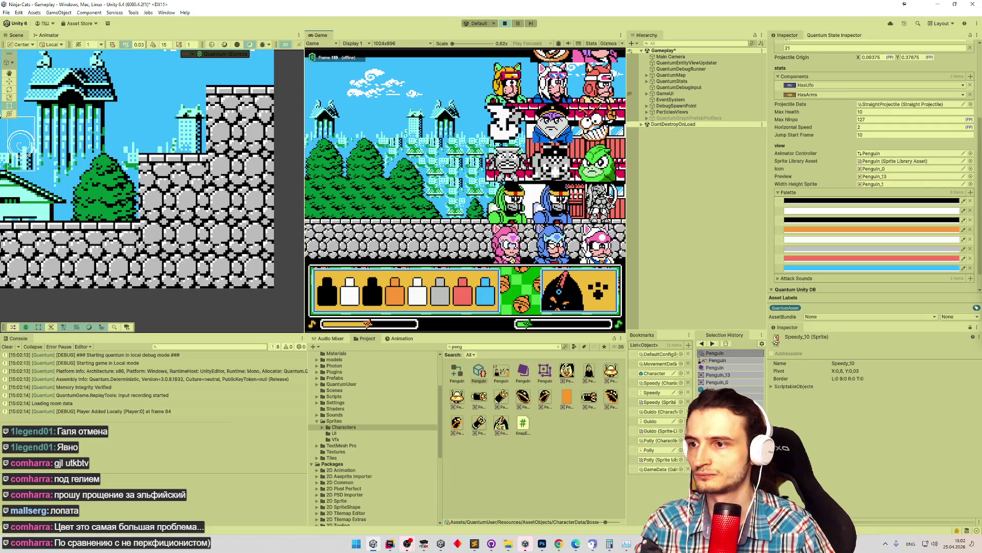
key(ctrl+p)
click(482, 378)
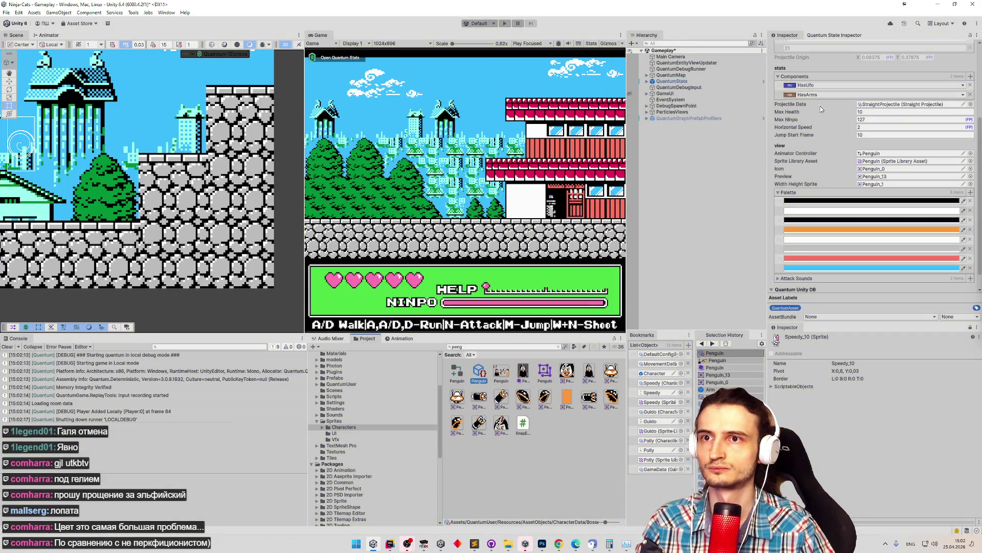
mouse_move(981, 144)
mouse_down()
mouse_move(978, 107)
mouse_move(977, 154)
mouse_up()
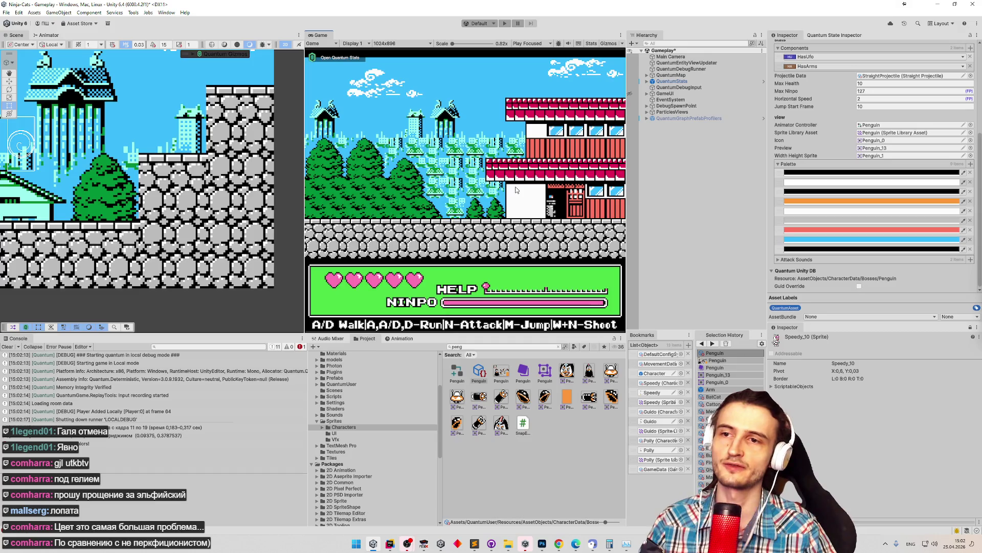
click(813, 249)
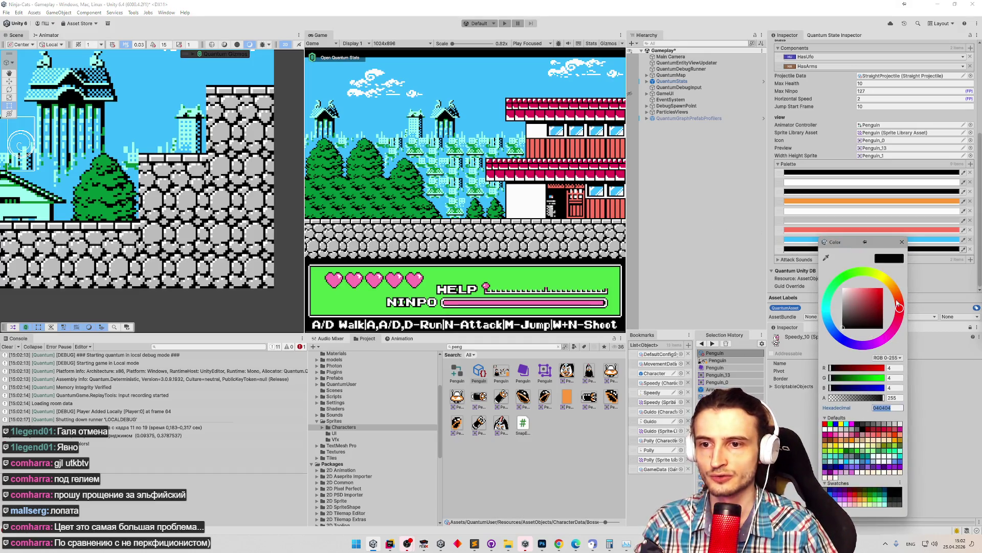
click(902, 242)
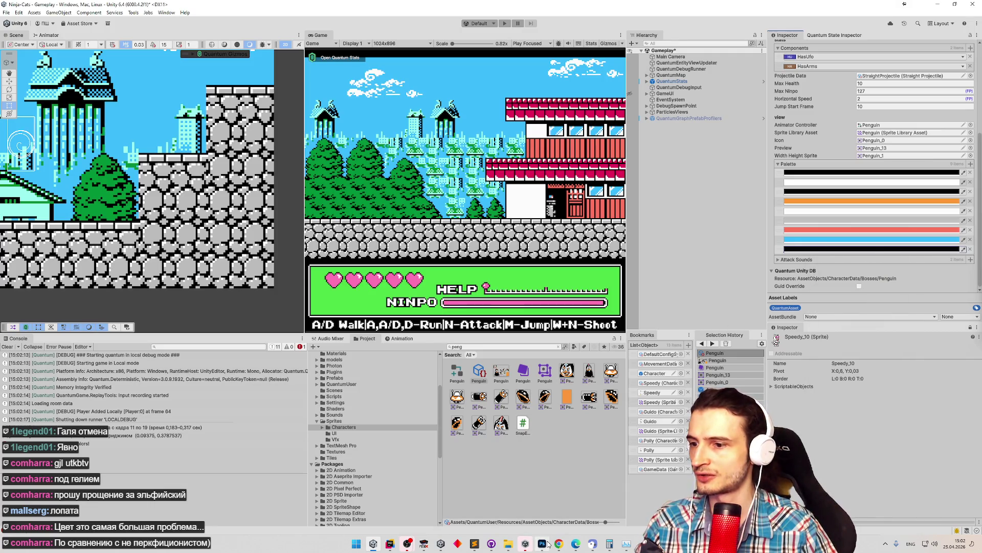
click(544, 543)
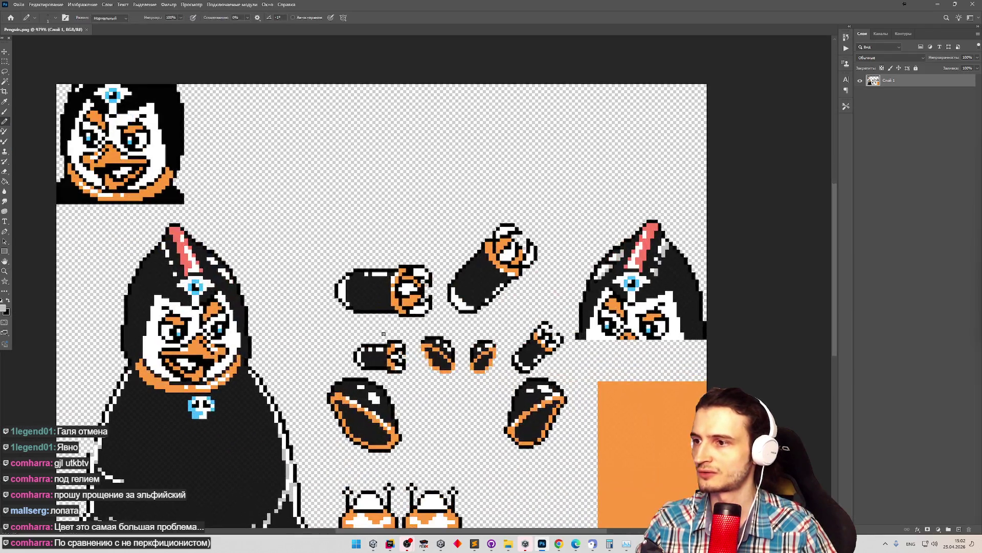
Open Select > Color Range and close it again without selecting.
scroll(383, 334, down, 3)
click(167, 5)
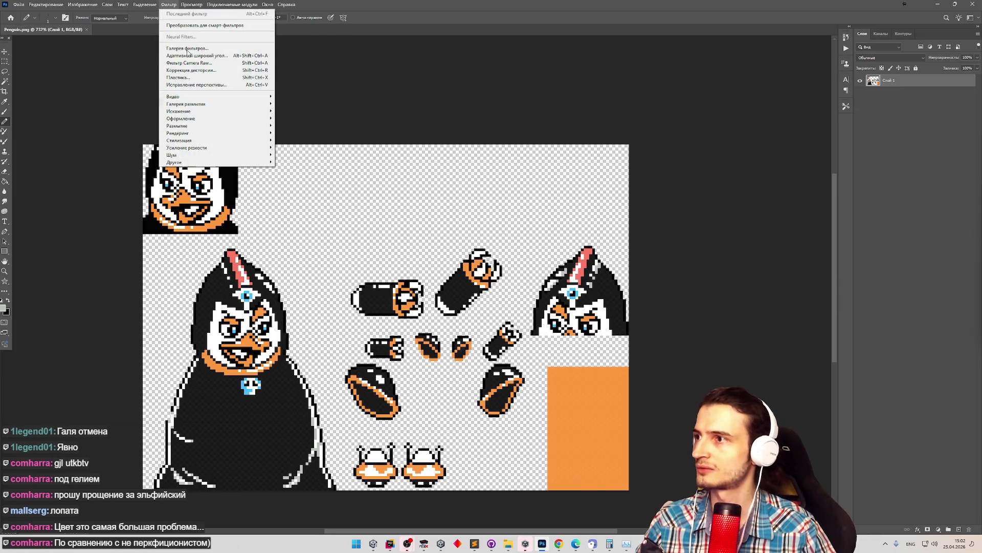
mouse_move(145, 5)
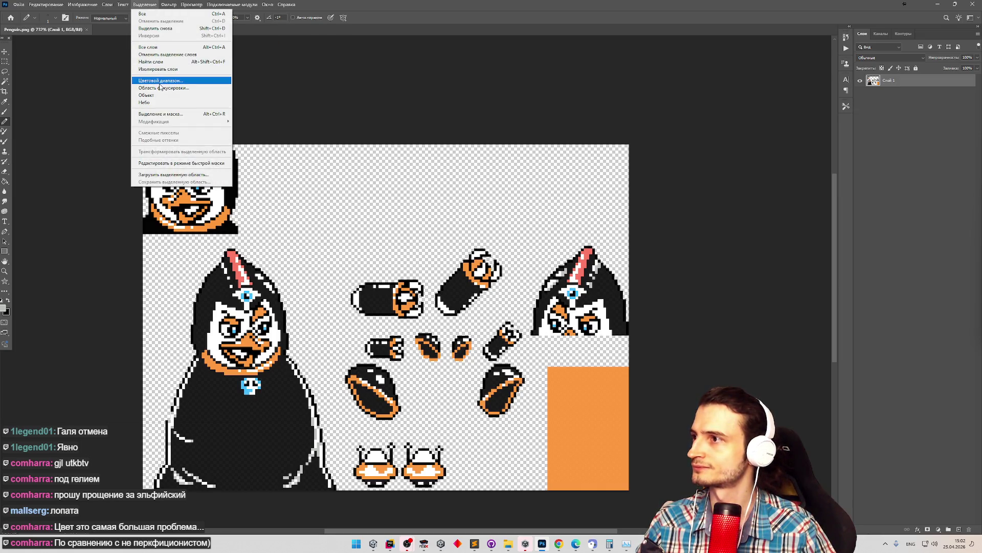
click(160, 82)
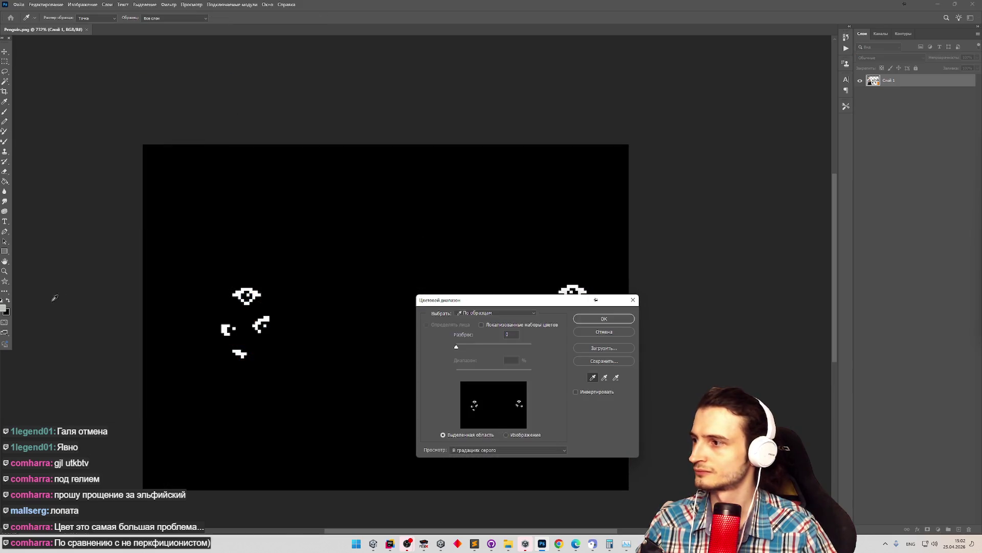
key(Escape)
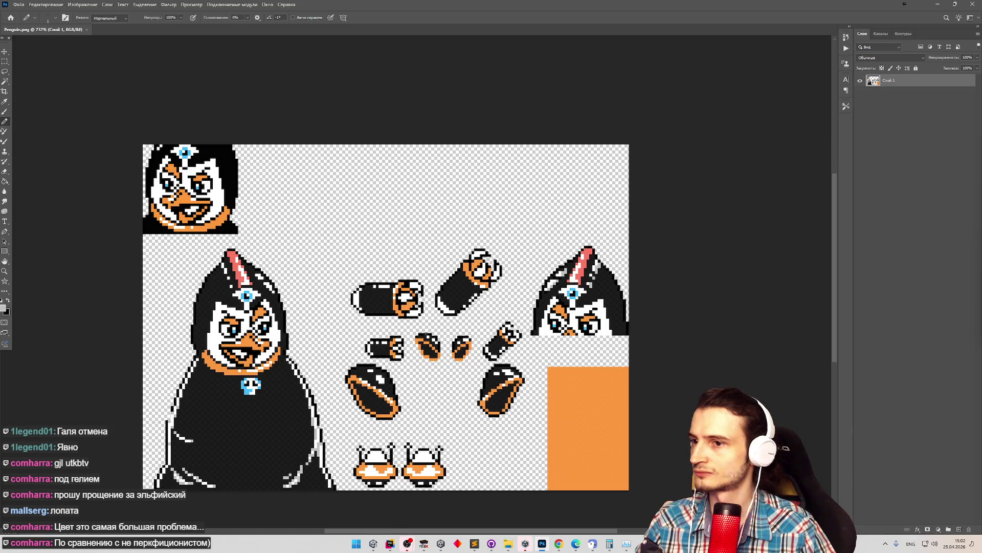
Set the foreground colour to near-black 040404 and reopen Select > Color Range.
click(4, 307)
click(70, 186)
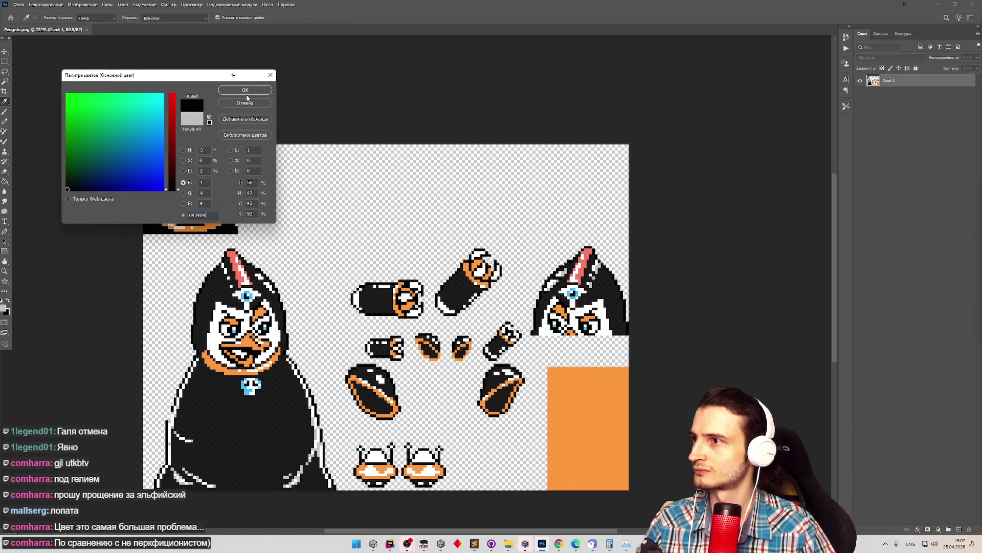
click(247, 91)
click(145, 4)
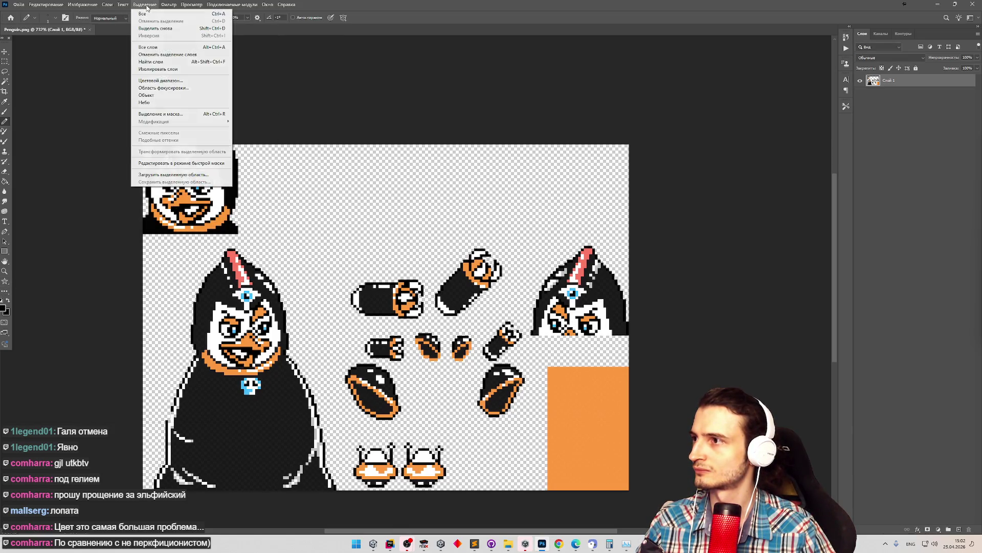
click(154, 79)
Accept the Color Range selection and fill the selected hood pixels with the Paint Bucket.
mouse_move(546, 302)
mouse_down()
mouse_move(393, 349)
mouse_move(358, 259)
mouse_up()
key(Escape)
key(z)
drag(572, 293, 572, 292)
key(b)
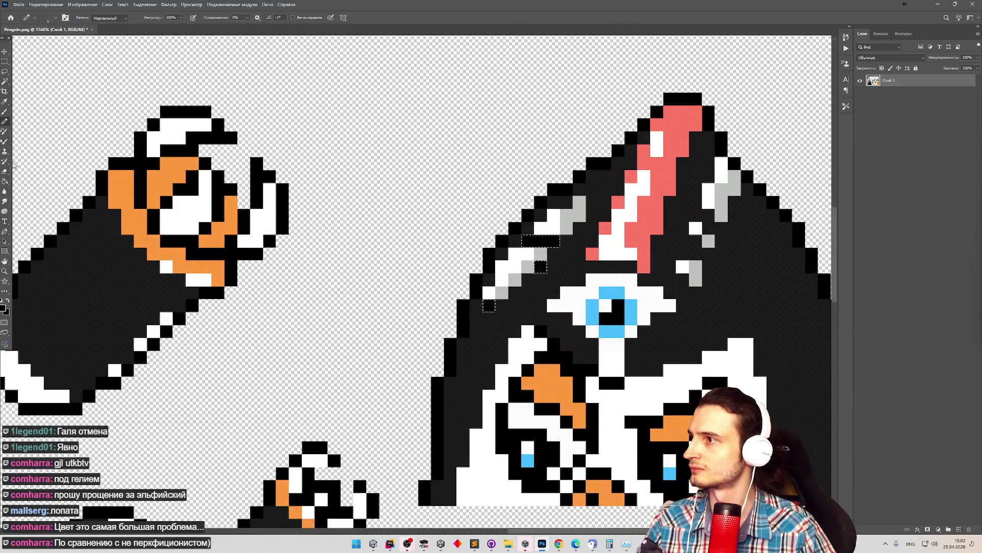
key(g)
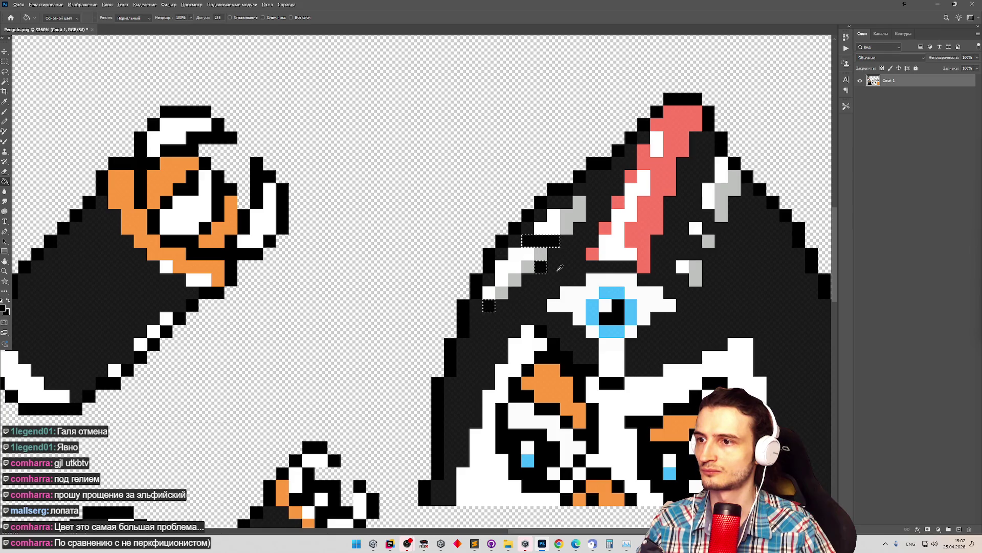
click(559, 271)
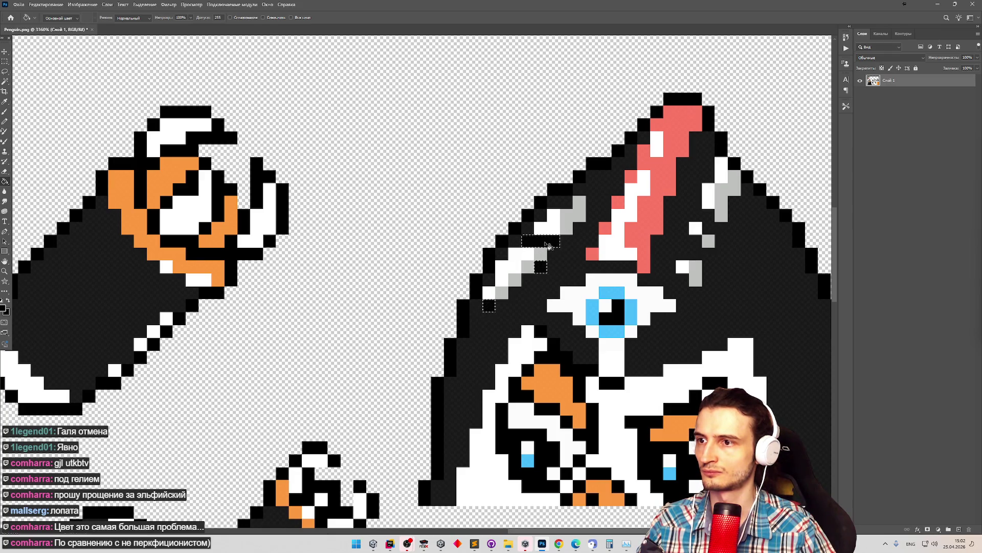
Zoom closer on the hood, deselect, and fill the remaining stray pixels near-black.
key(z)
click(430, 179)
key(g)
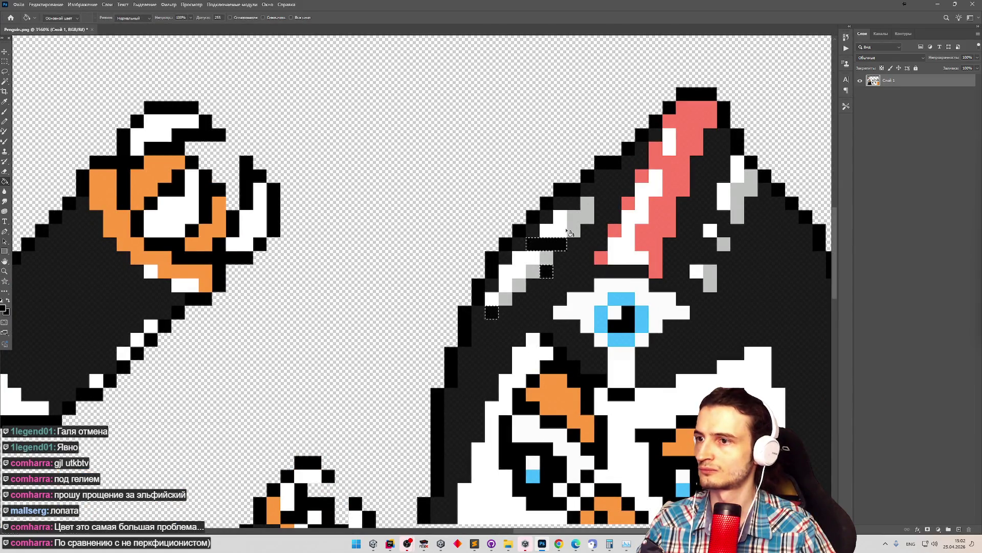
key(ctrl+d)
scroll(530, 322, up, 3)
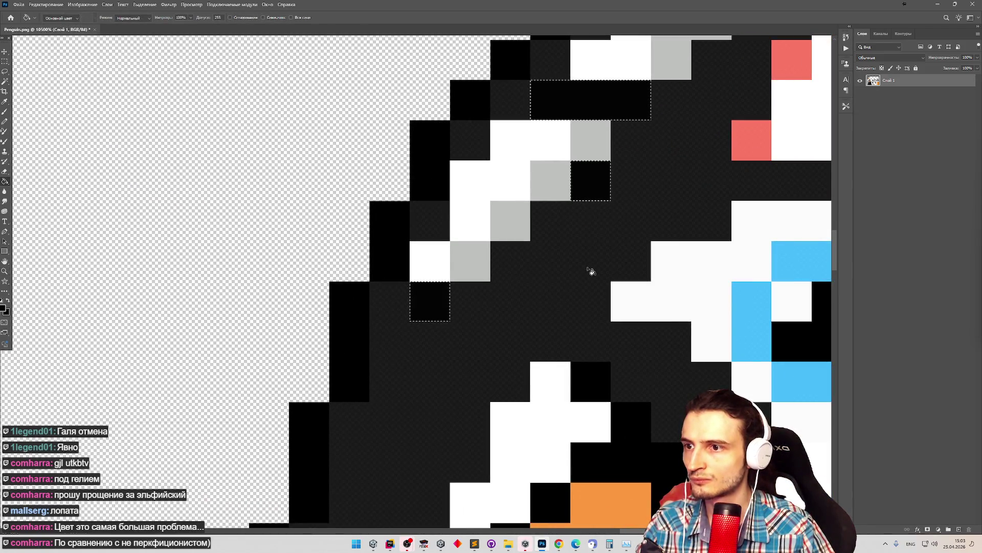
click(449, 173)
click(482, 201)
Quick Export the sheet as PNG over Penguin.png and switch to Unity.
click(18, 4)
mouse_move(76, 124)
click(148, 129)
double_click(473, 82)
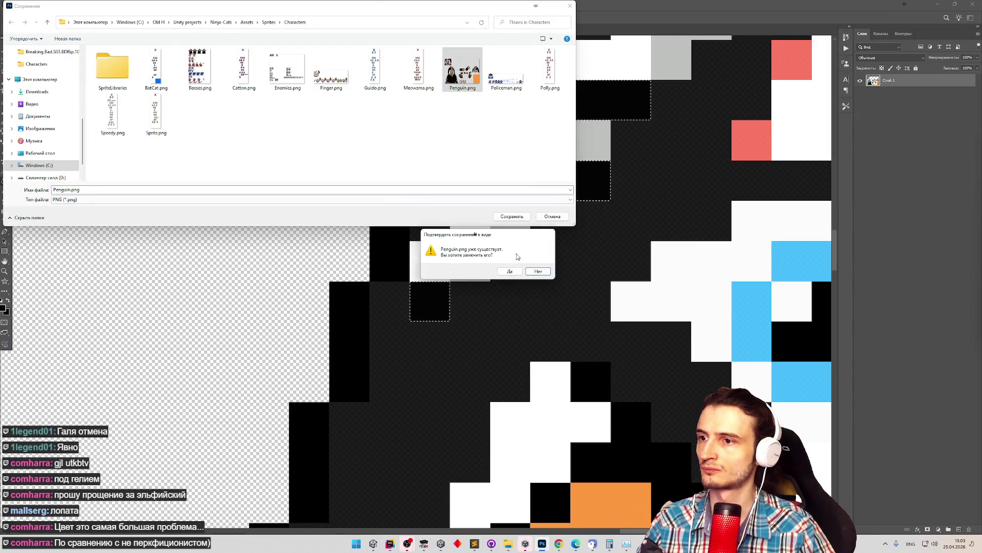
click(517, 279)
key(alt+Tab)
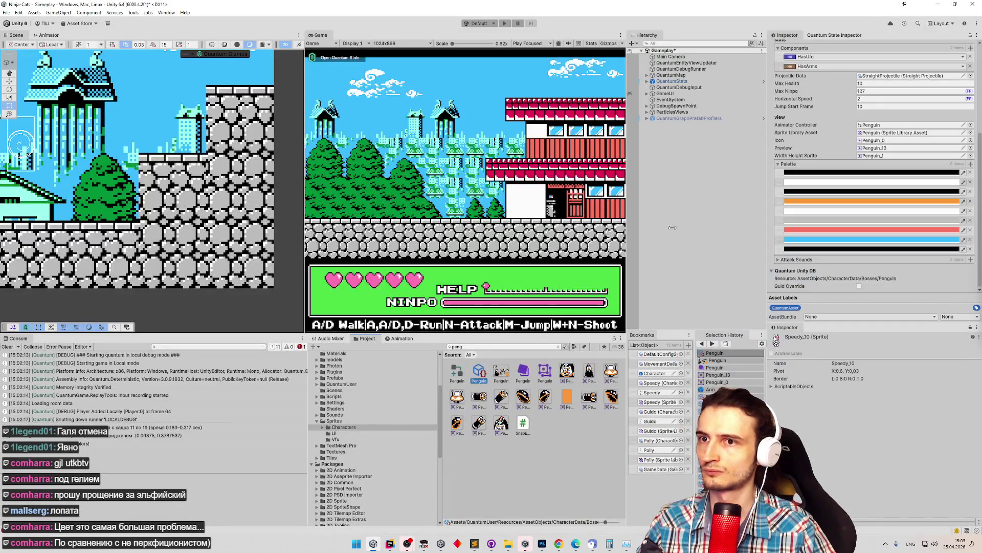
Save the scene and start Play mode to test the penguin boss.
scroll(905, 90, up, 5)
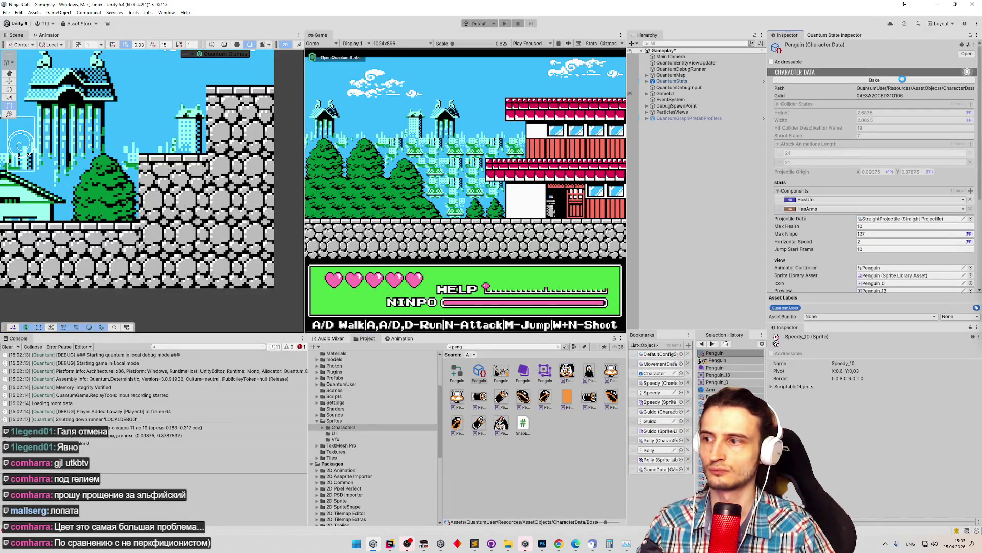
drag(976, 121, 975, 201)
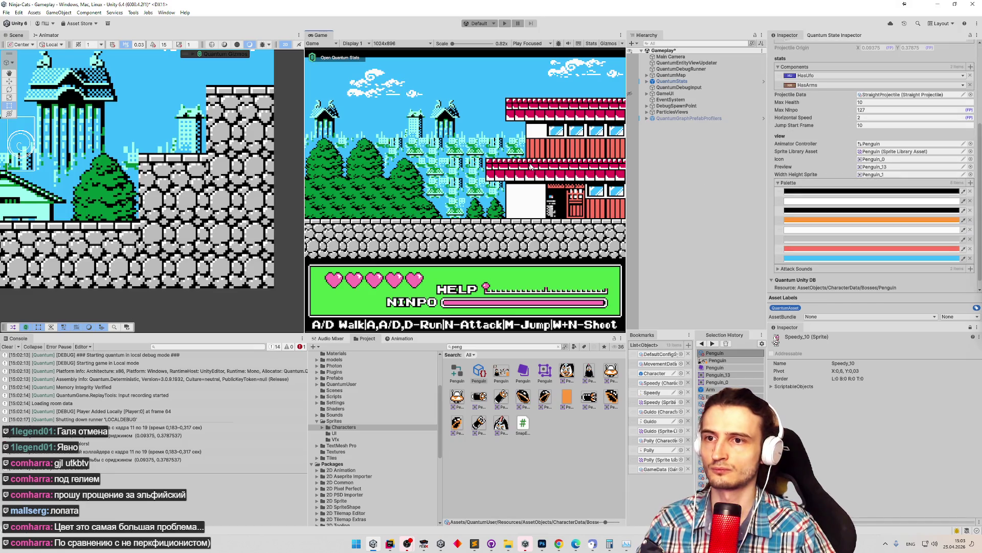
key(ctrl+s)
key(ctrl+p)
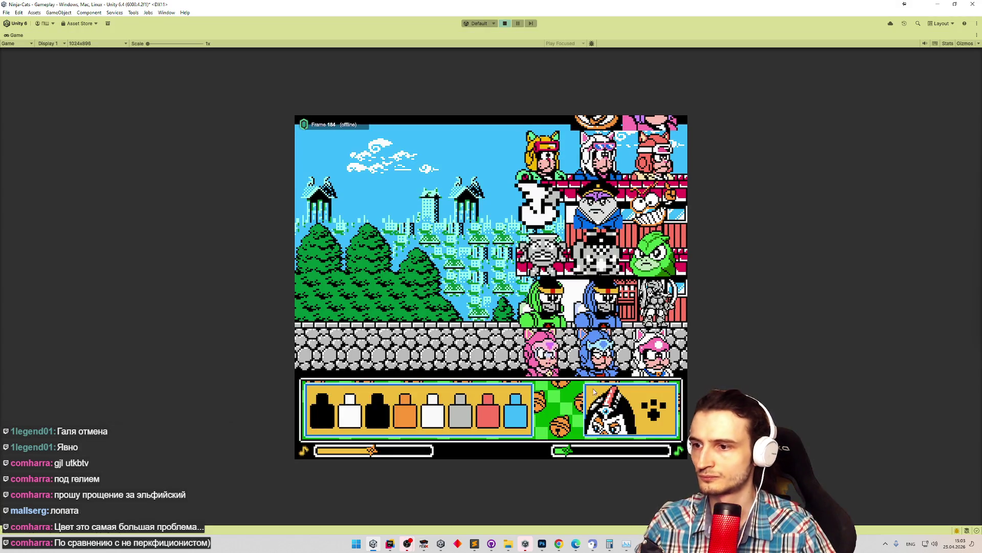
Recolour the red bottle yellow-green, the blue bottle dark teal-green, and change the fifth bottle.
click(490, 419)
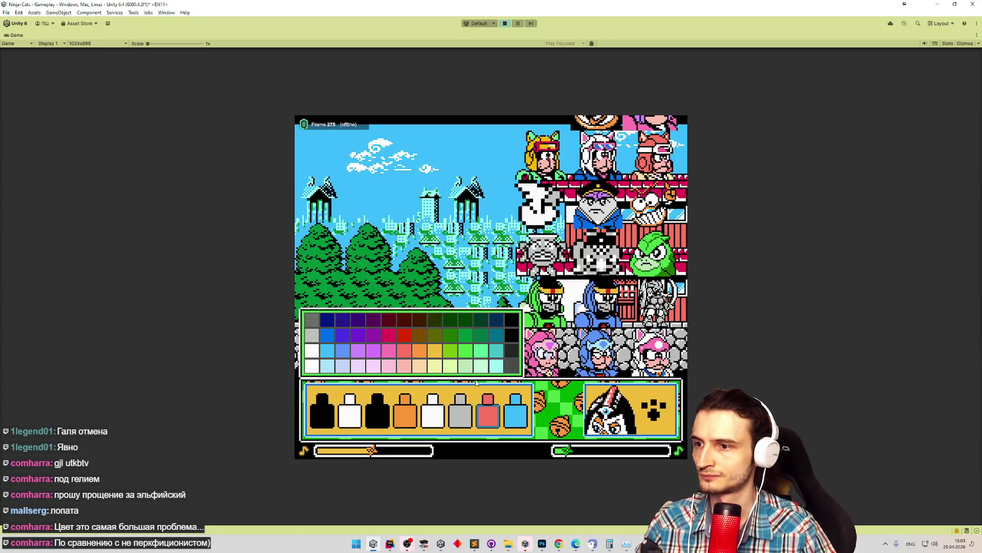
click(453, 355)
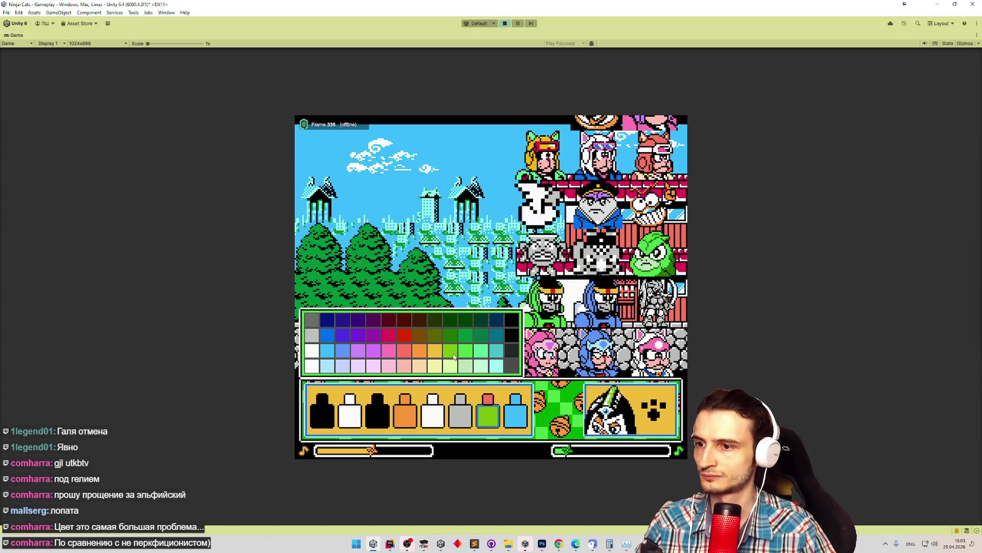
click(514, 419)
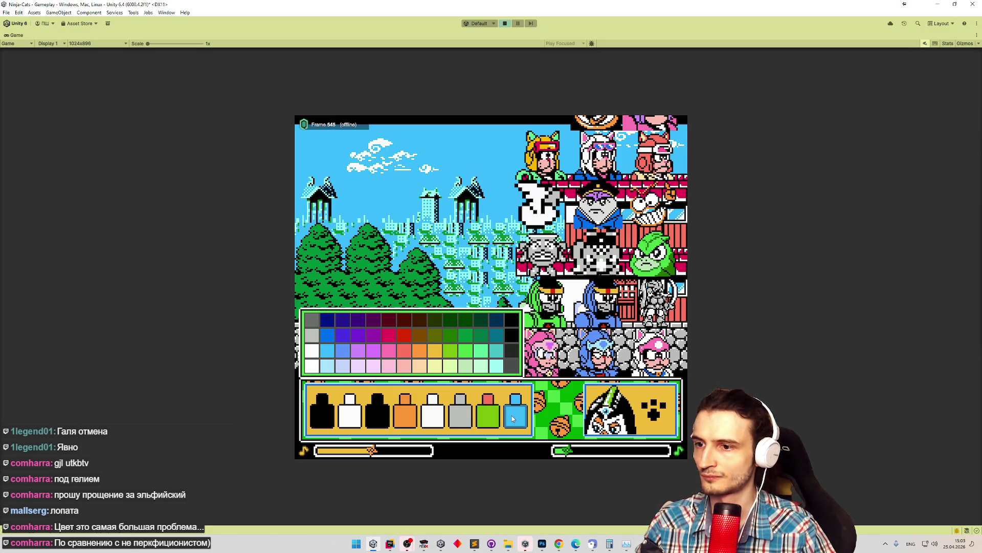
click(484, 339)
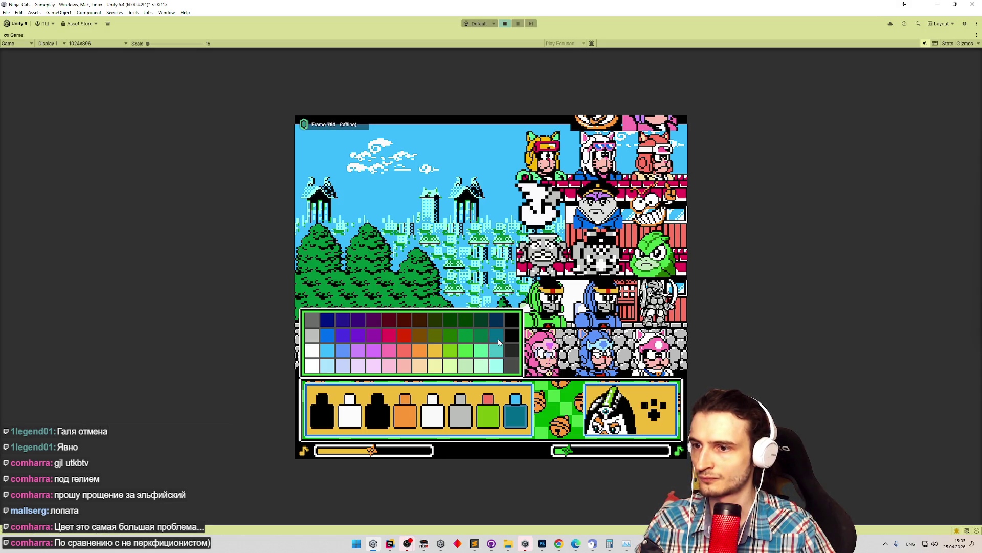
click(461, 422)
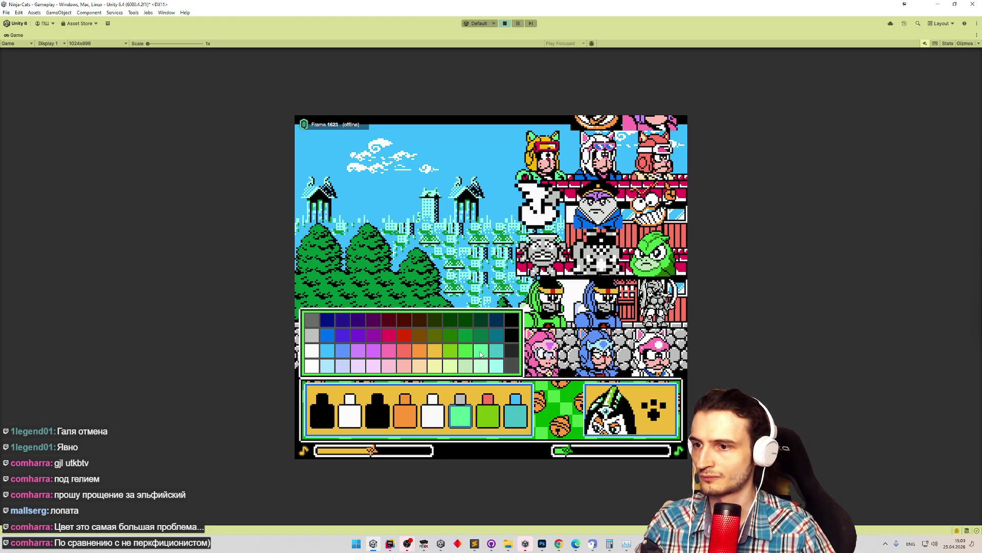
click(437, 418)
click(466, 352)
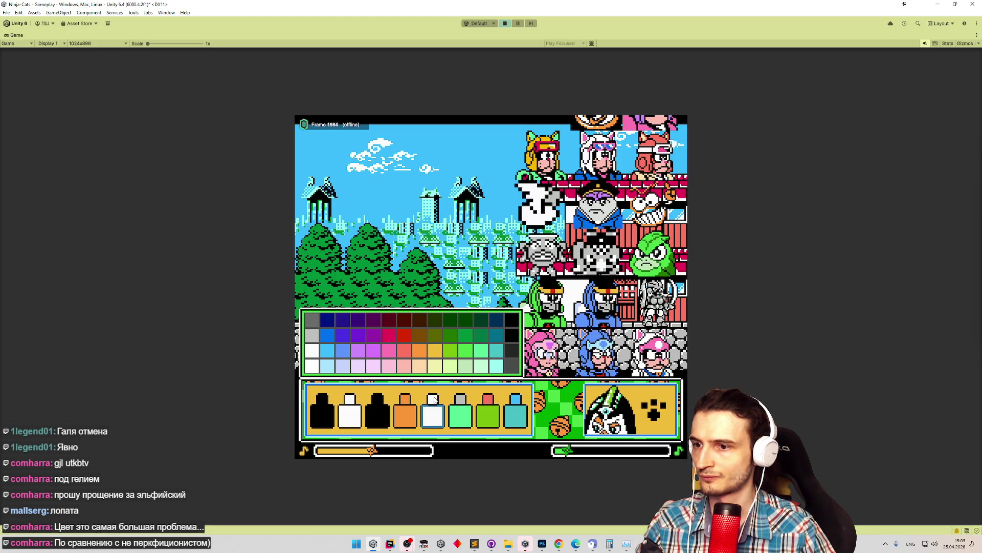
Make the second bottle pale mint, third green, first dark teal, then start the boss stage.
click(361, 415)
click(483, 355)
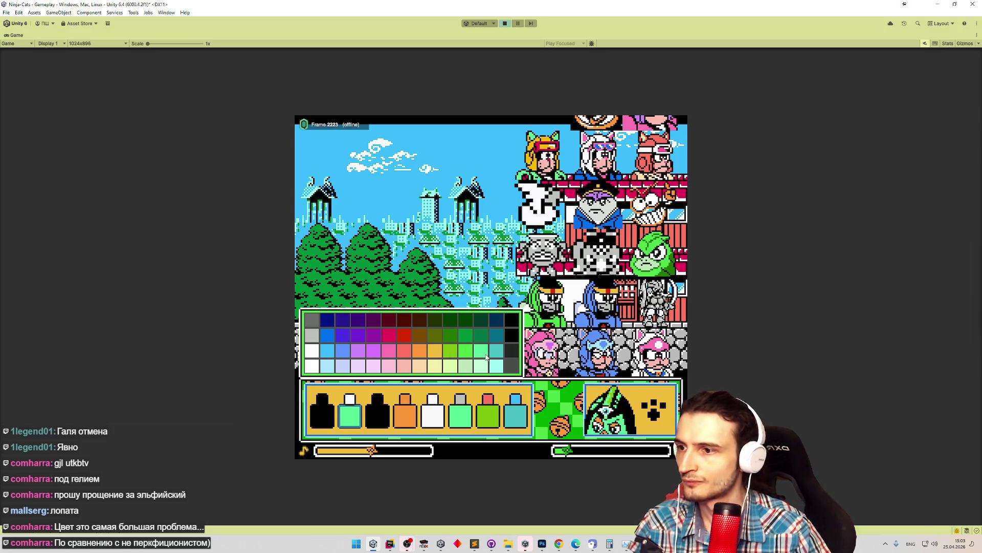
click(484, 366)
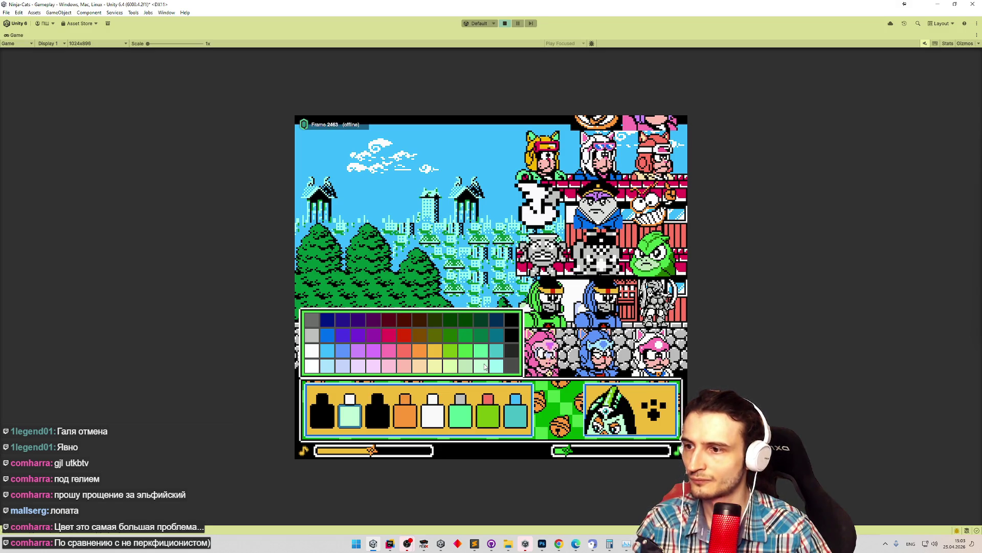
click(378, 416)
click(467, 340)
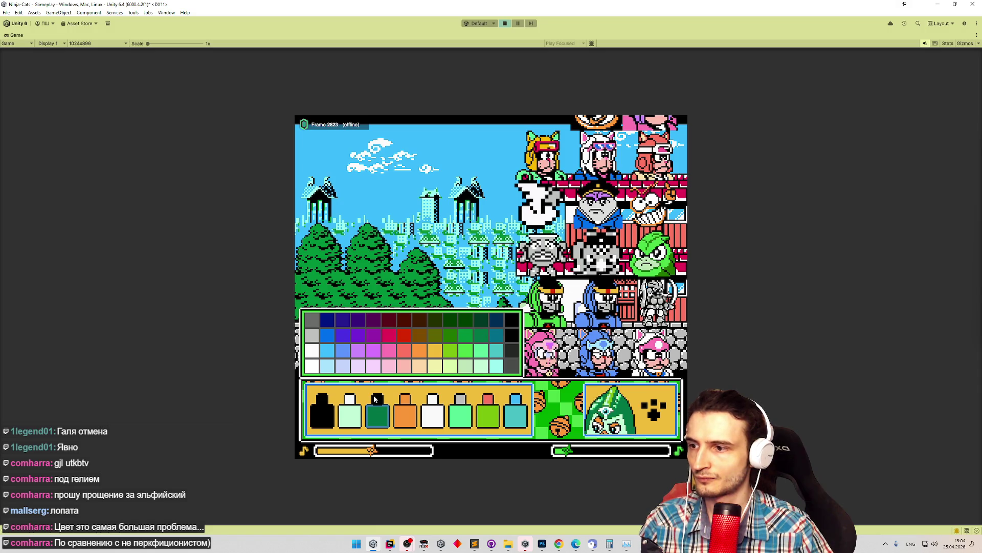
click(322, 412)
click(501, 322)
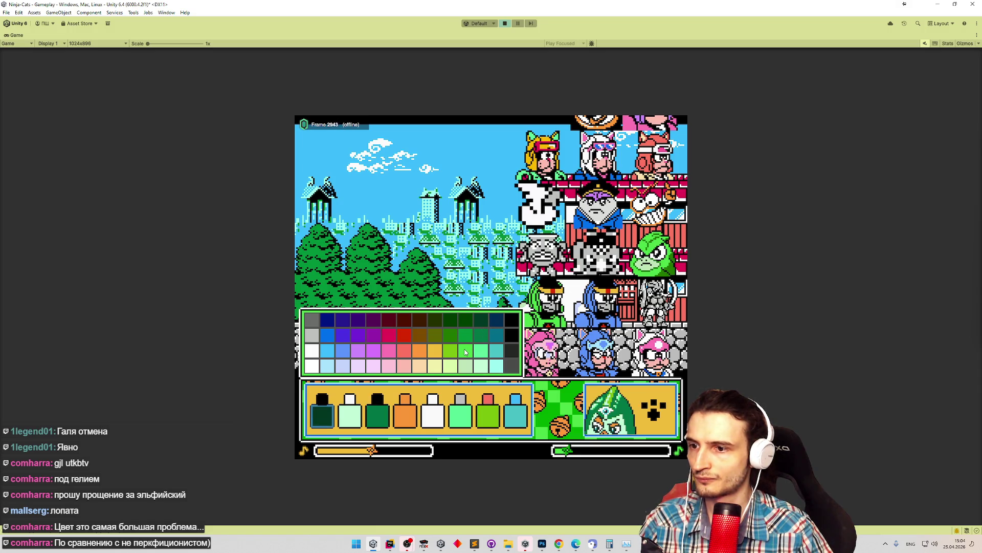
click(425, 393)
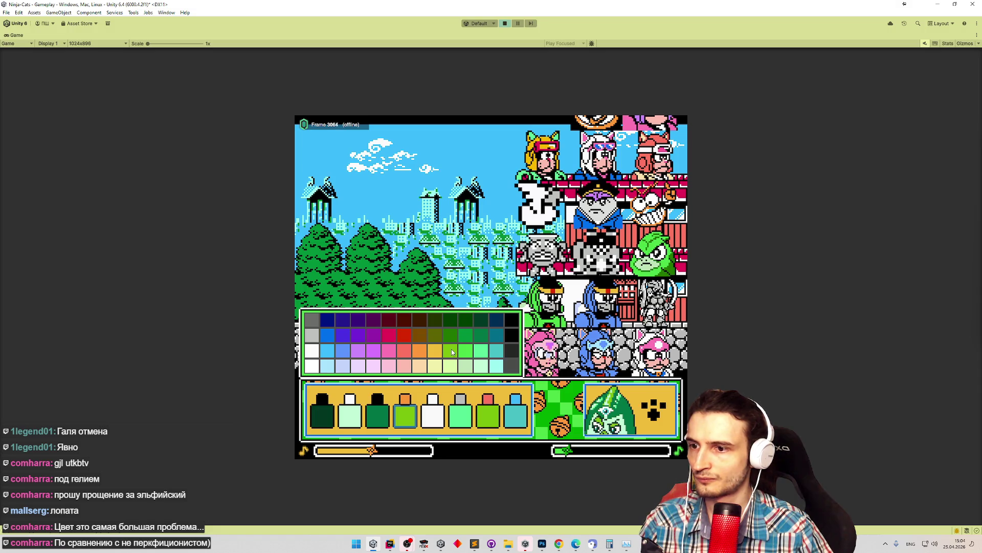
click(649, 408)
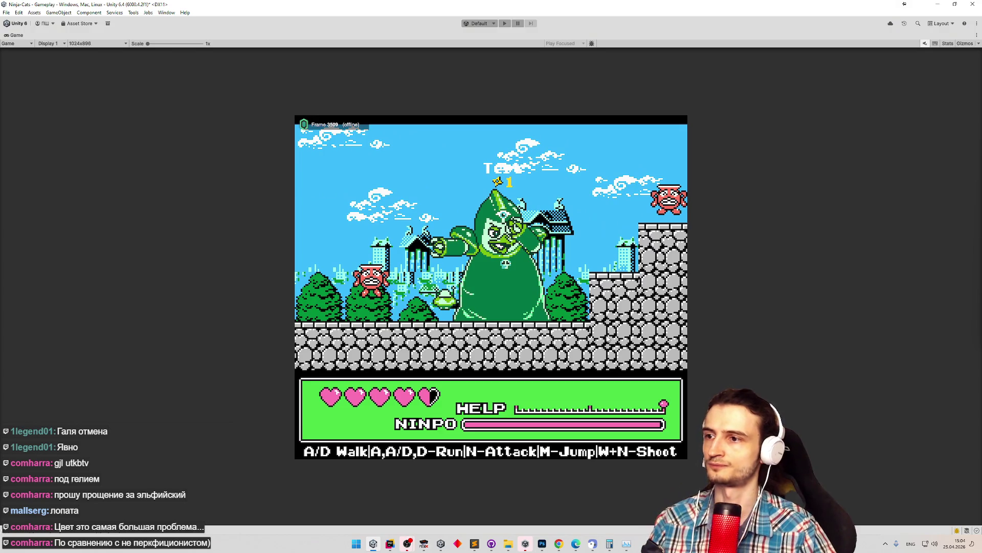
Maximise the Game view and walk, jump and attack with the ninja cat.
key(ctrl+p)
key(ctrl+p)
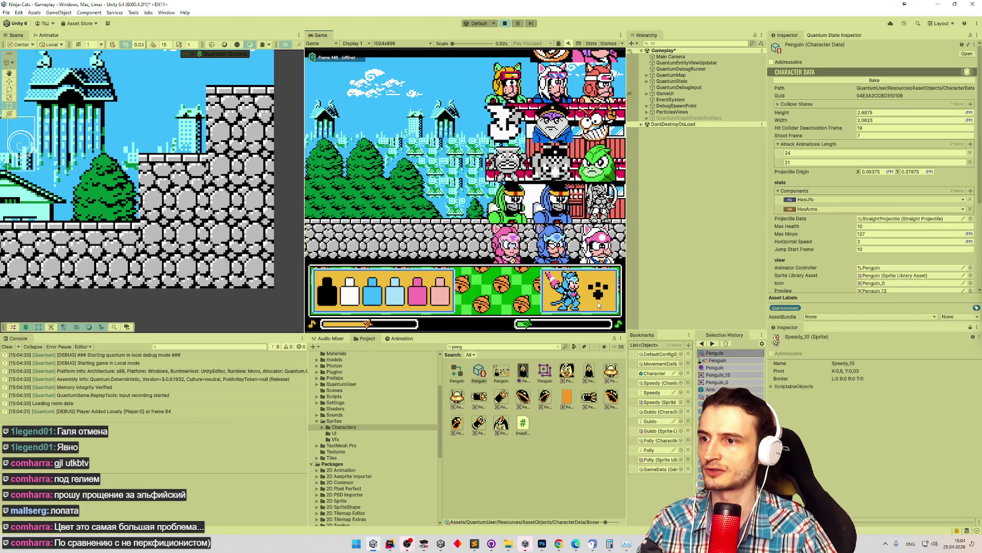
key(shift+space)
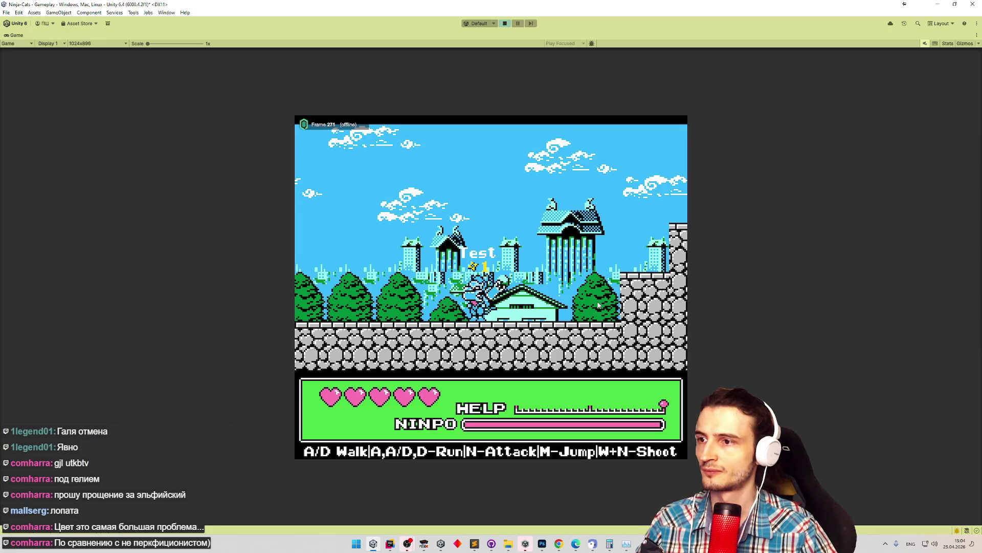
key(d)
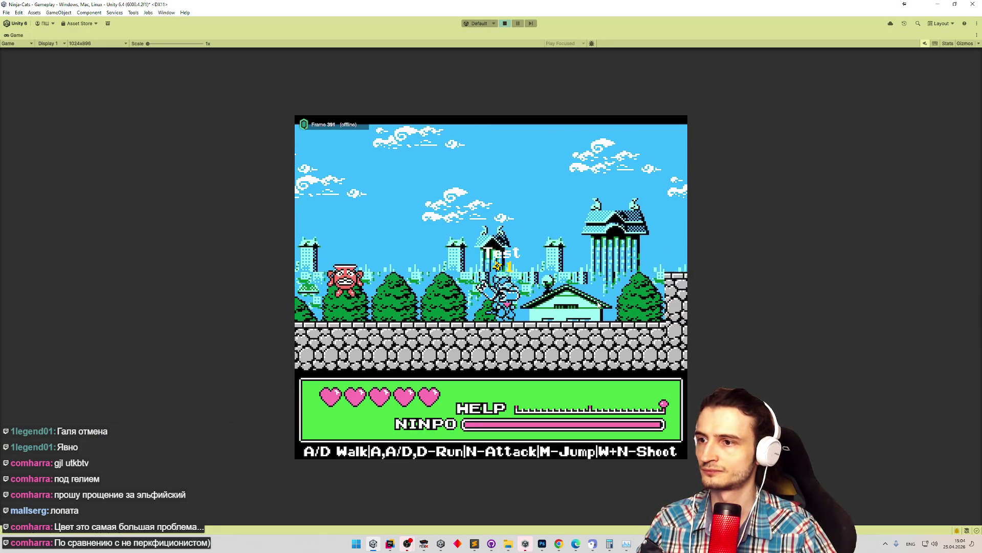
key(a)
key(d)
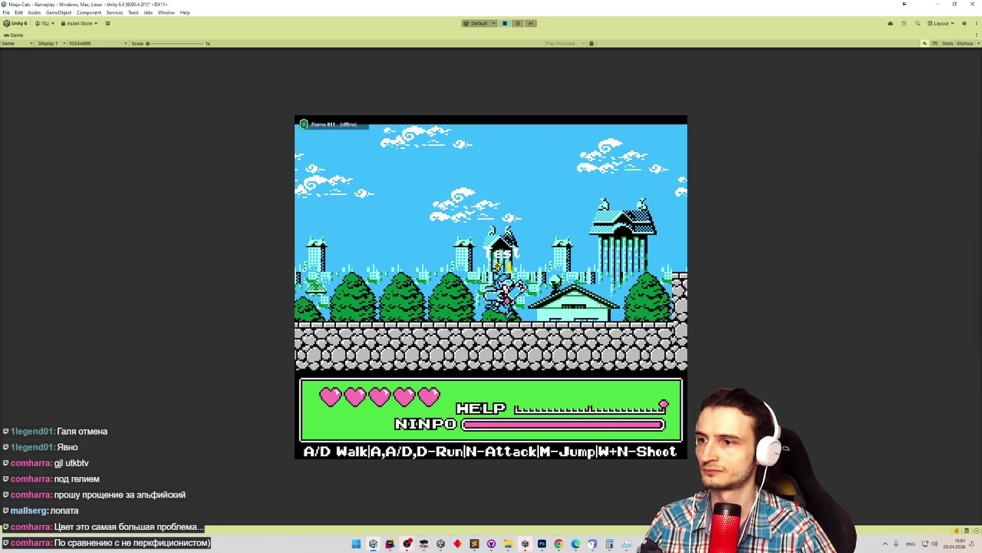
key(d)
key(m)
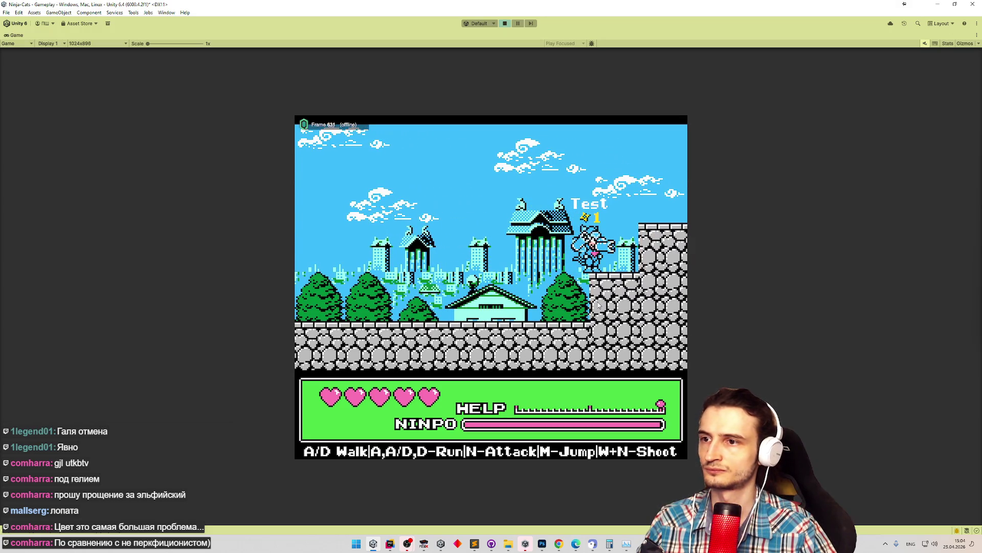
key(a)
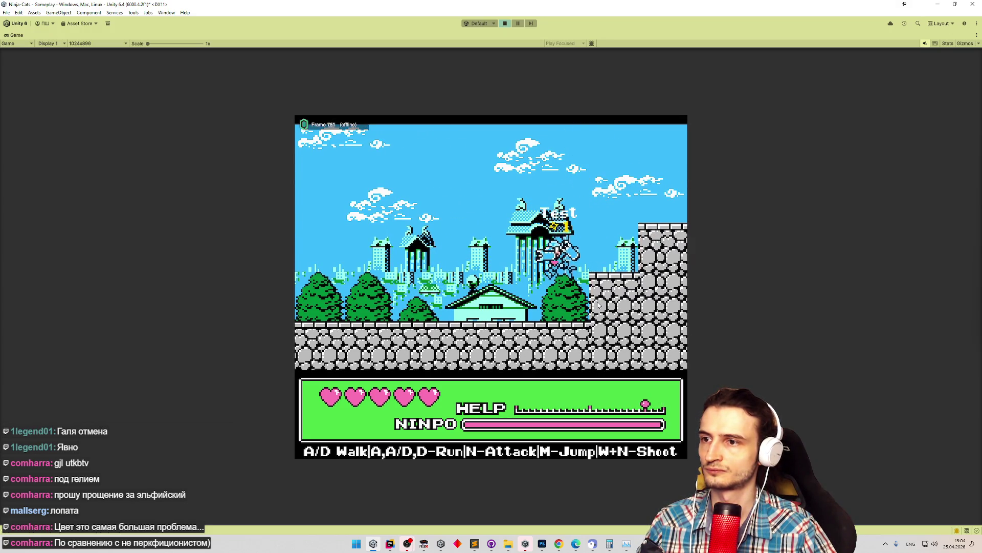
key(a)
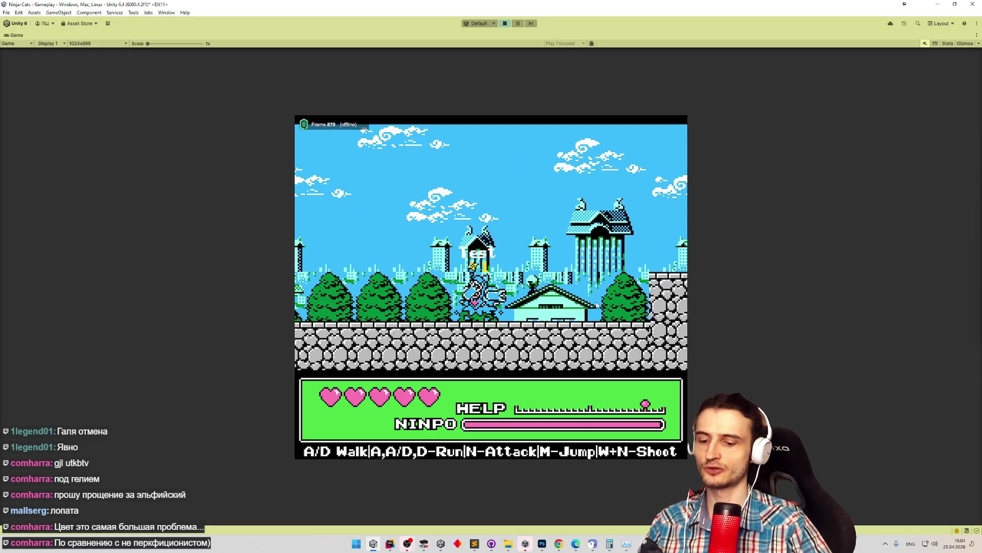
key(m)
key(a)
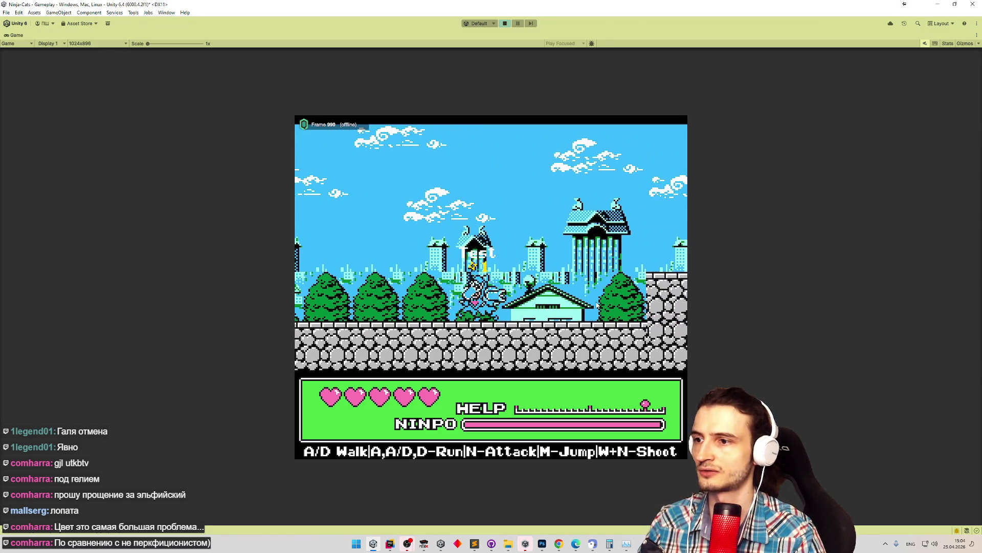
key(n)
Jump the cat up to the stone wall, then stop play and clear the console.
key(d)
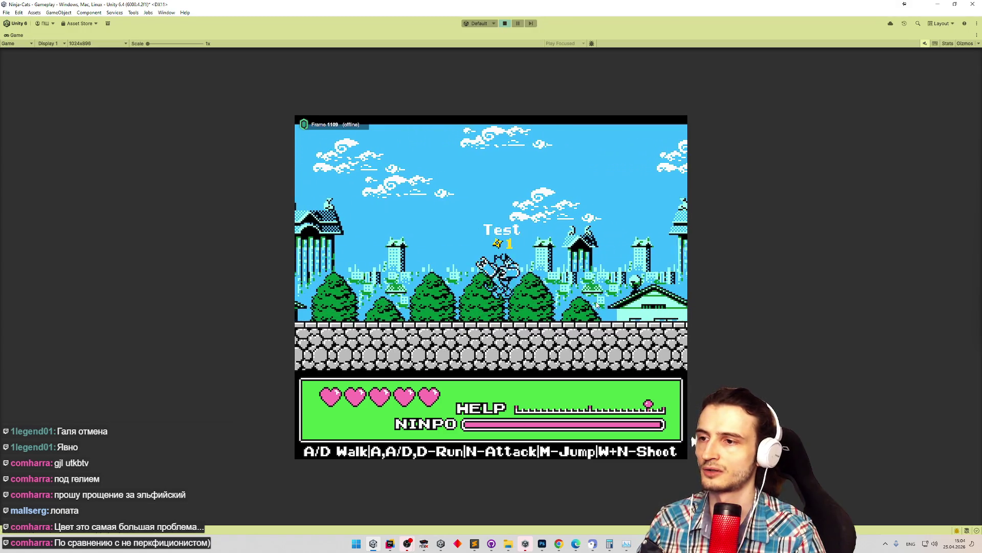
key(m)
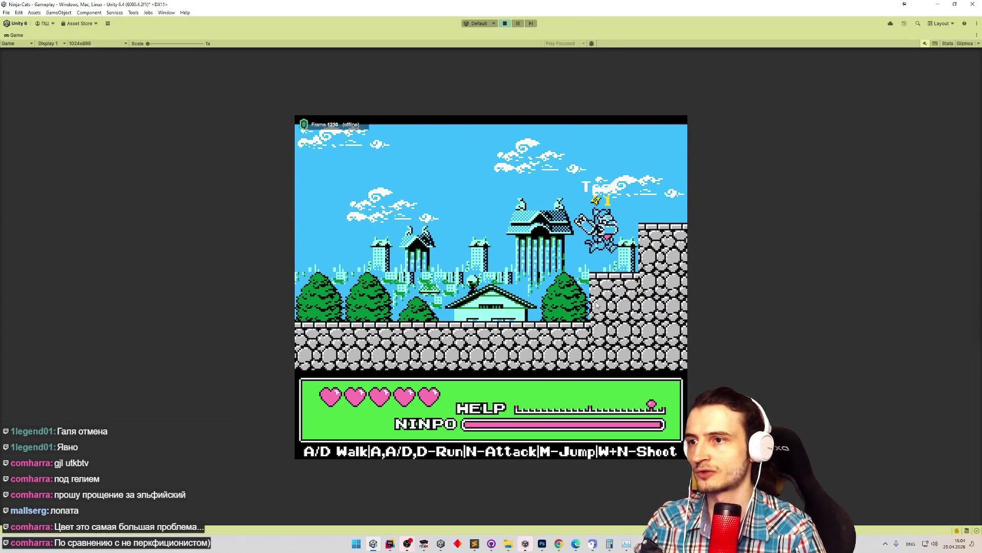
key(d)
key(m)
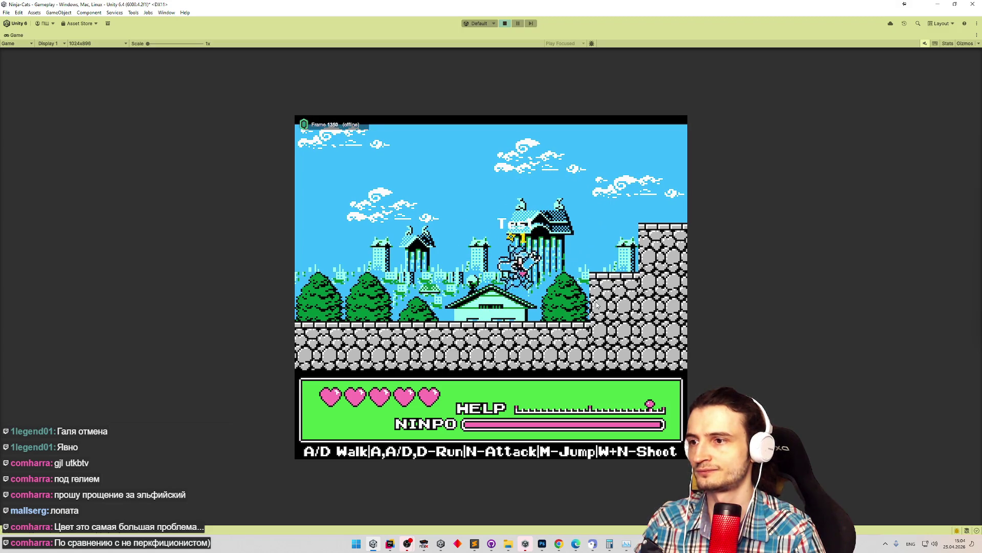
key(a)
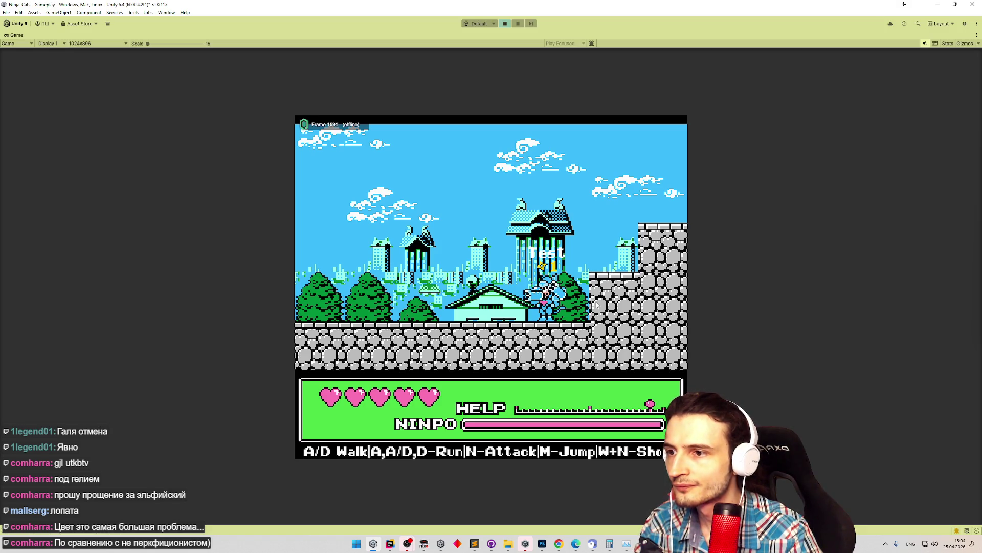
key(ctrl+p)
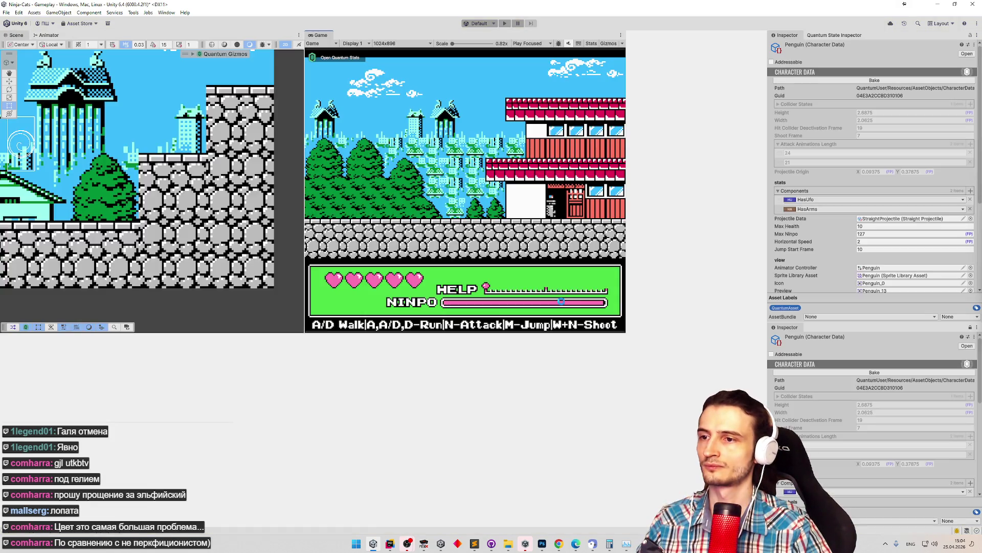
click(8, 350)
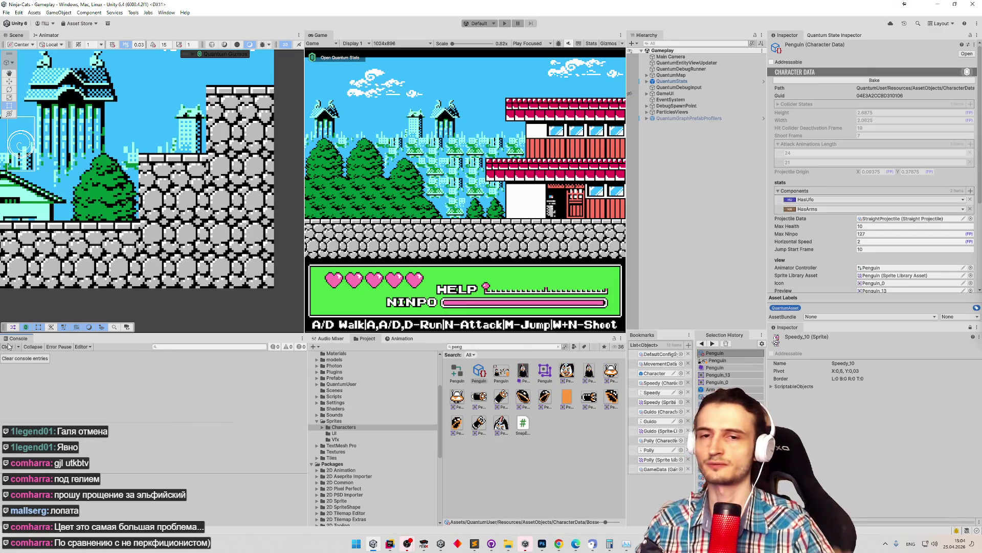
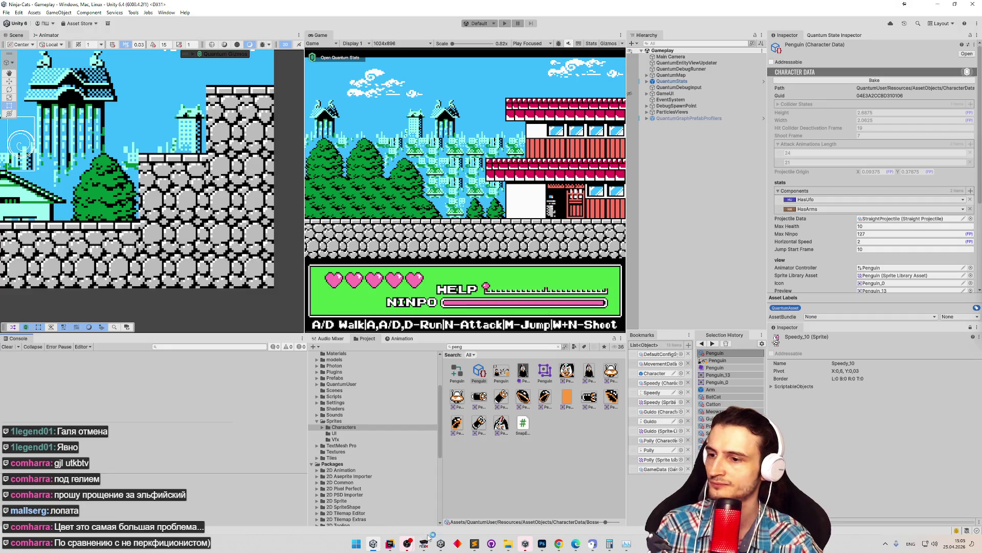
Close NesPalette.colors in Sublime Text, review the black boss-fill item in tasks.todo, then hide the editor.
click(475, 543)
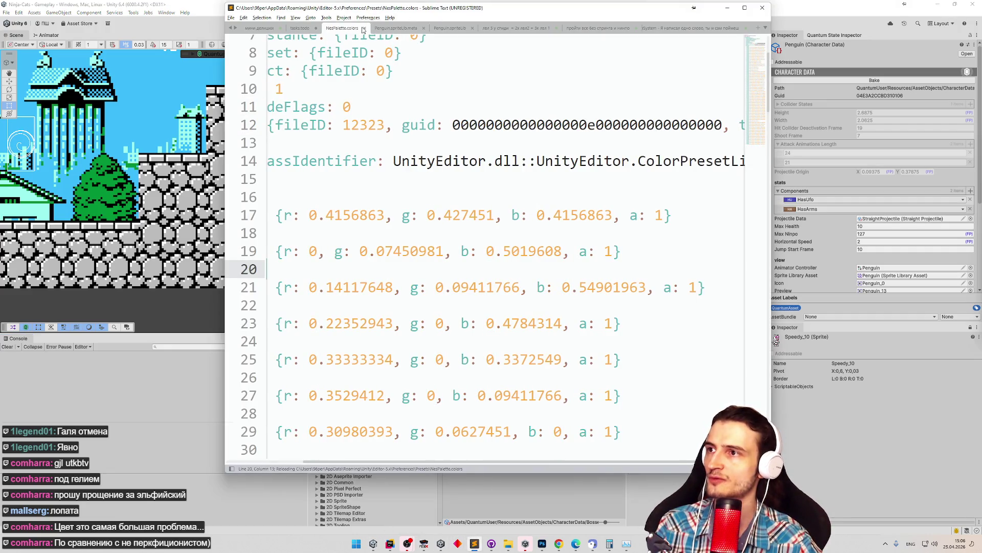
click(364, 28)
click(283, 28)
click(312, 30)
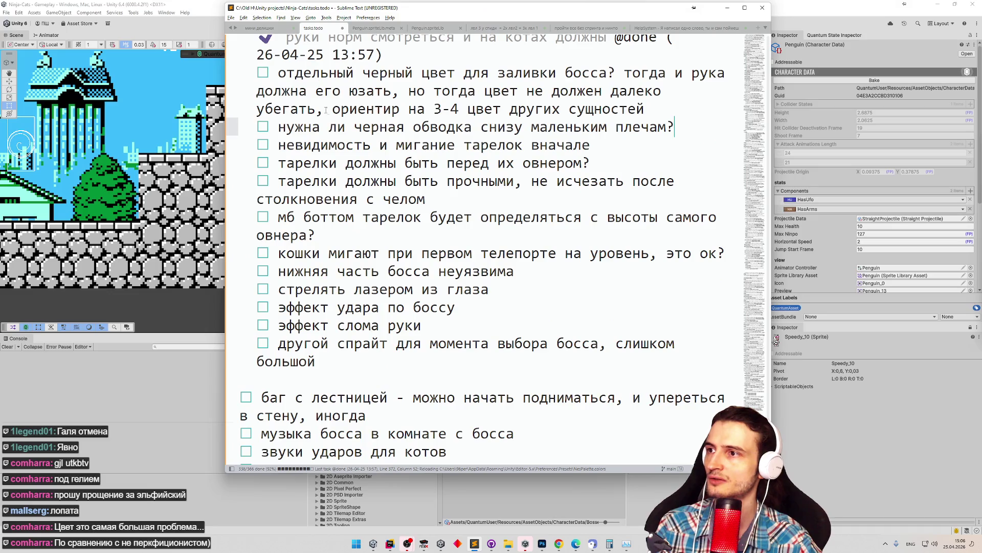
scroll(364, 142, up, 2)
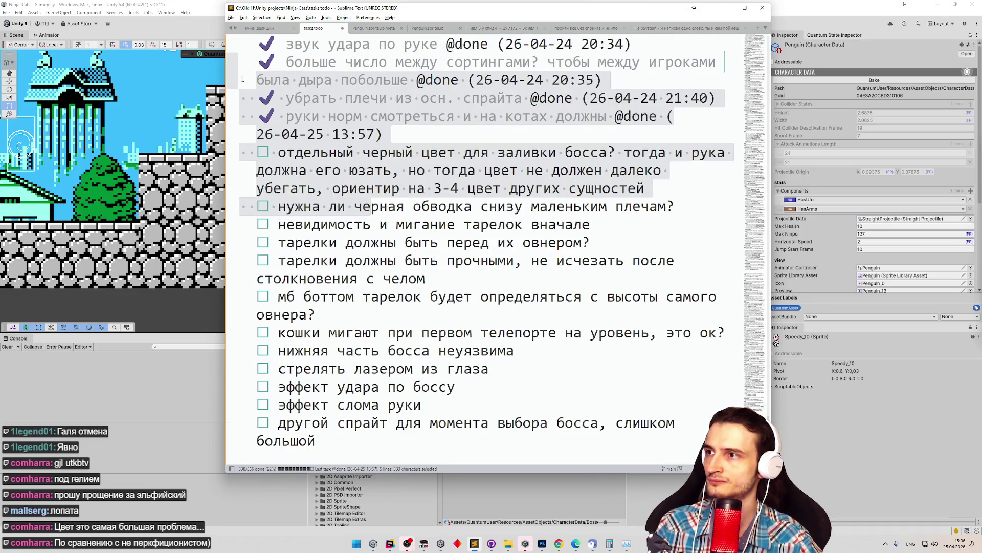
click(324, 162)
key(Up)
click(727, 8)
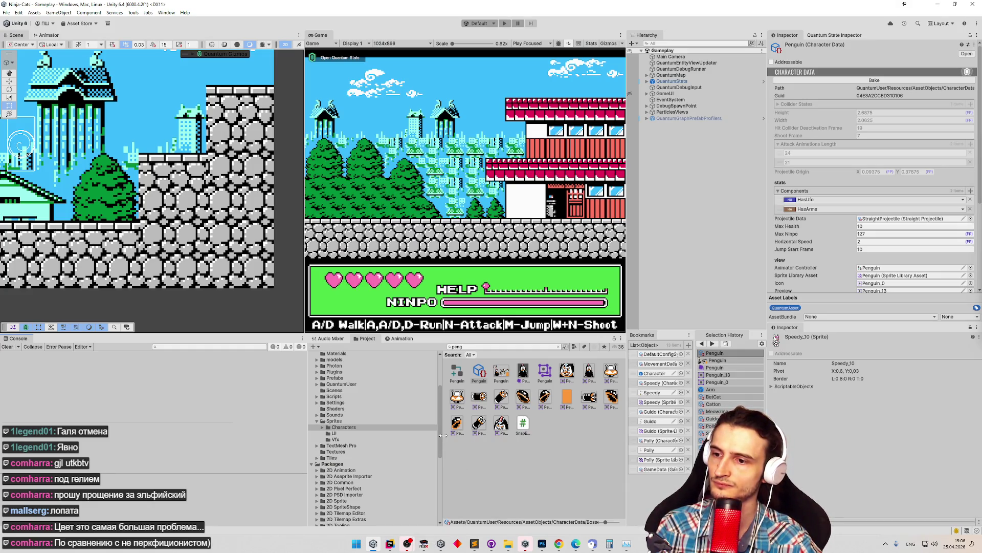
Sample the penguin sprite's orange in Penguin.png as the drawing colour.
click(542, 543)
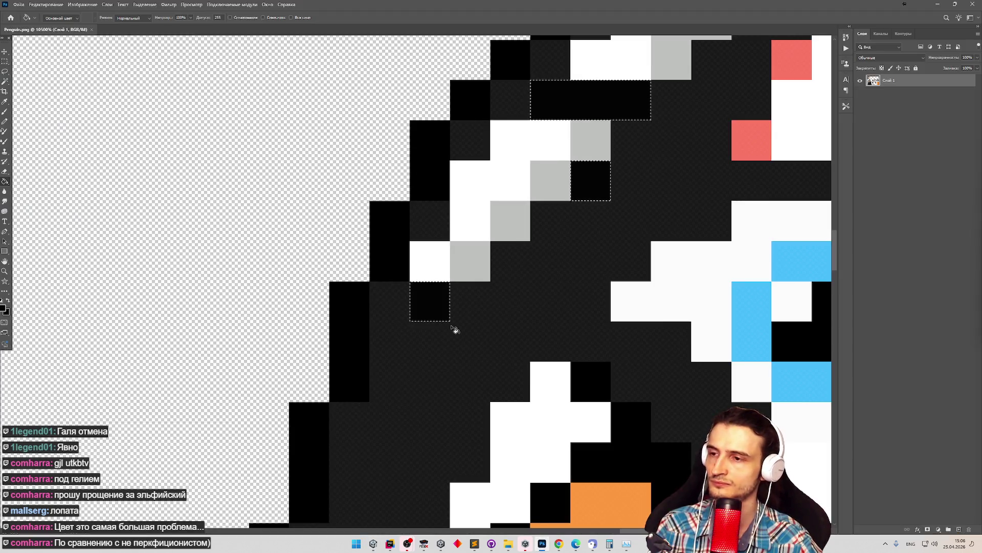
scroll(452, 321, down, 5)
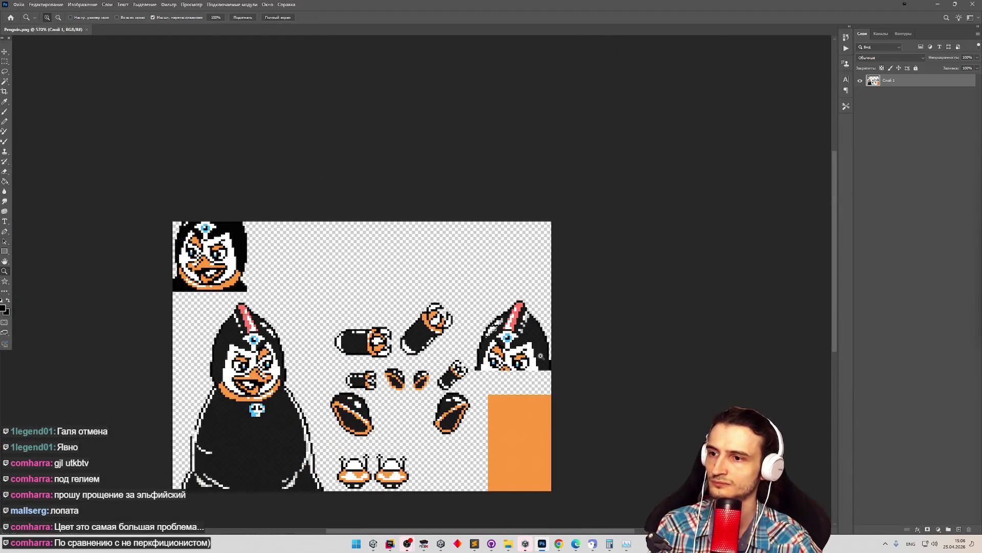
scroll(362, 389, up, 5)
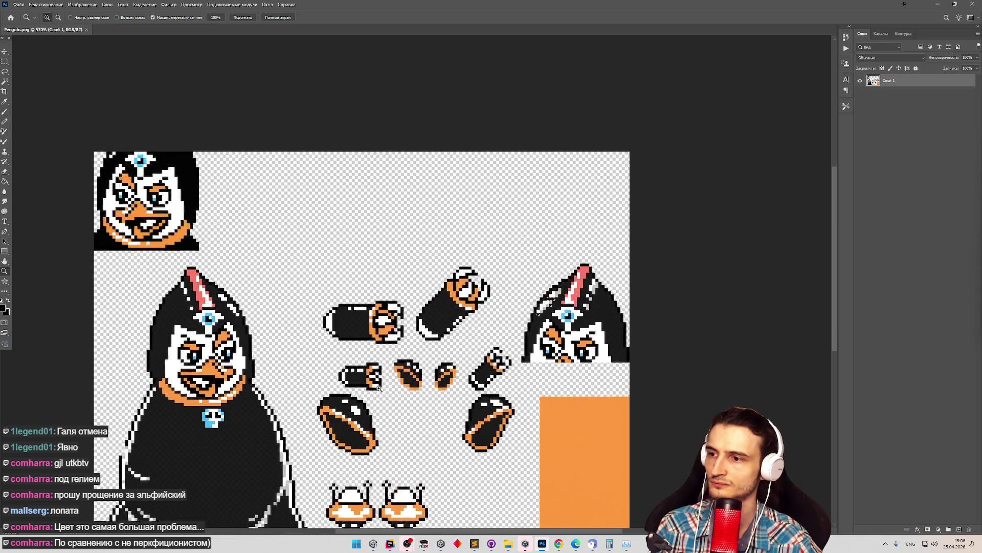
scroll(308, 384, down, 2)
scroll(309, 384, up, 2)
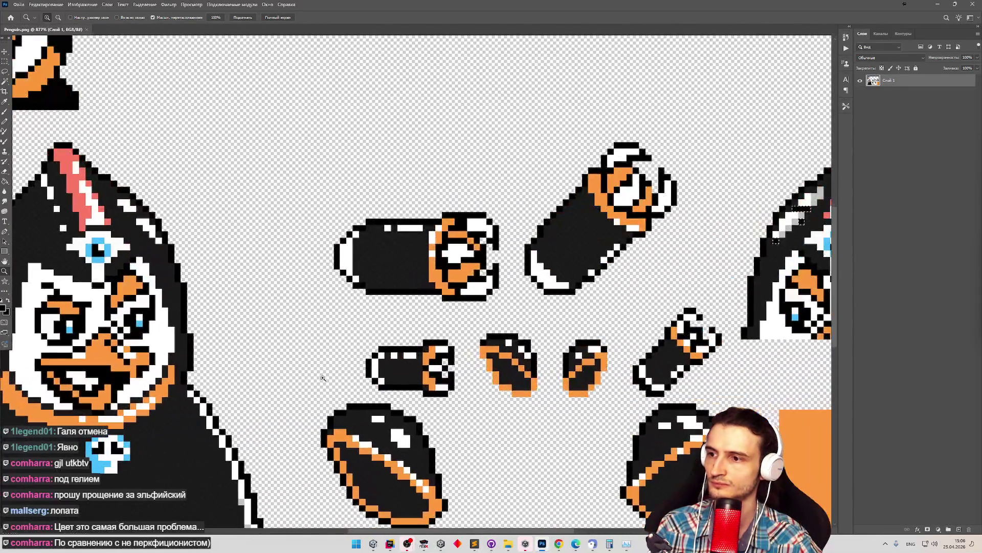
key(g)
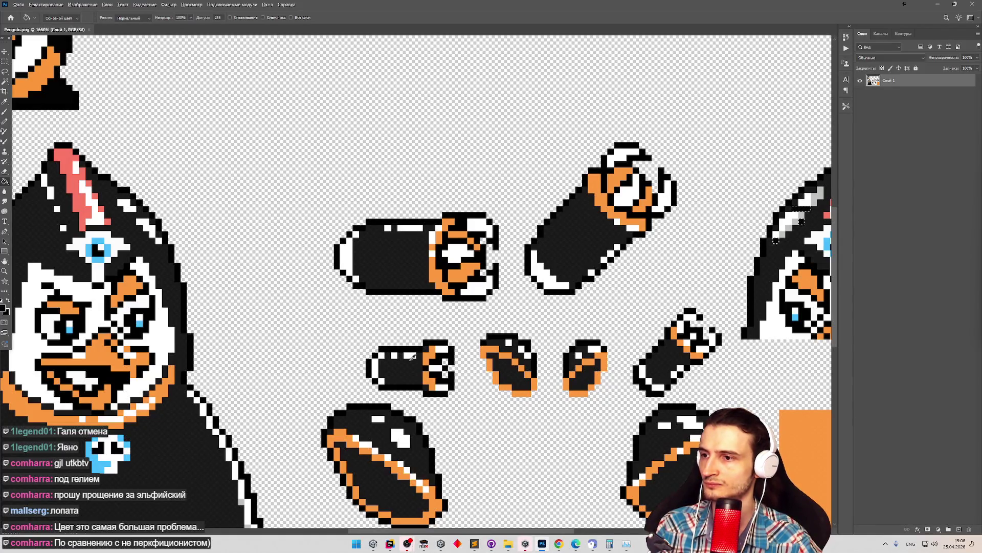
alt+click(431, 362)
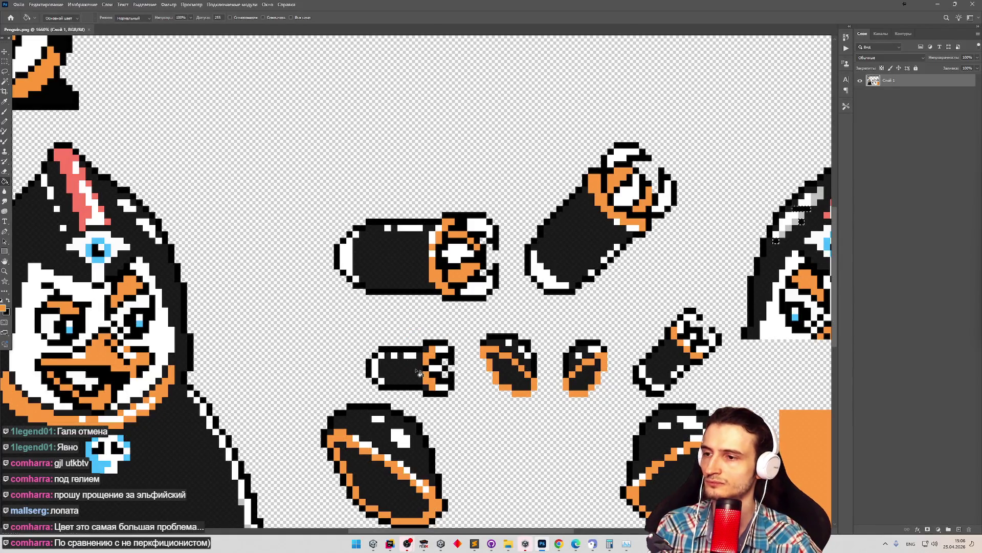
Zoom out slightly and switch to the Pencil tool for single-pixel drawing.
key(z)
scroll(453, 378, down, 2)
scroll(453, 377, up, 2)
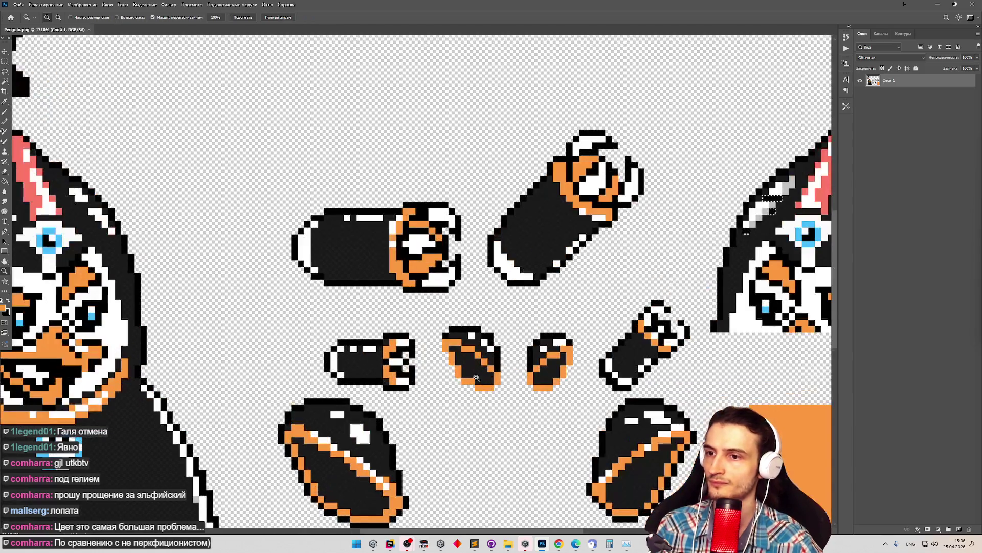
key(g)
key(b)
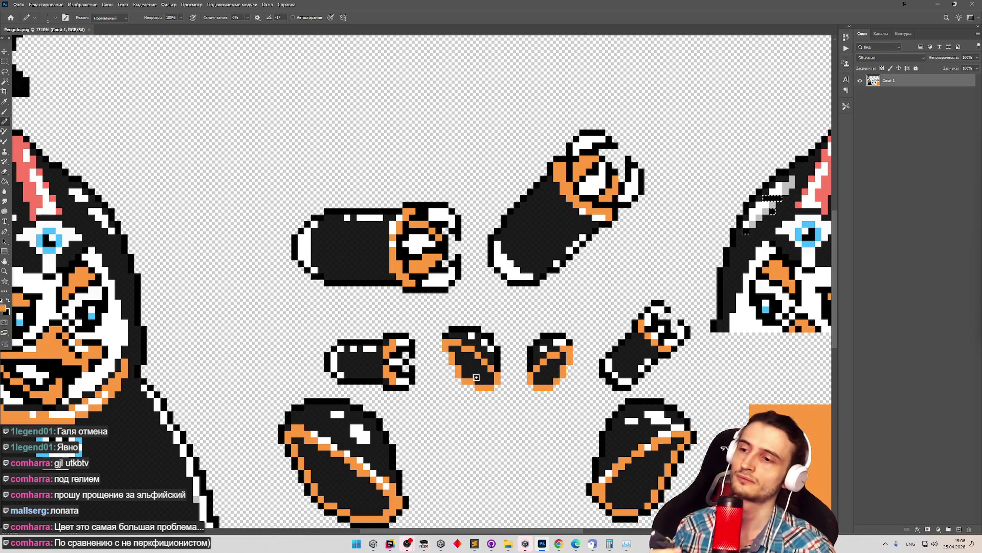
click(373, 543)
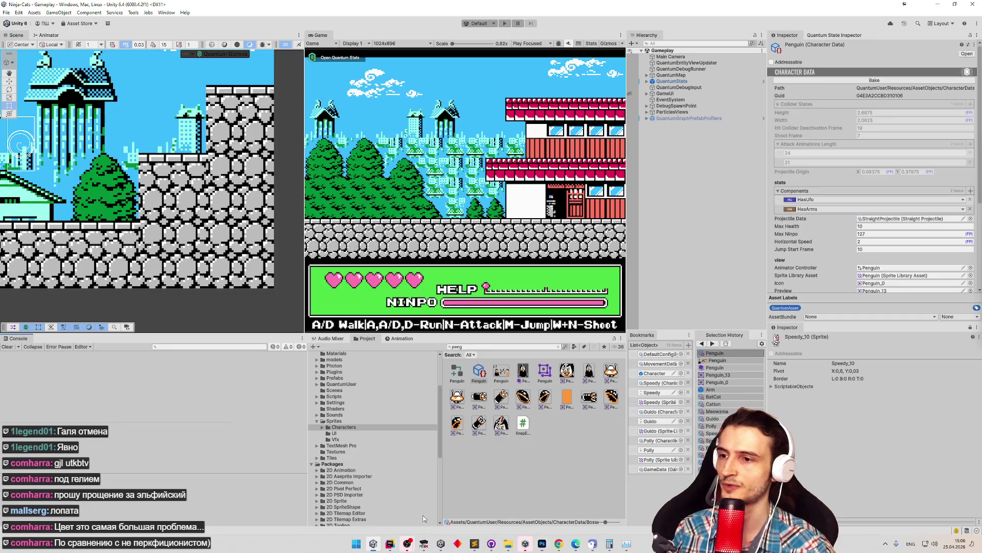
Inspect the Penguin character data's Palette colours in the Inspector, then return to Photoshop.
click(481, 374)
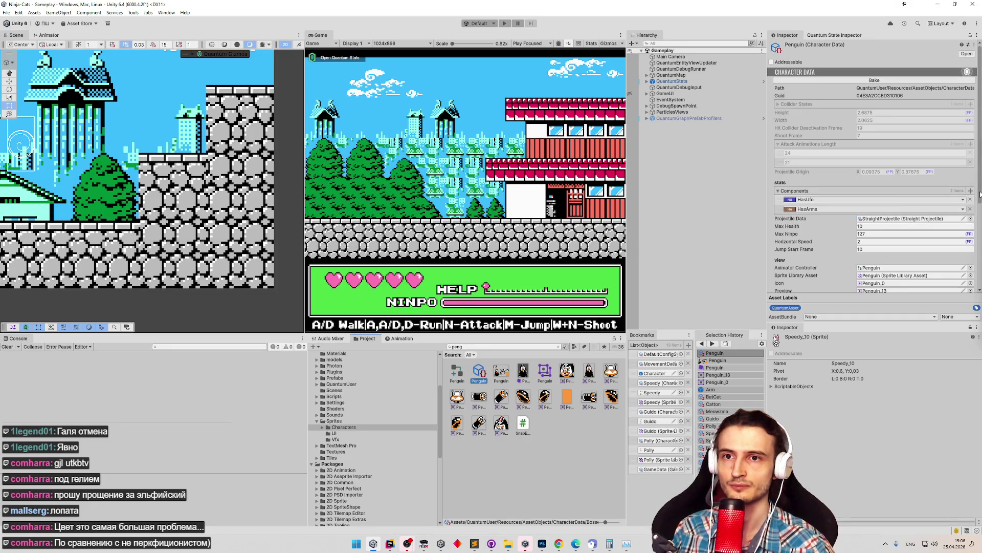
scroll(804, 282, down, 5)
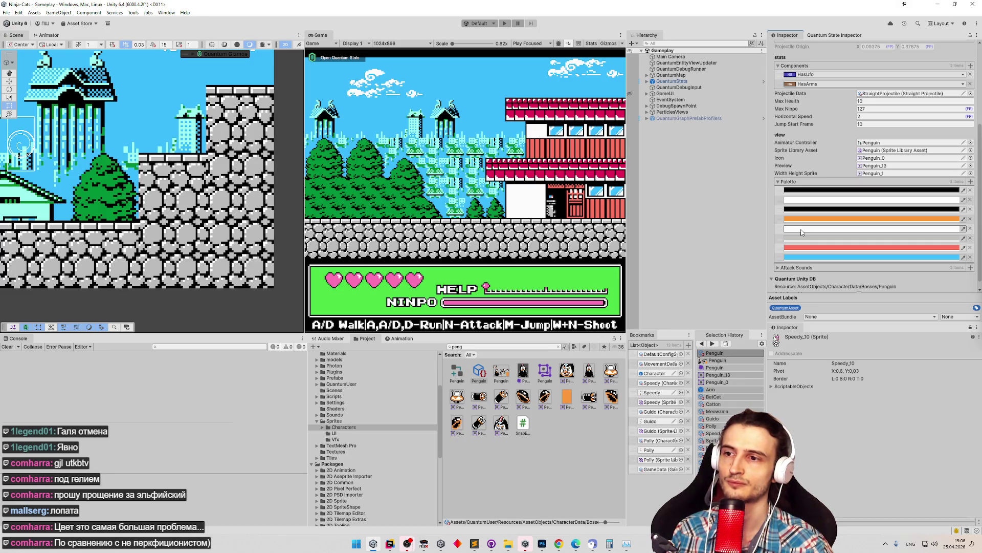
click(375, 542)
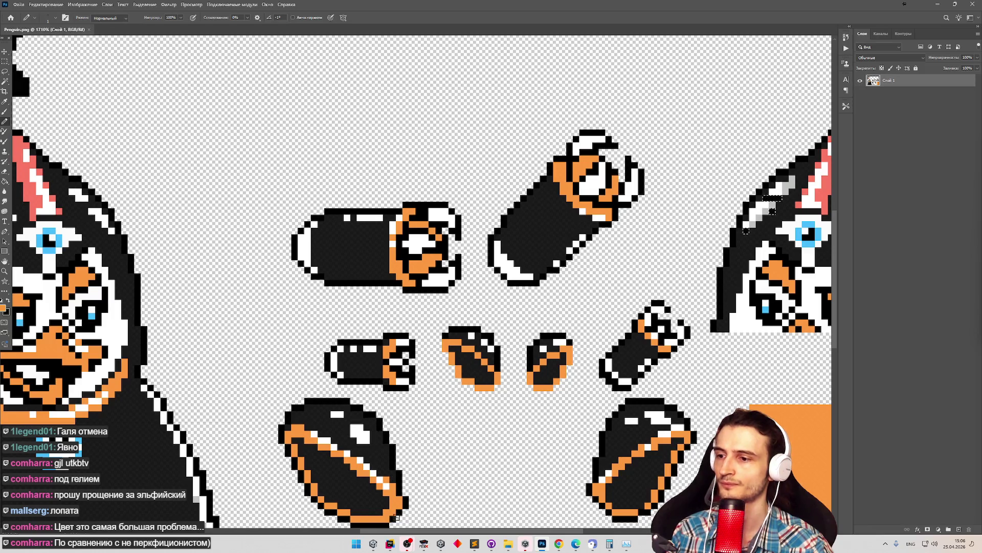
Type 'c' into Unity's Project search for cat assets, then pick Photoshop's Zoom tool.
click(373, 544)
text(cat)
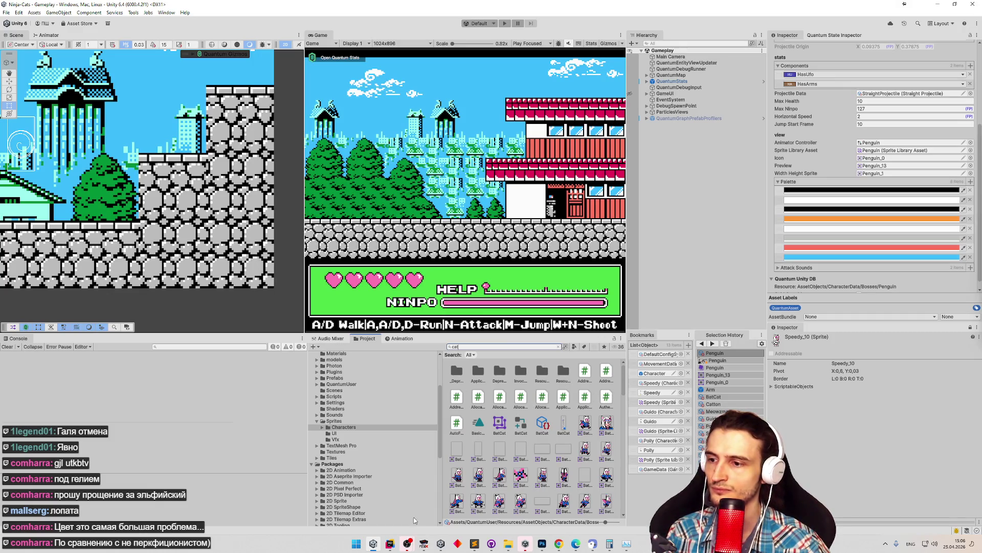
click(373, 546)
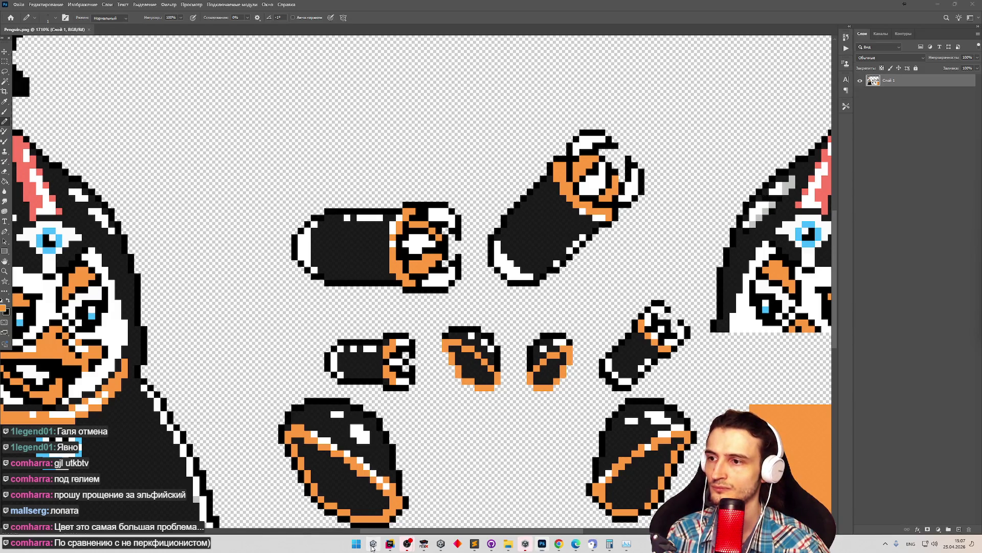
click(373, 546)
click(373, 545)
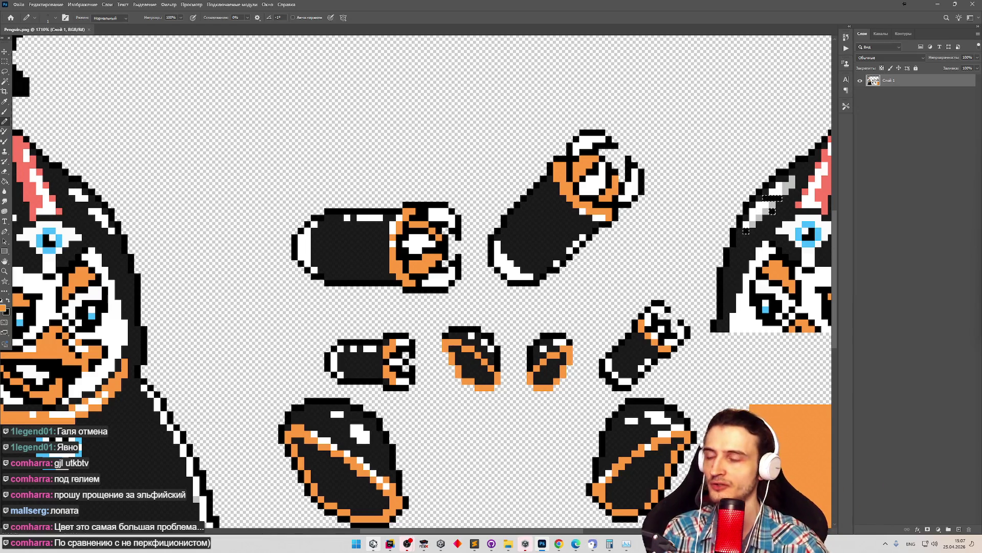
key(z)
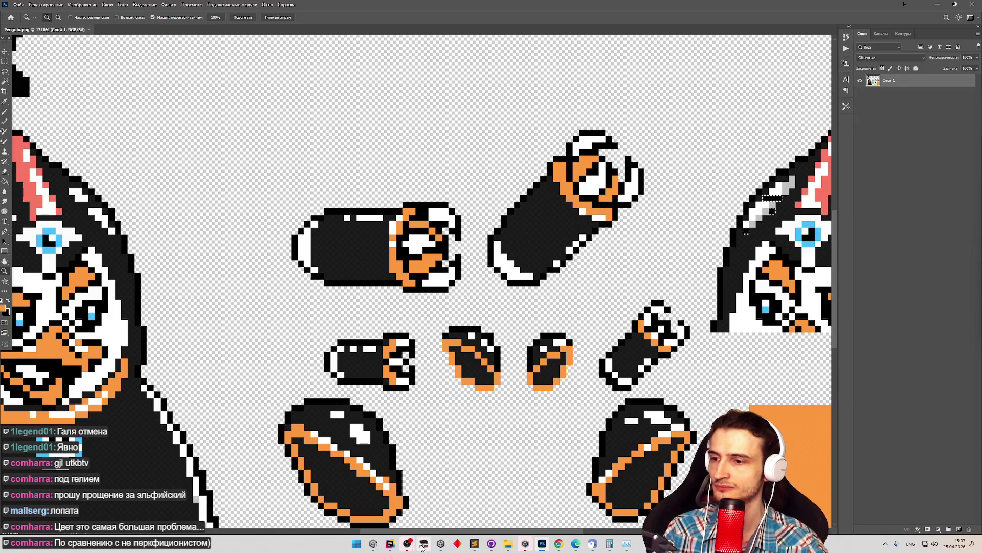
click(373, 543)
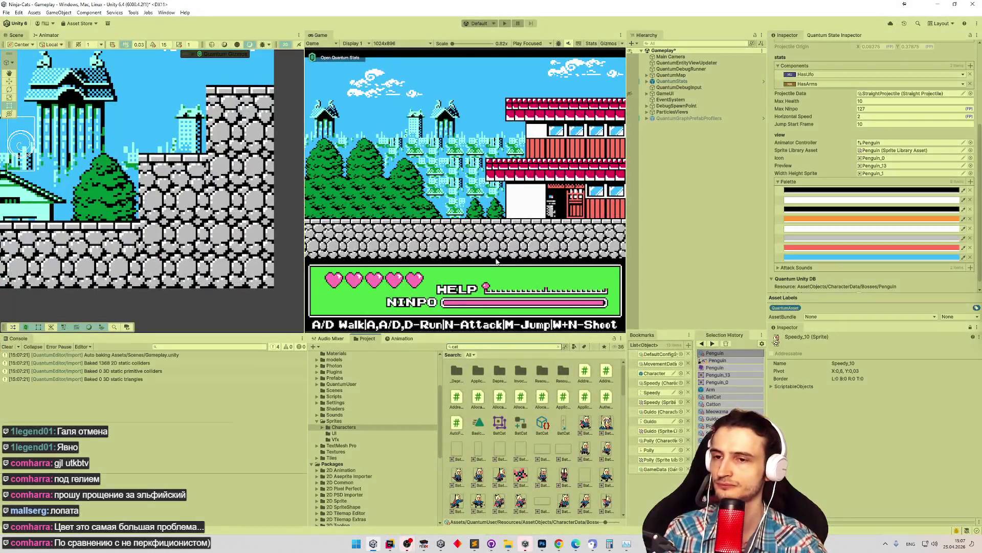
key(ctrl+p)
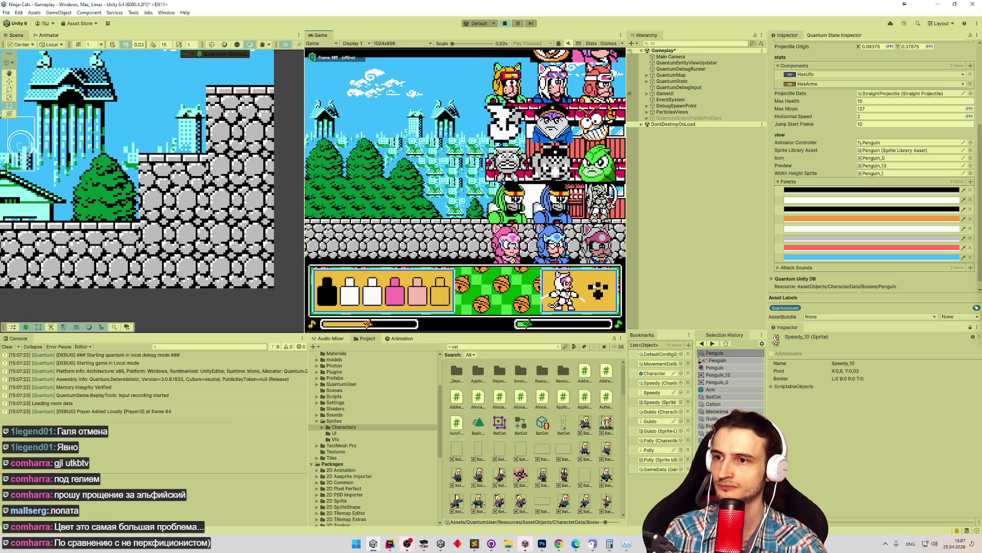
key(shift+space)
key(d)
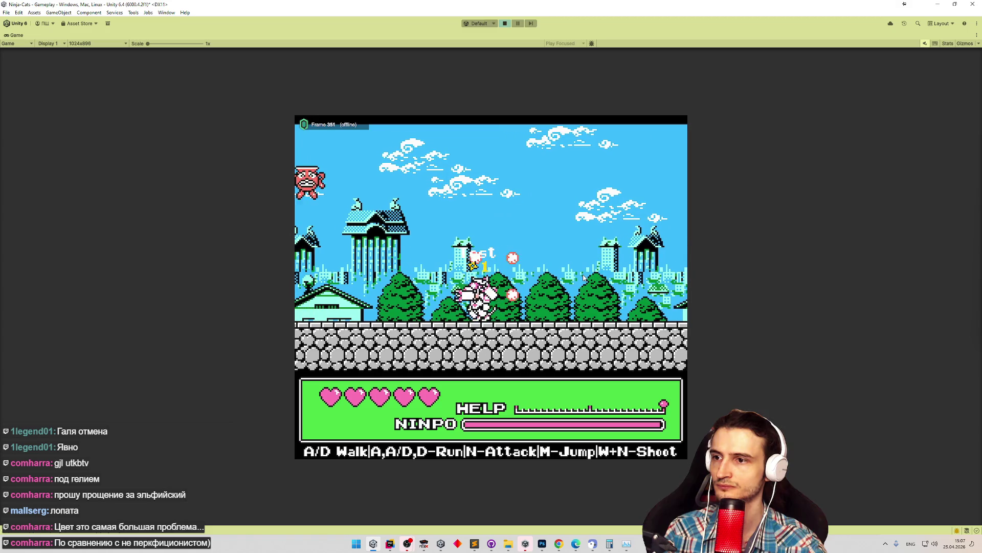
key(m)
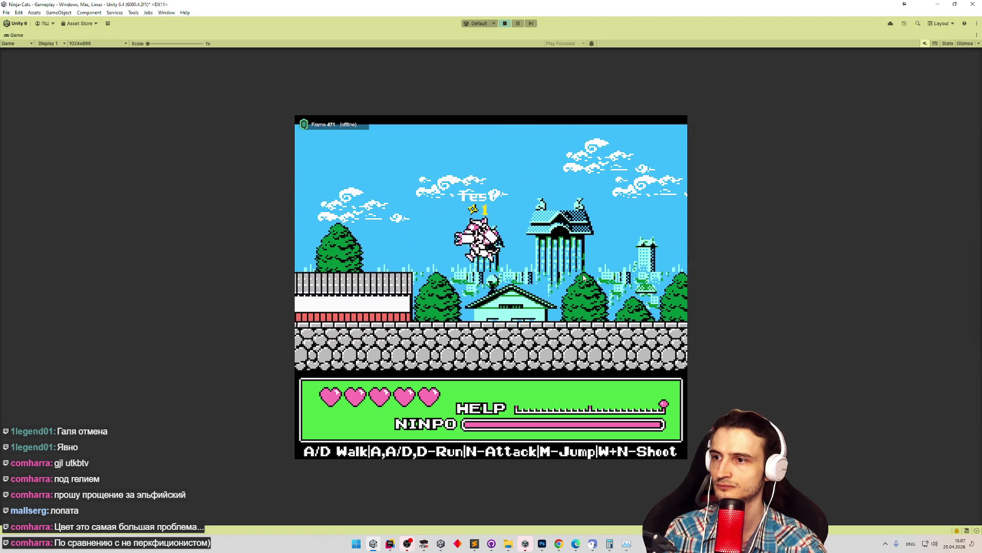
key(shift+space)
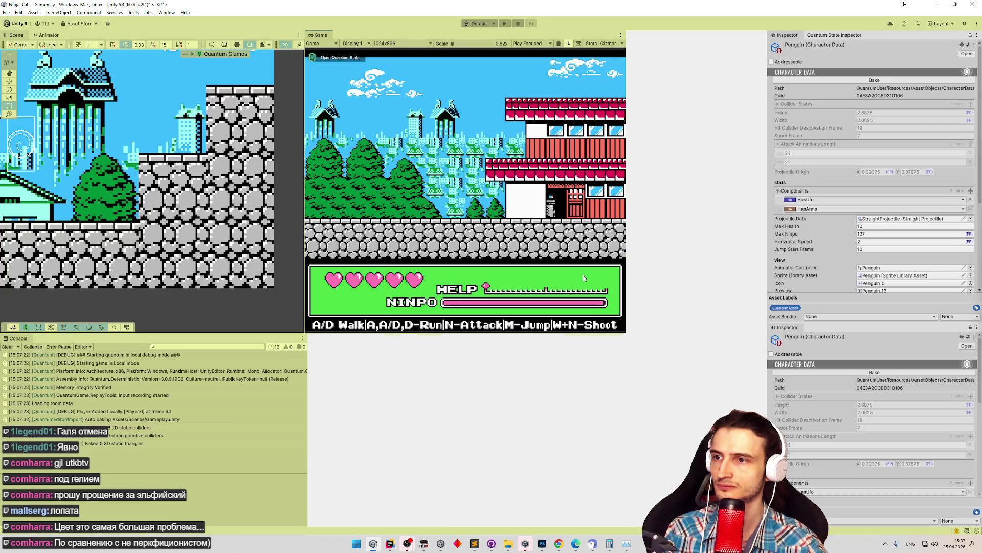
key(shift+space)
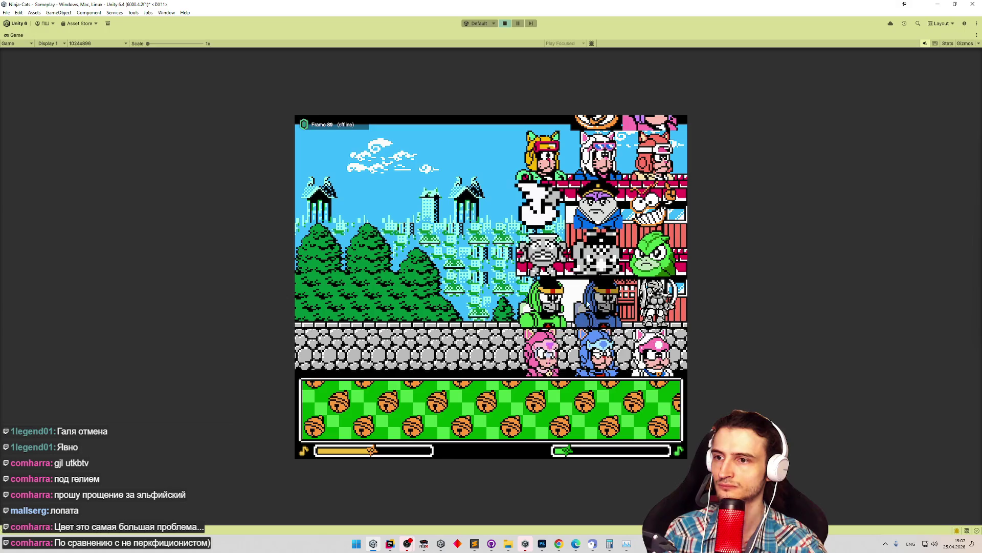
key(d)
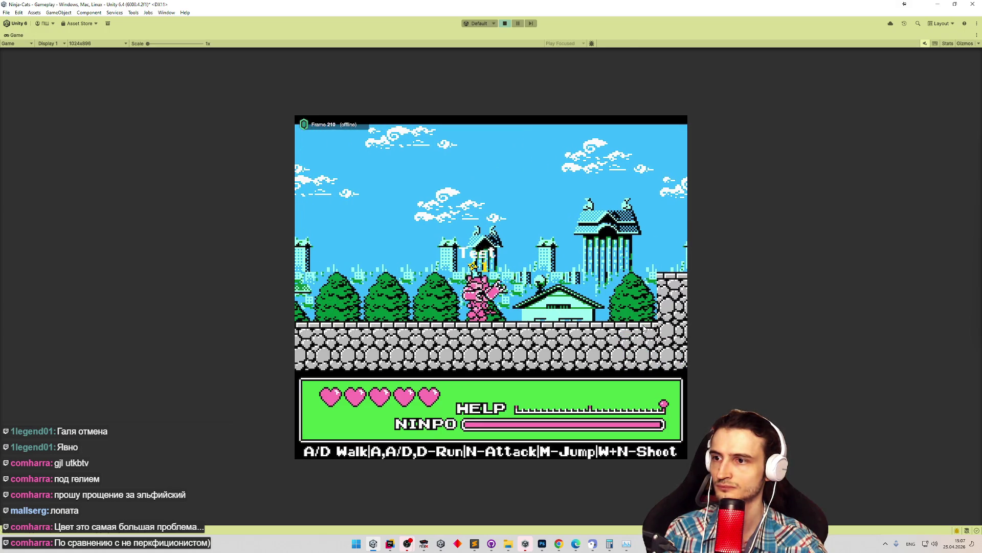
key(d)
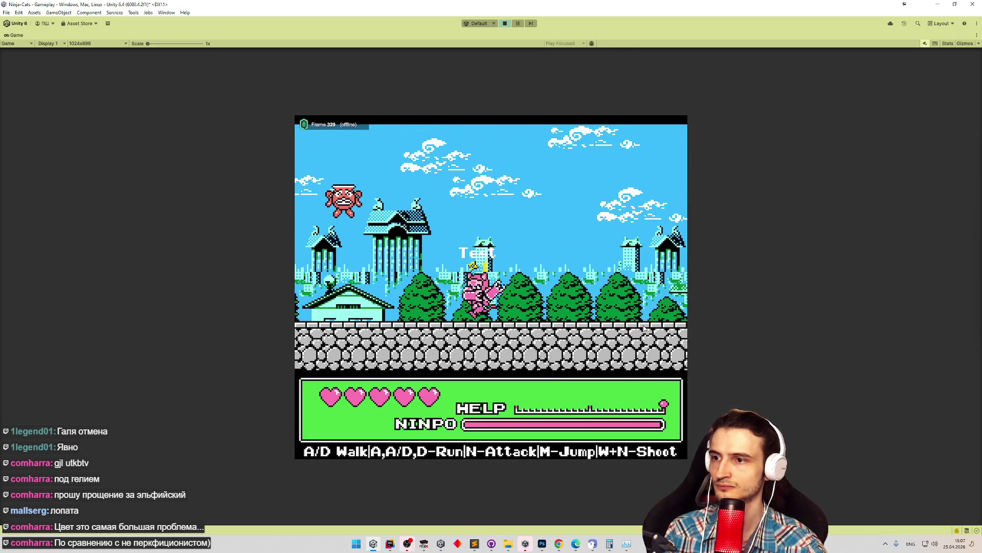
key(d)
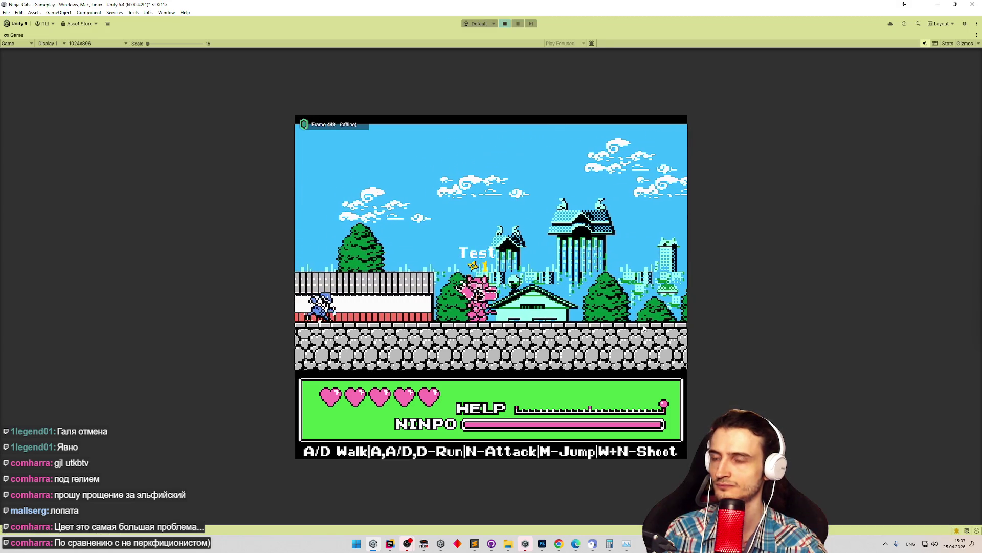
key(m)
key(d)
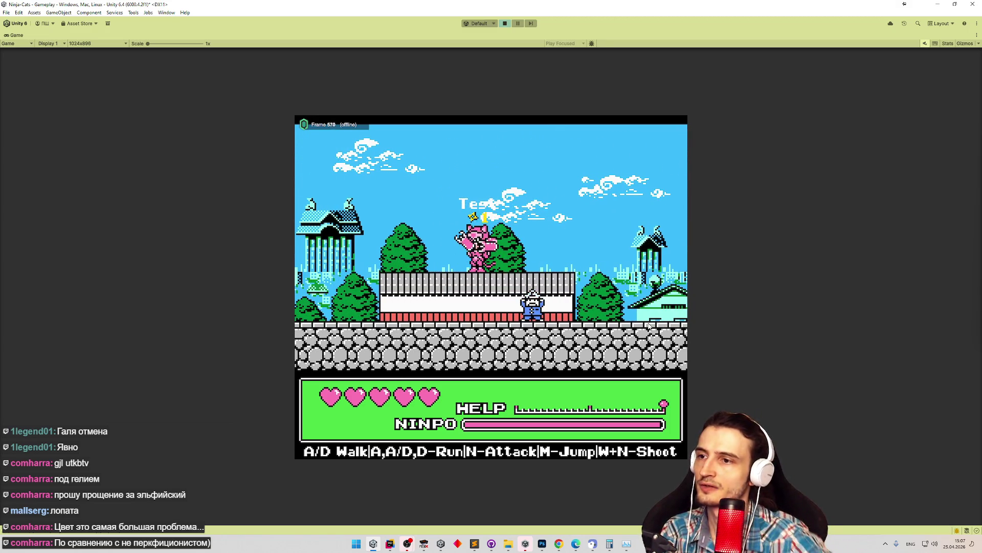
key(ctrl+p)
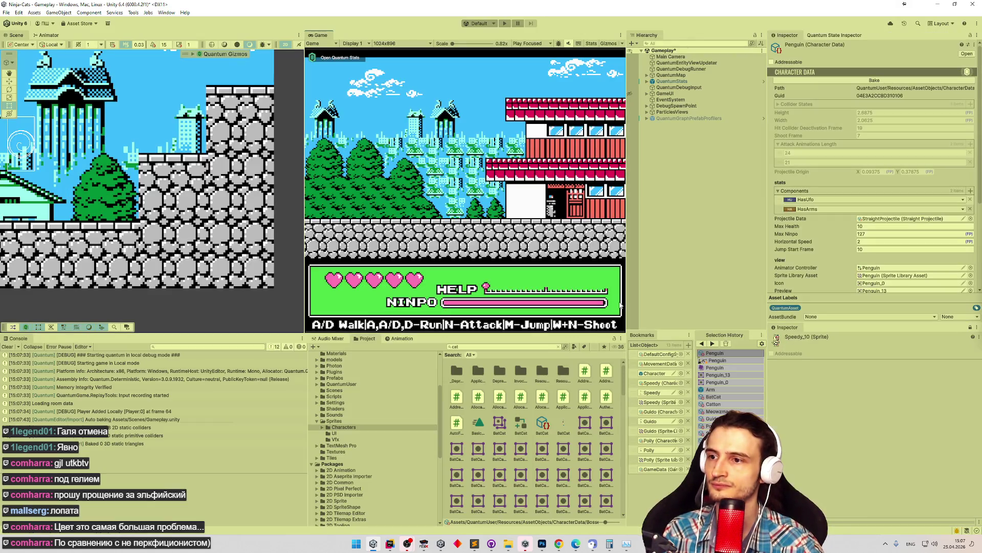
key(ctrl+p)
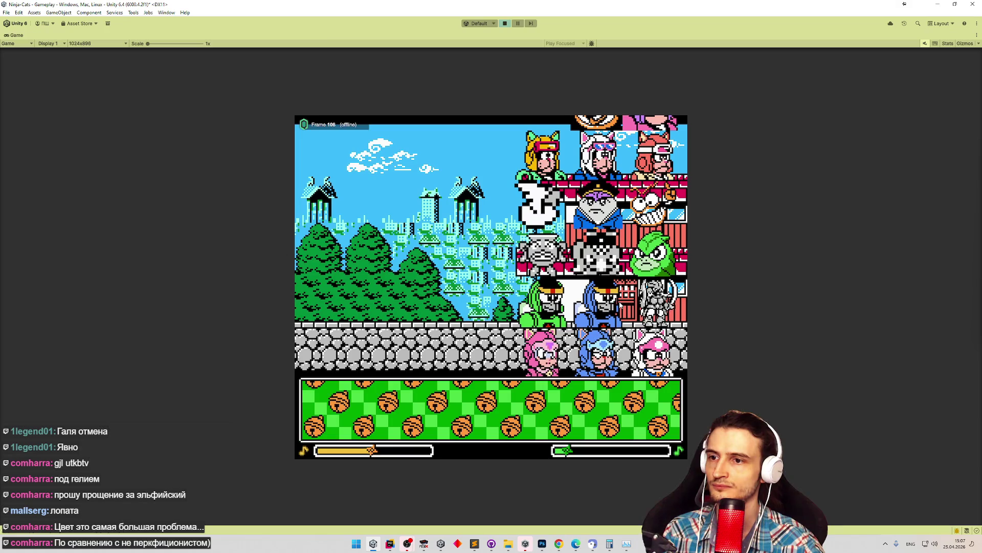
key(d)
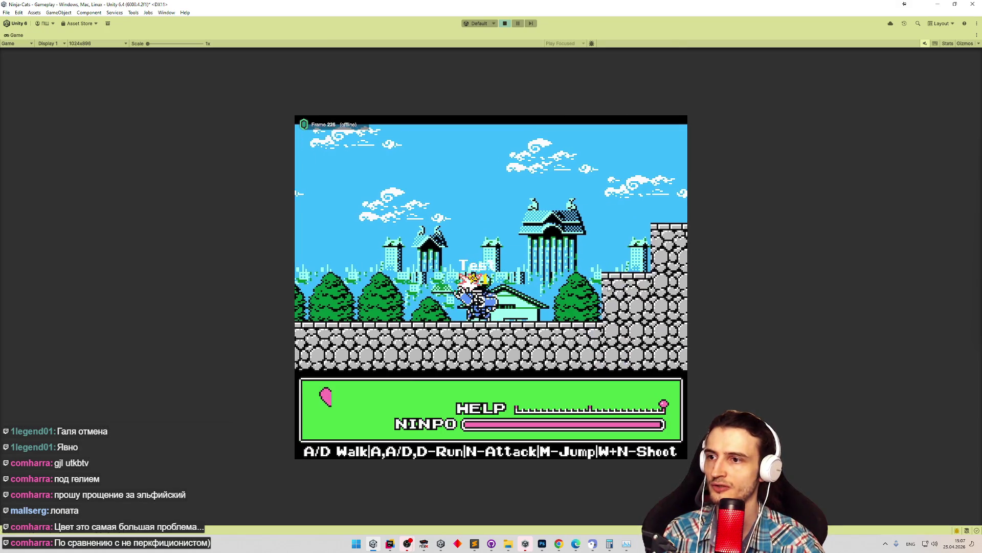
key(d)
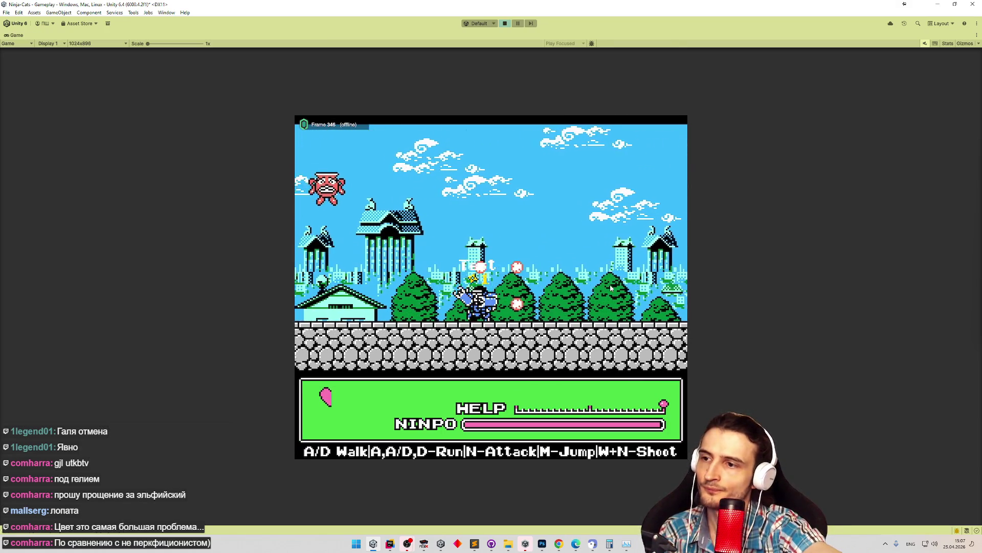
key(m)
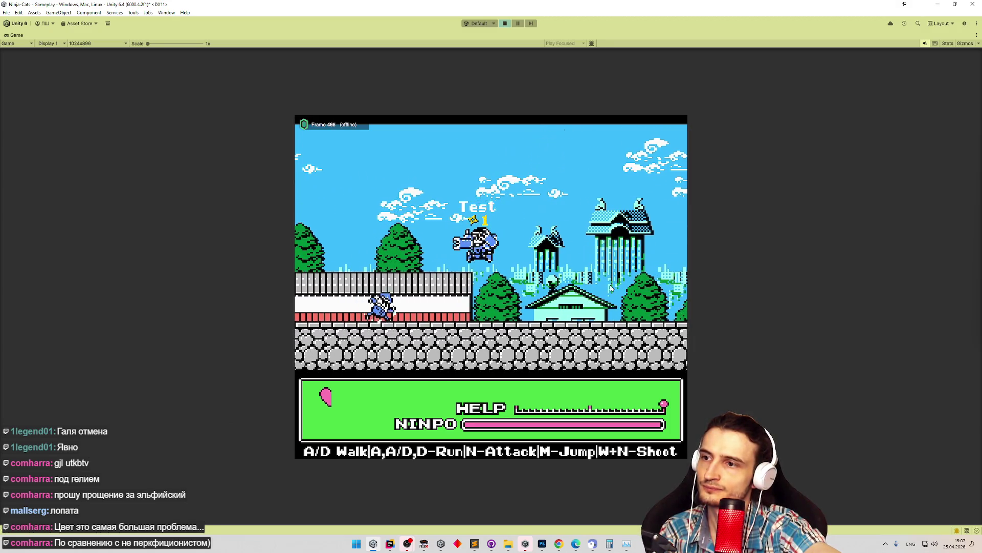
key(d)
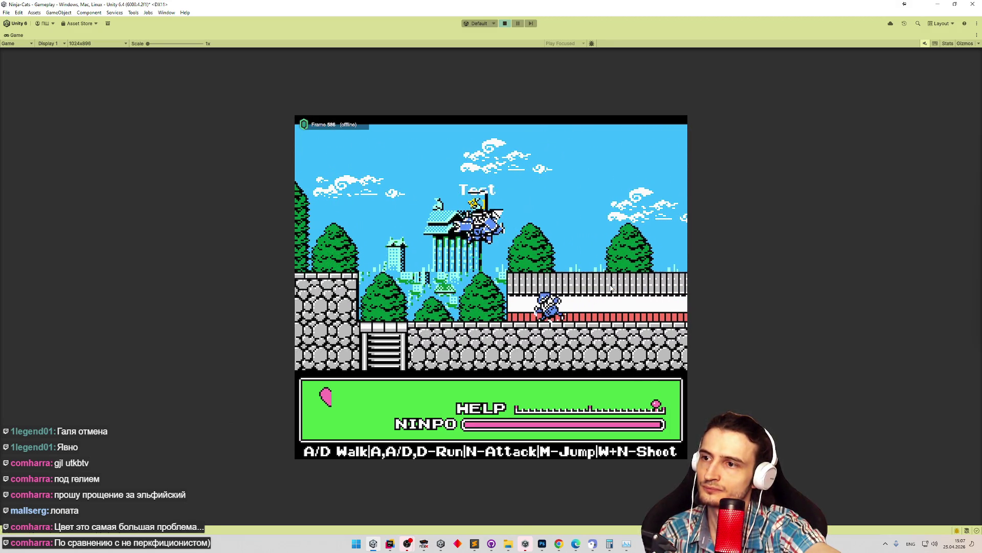
key(d)
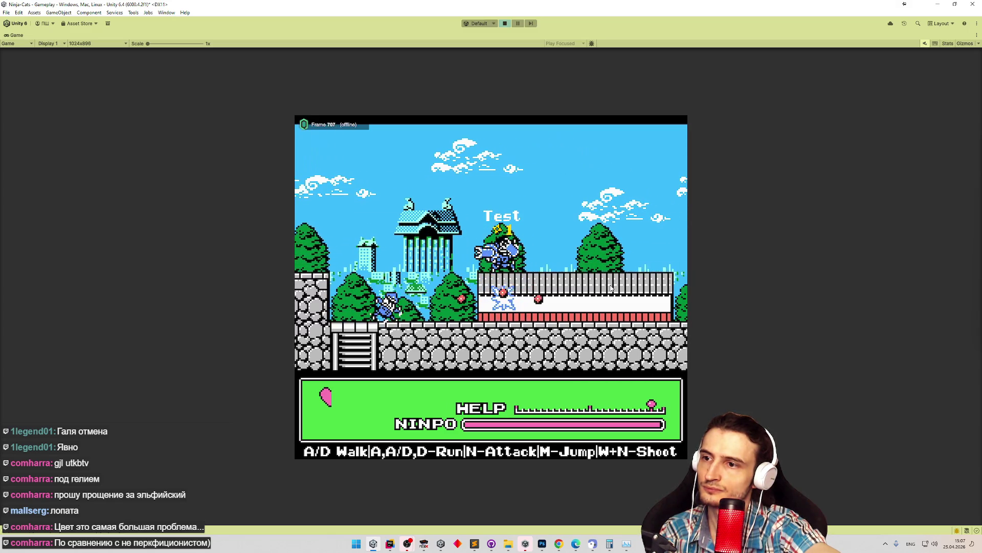
key(d)
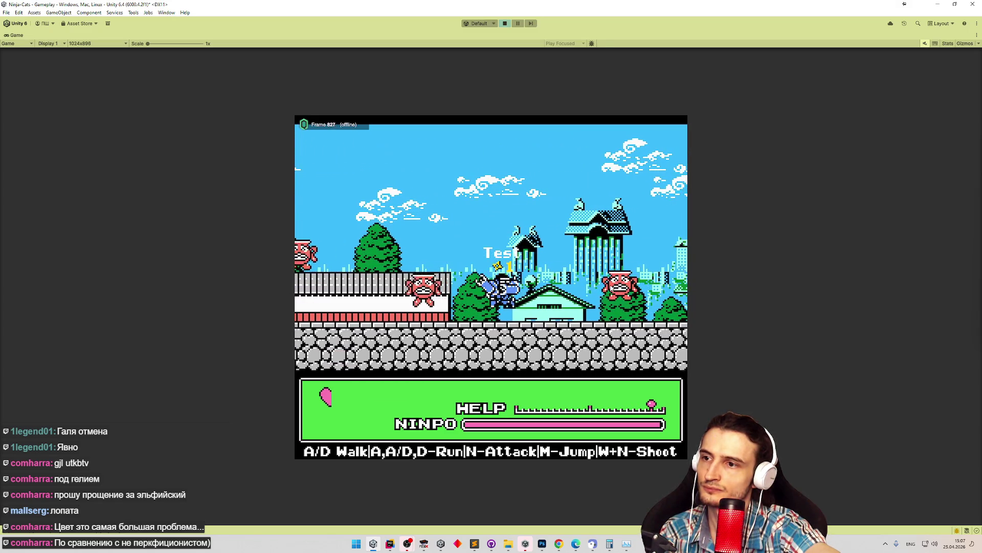
key(d)
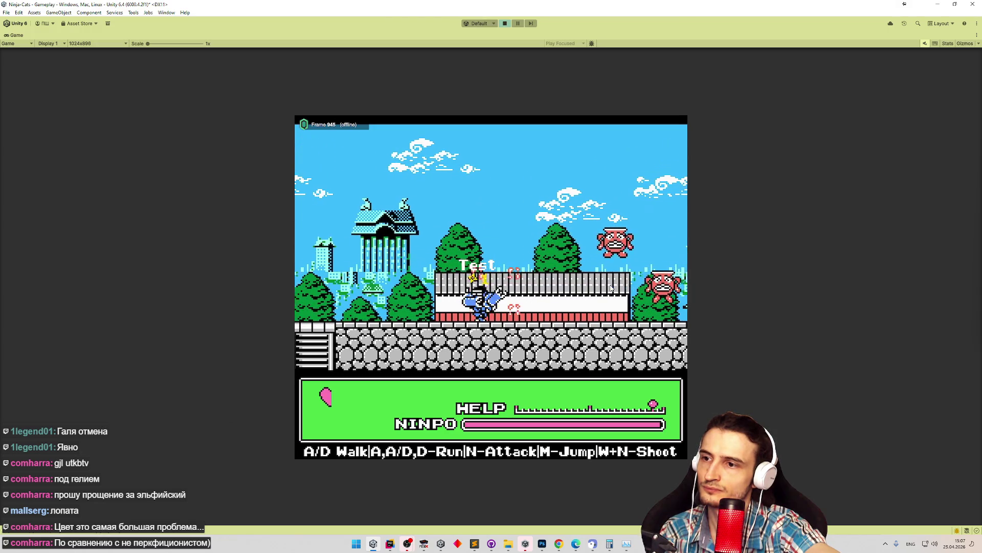
key(d)
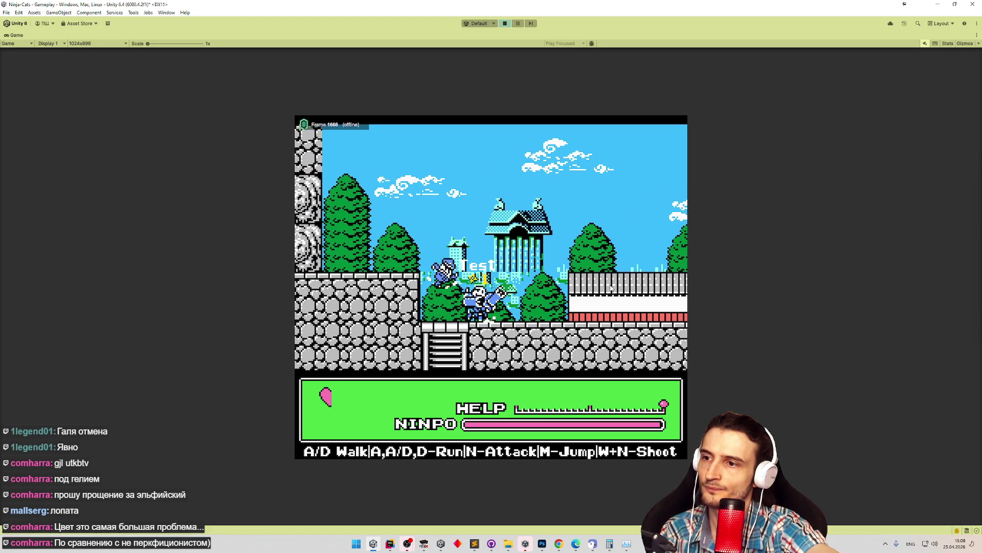
key(ctrl+p)
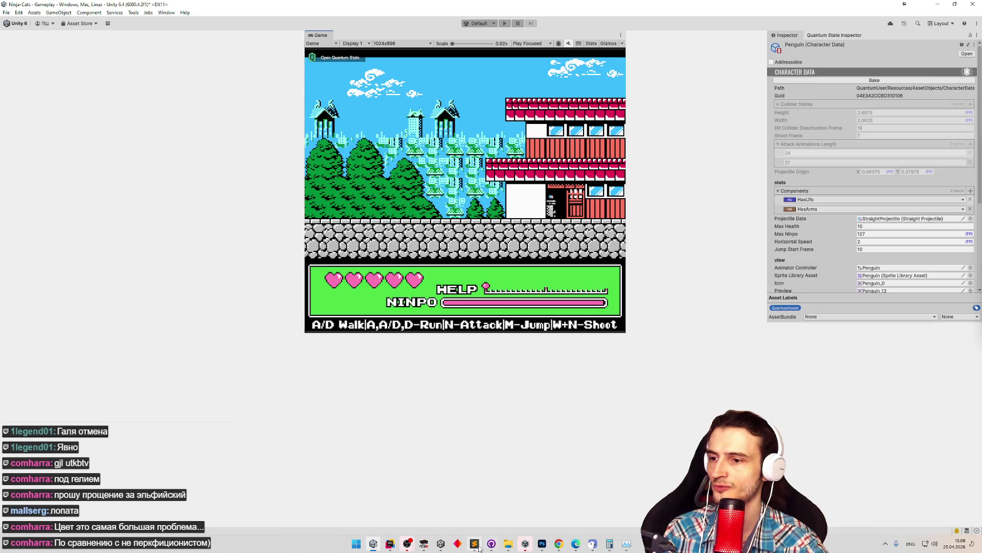
Add a Russian todo after the UFO-and-arms task: boss arm colours could be prettier for other creatures.
click(474, 543)
scroll(486, 246, down, 10)
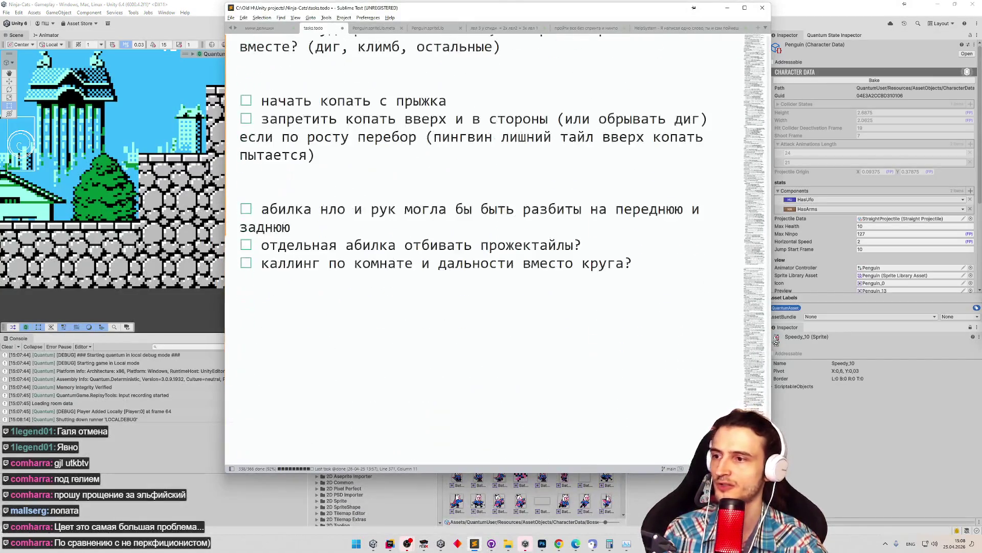
click(478, 233)
key(Return)
key(Return)
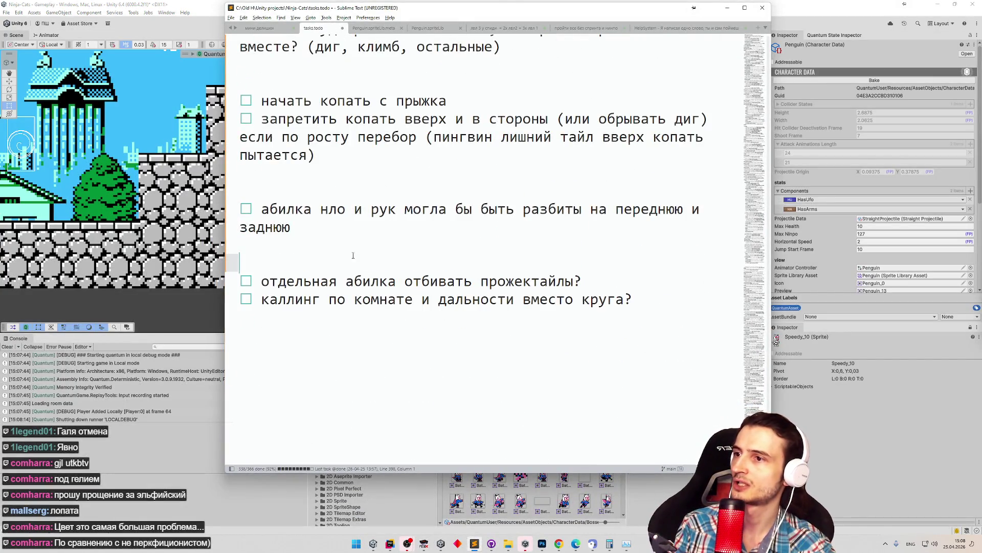
key(ctrl+Return)
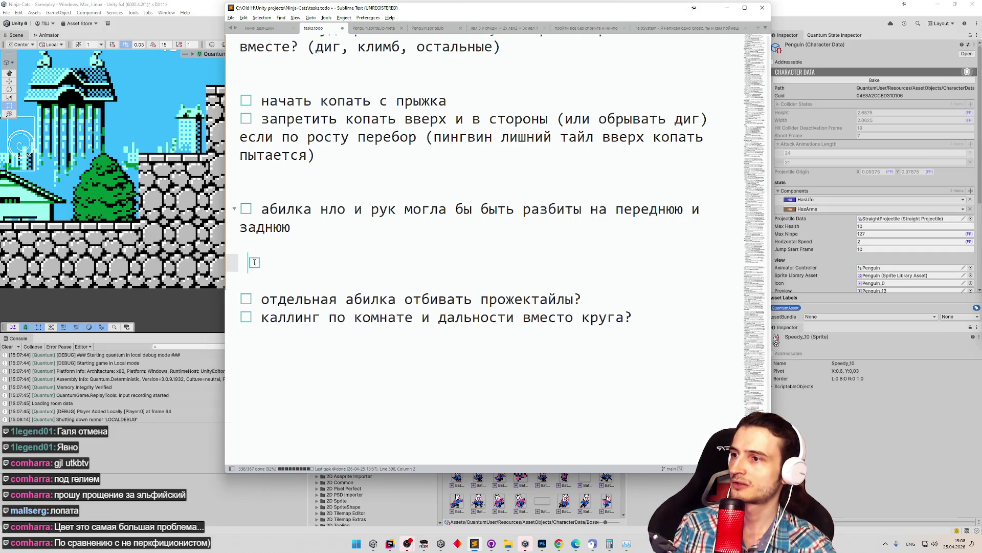
text(wdtn)
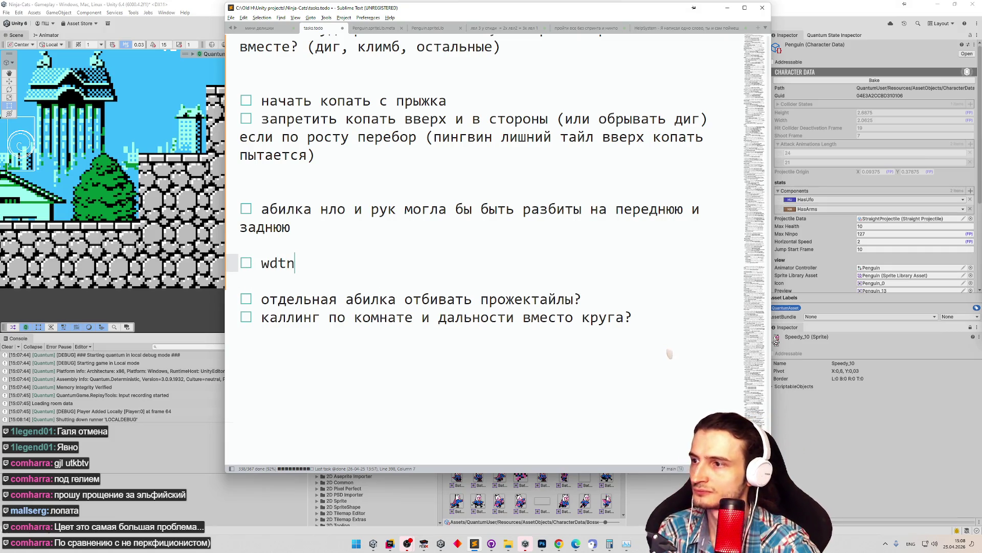
key(alt+shift)
key(BackSpace)
key(BackSpace)
key(BackSpace)
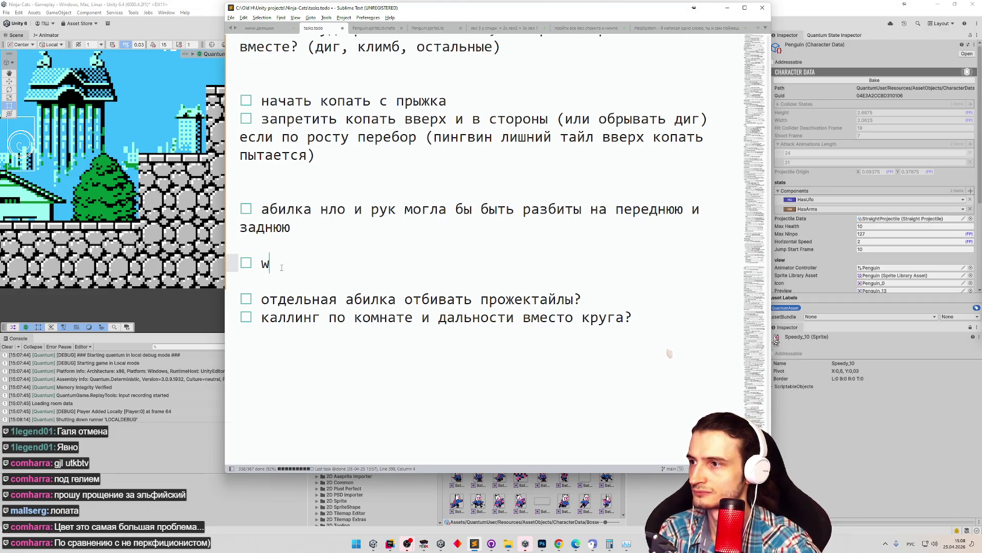
text(цвета )
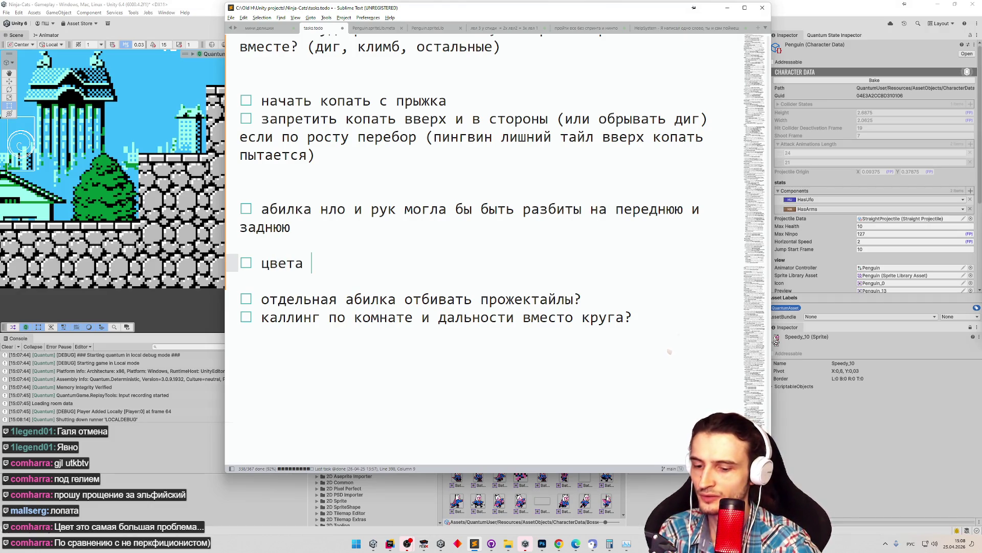
text(для рук босса)
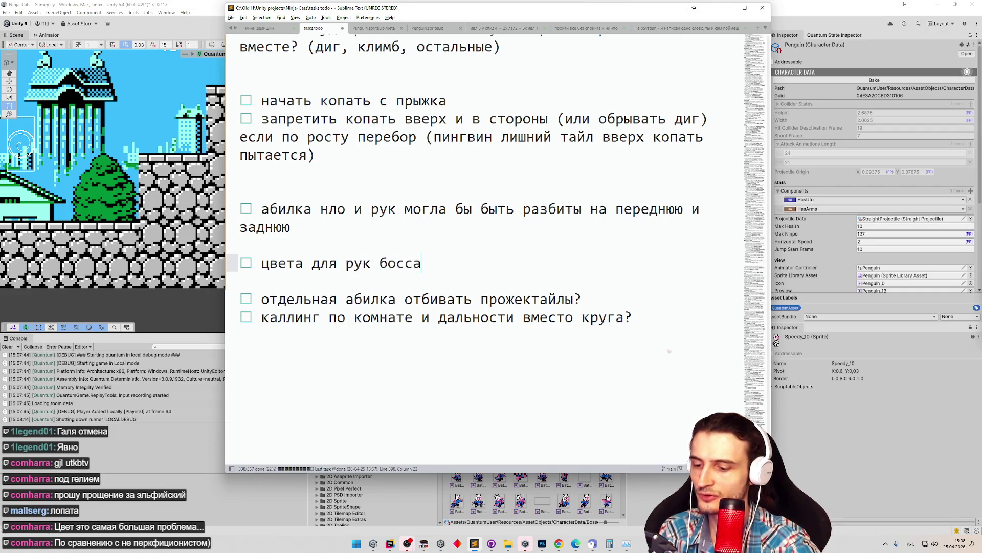
text( могли бы )
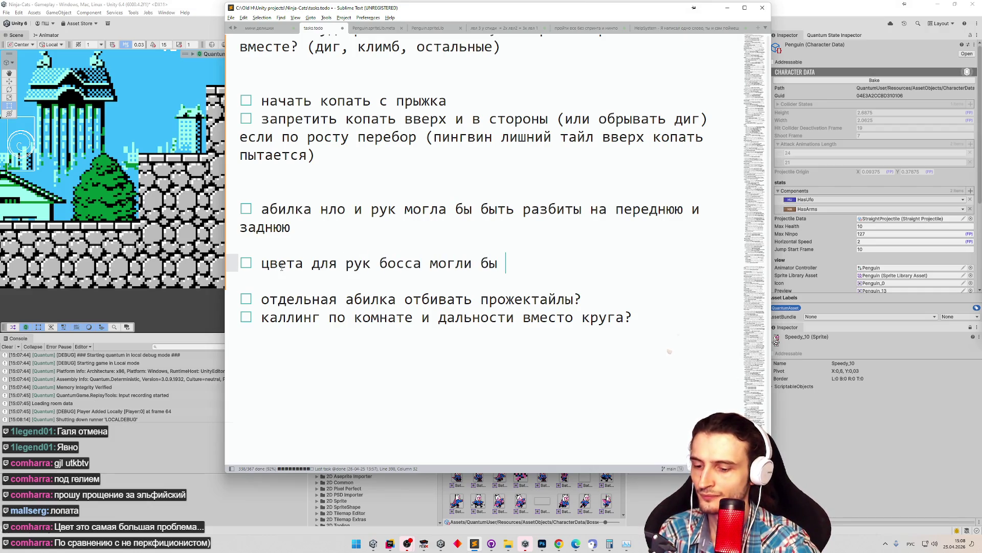
text(быть кр)
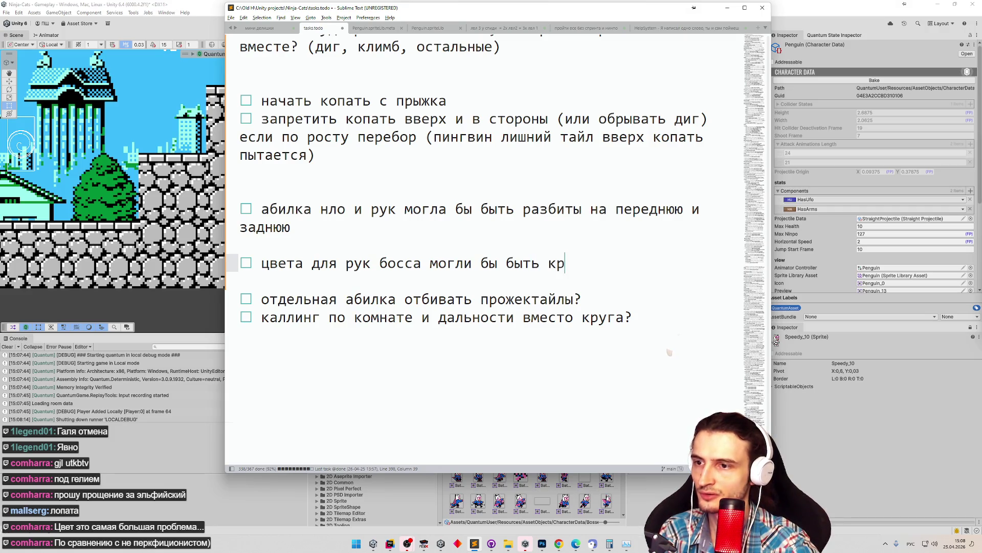
text(асивее для )
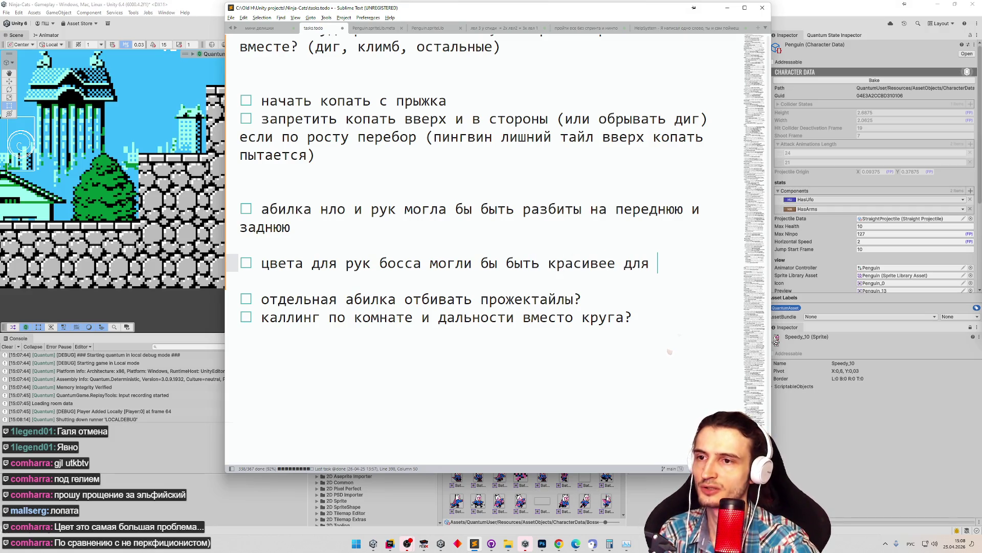
text(д)
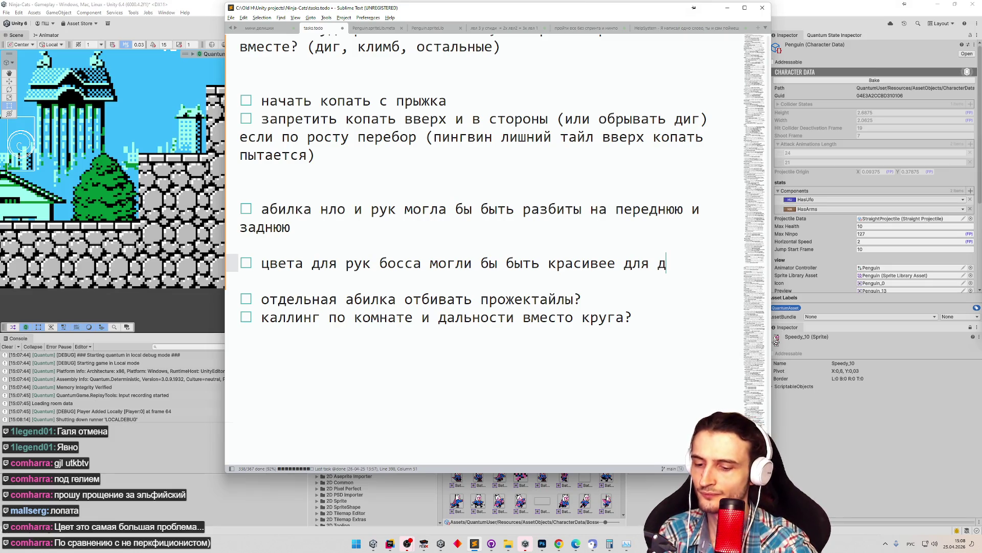
text(ругих существ, )
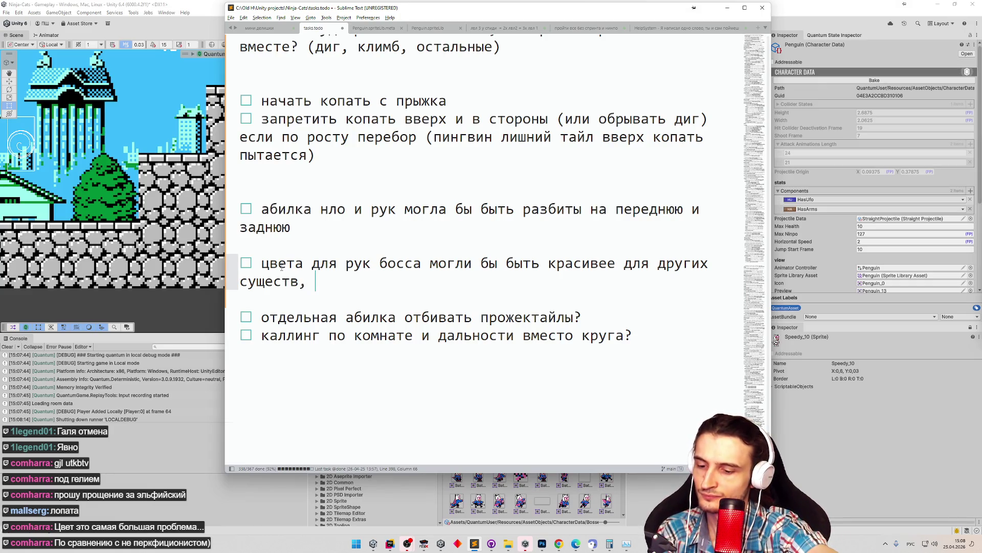
text(большие)
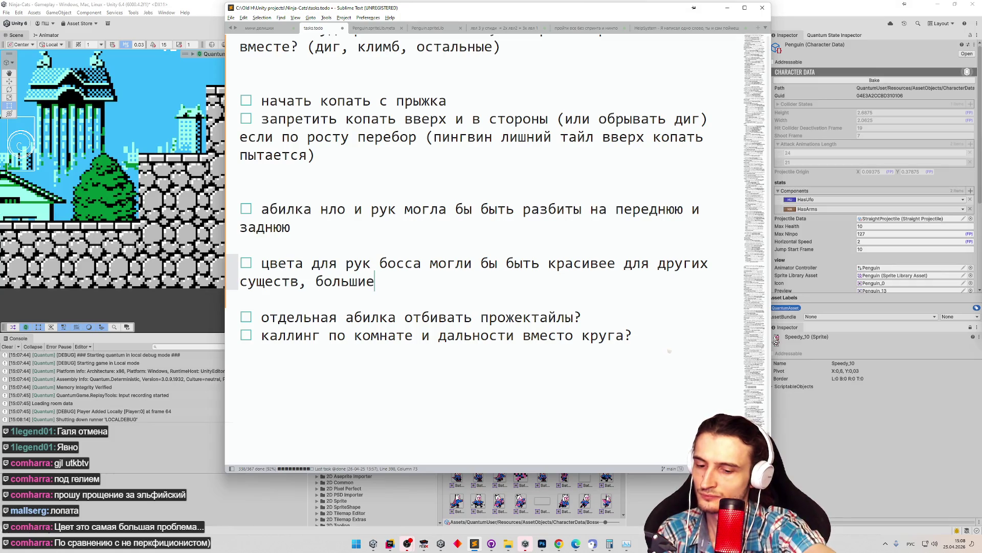
text( - тоже. )
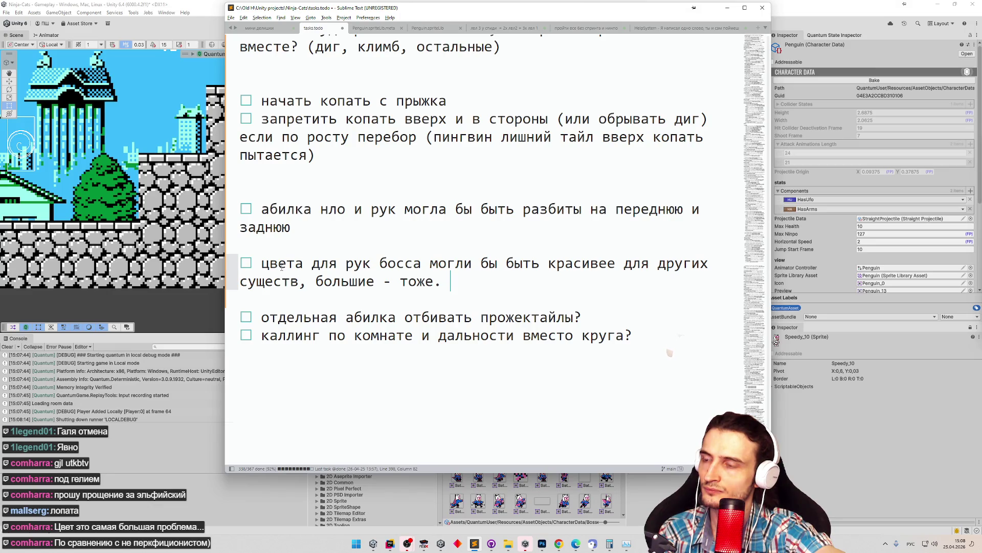
text(че то с )
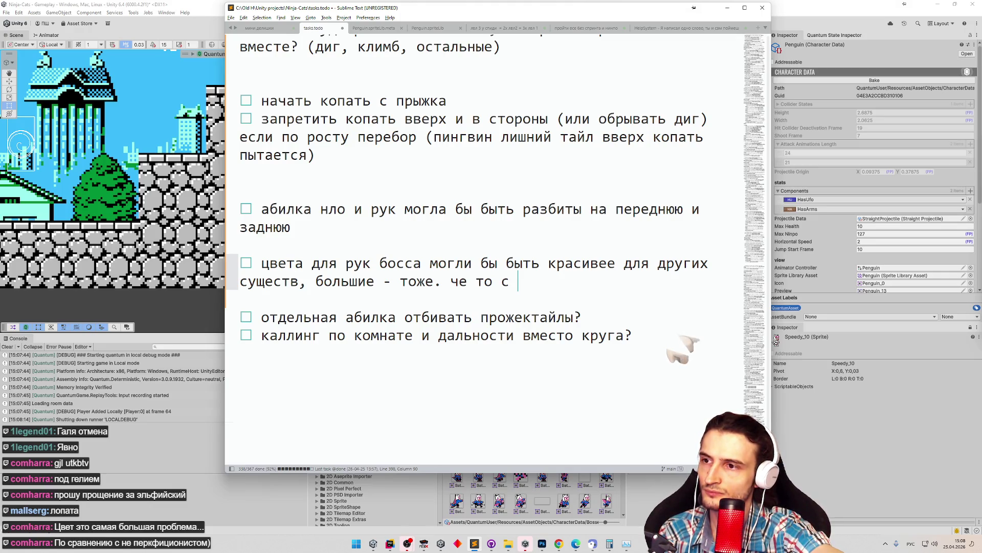
text(бликом,)
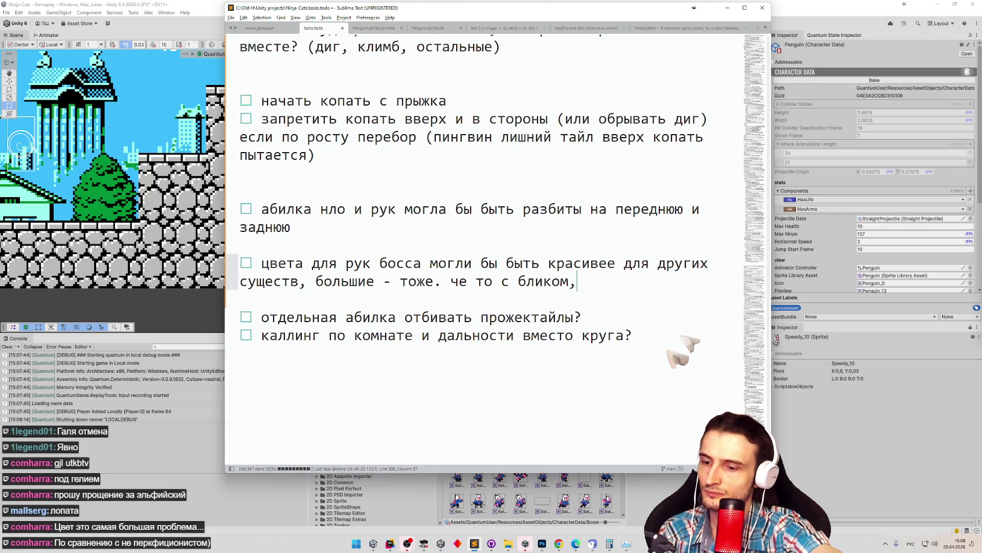
text( ему бы быть вт)
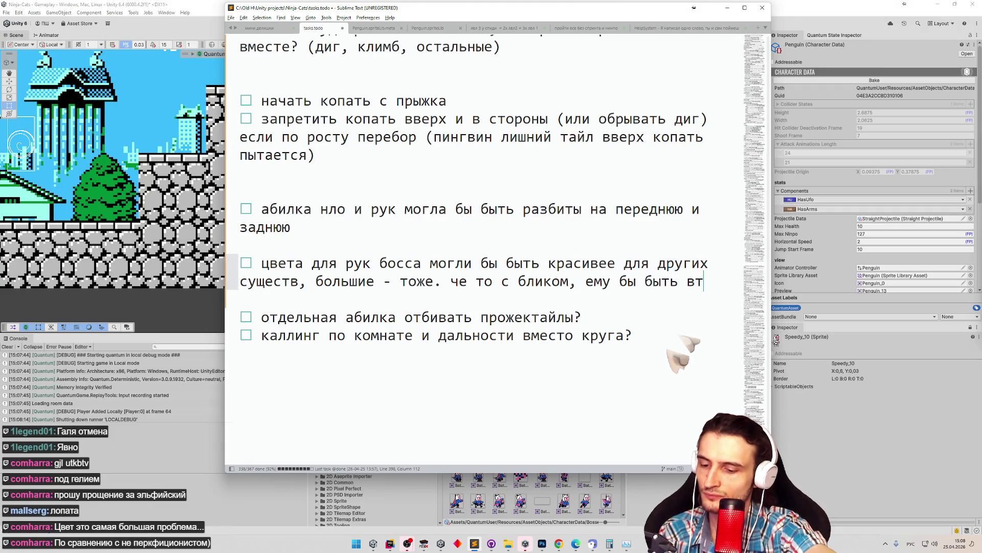
text(орым цветом на)
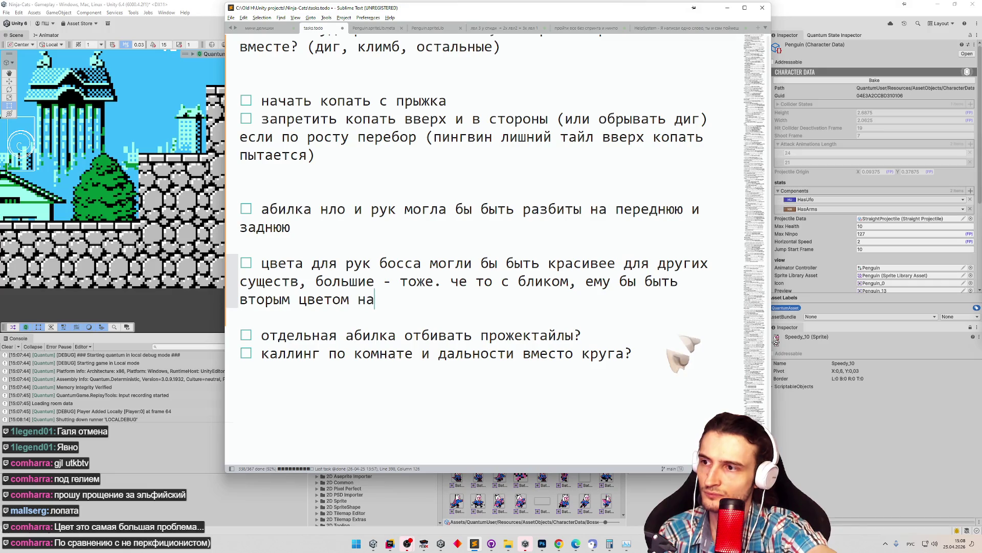
text(пример)
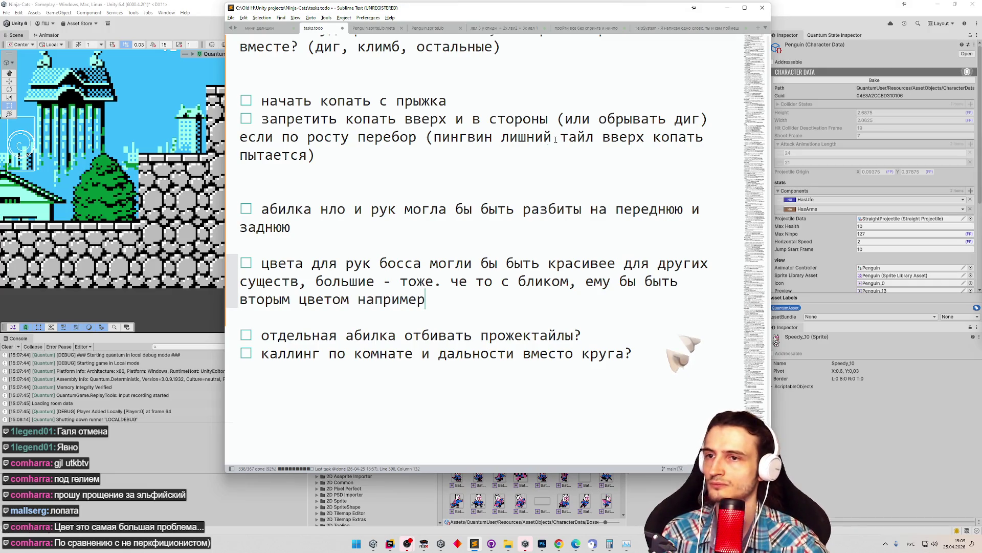
click(727, 7)
Save the Gameplay scene, play-test the level walking the robot left, then stop play mode.
key(ctrl+s)
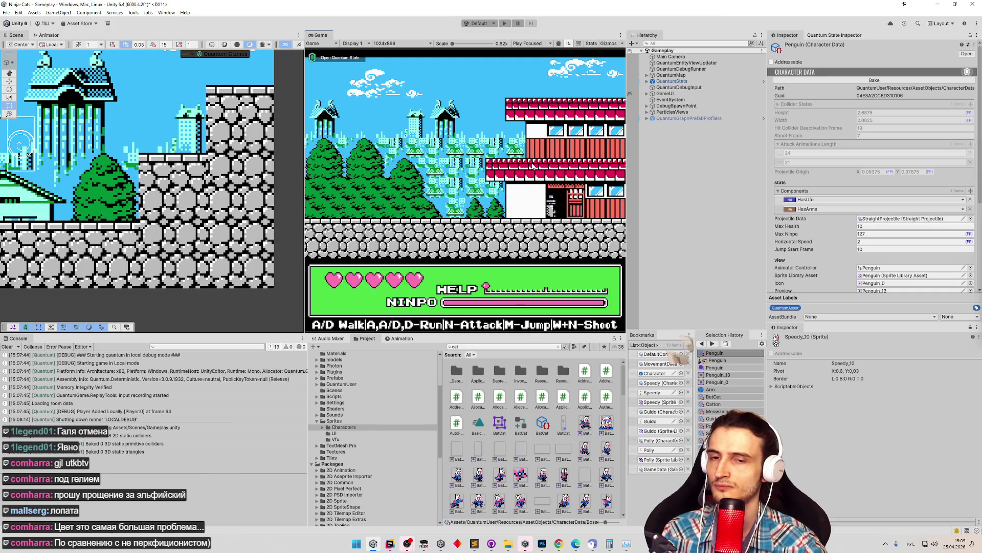
key(ctrl+p)
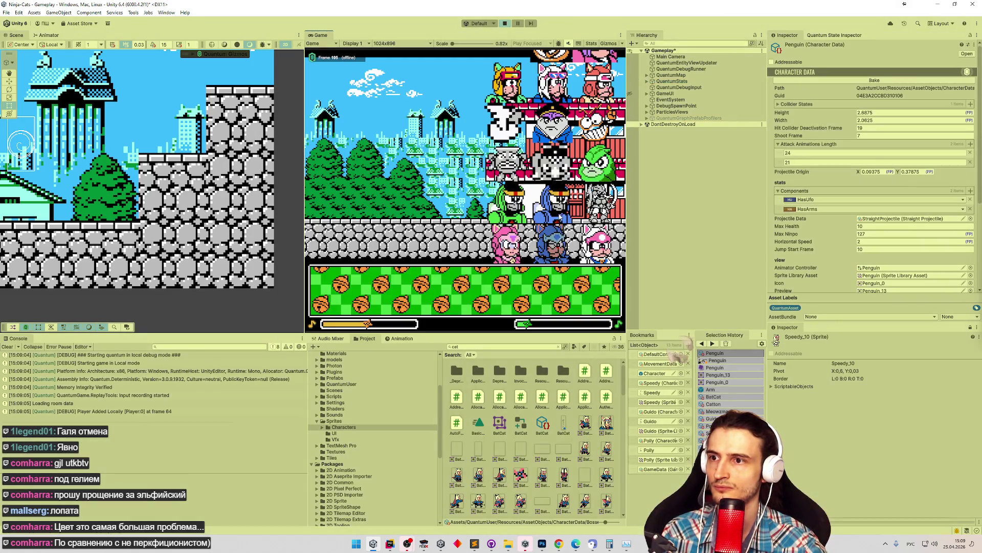
key(n)
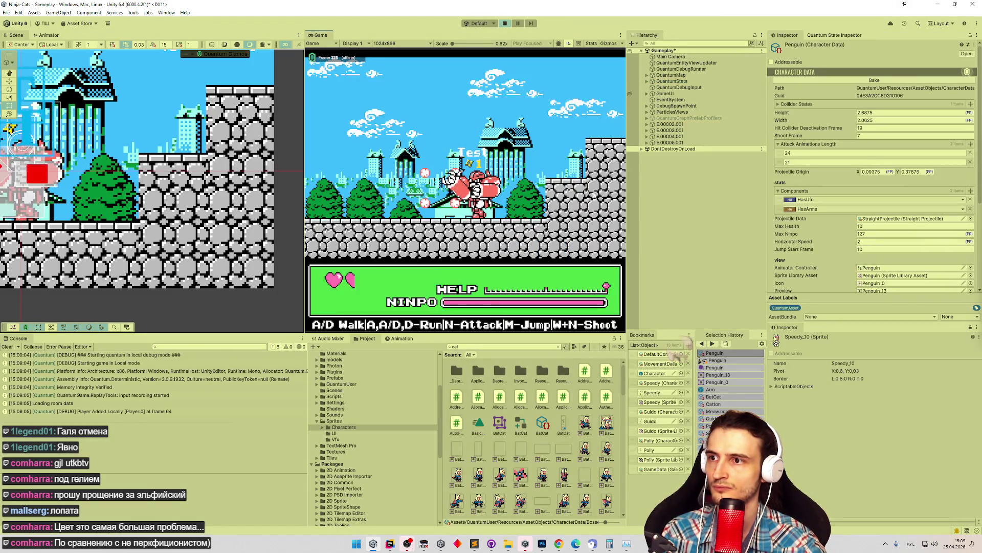
key(a)
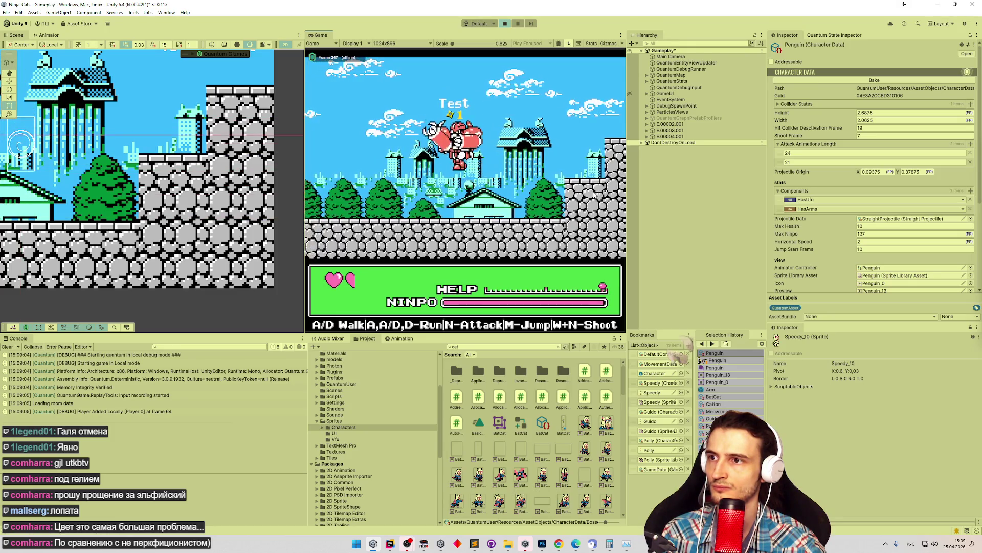
key(a)
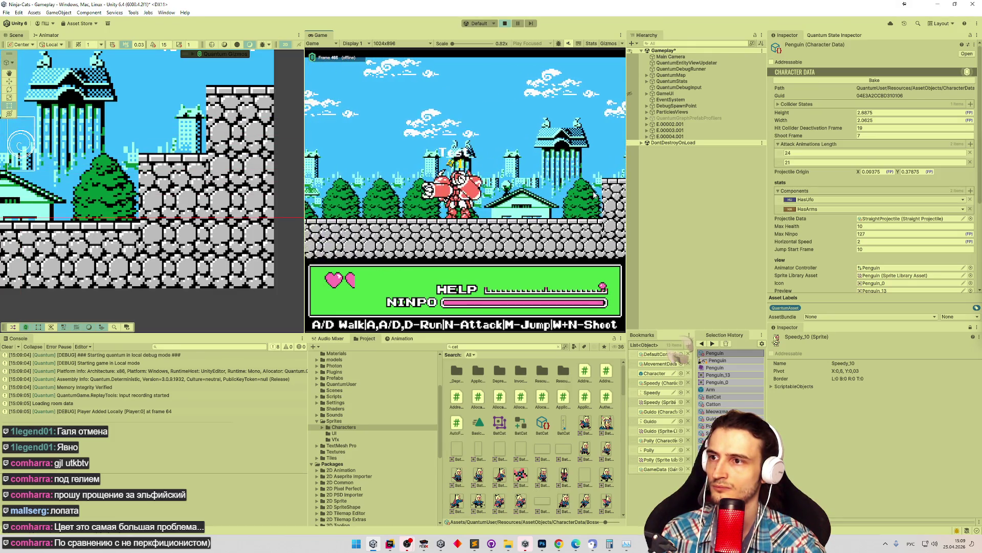
key(a)
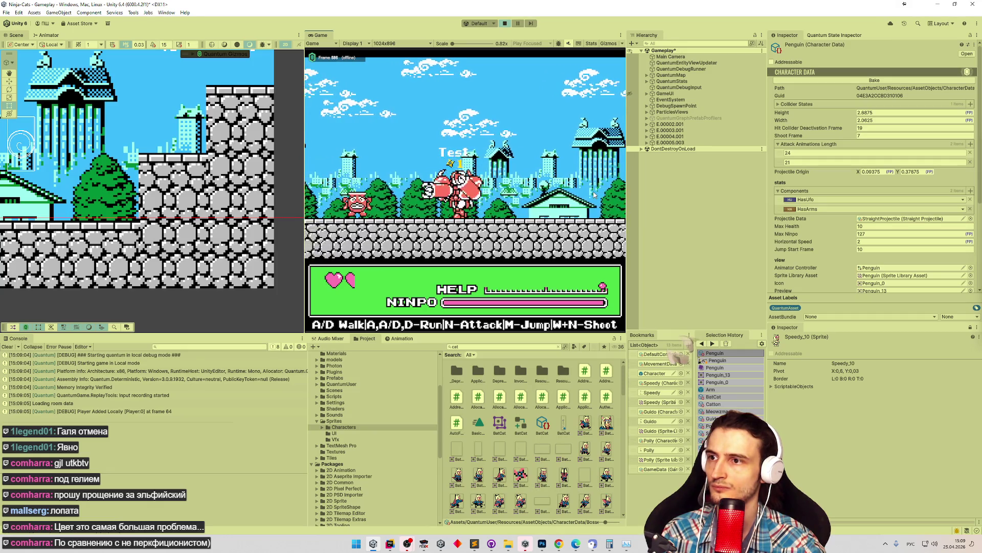
key(a)
key(ctrl+p)
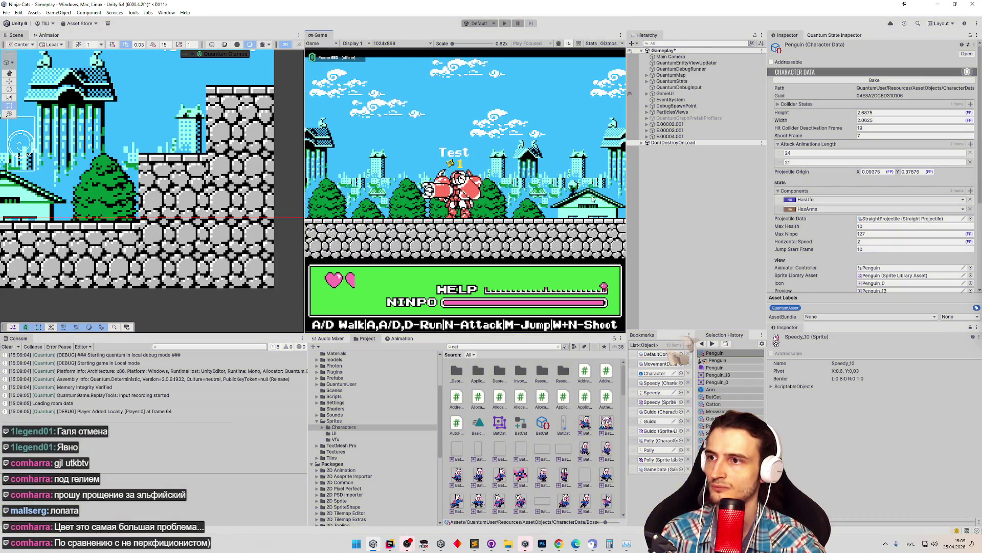
click(474, 543)
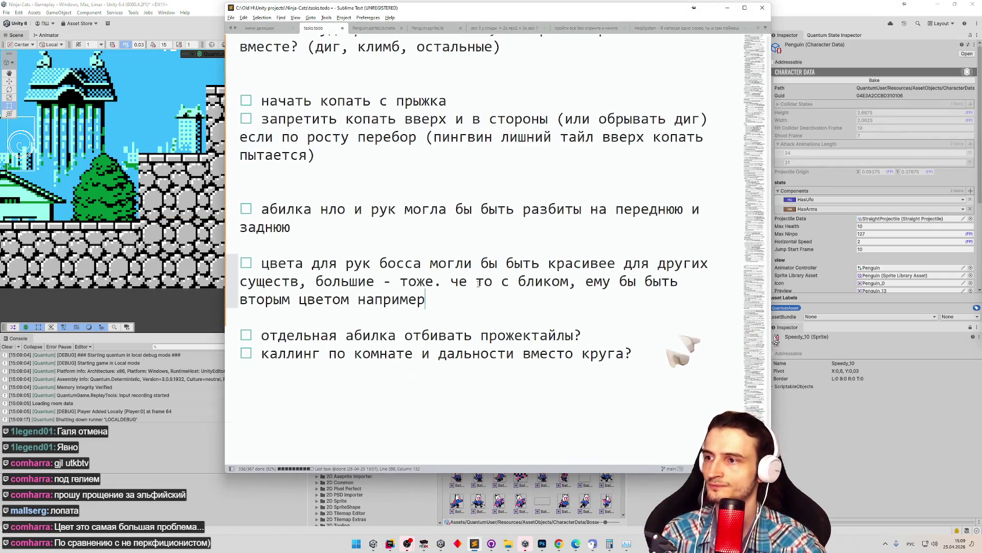
Append to the boss-hand colour task: orange goes fifth, keeping the same colour when there is no fifth.
text(, а оранжевость )
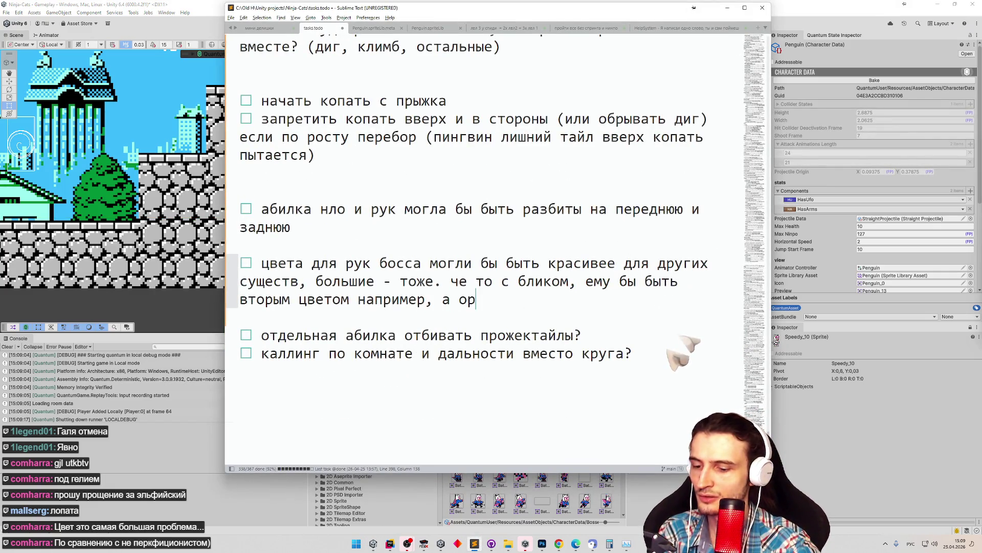
text(на н)
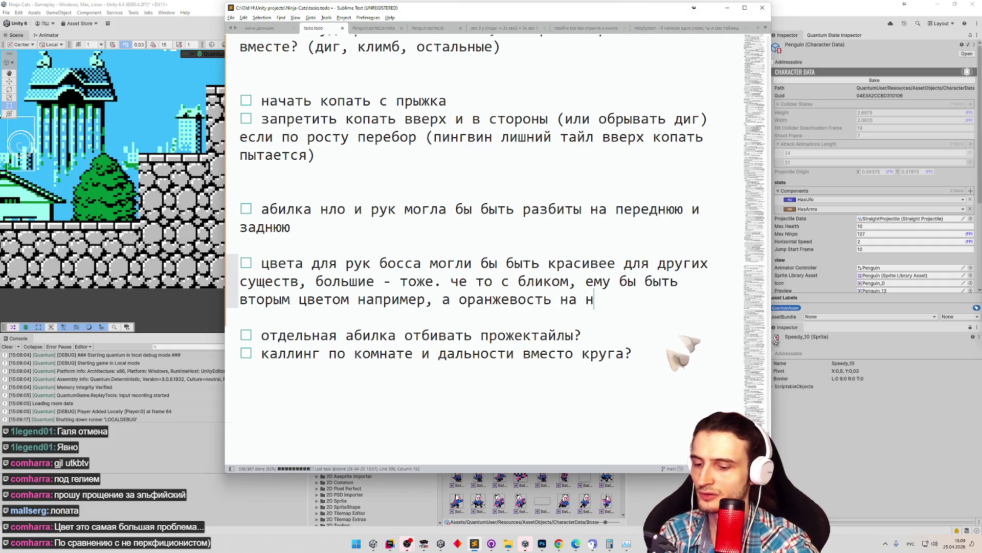
text(их - пятым. е)
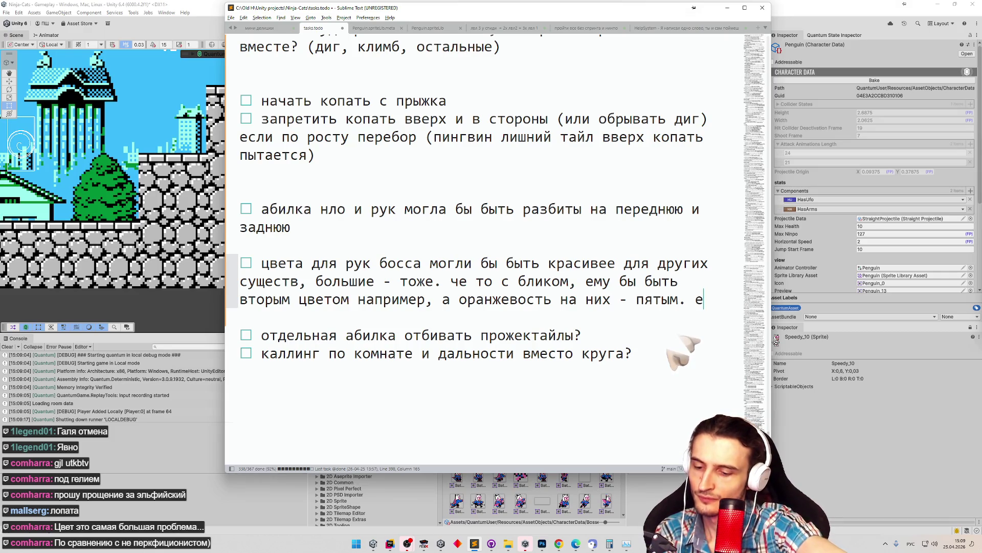
key(Return)
text(и если у чела)
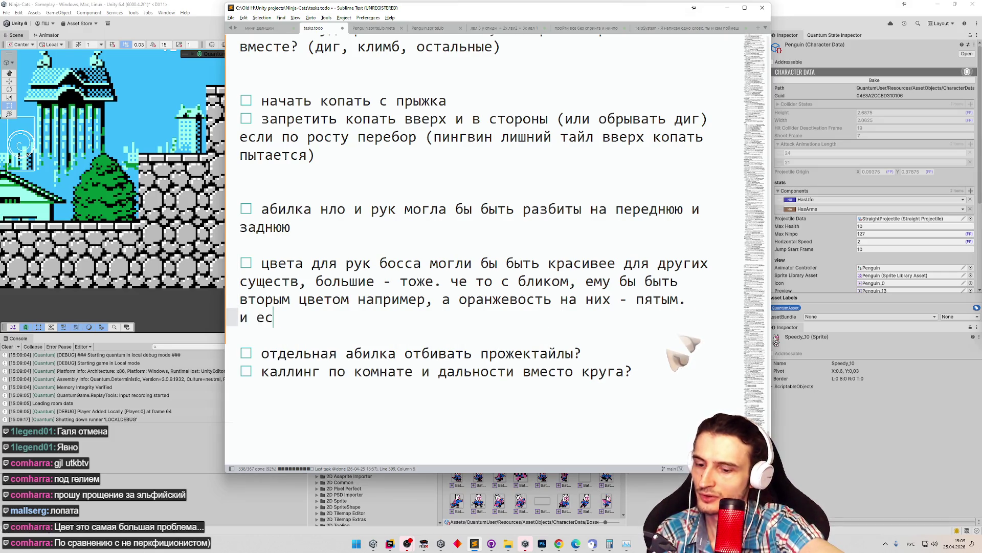
text( нет пятого)
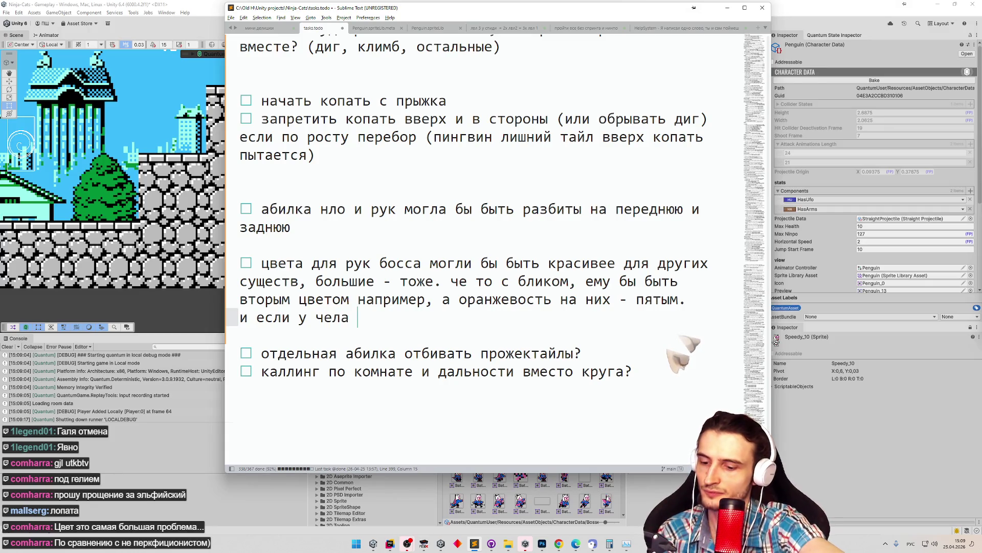
text(, )
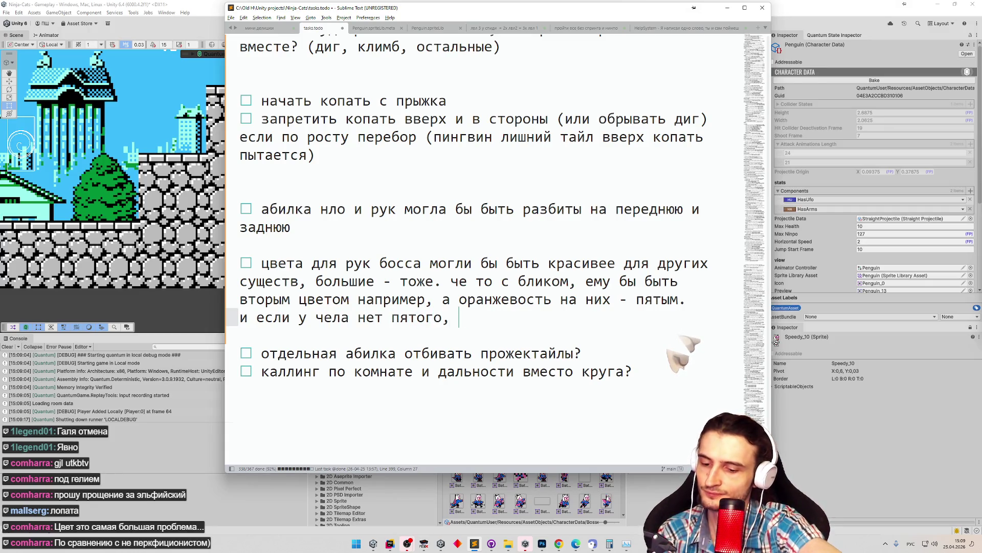
text(то оставлять тот же)
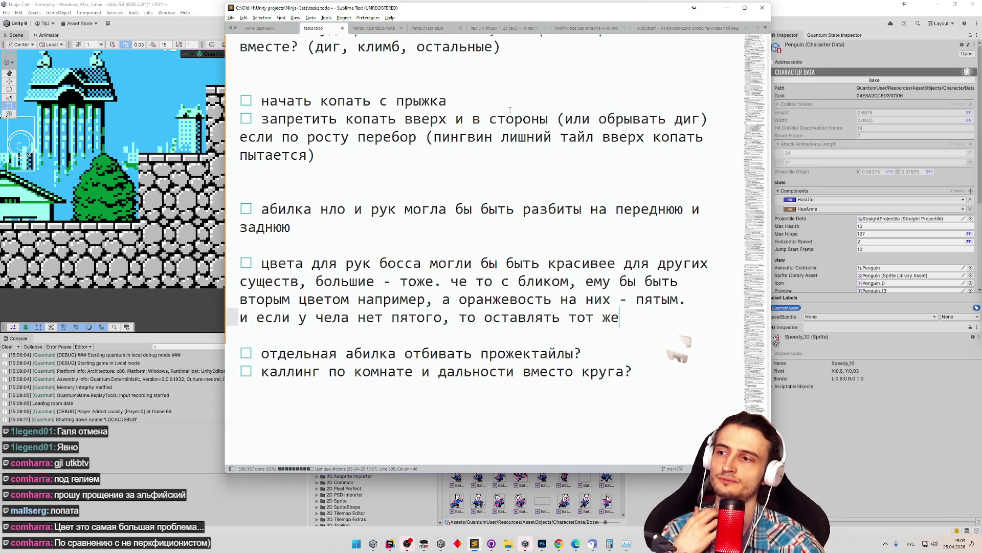
click(728, 8)
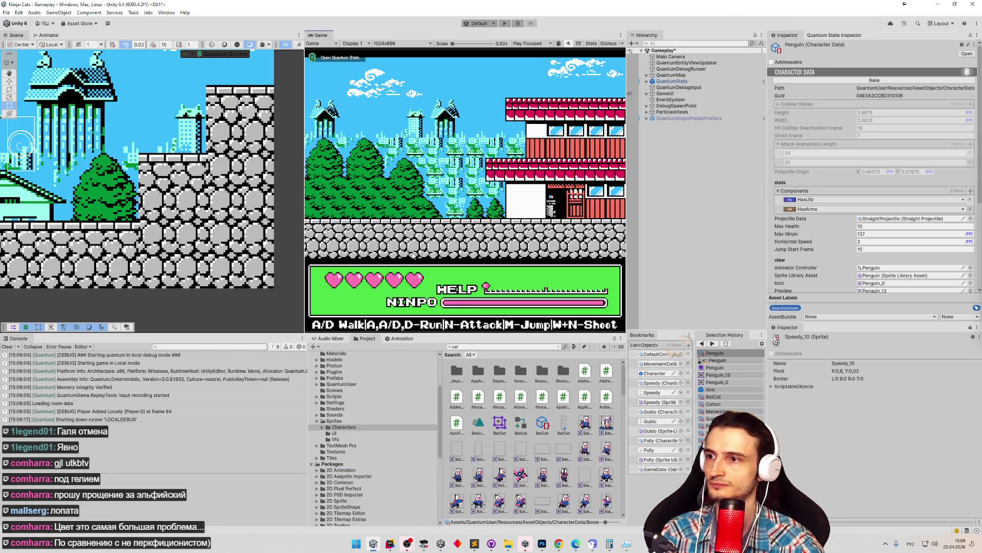
Clear the Unity Console and replace the 'cat' Project search with a term starting 'b'.
click(6, 346)
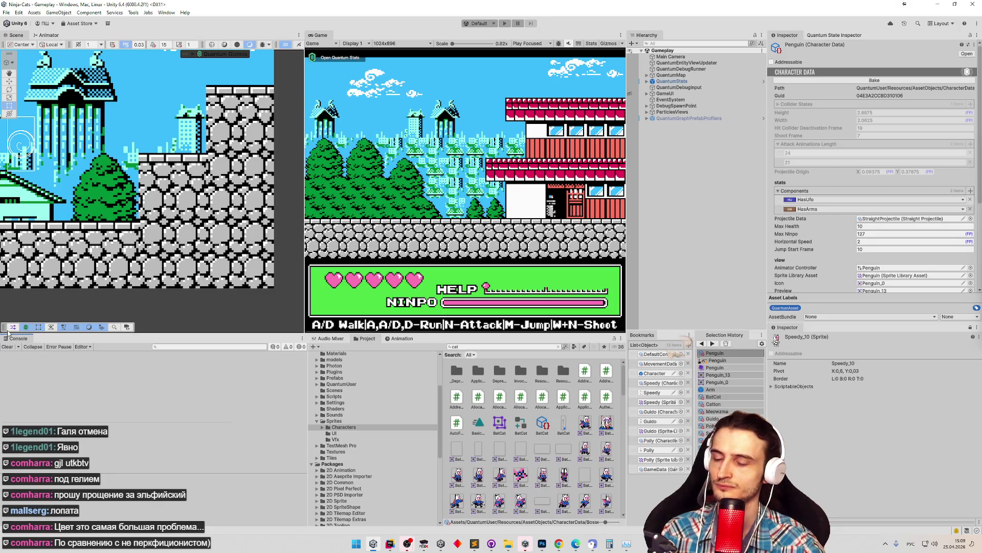
click(475, 543)
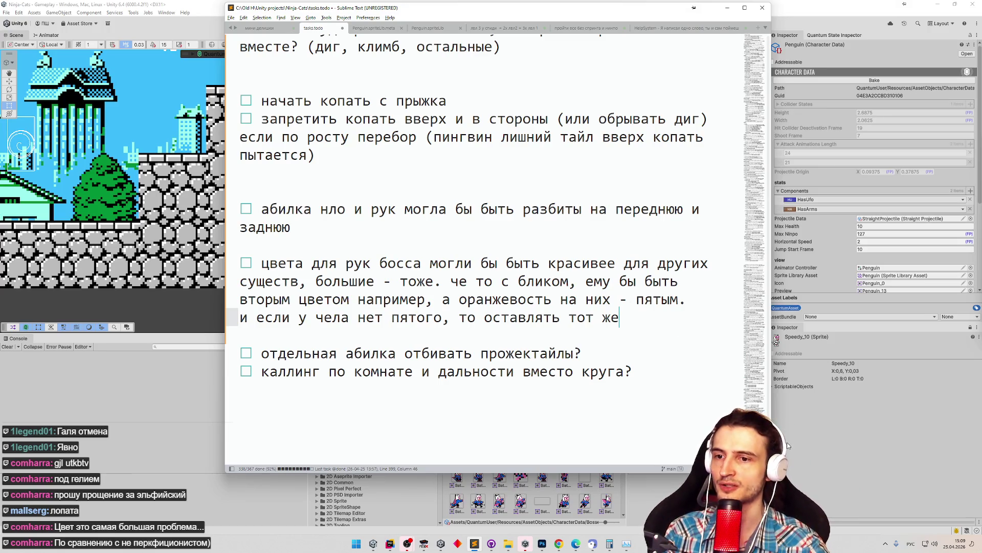
scroll(465, 245, up, 2)
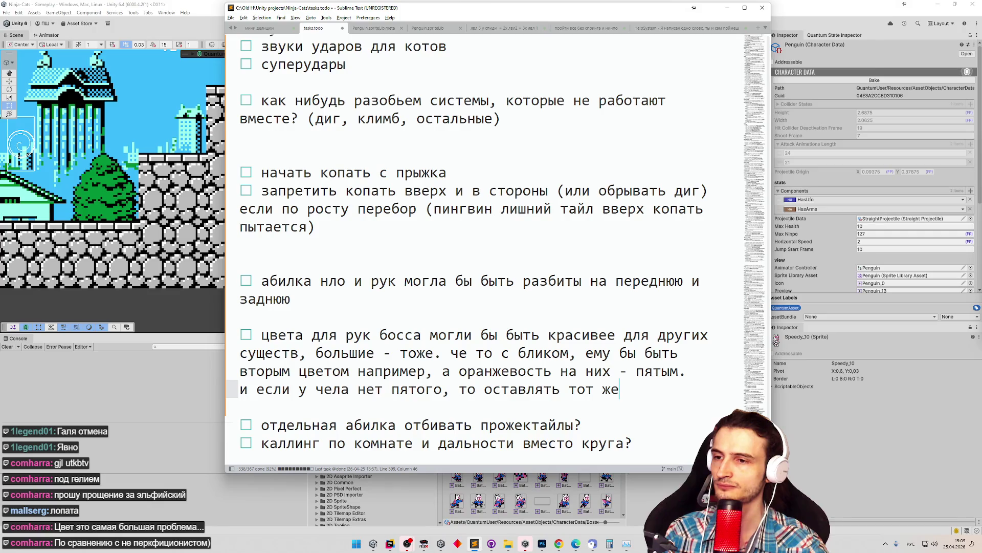
key(alt+Tab)
click(496, 348)
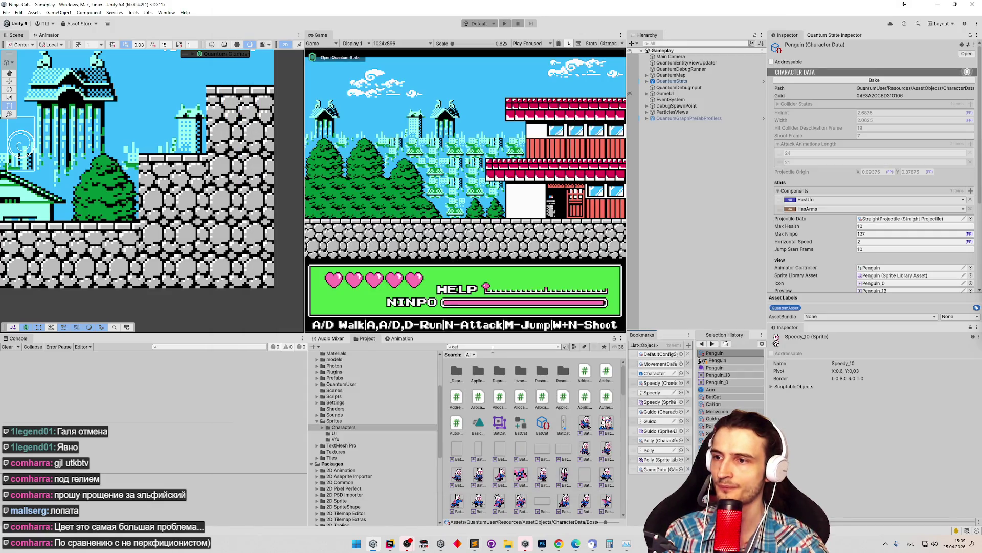
text(b)
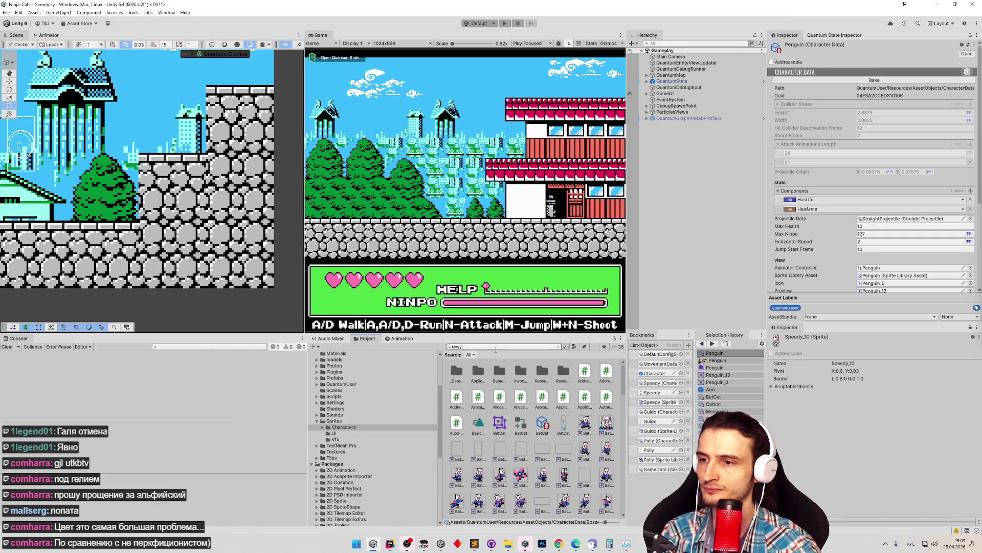
Open Speedy's character data and enlarge the Inspector to show its Palette colour rows.
click(650, 383)
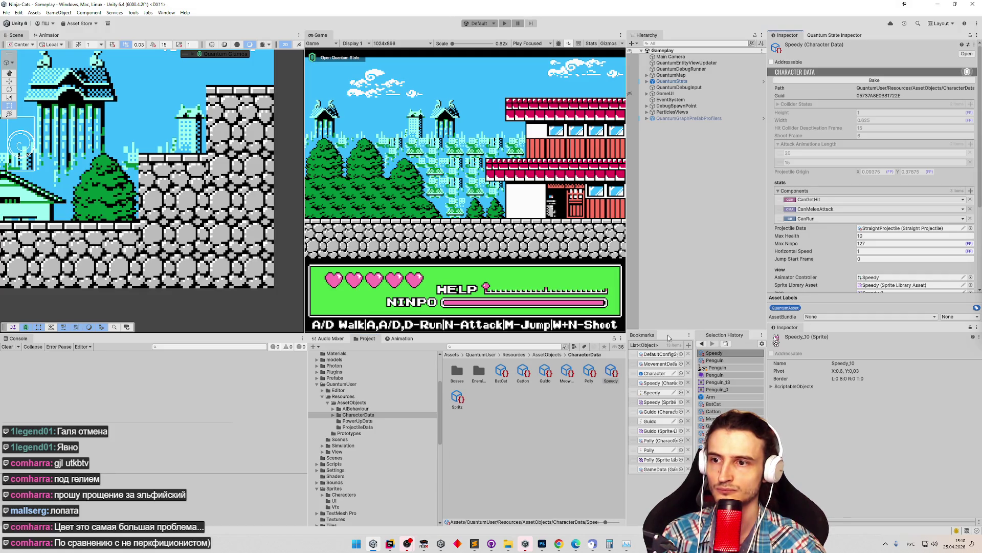
click(589, 372)
click(614, 373)
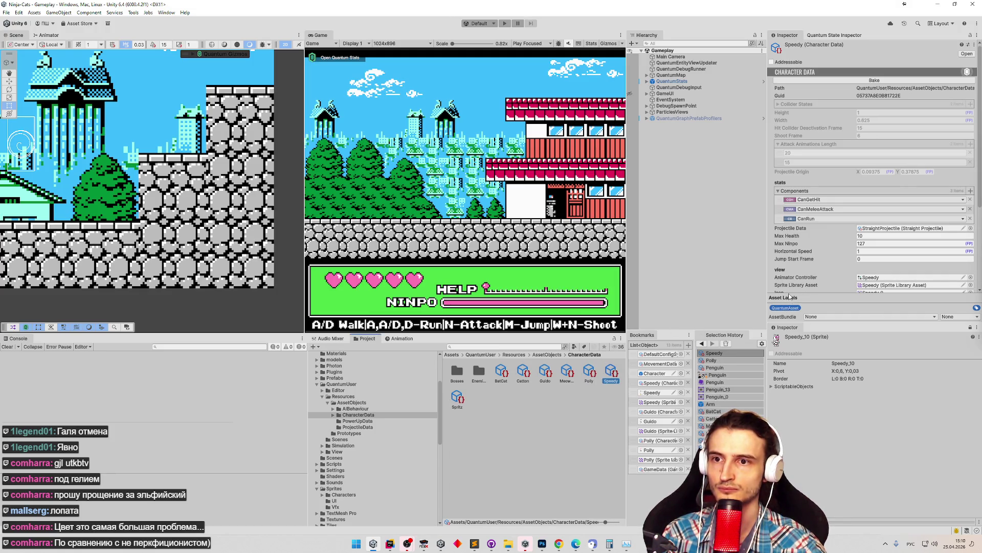
drag(813, 323, 819, 354)
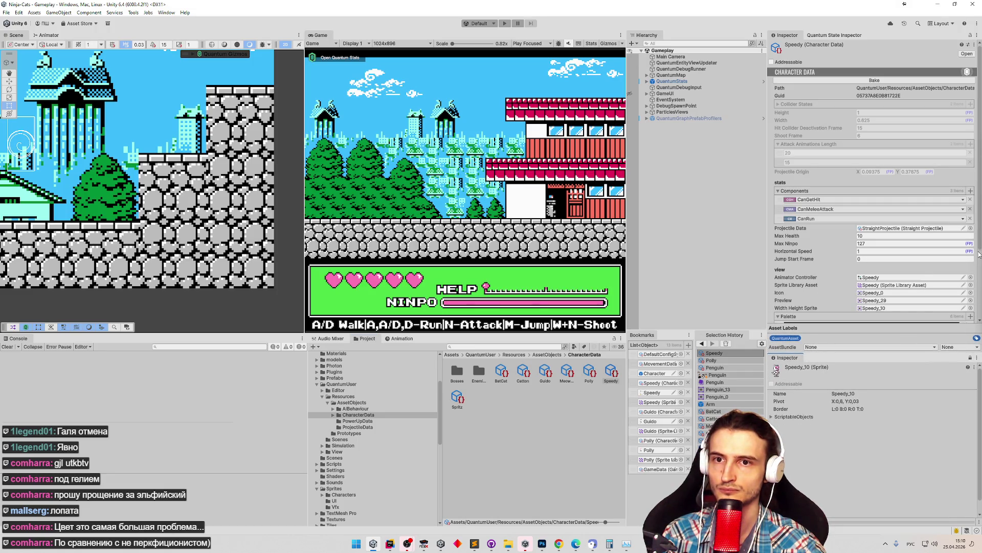
scroll(862, 301, down, 4)
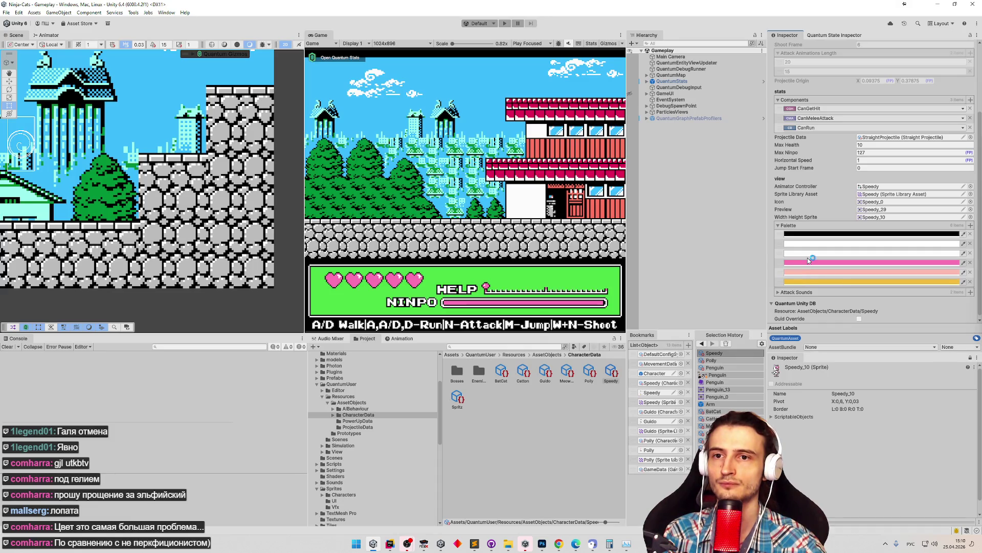
click(591, 373)
click(714, 367)
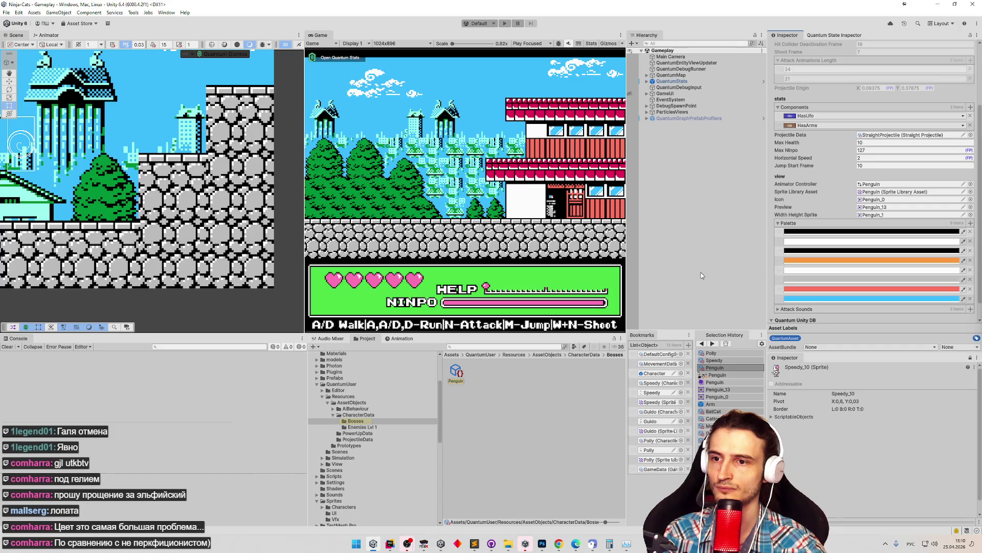
click(714, 353)
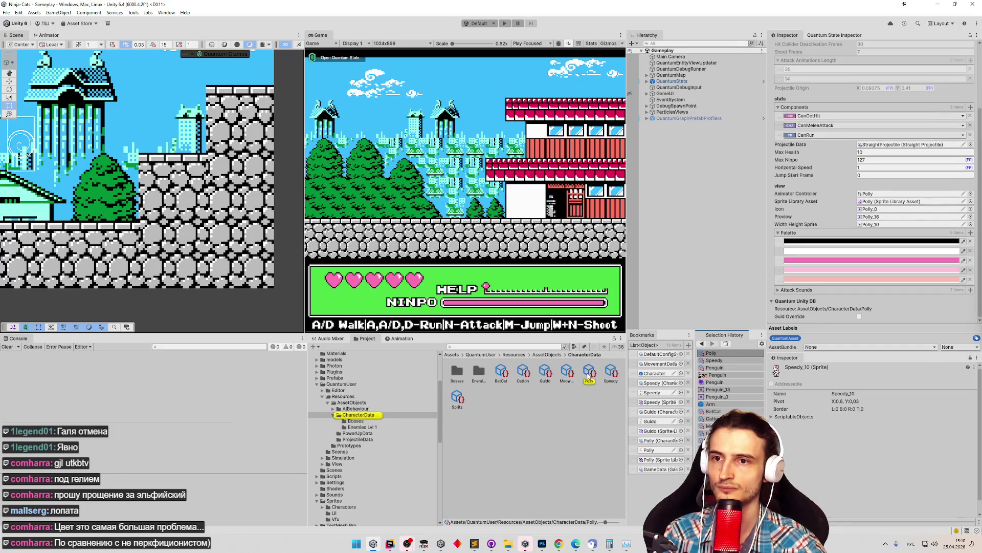
click(568, 372)
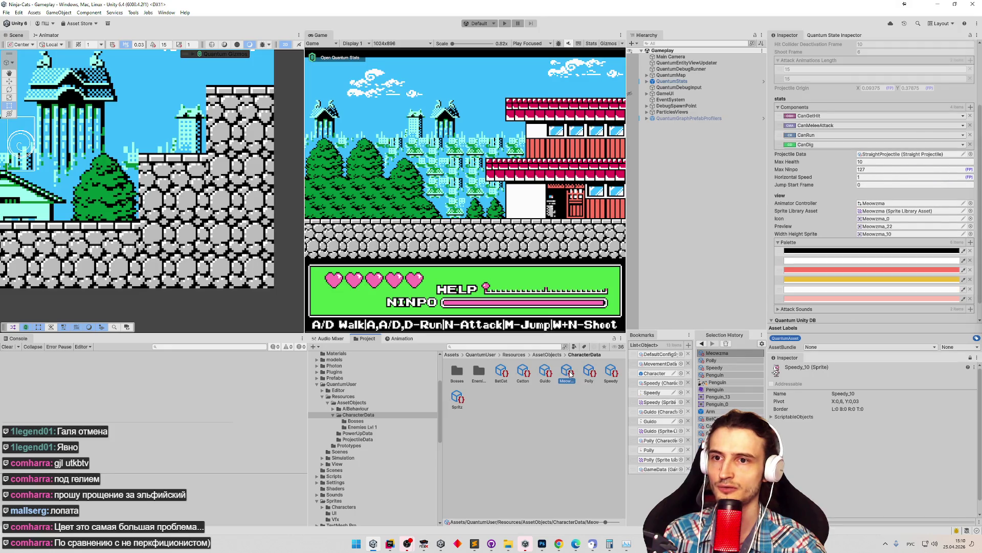
click(547, 373)
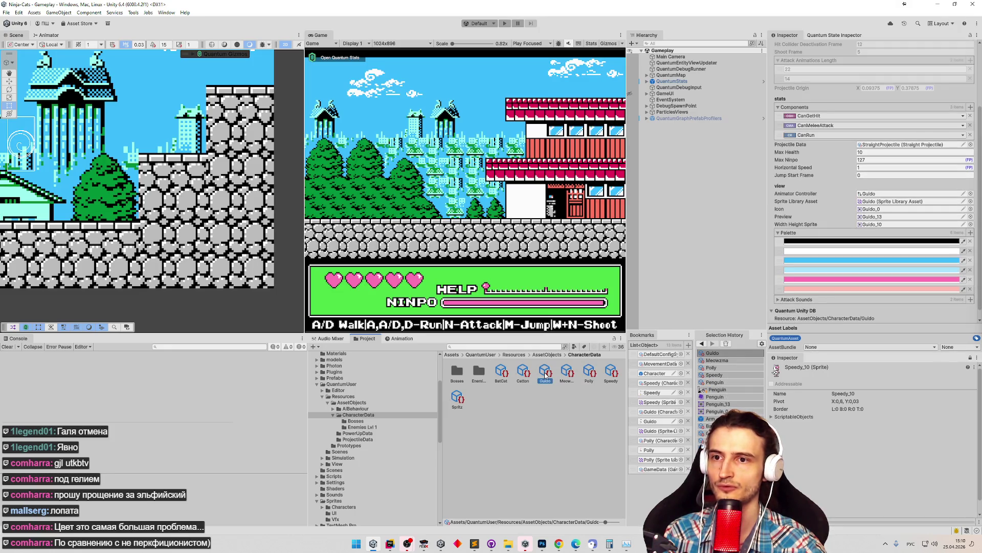
click(531, 373)
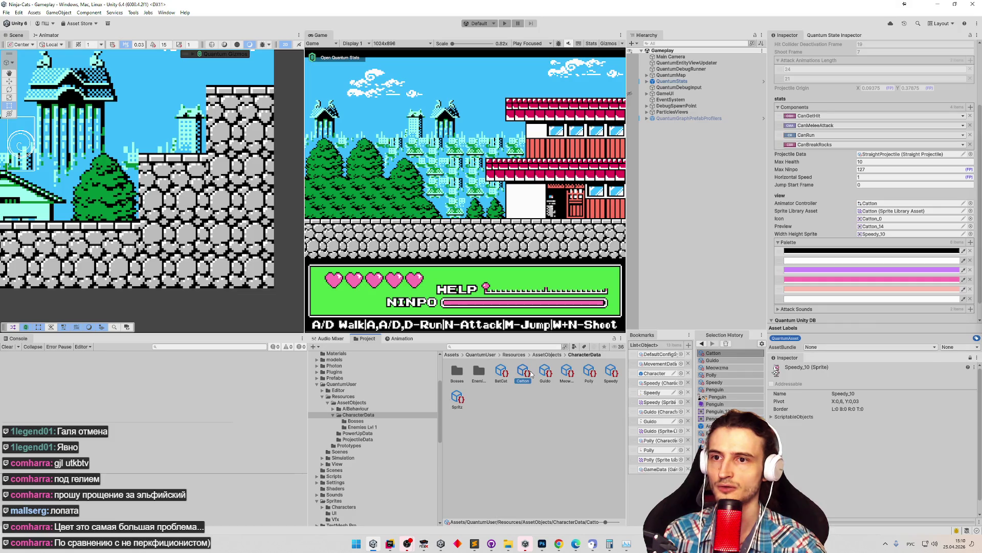
click(503, 372)
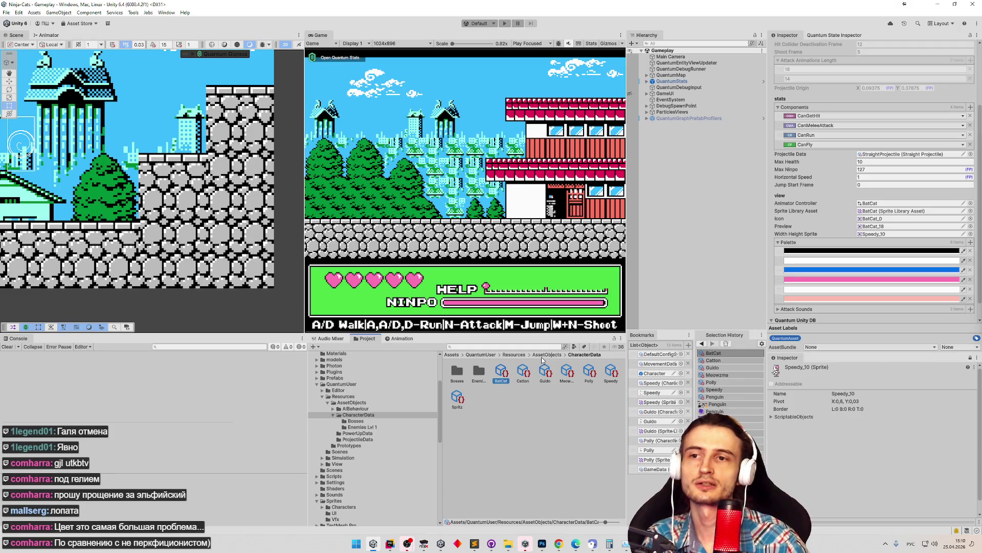
scroll(938, 249, down, 2)
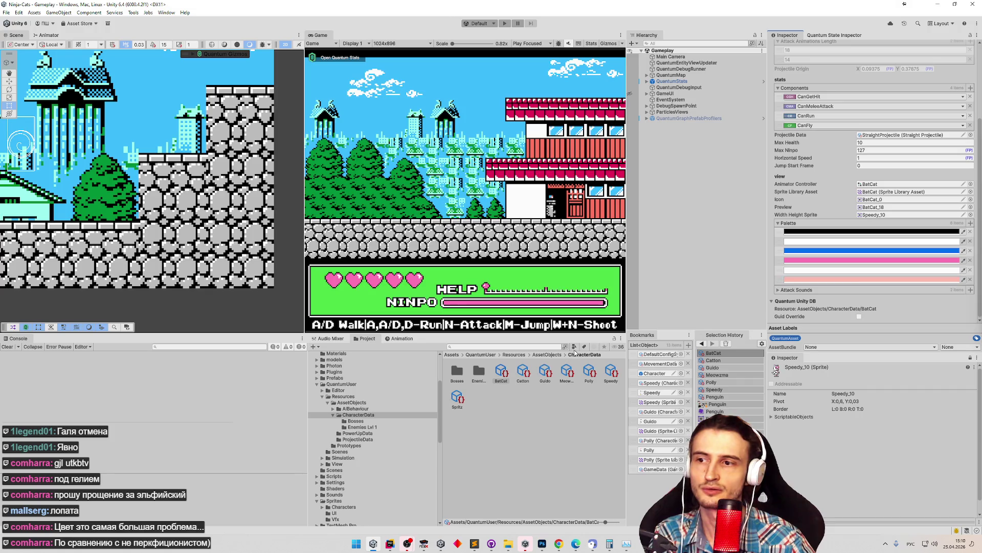
click(500, 375)
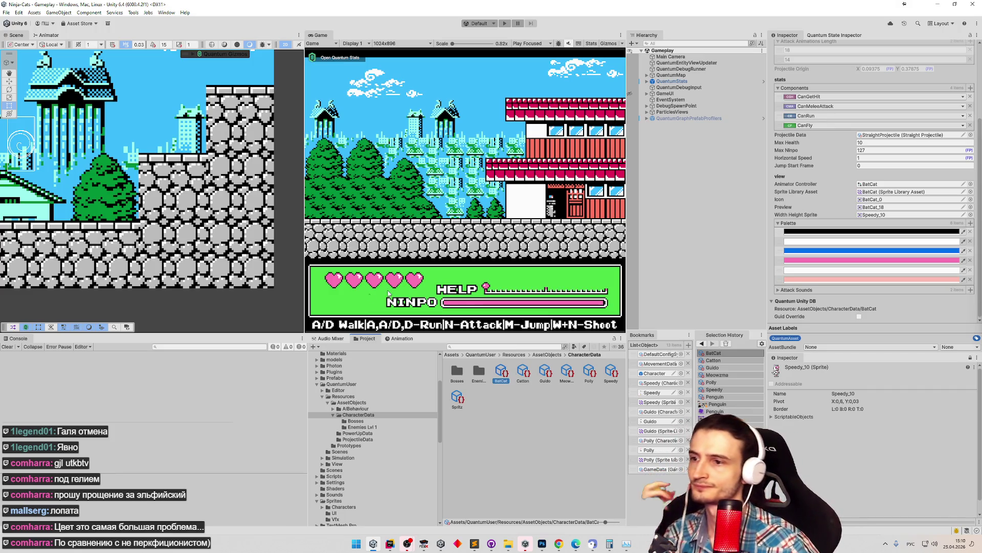
click(7, 346)
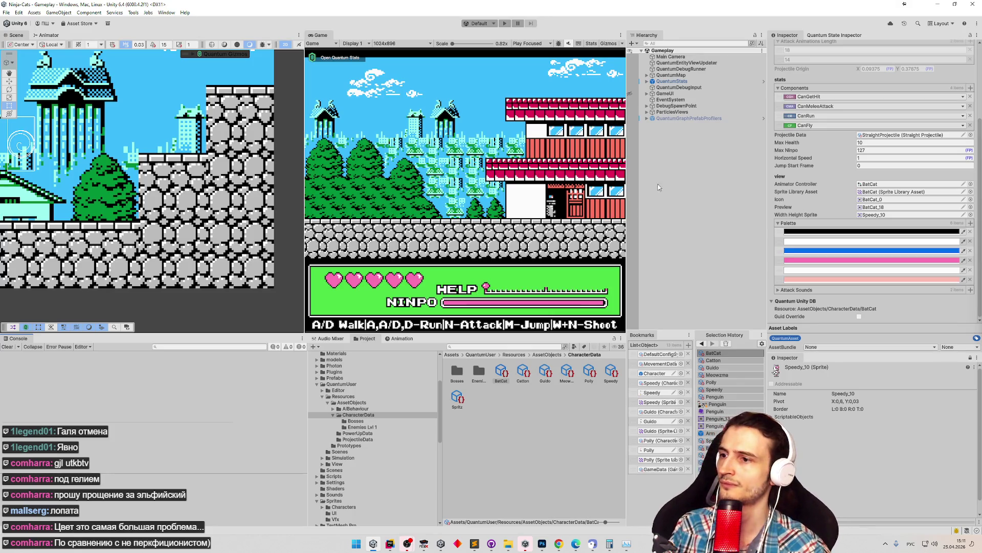
Mark the black boss-fill task in tasks.todo as done.
click(475, 543)
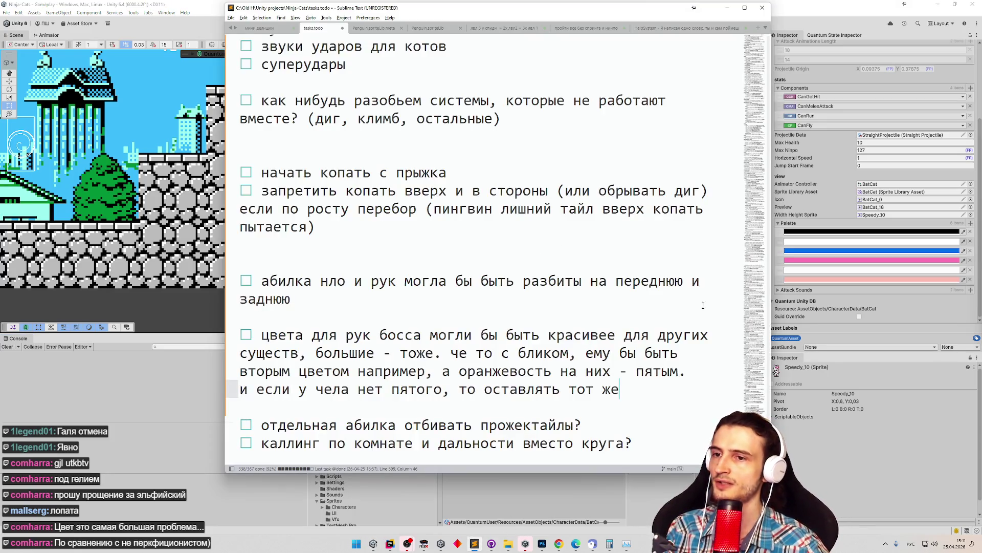
scroll(496, 251, up, 8)
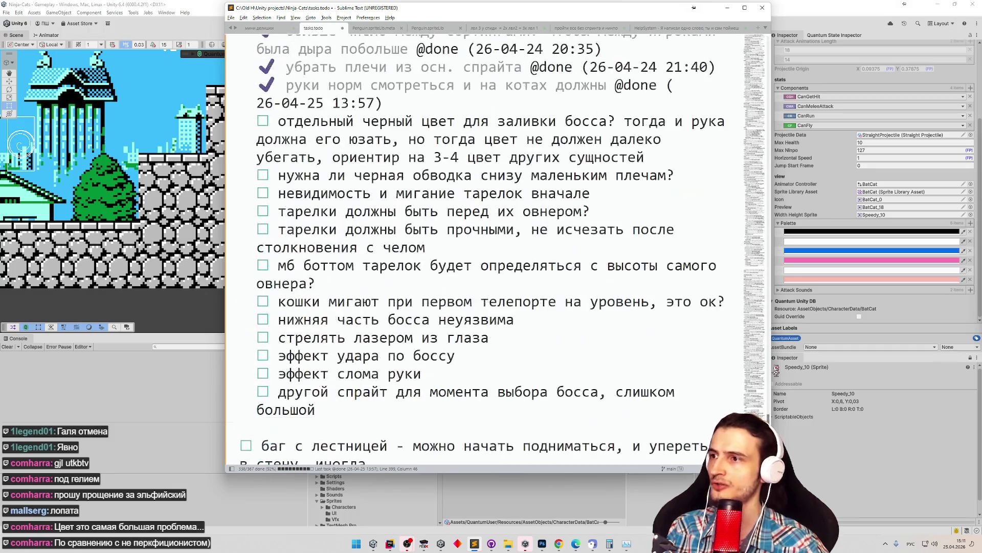
click(490, 121)
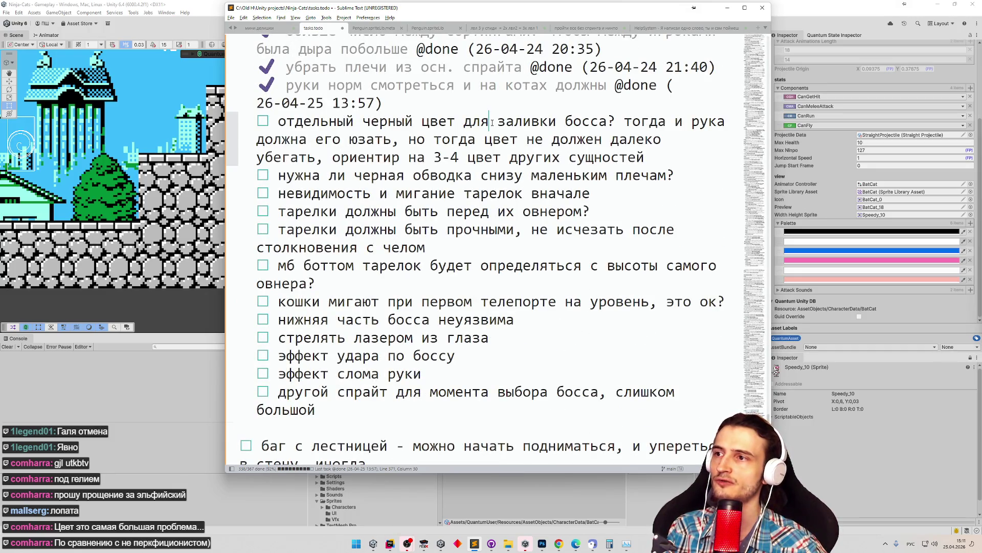
key(ctrl+d)
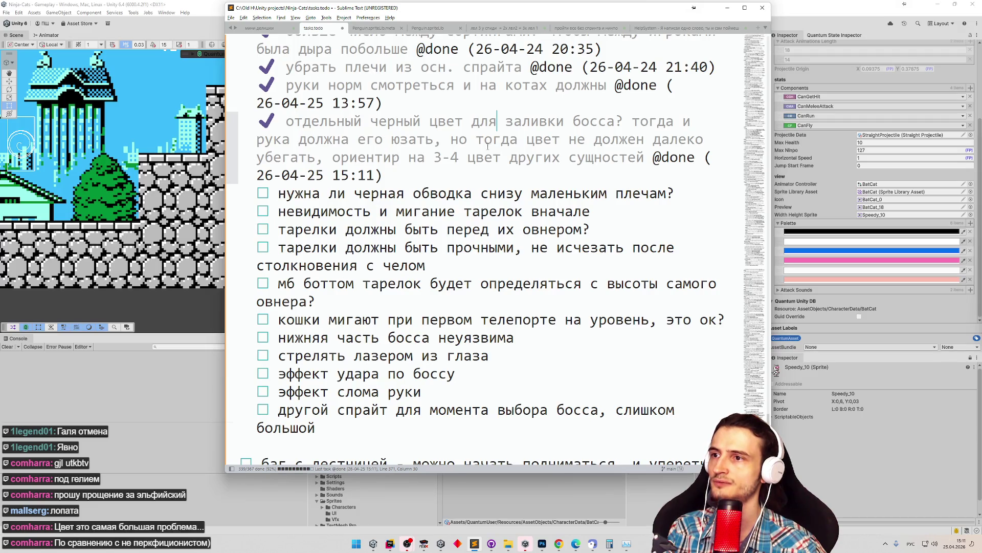
click(471, 176)
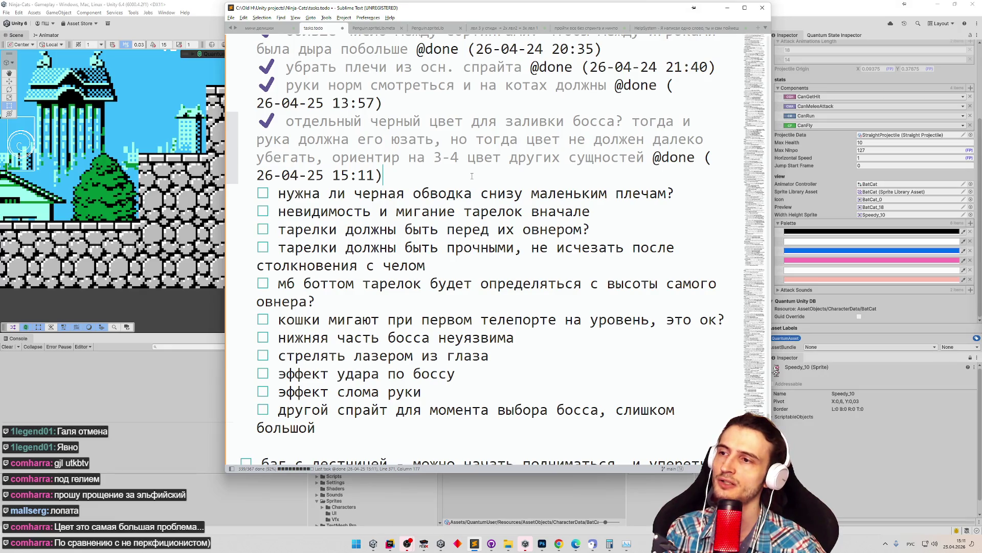
Delete the small-shoulders black outline question from the todo list.
click(472, 190)
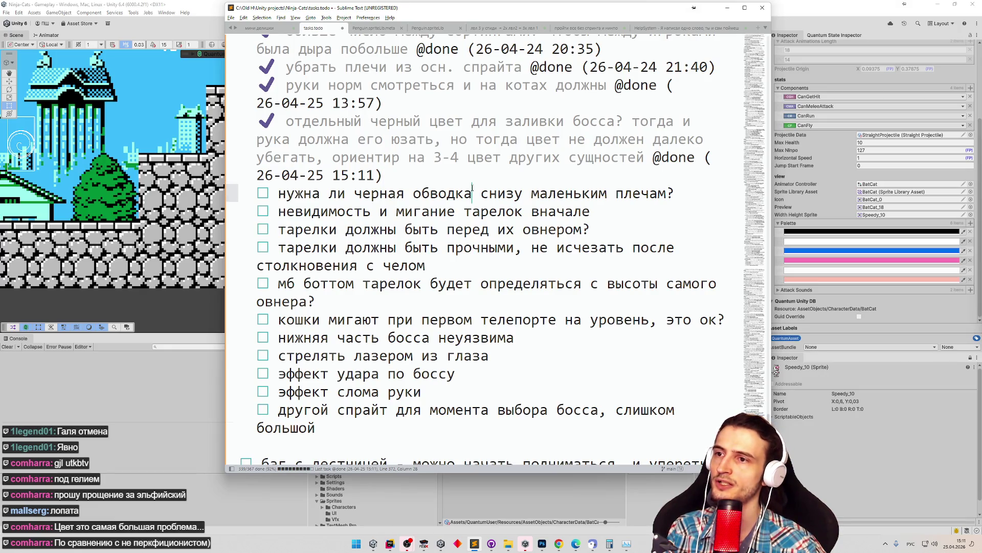
key(ctrl+d)
key(shift+Up)
key(shift+Up)
key(BackSpace)
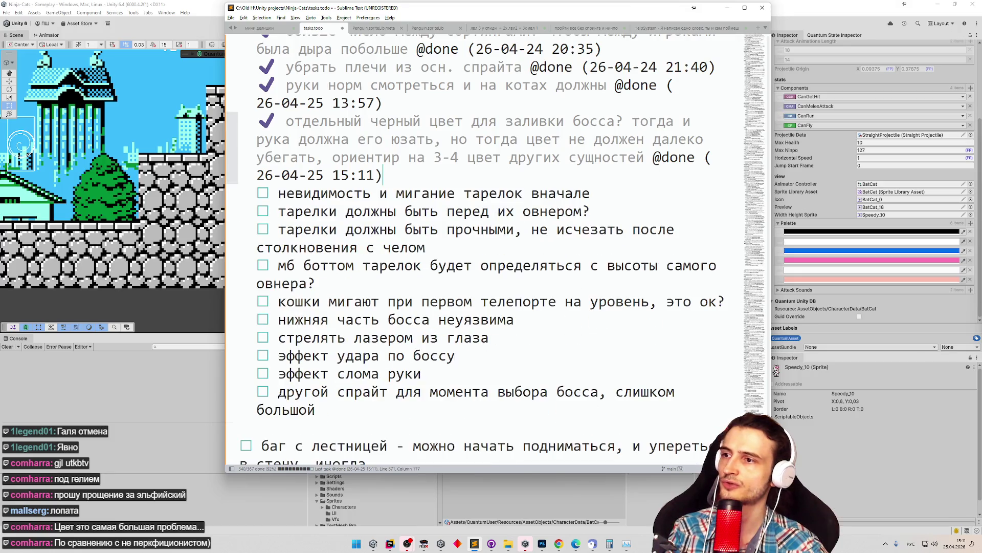
click(727, 7)
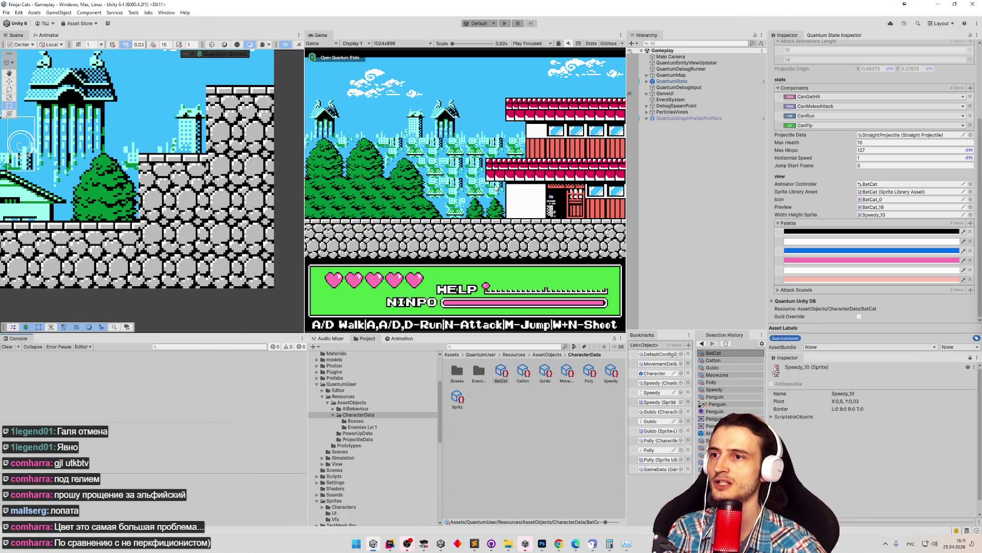
Bring FCEUX forward and load save state 9 with the penguin boss fight.
click(422, 545)
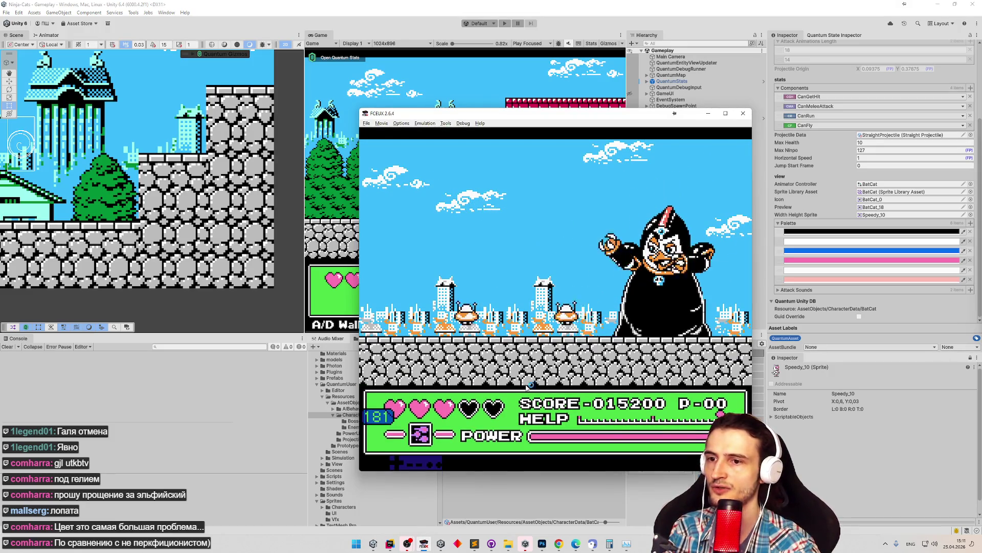
key(F6)
key(F7)
key(F8)
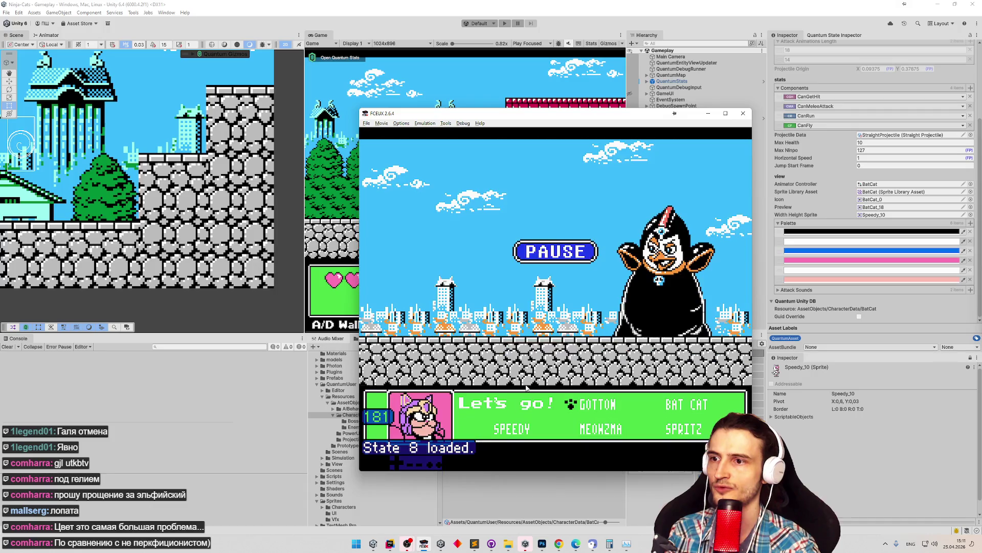
key(F9)
key(F8)
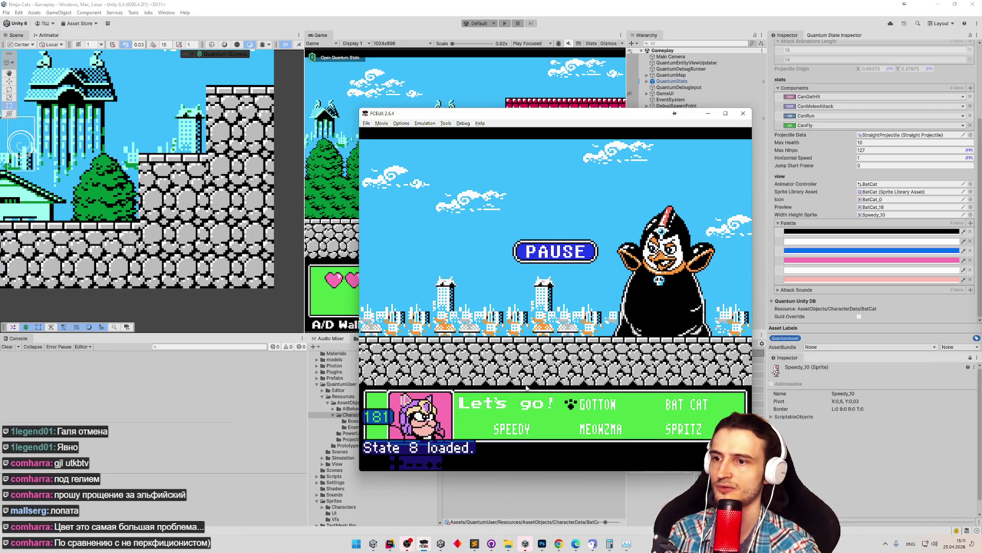
key(Return)
key(F9)
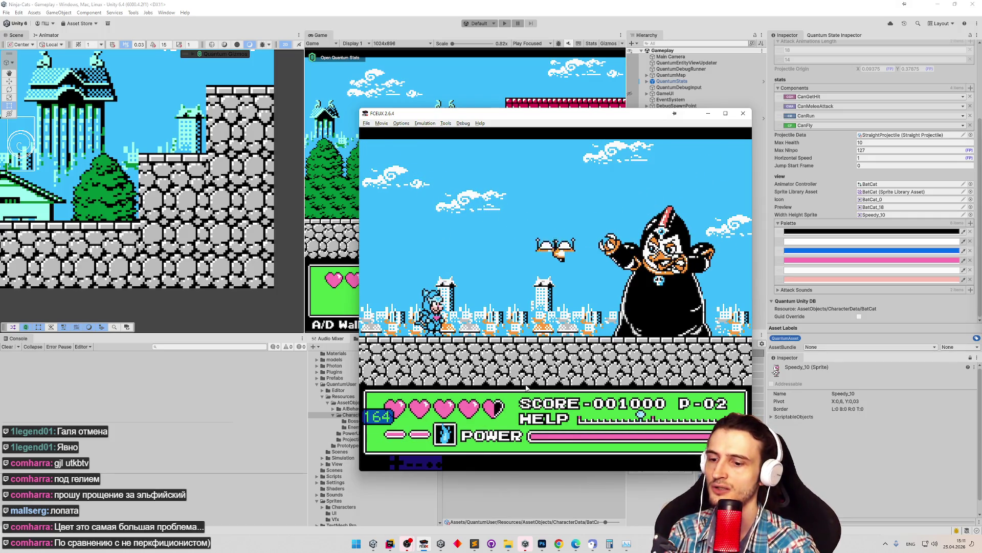
key(F9)
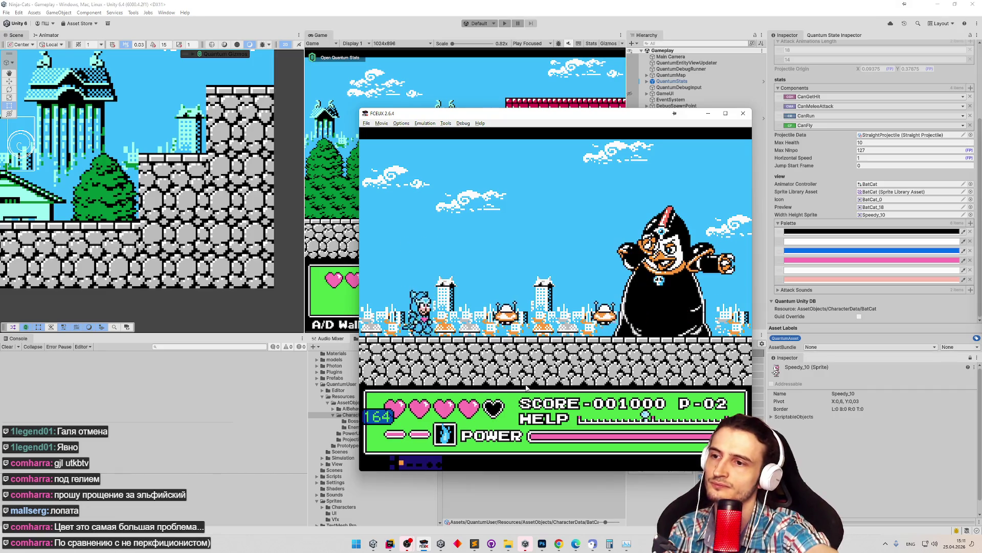
Fight the penguin boss, destroying several flying saucers until the score reaches 001800.
key(Right)
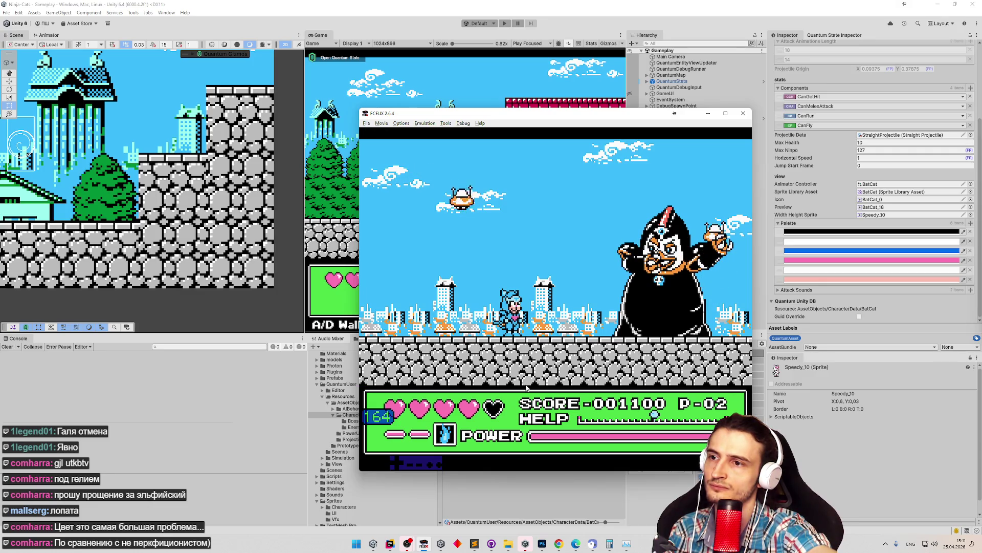
key(f)
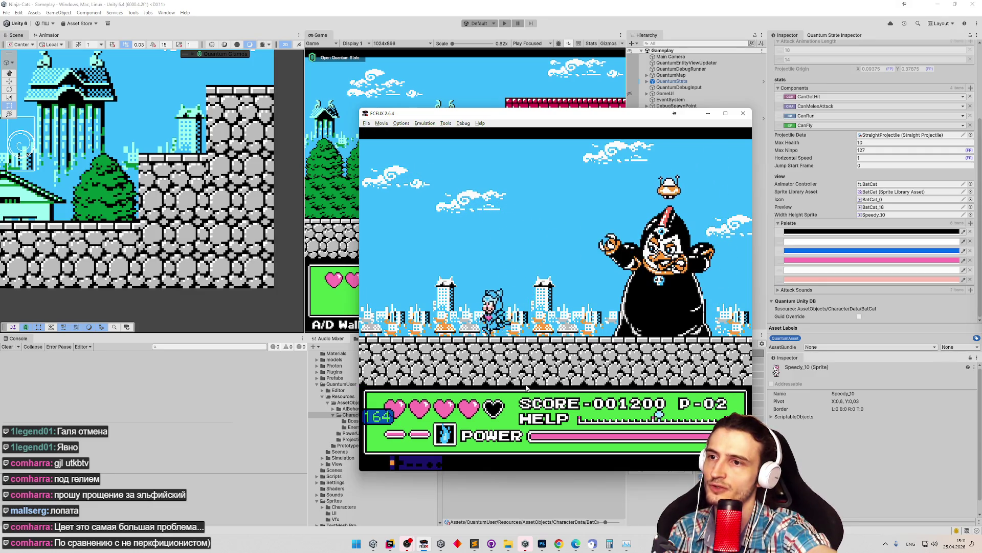
key(Left)
key(f)
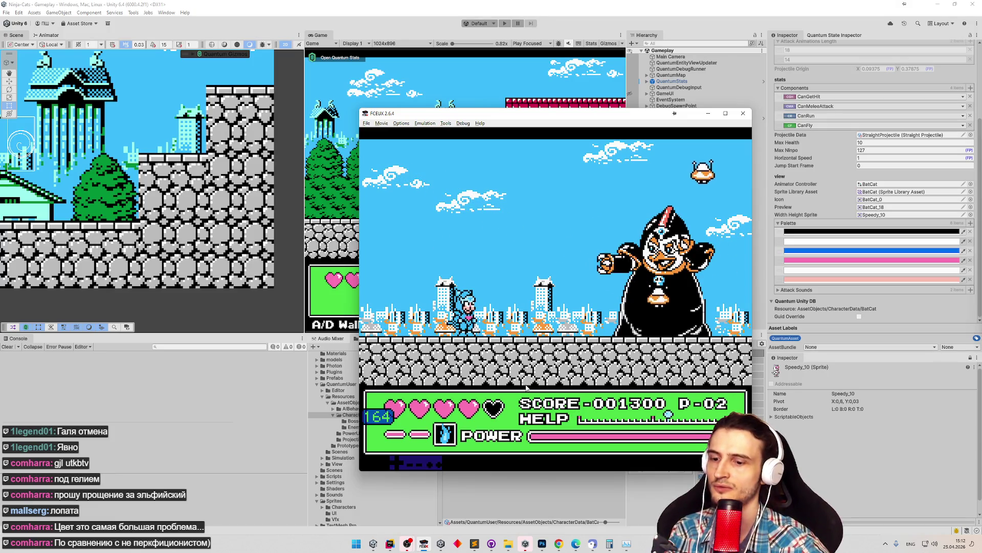
key(Right)
key(f)
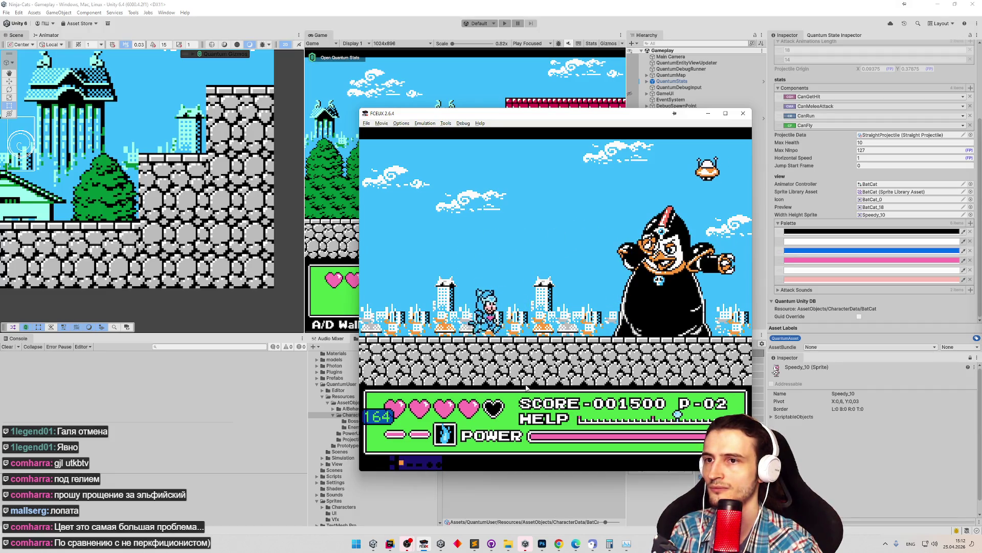
key(Right)
key(f)
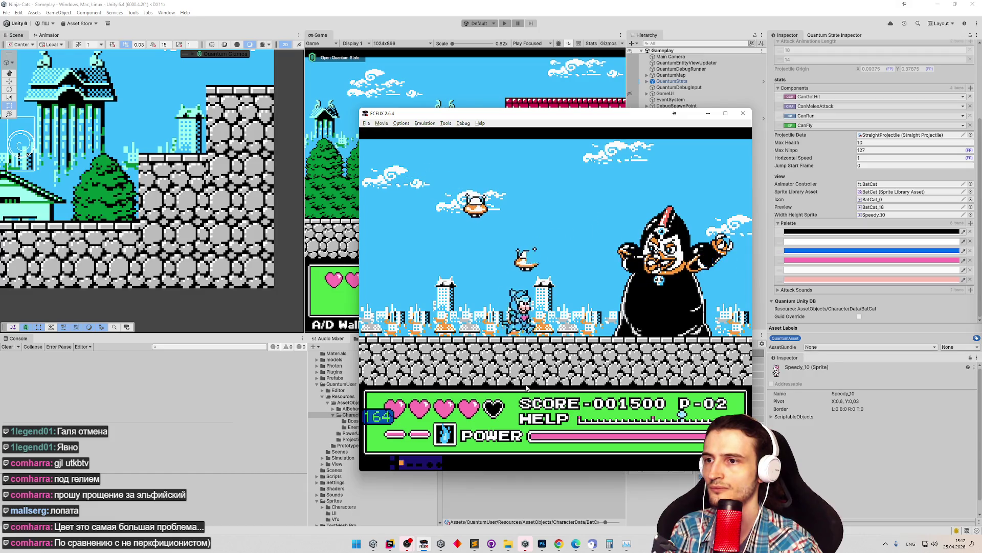
key(Left)
key(f)
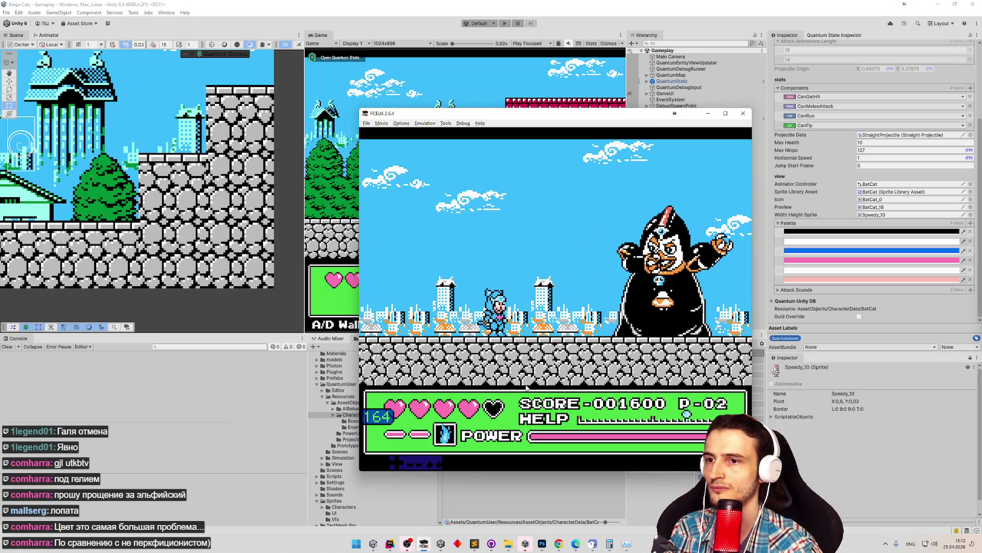
key(Right)
key(f)
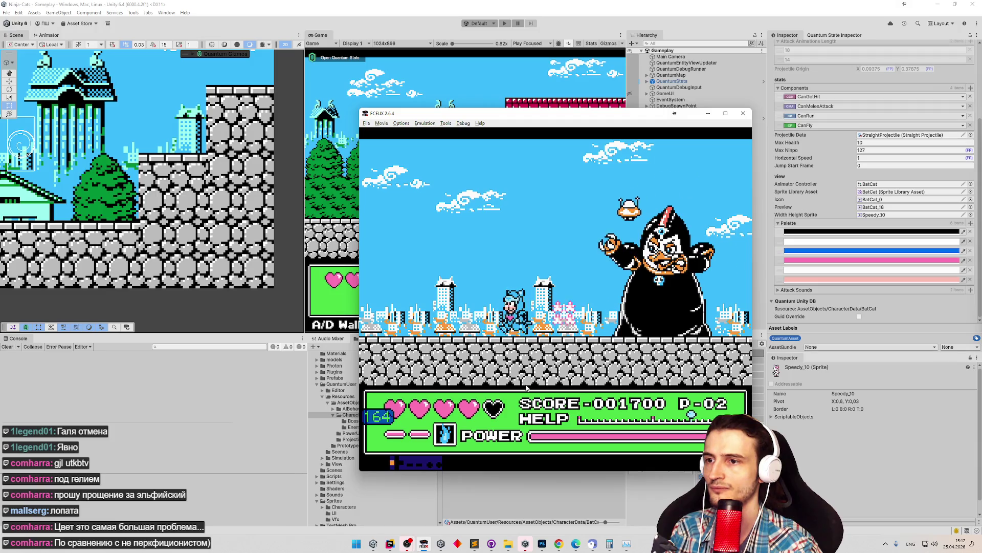
key(f)
key(d)
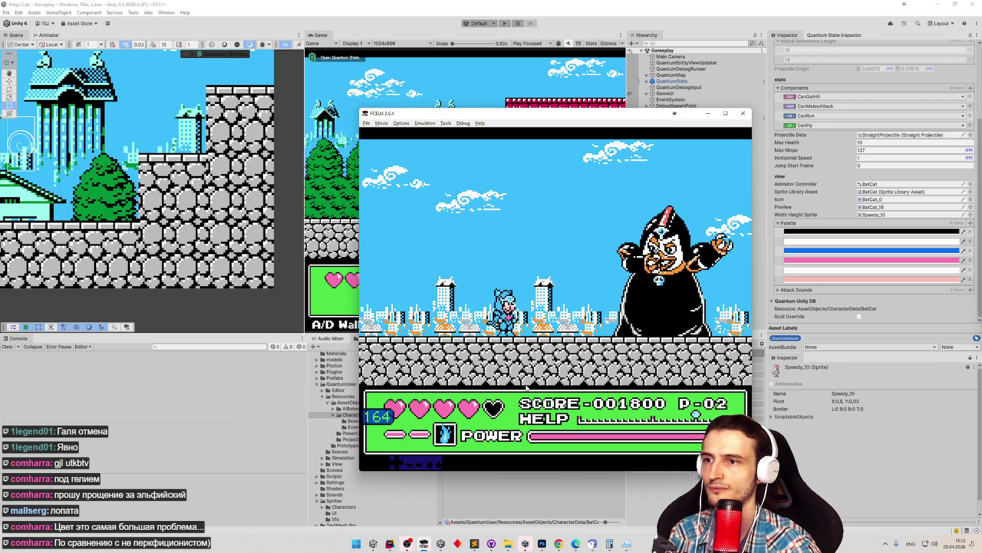
key(f)
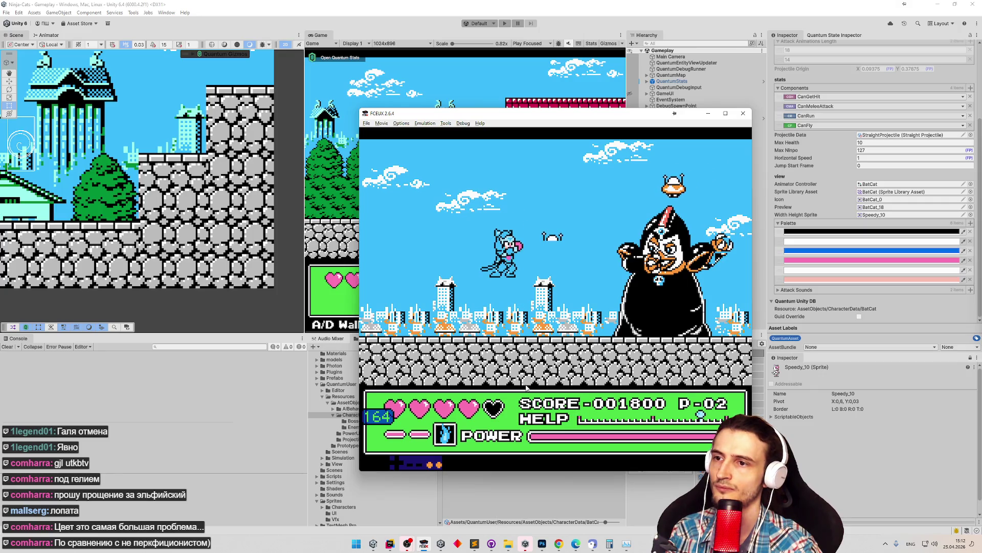
click(476, 543)
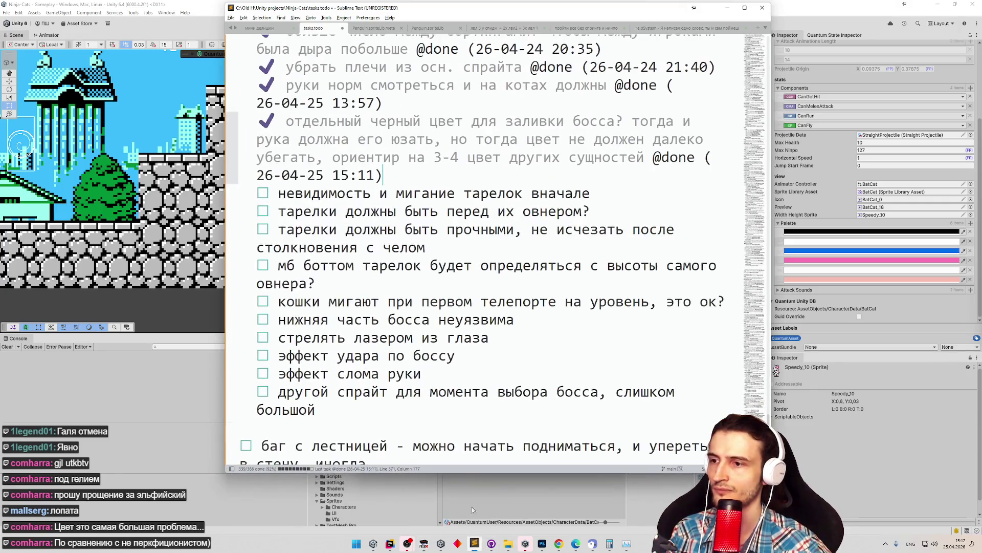
Add the task 'эффект смерти тарелки со звездочками' after 'эффект слома руки', then minimize Sublime Text.
click(470, 365)
key(Return)
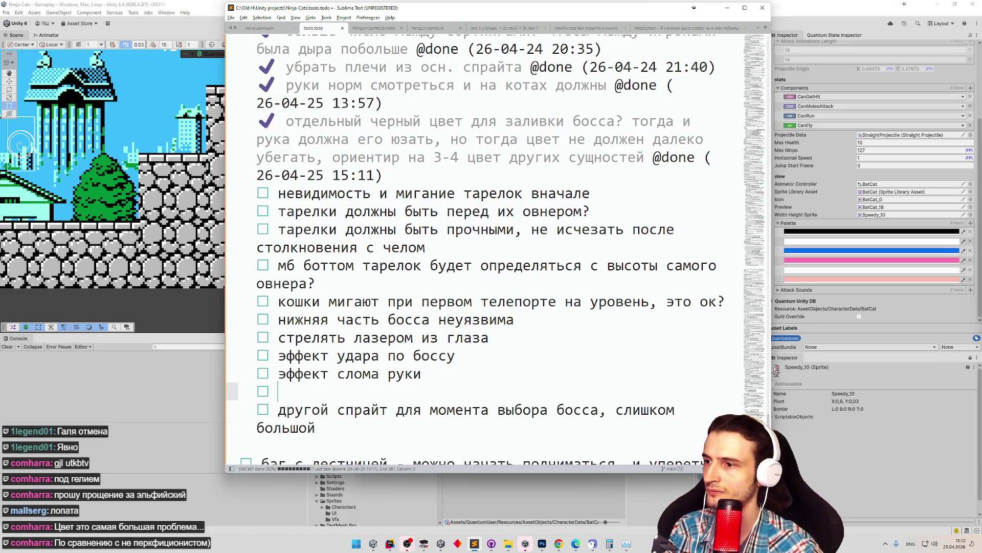
key(BackSpace)
key(BackSpace)
key(BackSpace)
key(alt+shift)
text(☐ эффект смерти тарелки со звездочками)
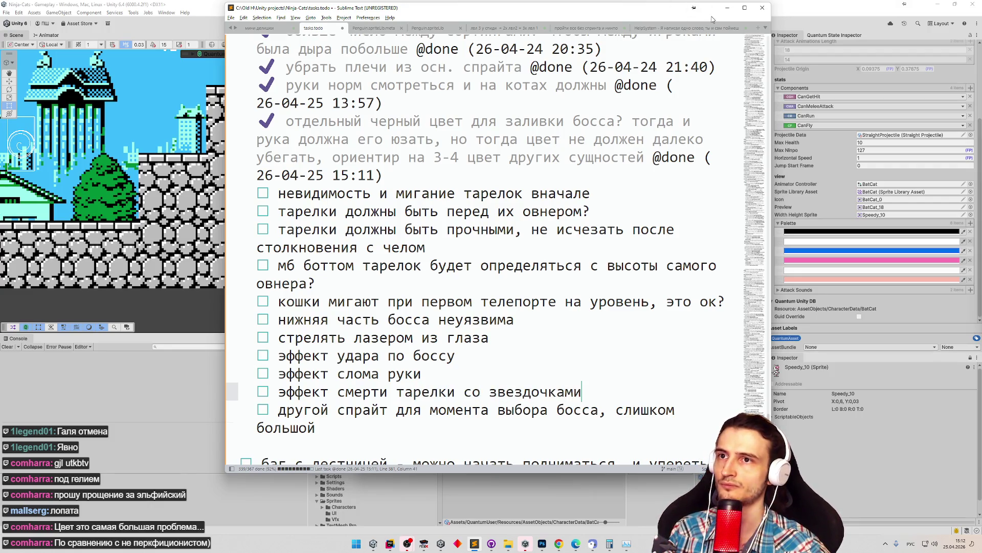
click(727, 8)
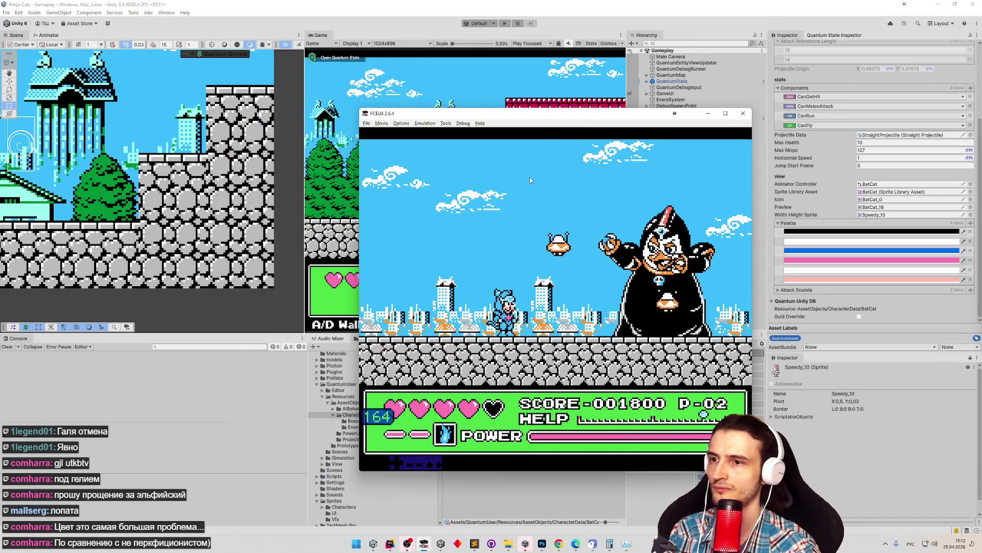
Keep fighting the penguin boss until the score hits 002500, then minimize FCEUX.
key(alt+shift)
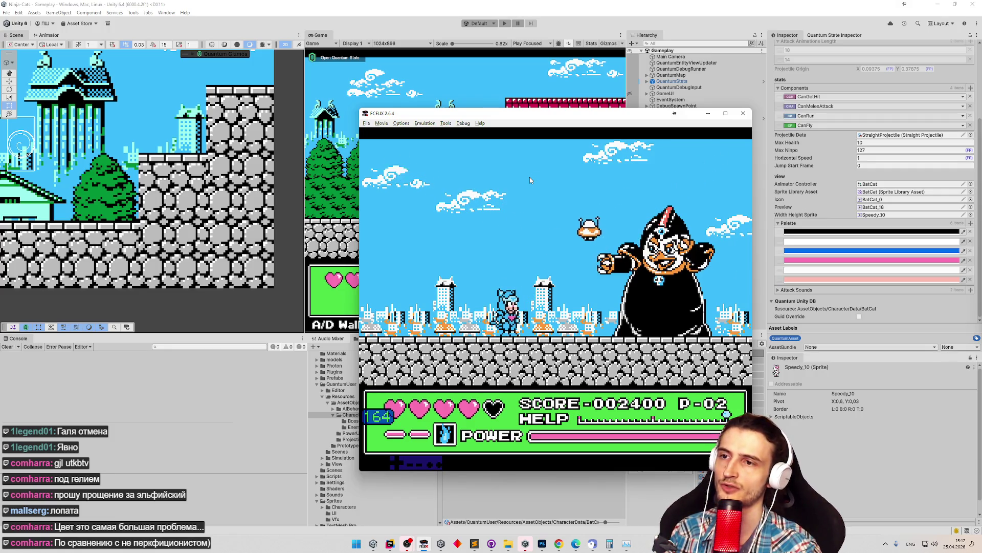
click(710, 115)
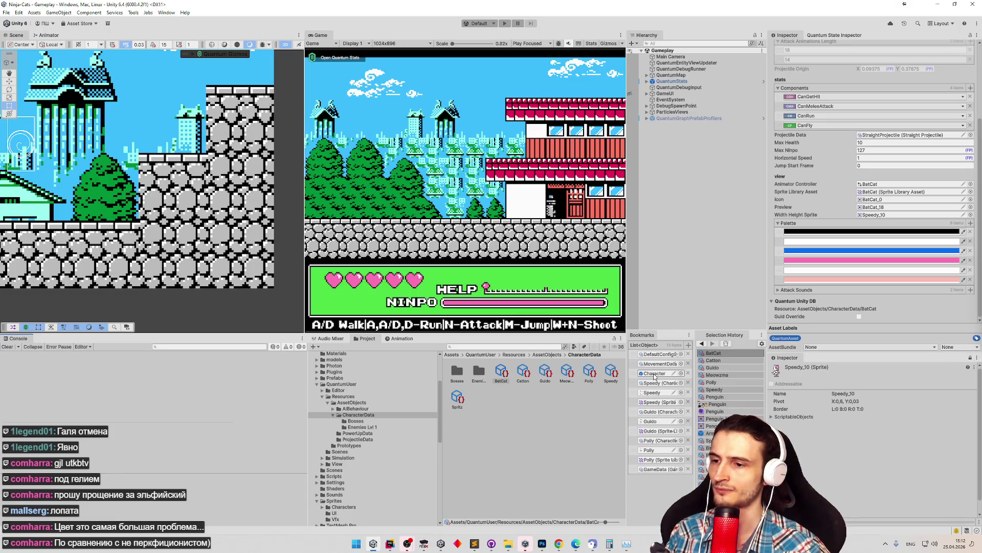
In Rider, open UfoSystem.cs through the project-wide search for 'ufosystem'.
click(390, 543)
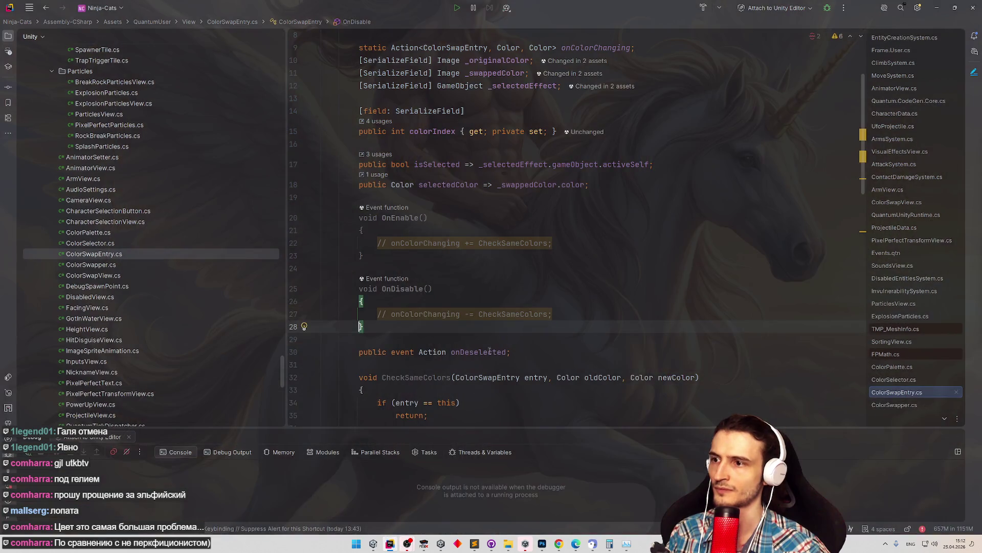
scroll(860, 176, up, 2)
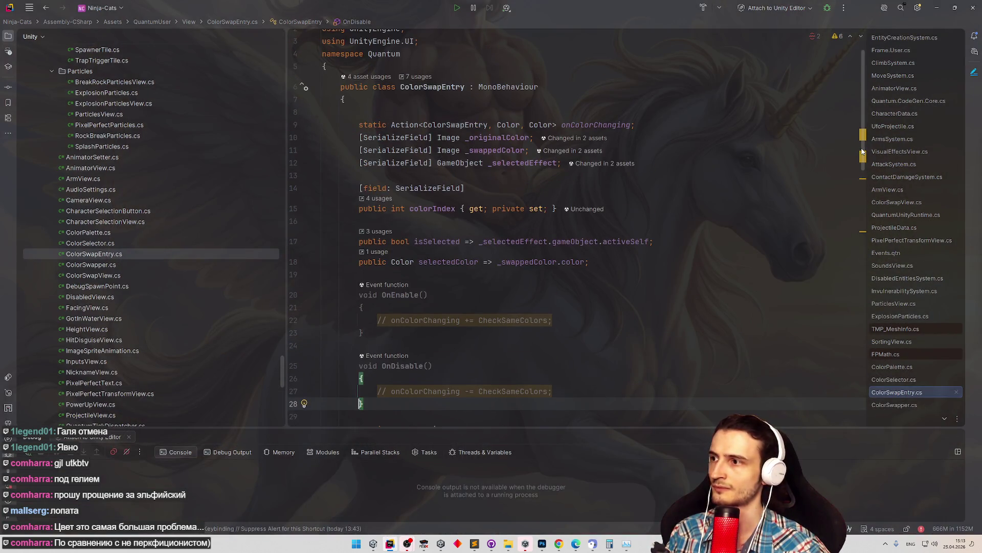
click(654, 241)
key(ctrl+t)
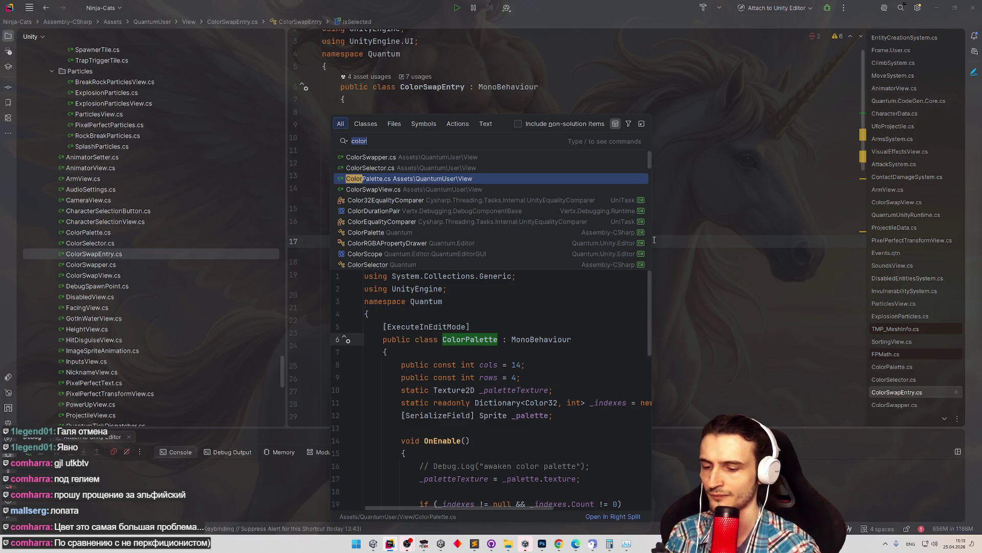
text(ufosystem)
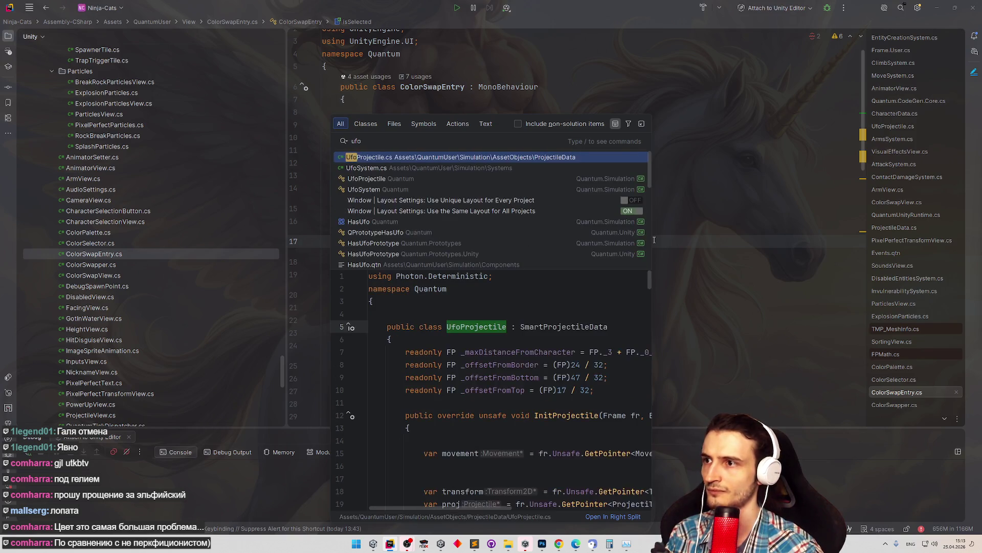
key(Return)
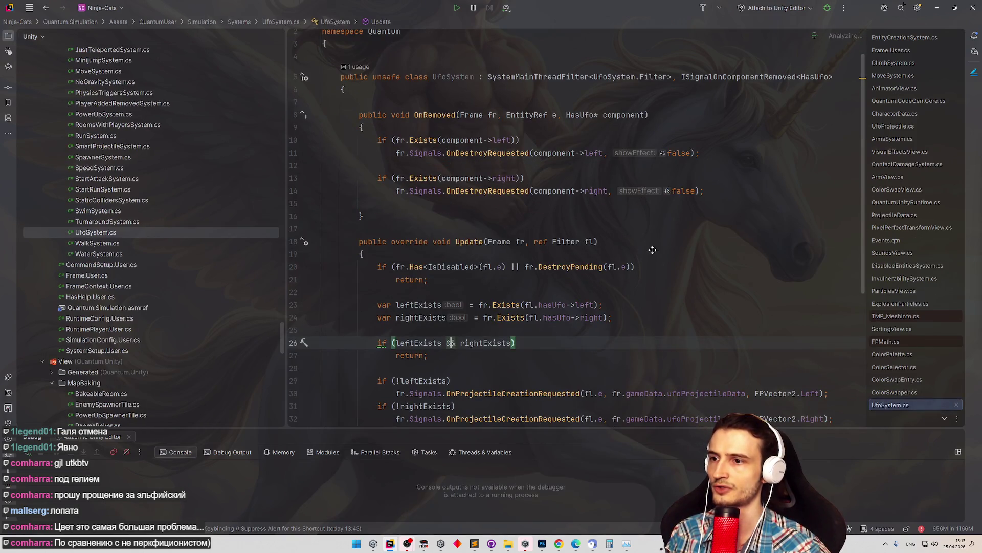
Declare a new public void CreateUfo() method below the Filter struct.
scroll(644, 261, down, 2)
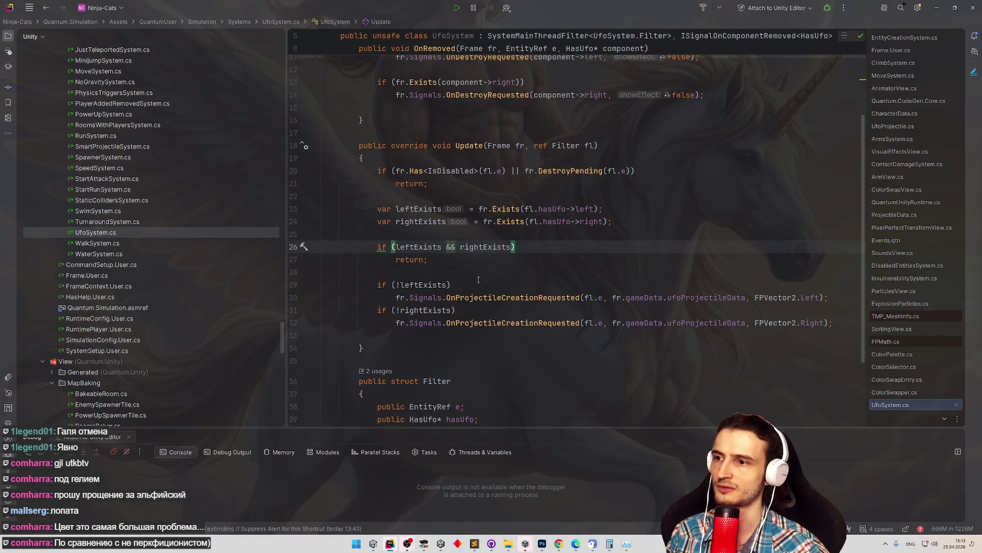
scroll(476, 277, down, 3)
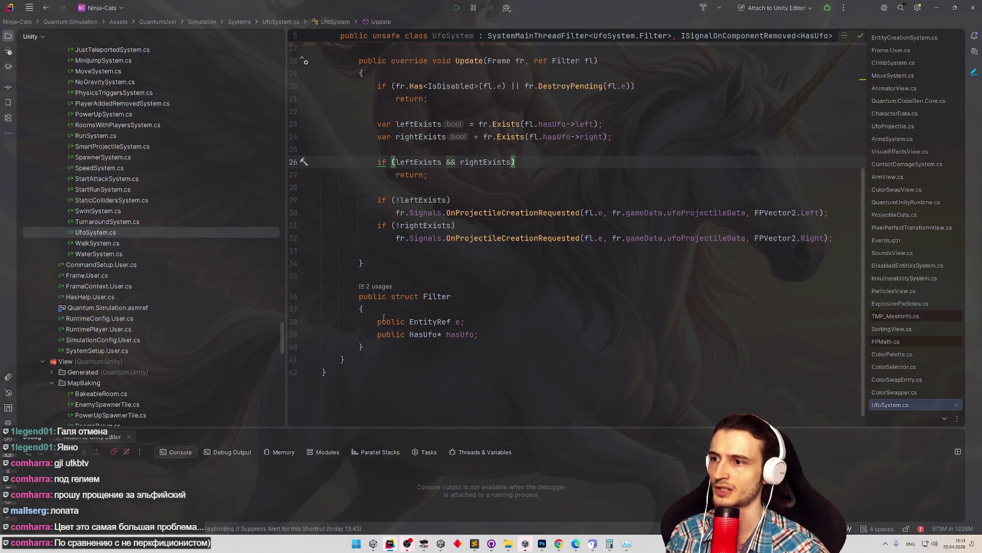
click(390, 343)
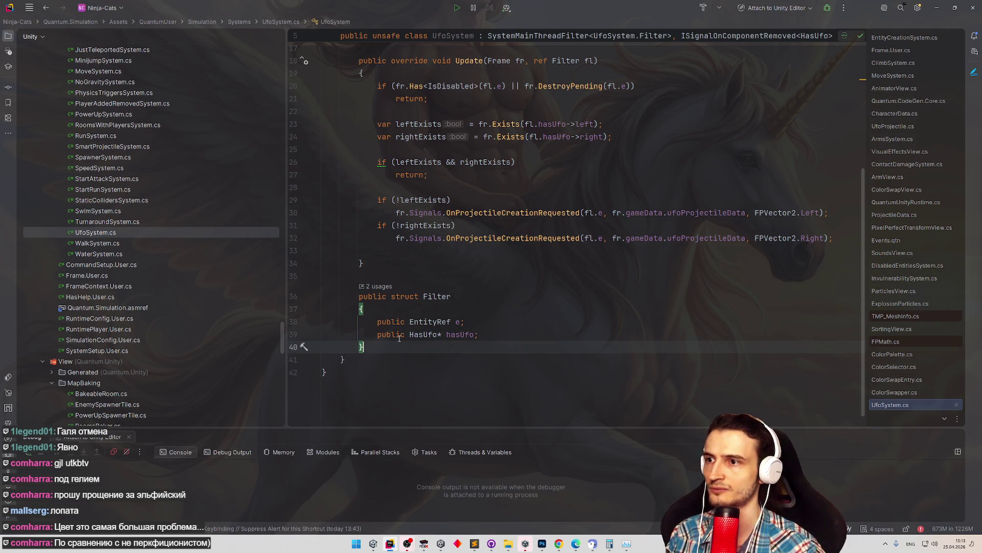
key(Return)
key(Return)
text(publ)
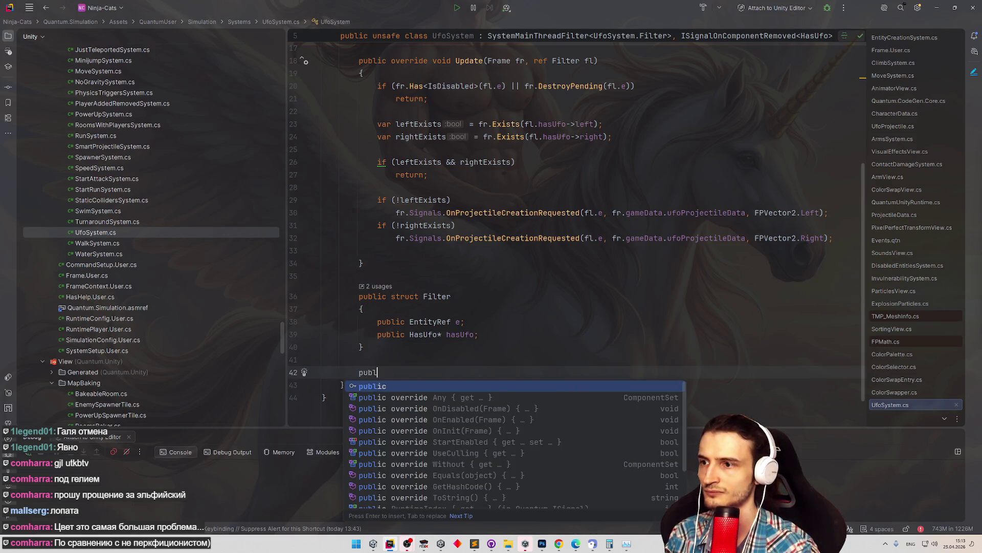
text(ic Create)
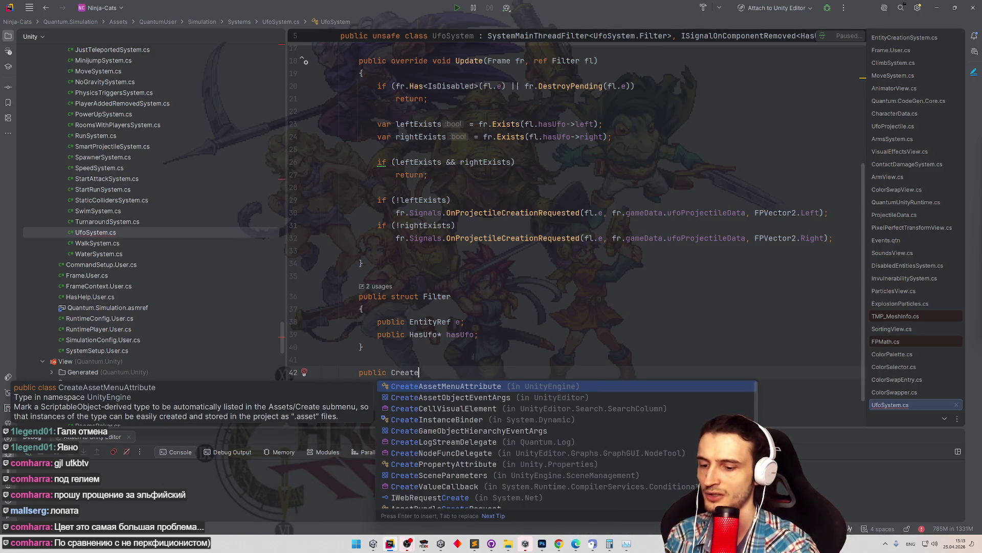
text(Ufo())
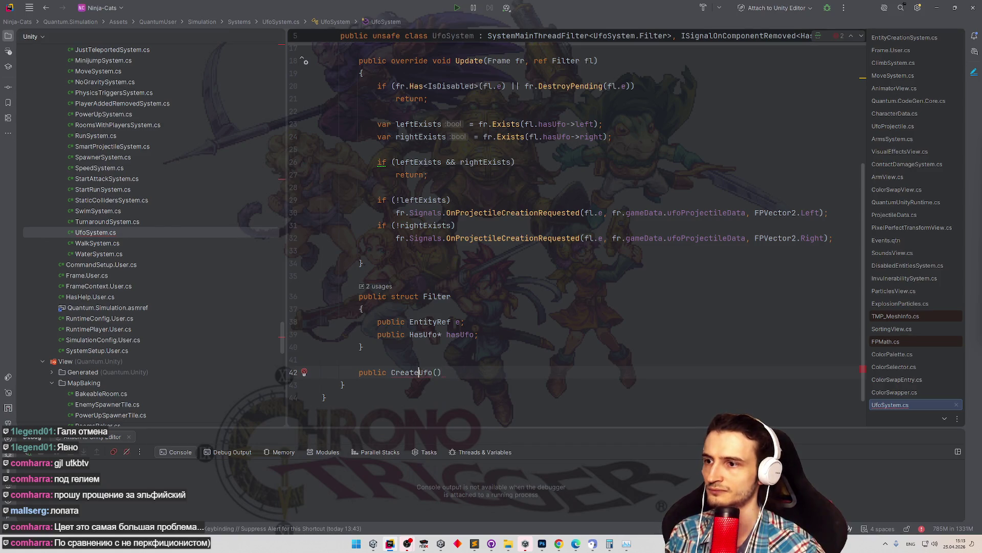
click(391, 372)
text(vid)
key(BackSpace)
key(BackSpace)
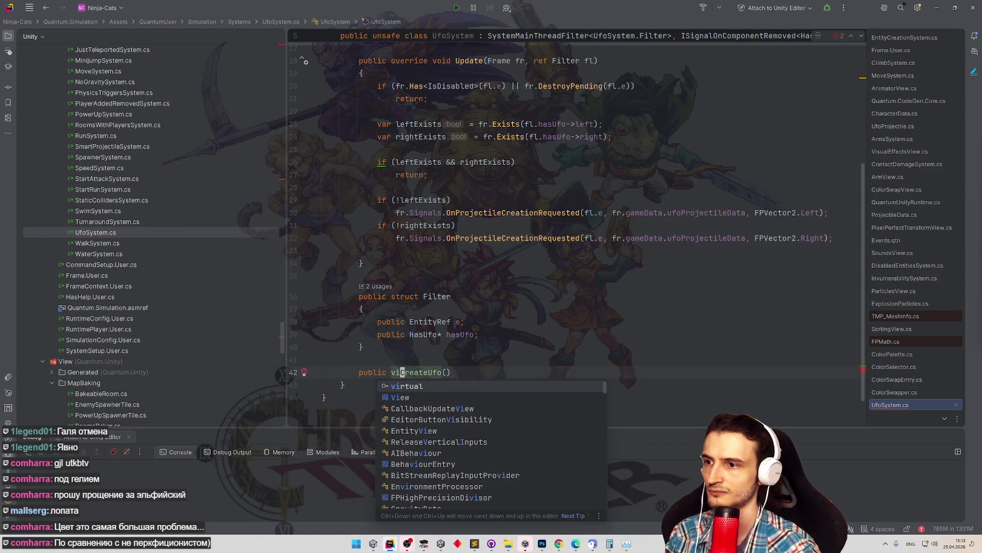
text(o)
key(Return)
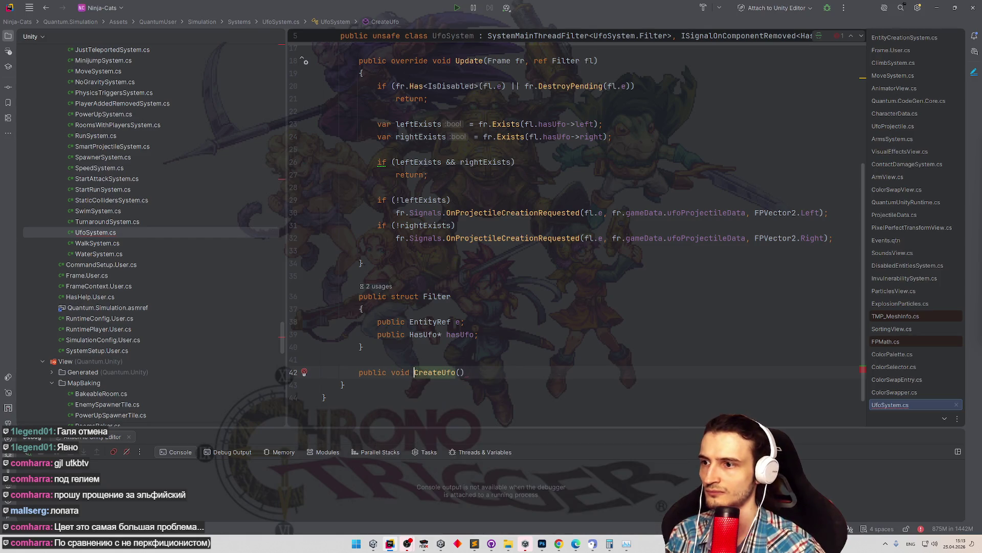
Give CreateUfo the parameters Frame fr, EntityRef owner, FPVector2 position and an empty body.
click(459, 372)
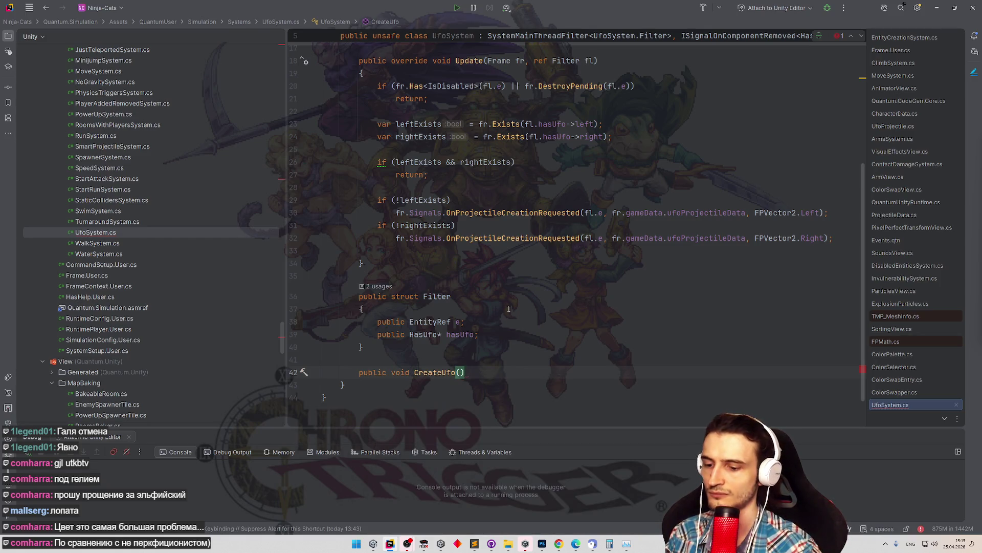
text(EntityRT)
key(BackSpace)
key(BackSpace)
text(ef )
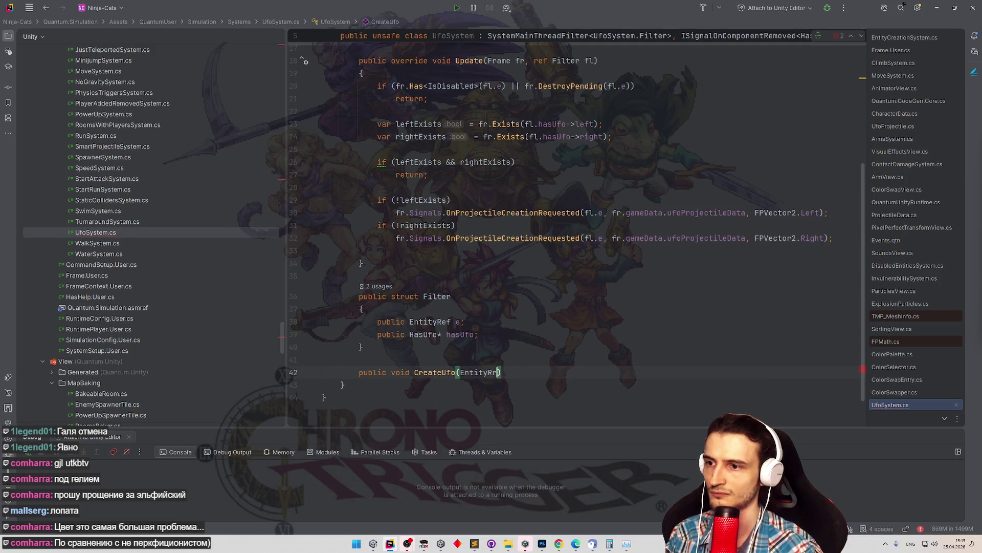
text(owner,)
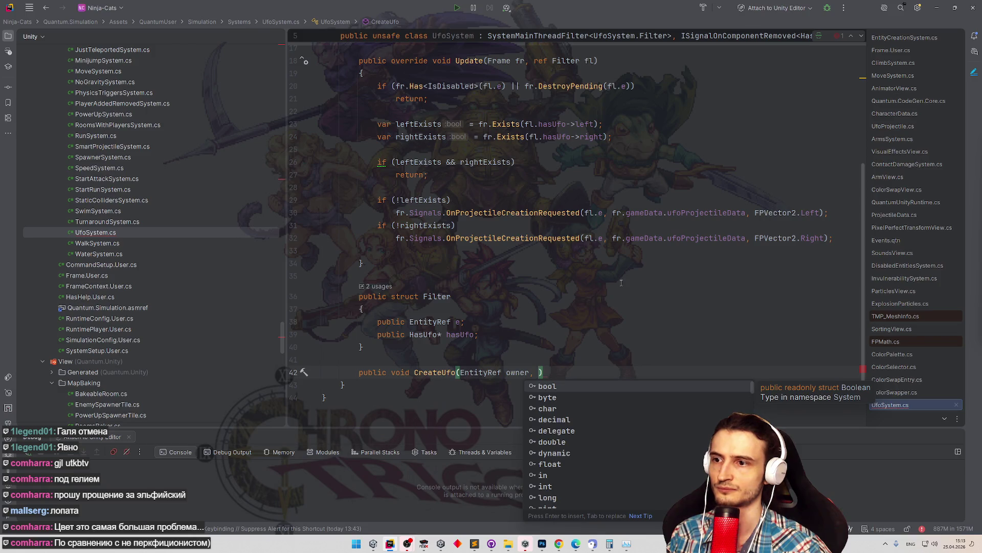
key(Escape)
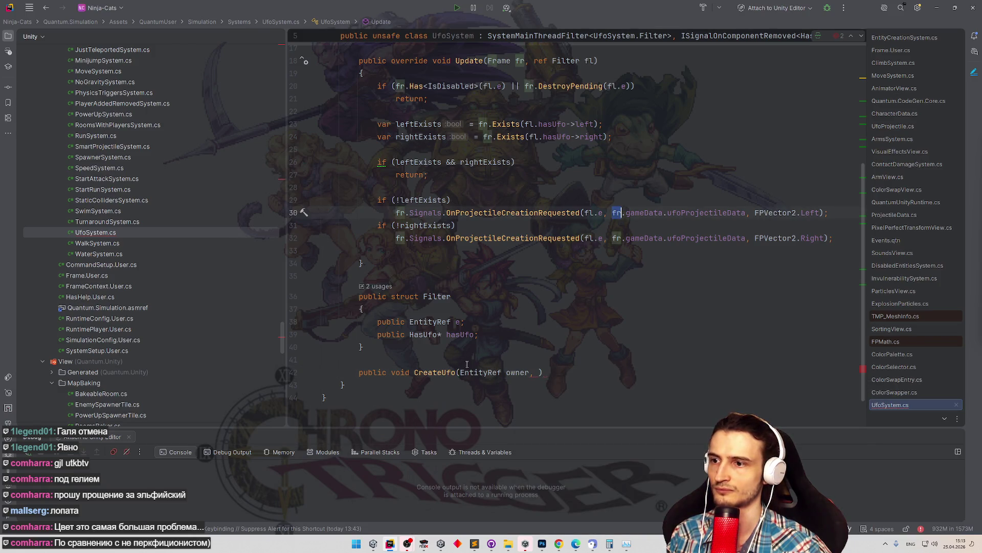
key(ctrl+Left)
key(ctrl+Left)
key(ctrl+Left)
text(fr)
key(BackSpace)
key(BackSpace)
text(Fram)
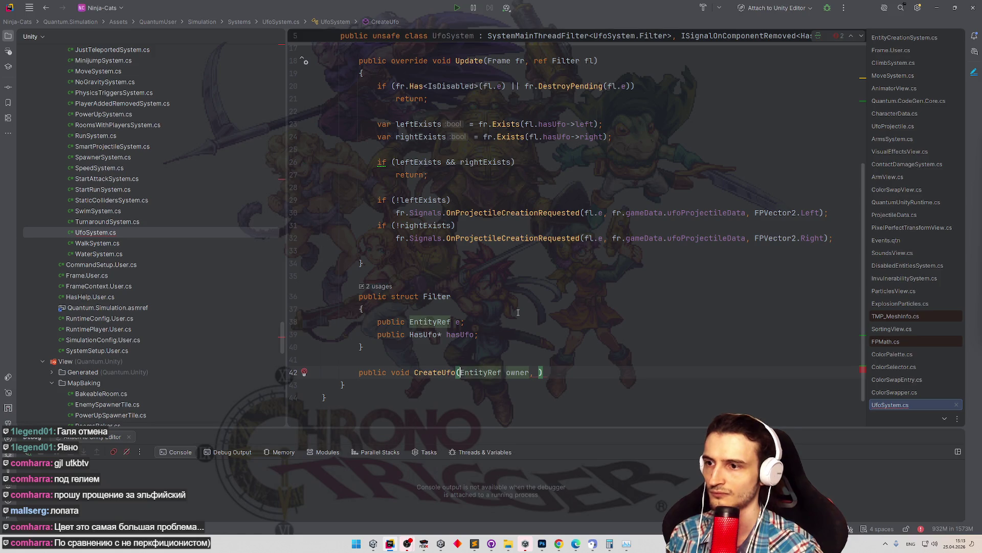
key(BackSpace)
text(e fr)
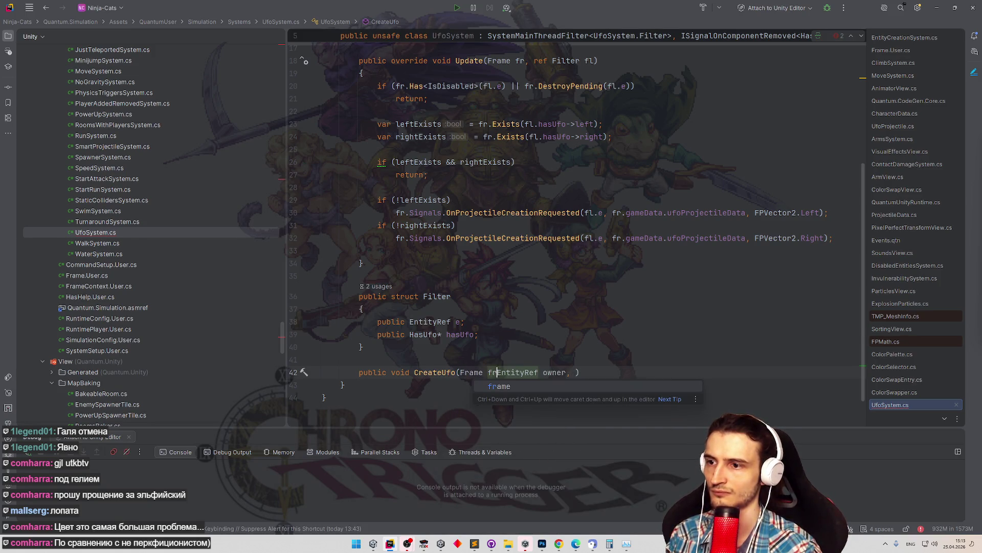
key(Escape)
text(,)
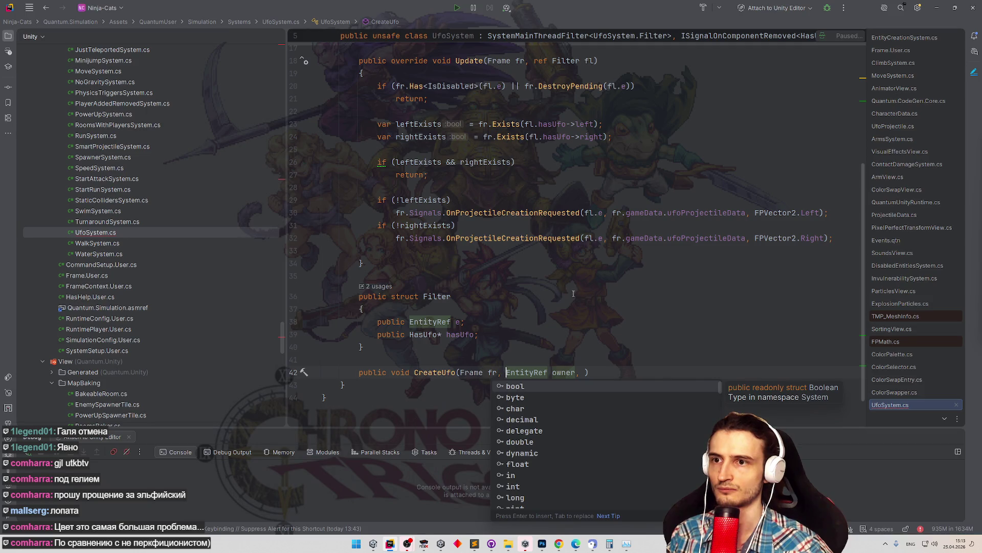
click(568, 323)
click(577, 372)
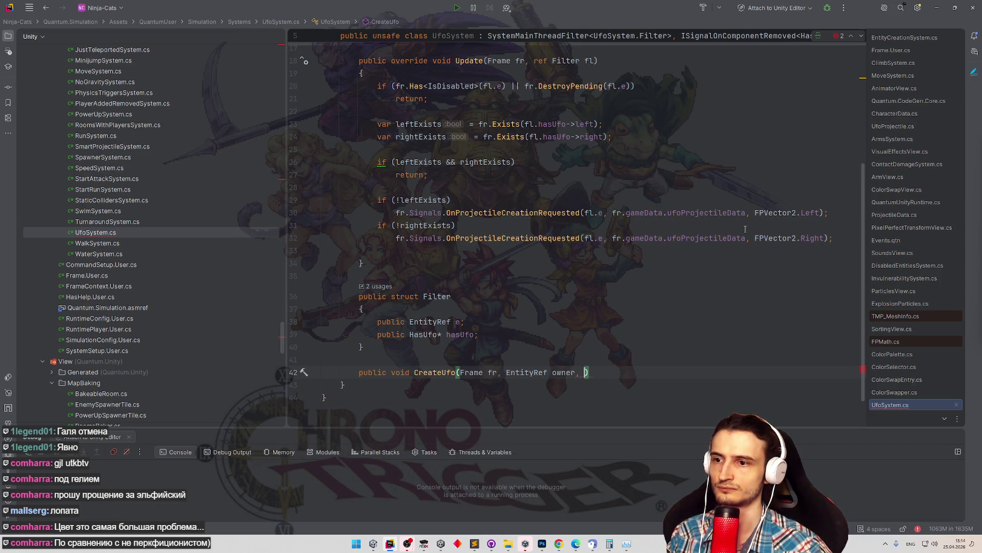
text(FPVector2)
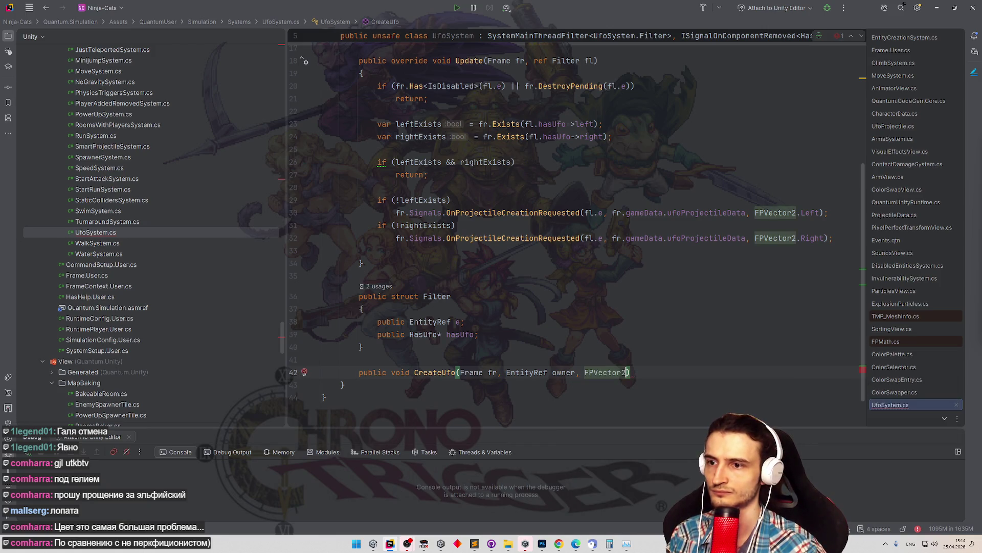
text( position)
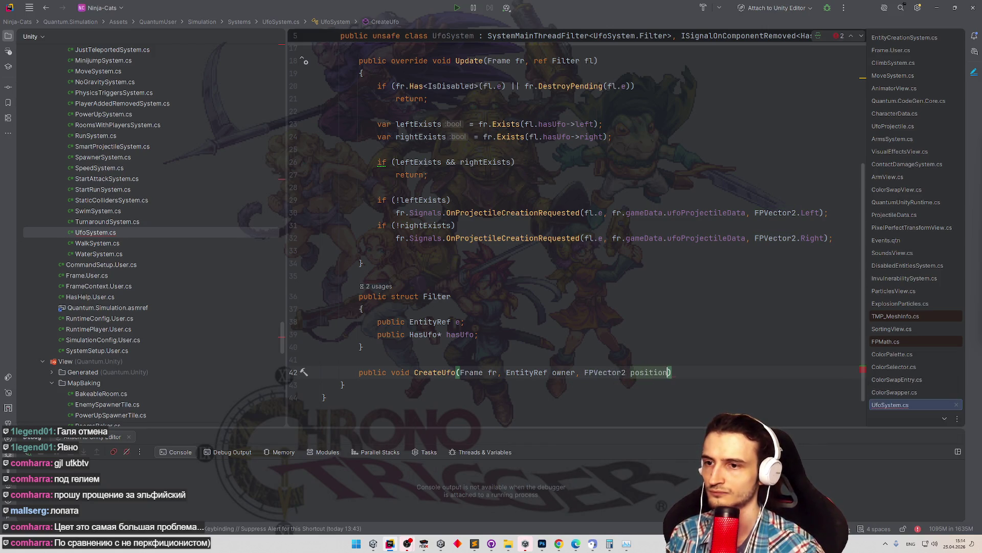
key(ctrl+shift+Return)
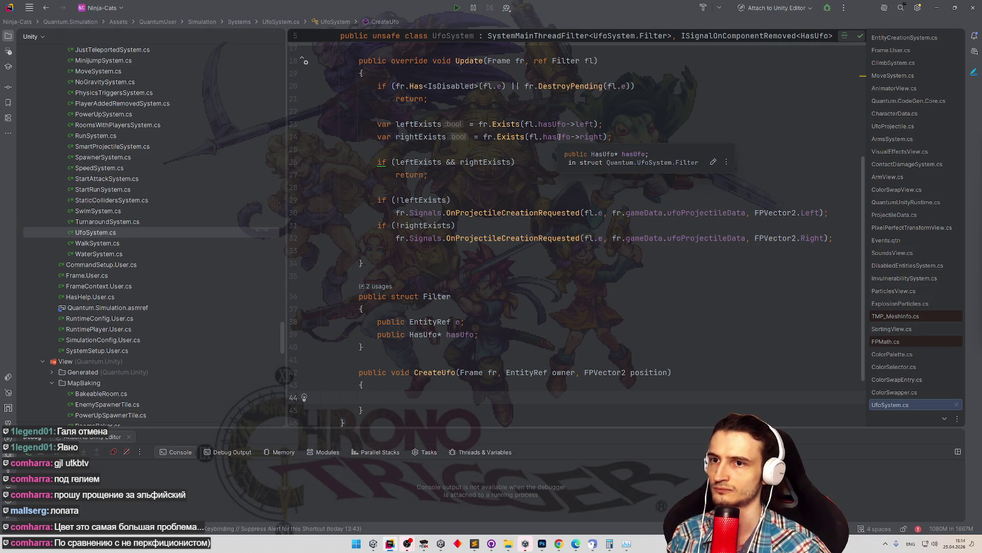
Paste the OnProjectileCreationRequested call into the CreateUfo body.
double_click(649, 372)
key(ctrl+w)
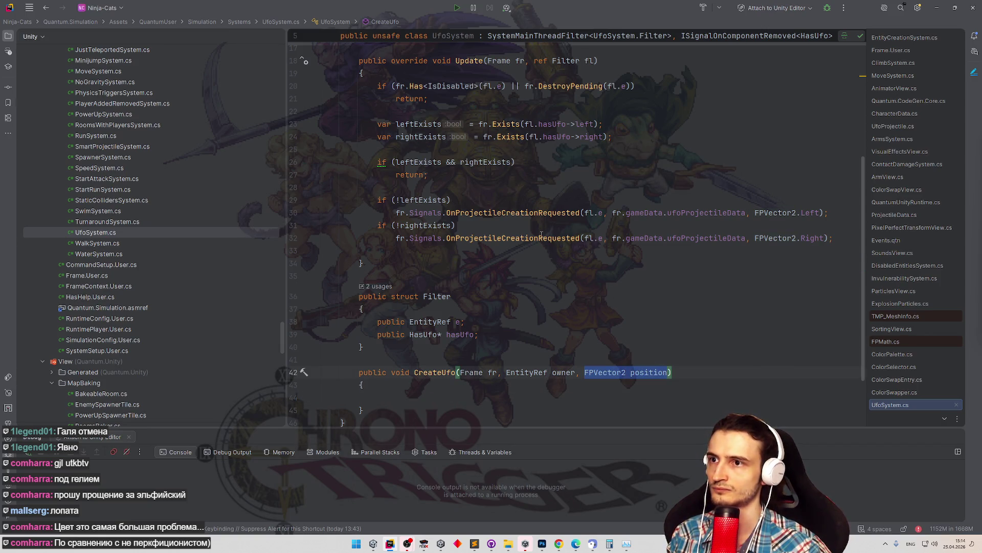
scroll(569, 192, up, 3)
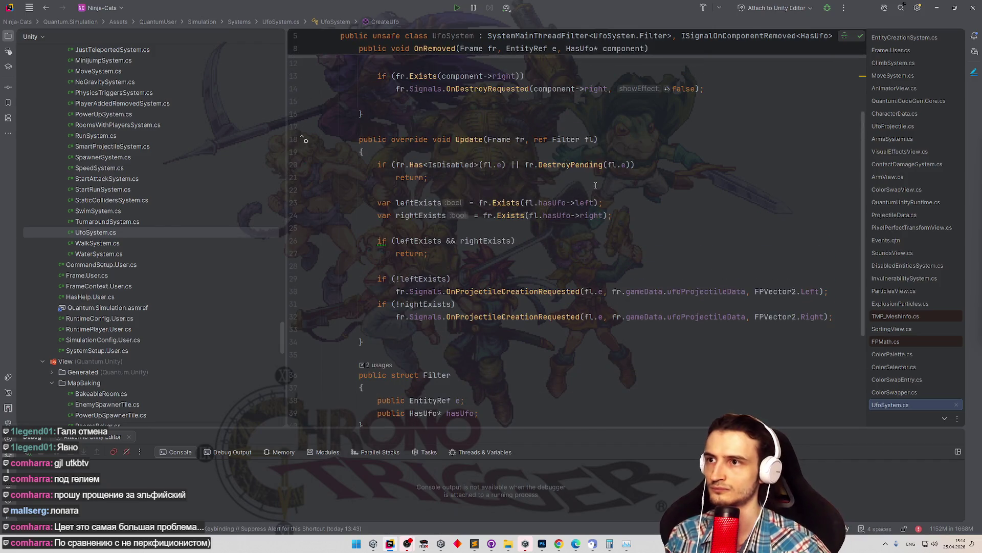
mouse_move(591, 203)
scroll(631, 301, down, 5)
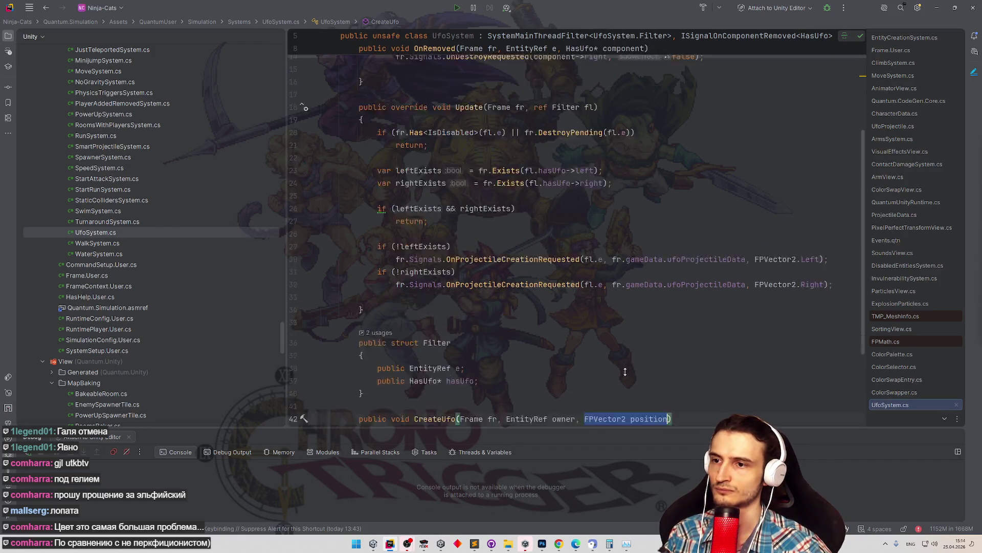
click(592, 310)
click(525, 322)
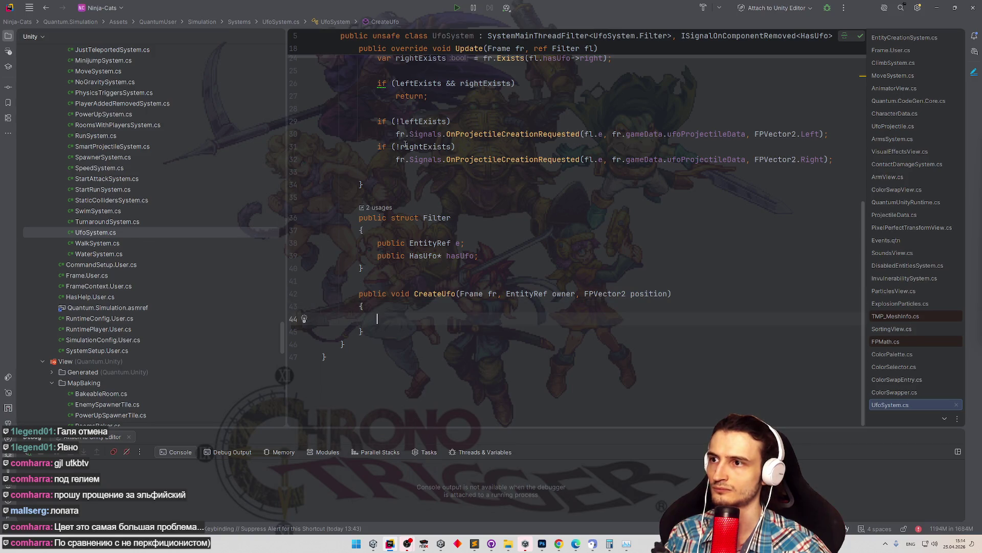
text(fr.Signals.OnProjectileCreationRequested(fl.e, fr.gameData.ufoProjectileData, FPVector2.Left);)
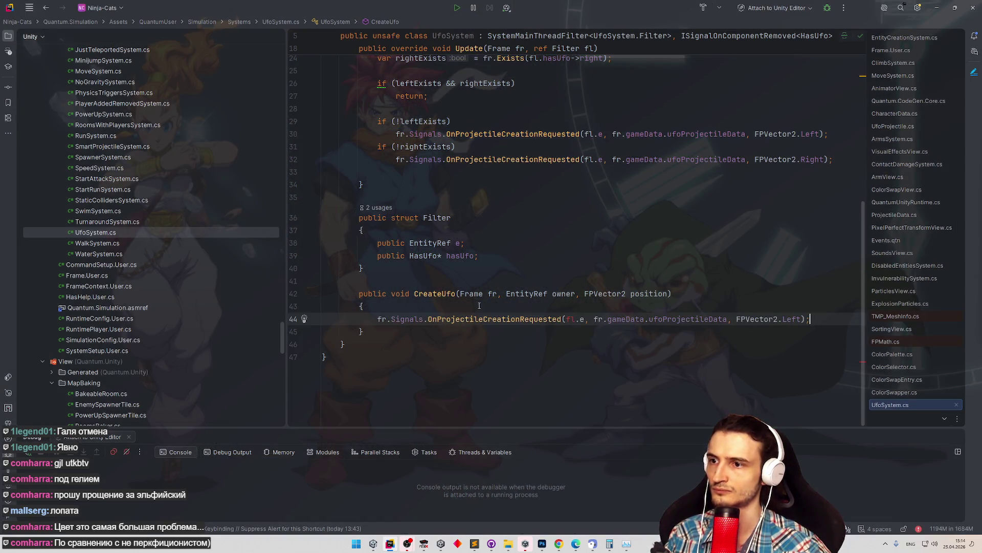
Replace the pasted call's fl.e and FPVector2.Left arguments with owner and position.
double_click(563, 295)
key(ctrl+c)
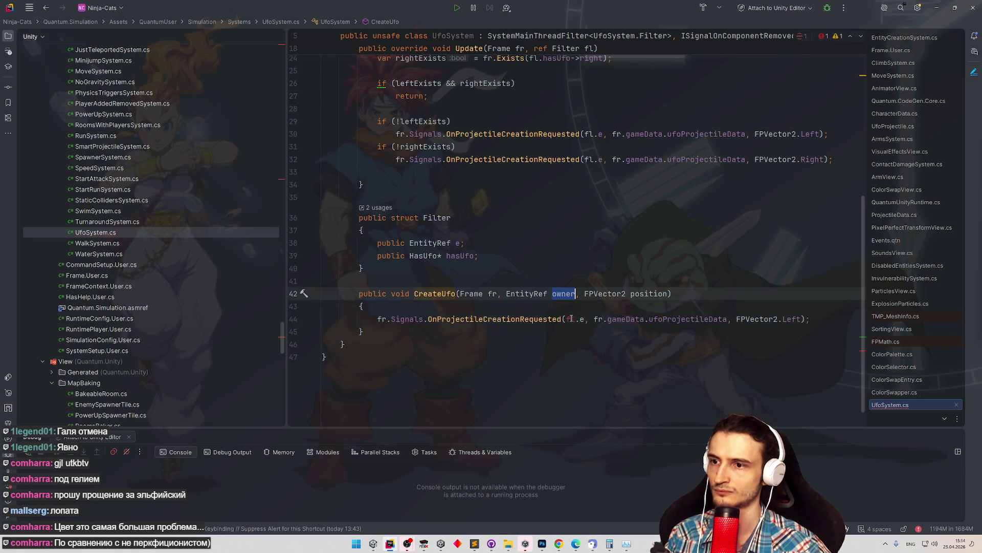
drag(567, 319, 585, 319)
key(ctrl+v)
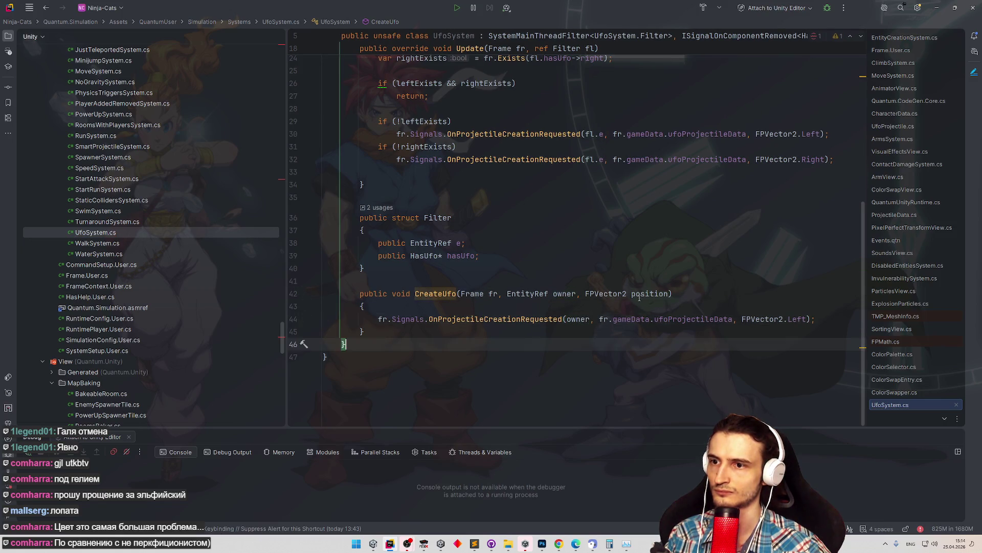
double_click(649, 294)
double_click(761, 319)
key(ctrl+w)
text(position)
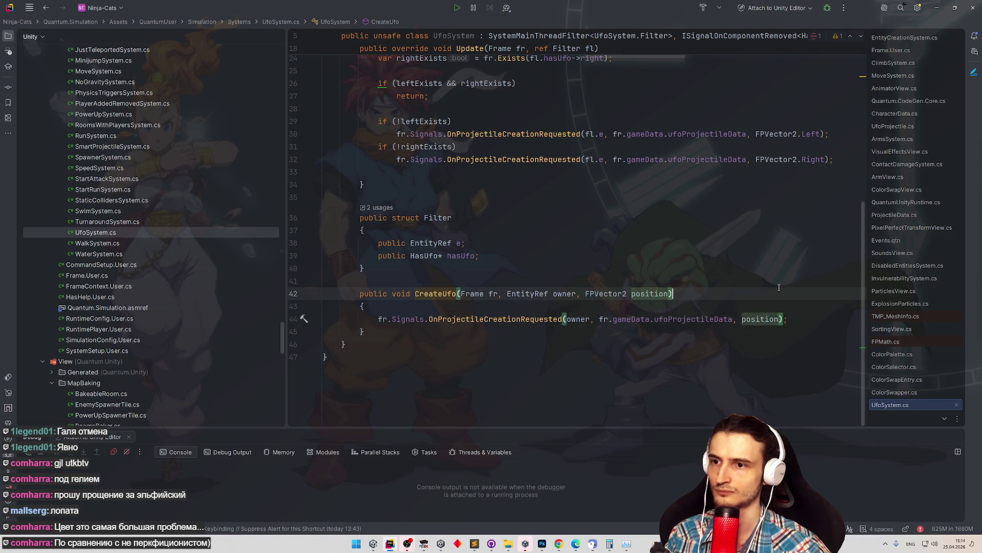
scroll(560, 240, up, 1)
scroll(560, 240, up, 2)
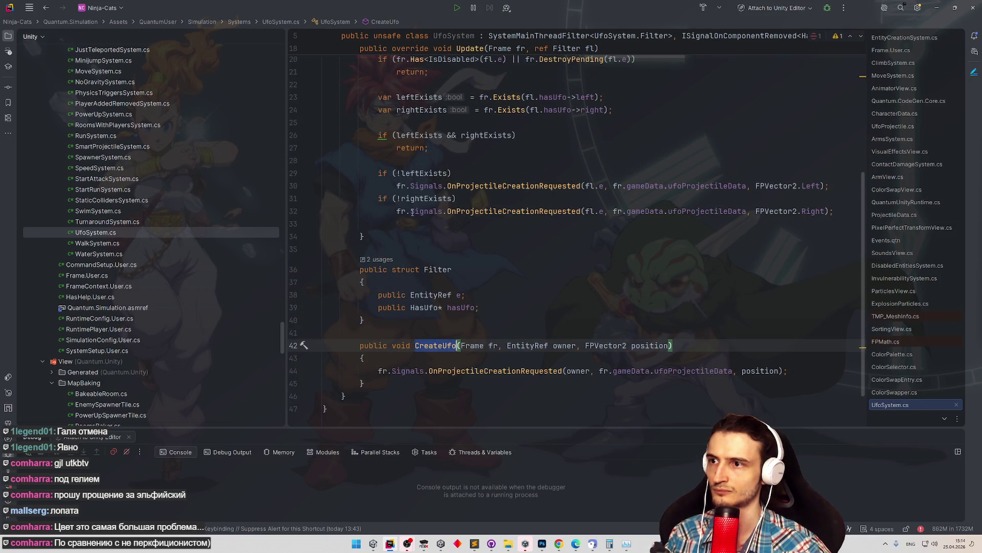
drag(397, 186, 843, 185)
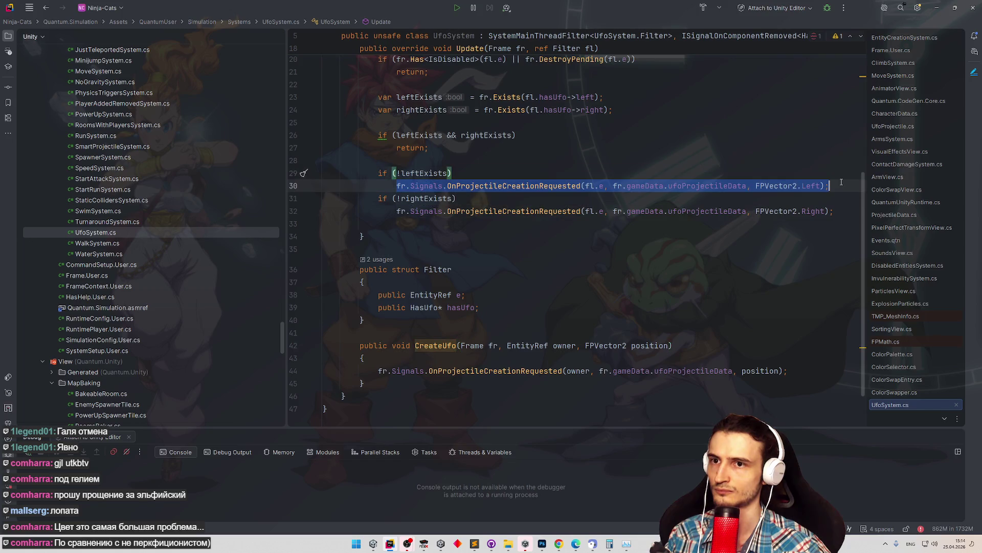
Replace the left-side request on line 30 with CreateUfo(fr, fl.e, FPVector2.Left).
text(CreateUfo)
text(fr)
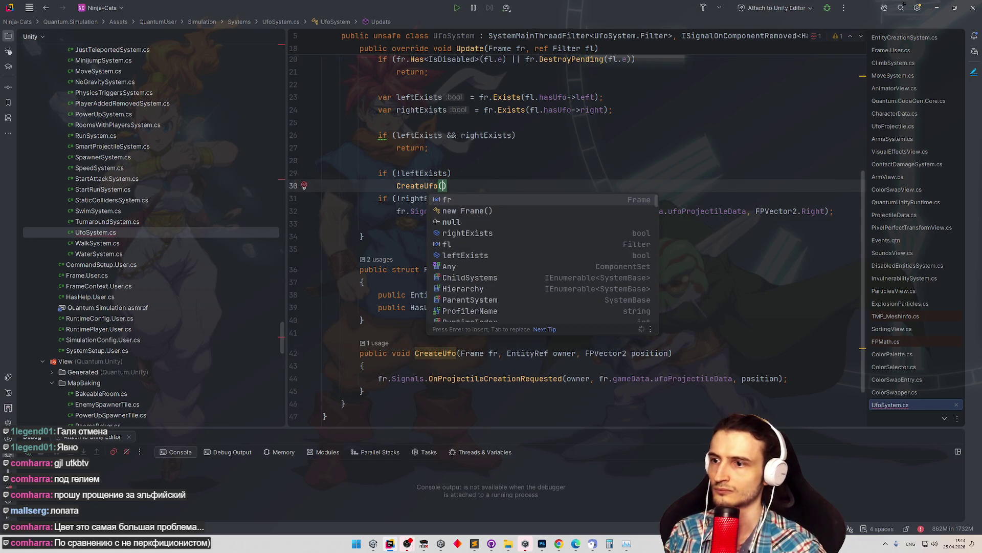
key(Tab)
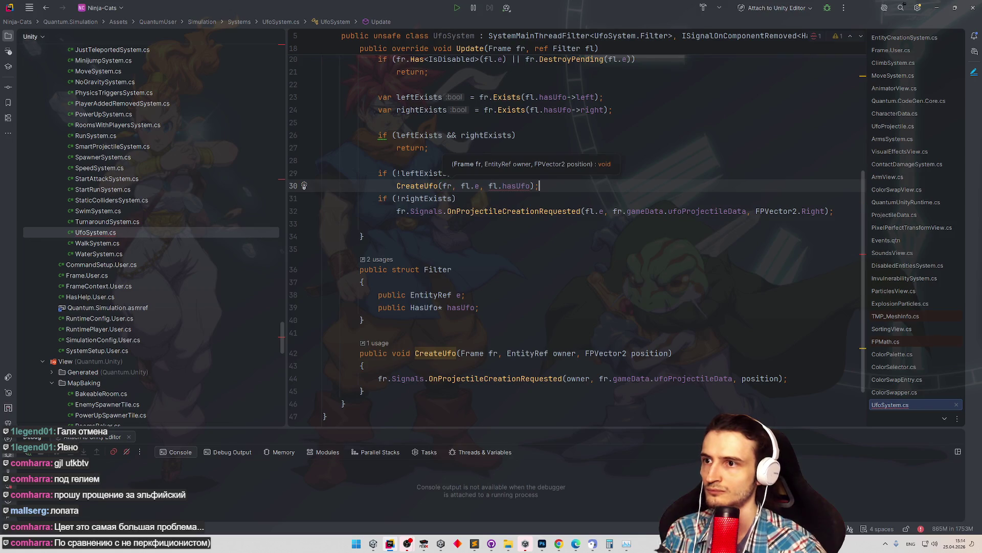
drag(532, 187, 489, 187)
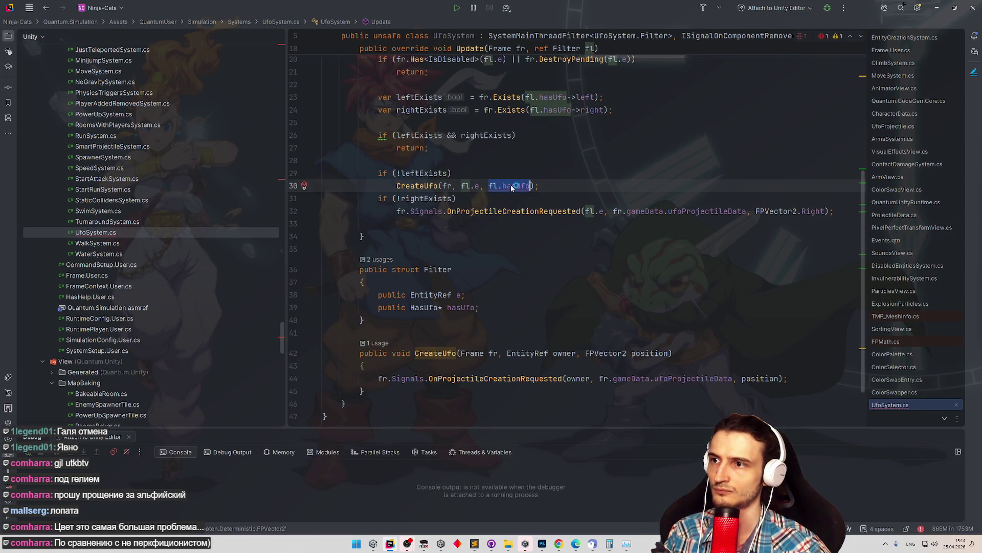
text(Vec)
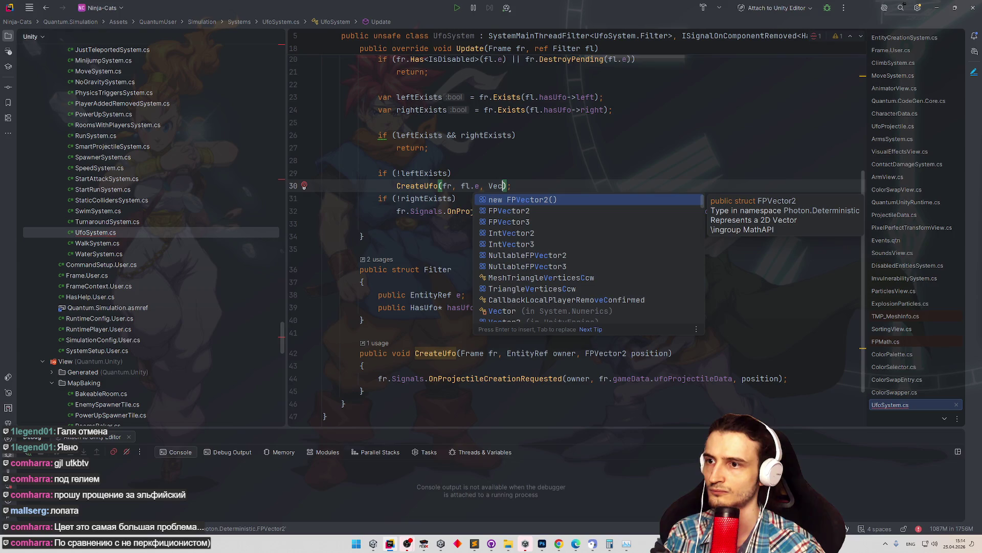
key(Down)
key(Return)
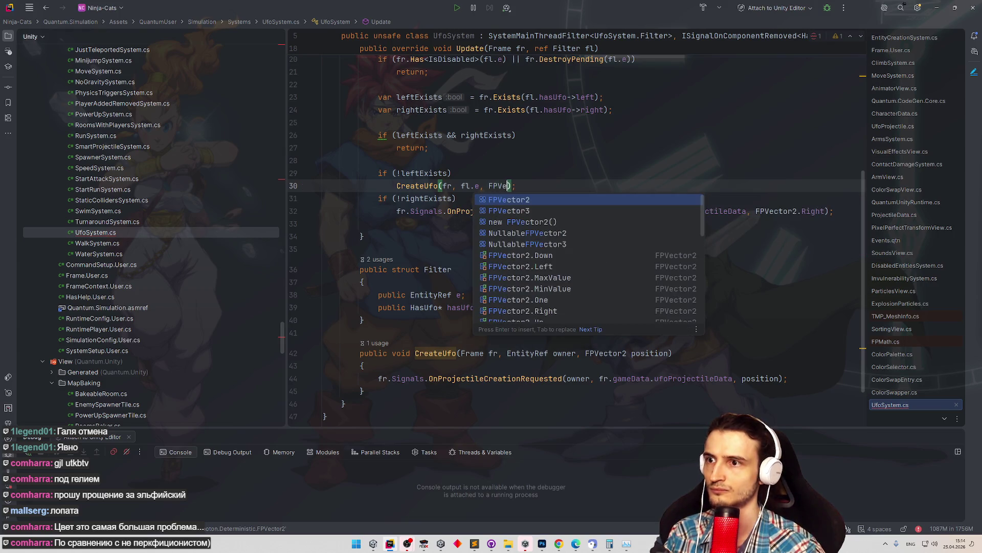
text(/)
key(BackSpace)
text(.)
key(Down)
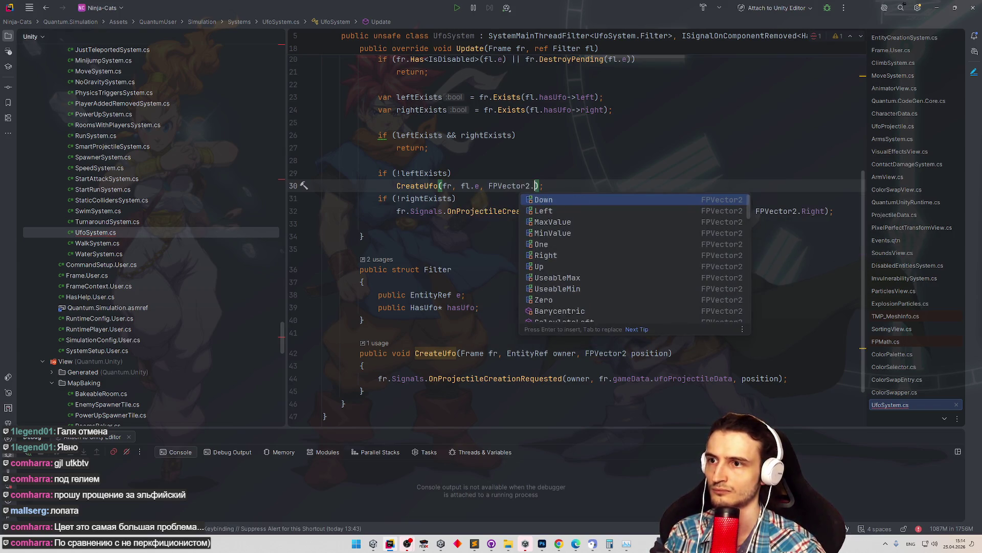
key(Return)
Replace line 32 with a CreateUfo call using FPVector2.Right, then reformat so CreateUfo sits above Filter.
drag(397, 186, 576, 185)
key(ctrl+c)
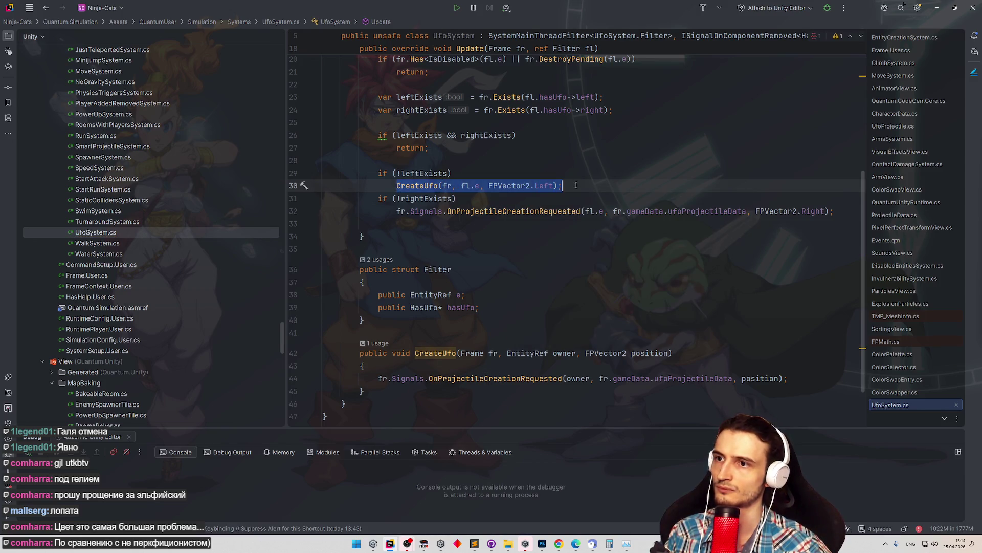
drag(396, 211, 834, 211)
key(ctrl+v)
double_click(543, 211)
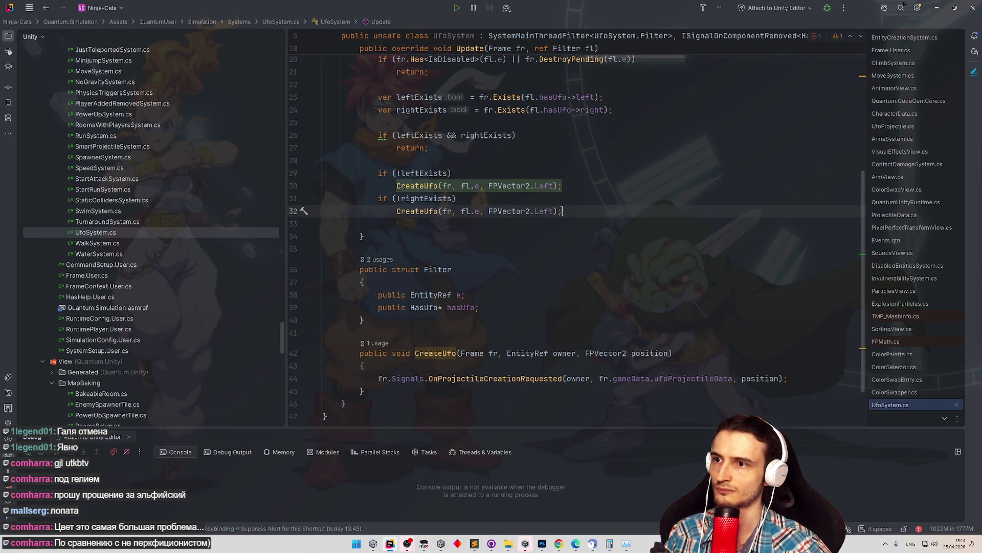
text(Righ)
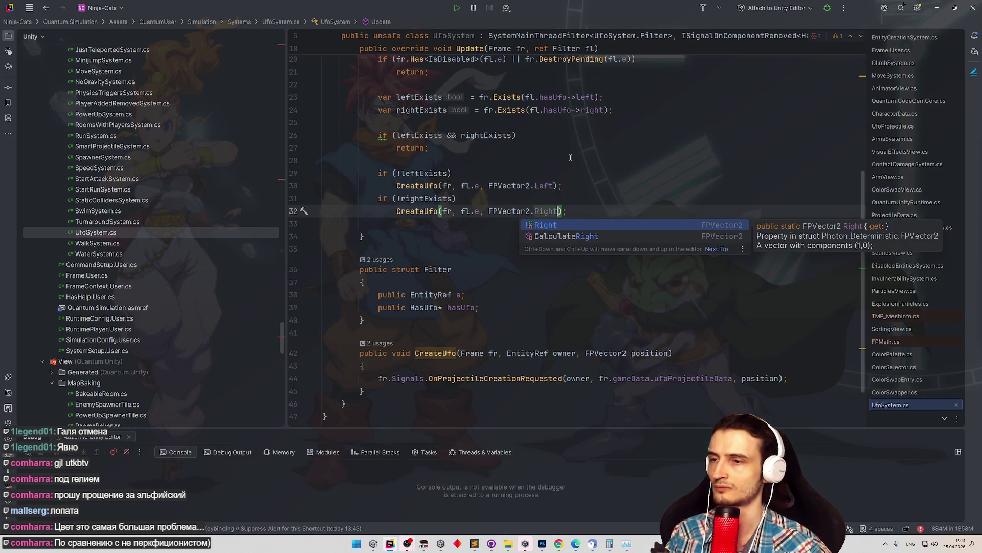
key(Return)
click(597, 160)
key(ctrl+s)
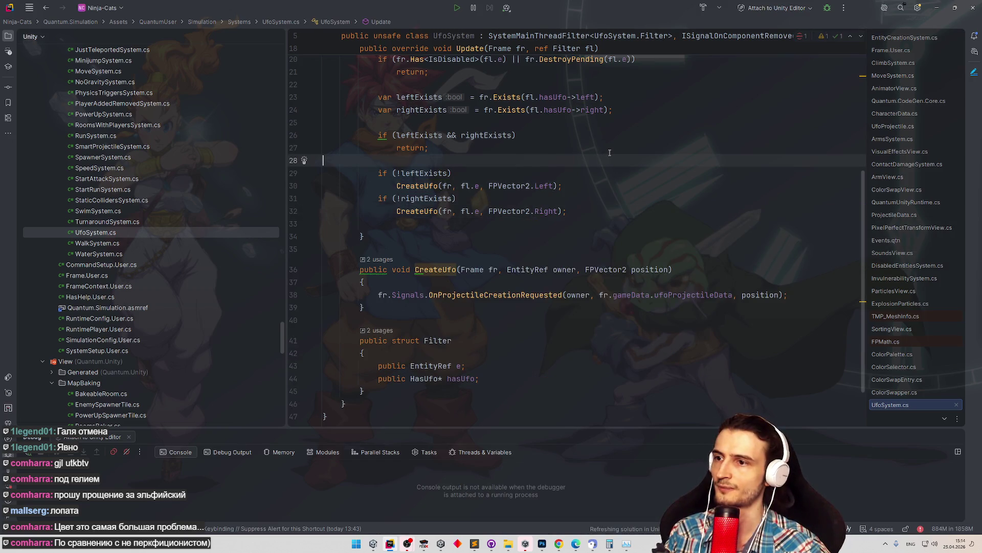
click(455, 285)
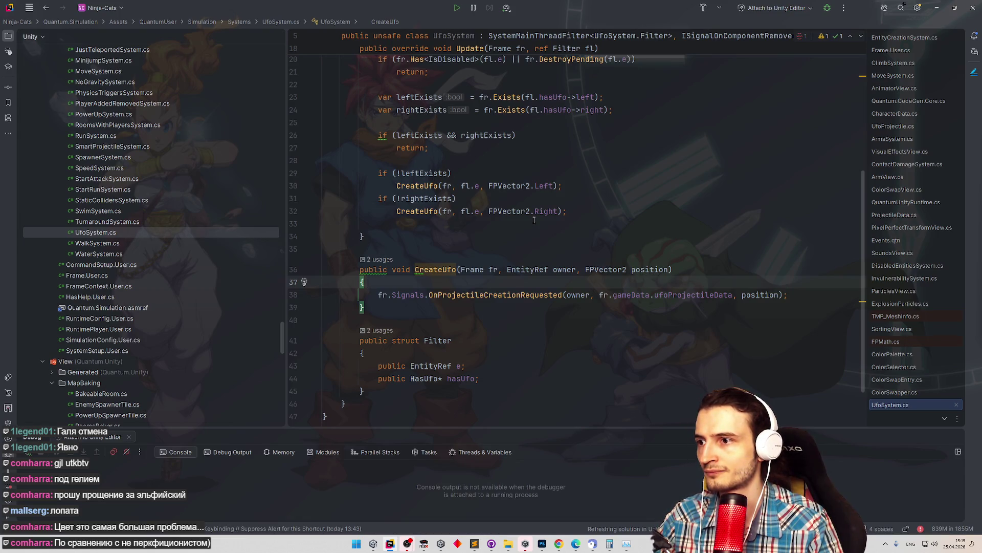
scroll(534, 219, up, 3)
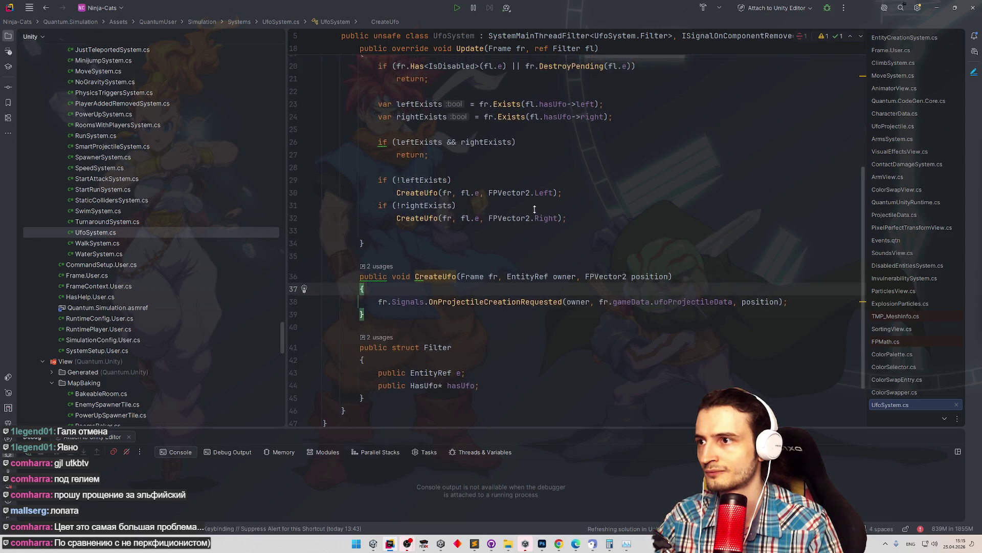
scroll(534, 209, up, 3)
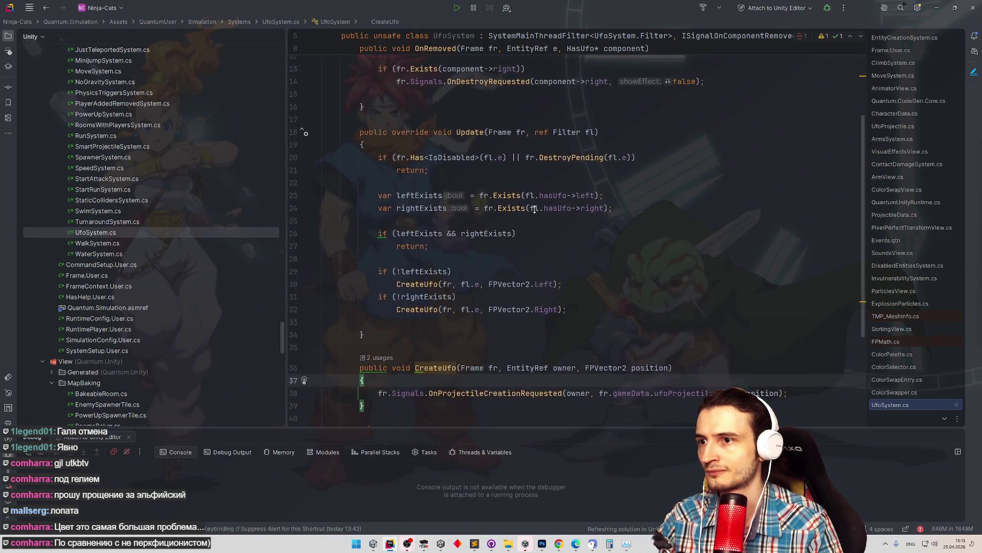
scroll(534, 210, up, 1)
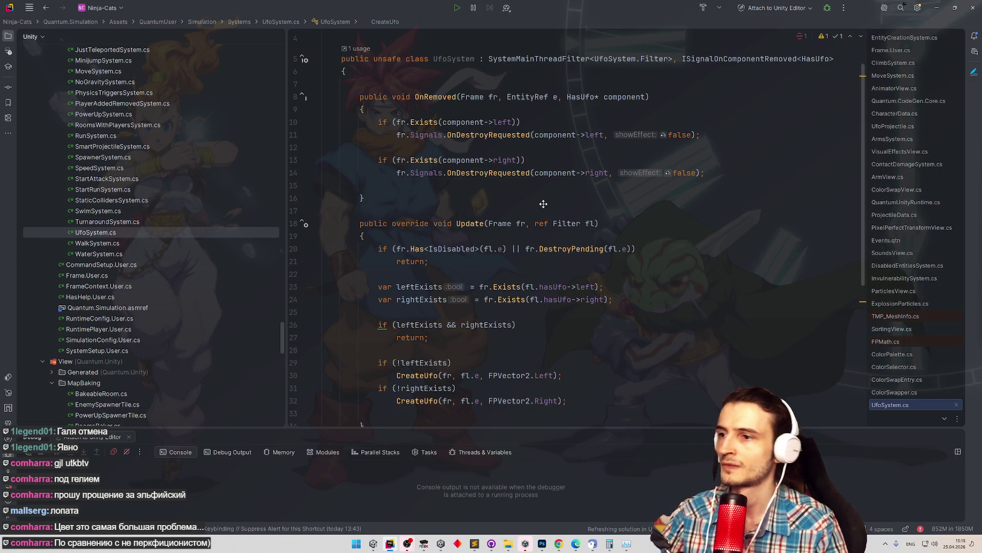
scroll(542, 205, down, 5)
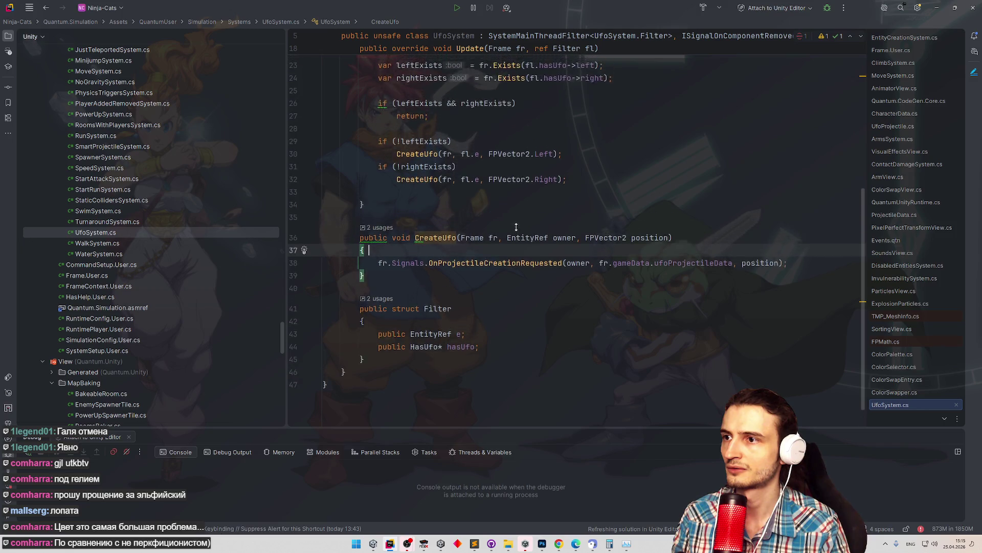
key(Down)
key(Down)
key(Down)
key(End)
key(Up)
key(Up)
key(Up)
scroll(571, 228, up, 3)
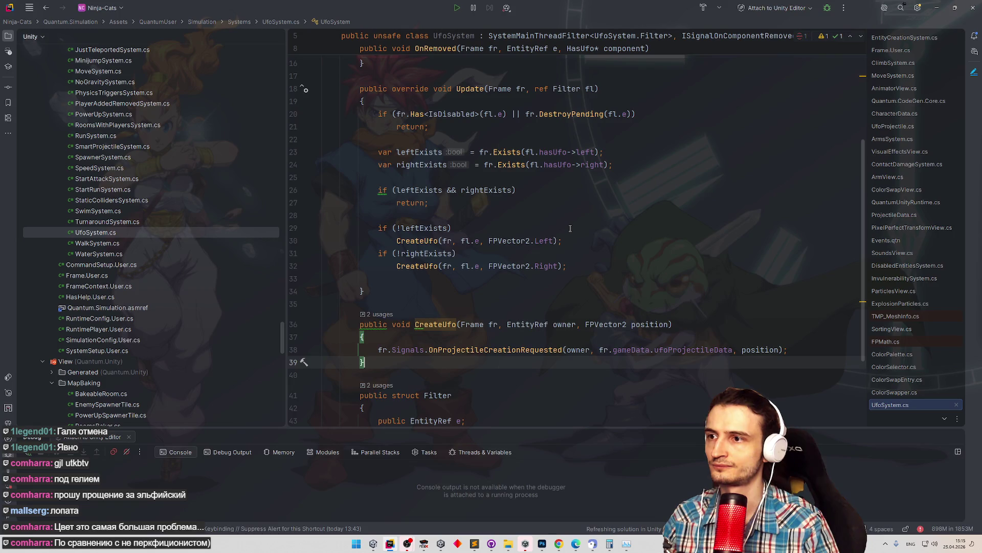
scroll(570, 228, down, 2)
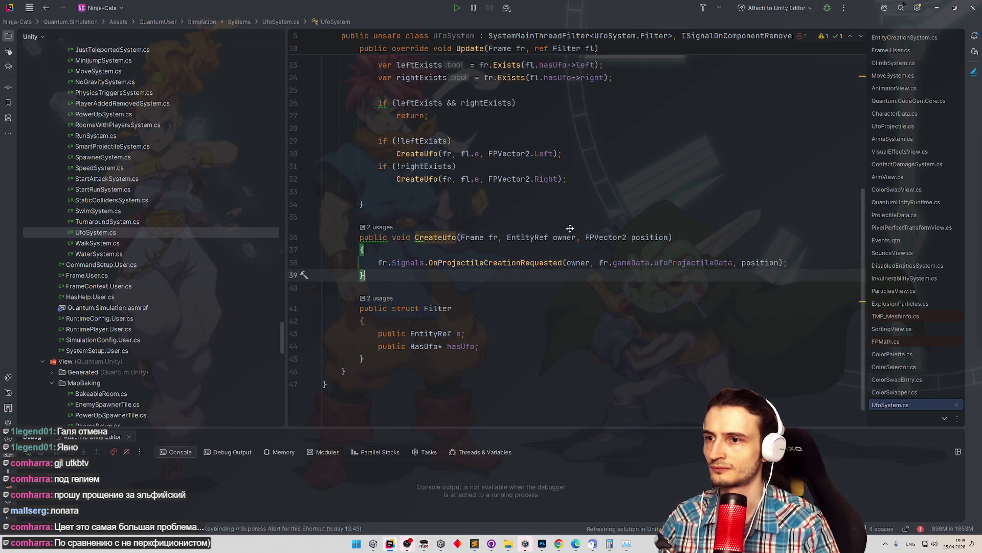
scroll(570, 228, up, 2)
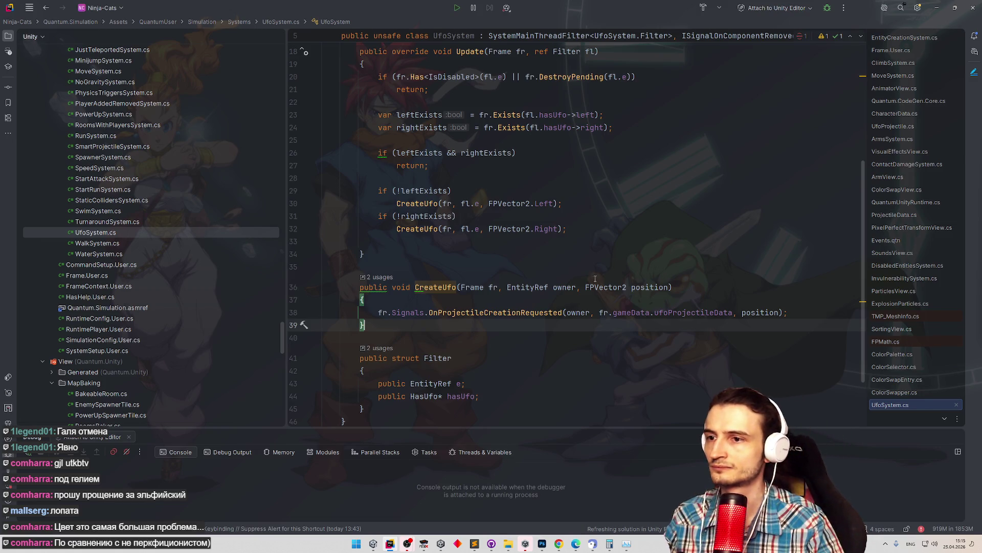
Change CreateUfo's position parameter to bool isRight.
drag(586, 287, 670, 287)
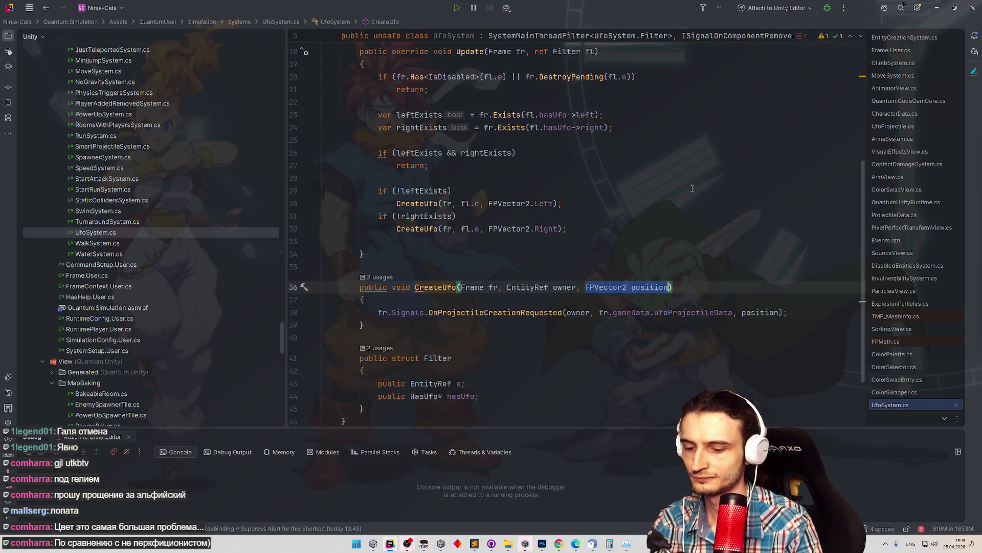
text(bool isLeft)
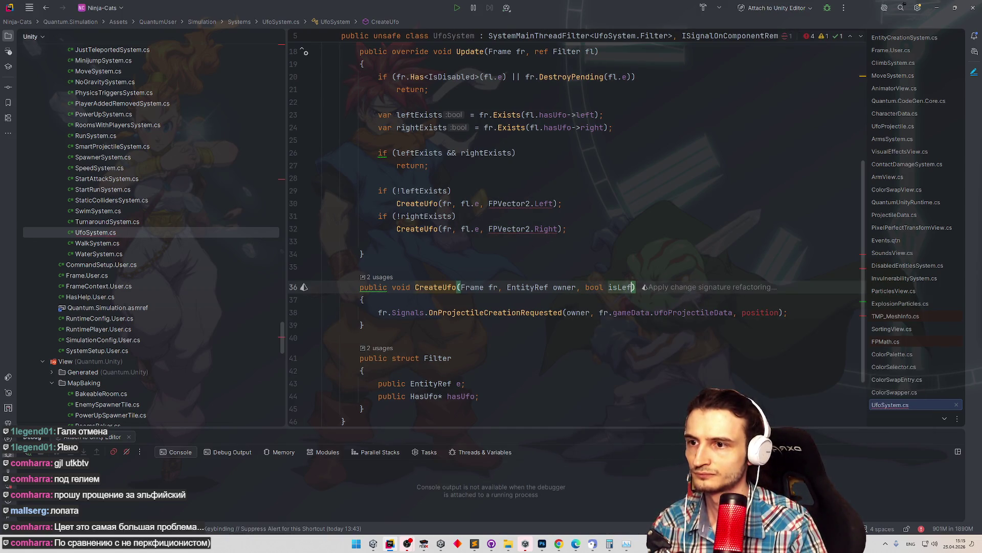
text(t)
key(BackSpace)
key(BackSpace)
key(BackSpace)
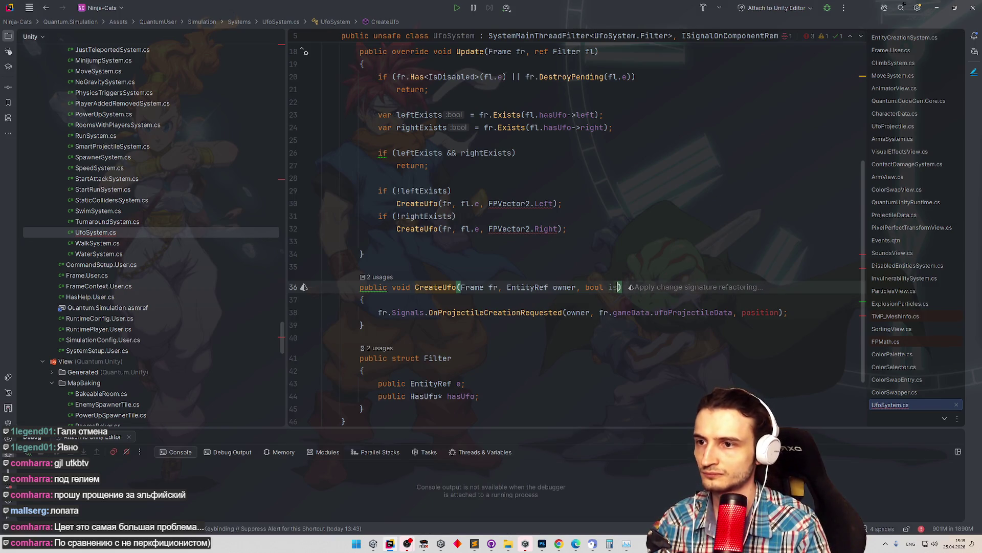
text(Right)
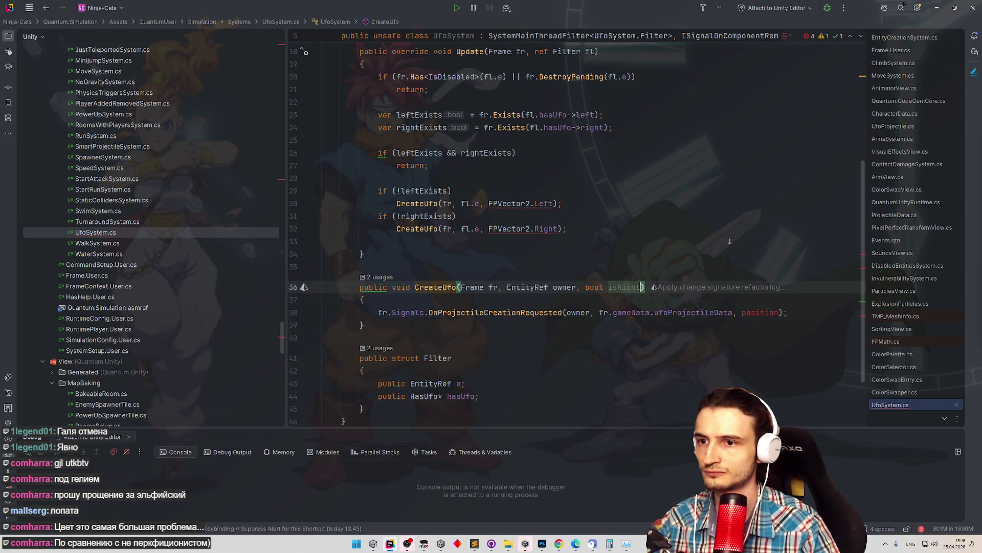
Pass isRight ? FPVector2.Right : FPVector2.Left as the direction in the projectile request.
double_click(766, 316)
text(isRight ? )
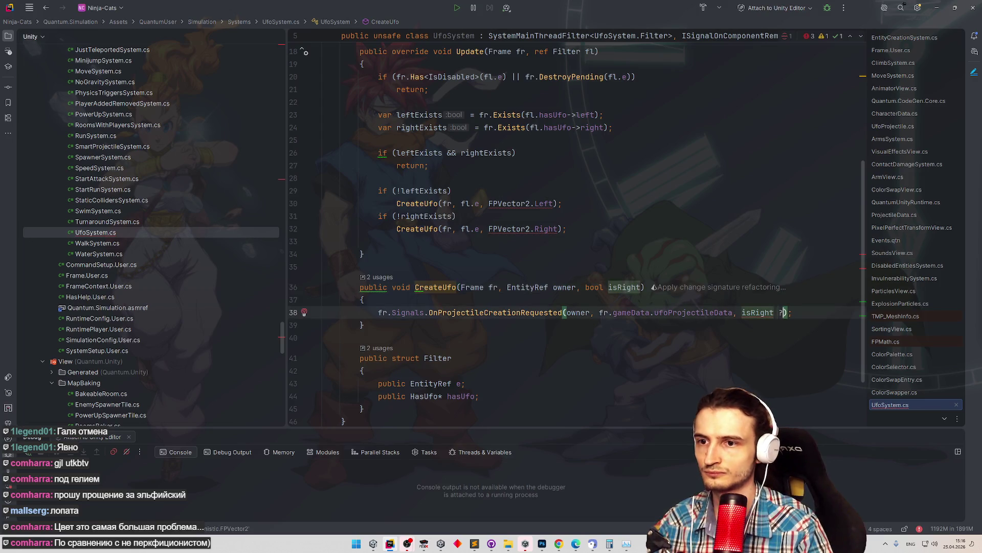
text(FPVe)
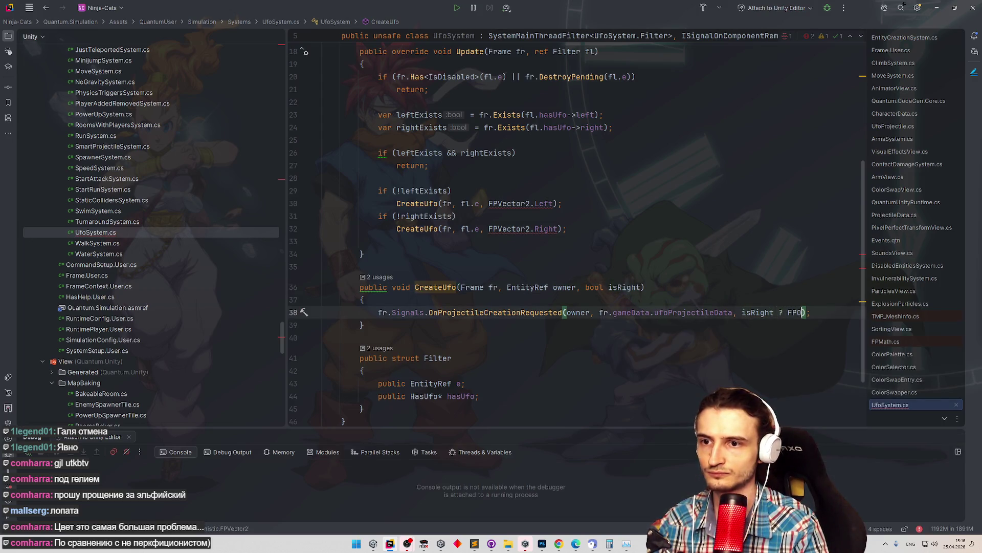
key(Return)
text(.)
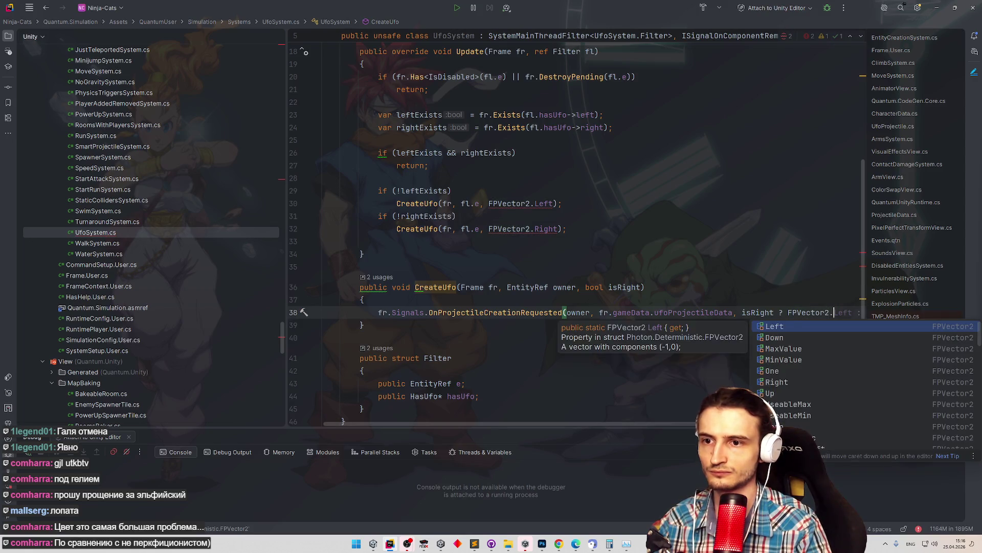
text(Ri)
key(Return)
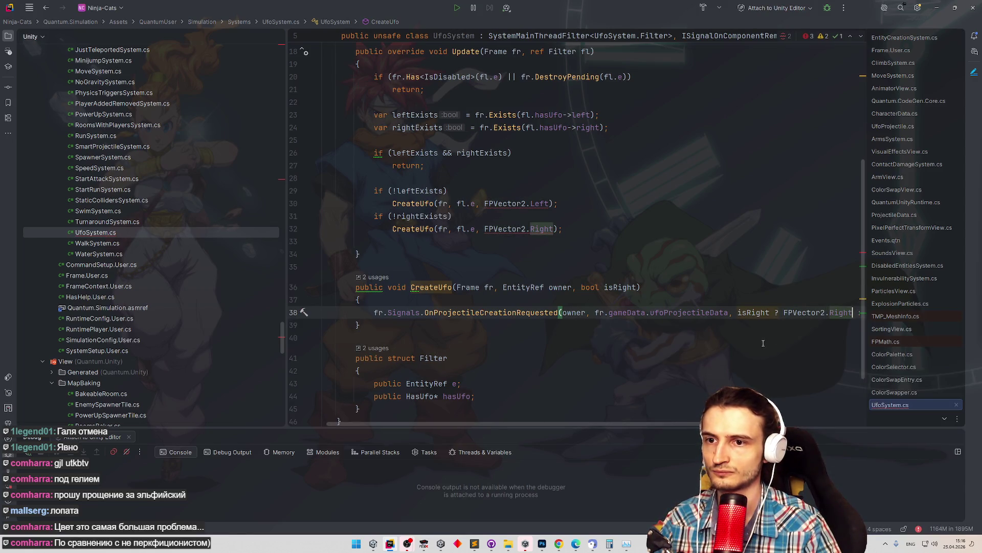
key(Escape)
key(Down)
key(Down)
key(Down)
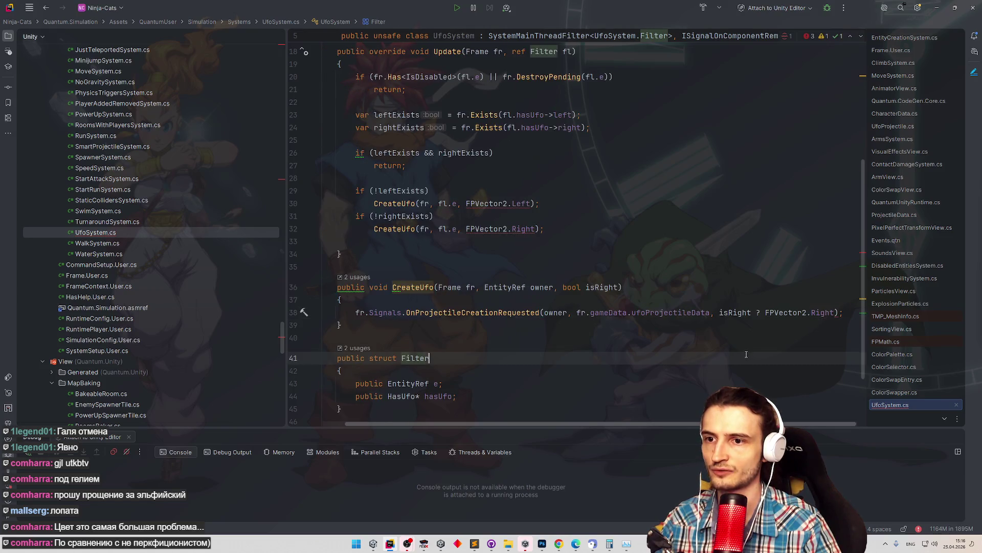
drag(720, 313, 835, 313)
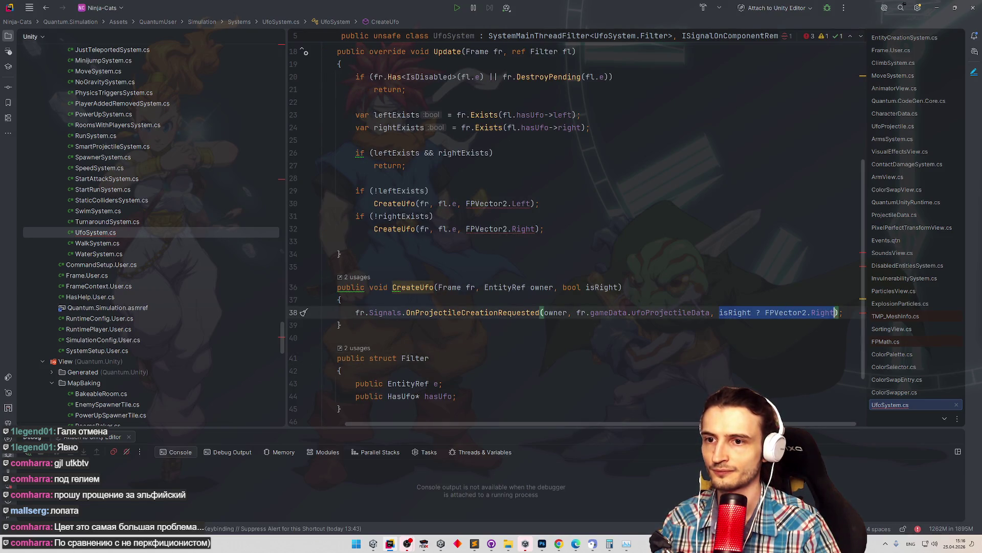
click(836, 313)
text(: FOv)
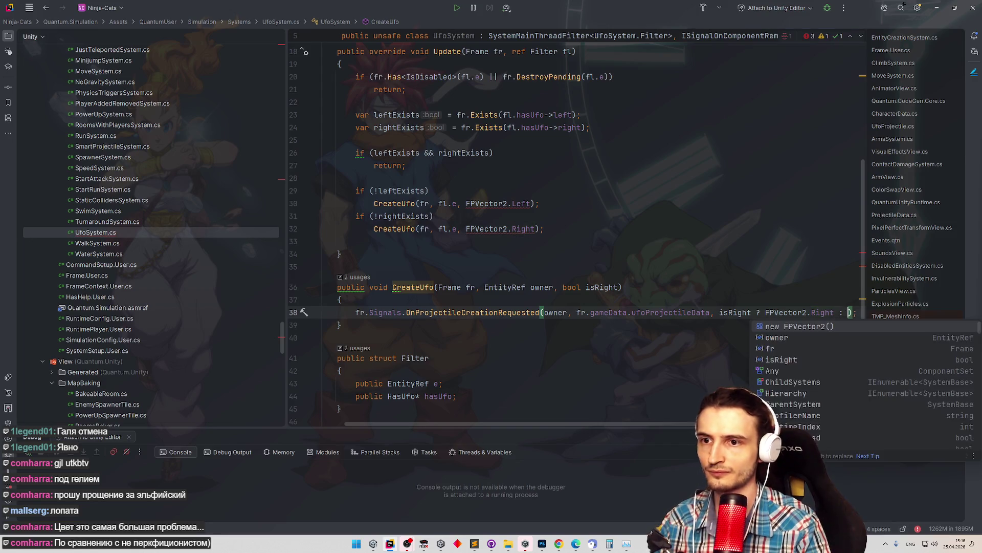
key(BackSpace)
text(V)
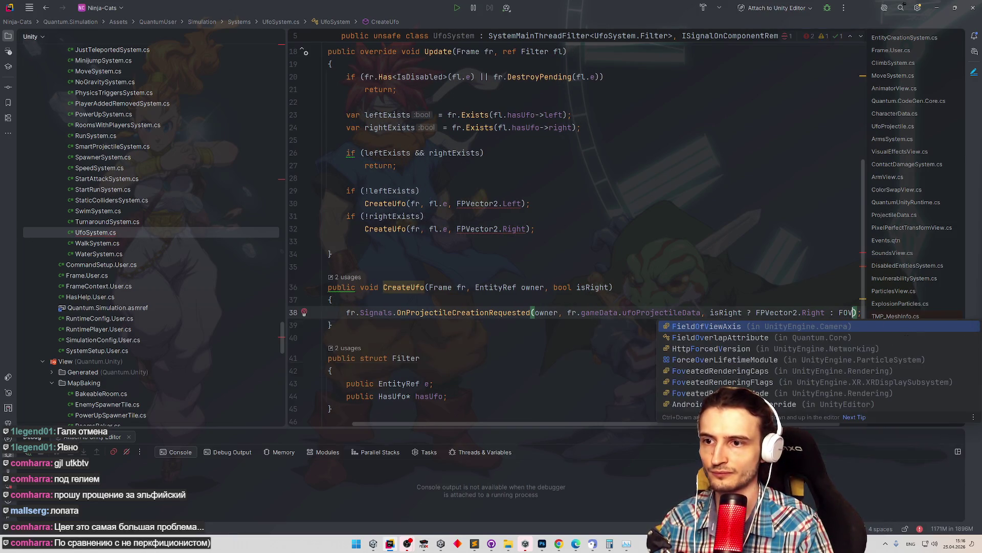
key(BackSpace)
key(BackSpace)
text(PVector2.)
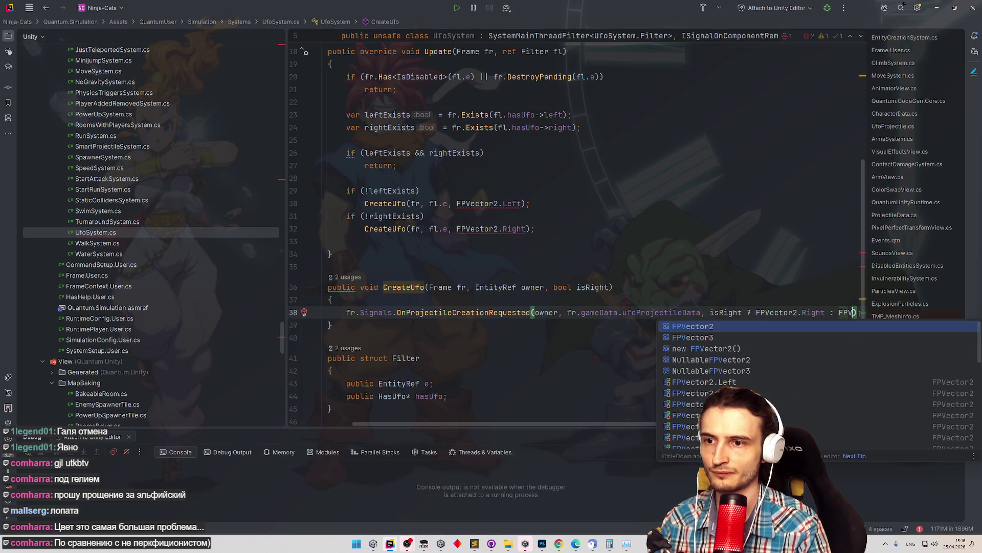
key(Escape)
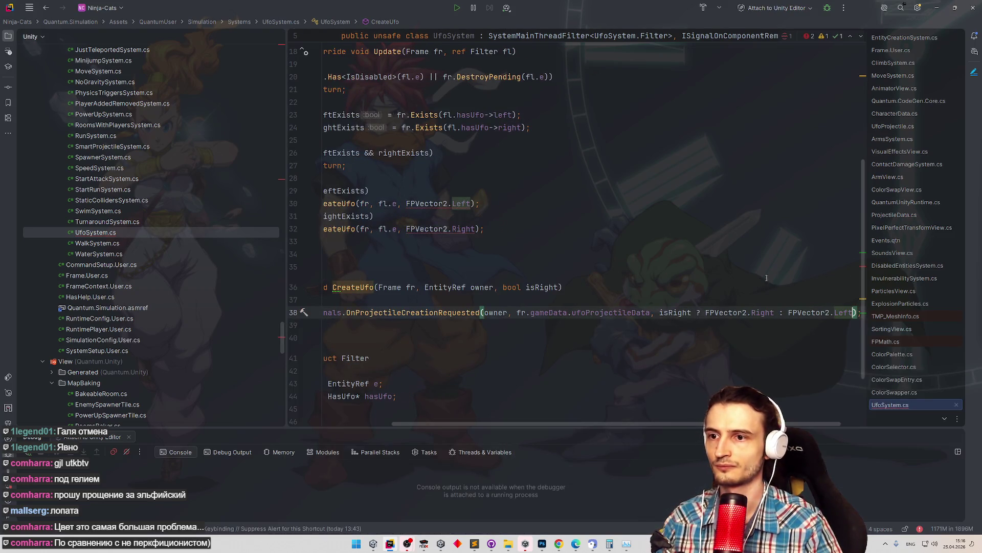
drag(640, 424, 544, 425)
Make the CreateUfo calls on lines 30 and 32 pass false and true.
drag(489, 204, 553, 203)
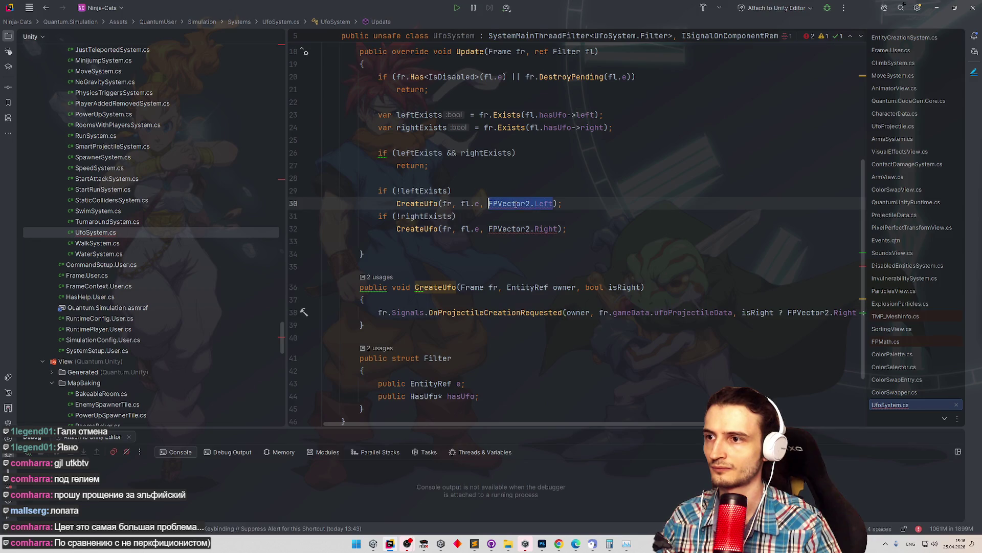
text(false)
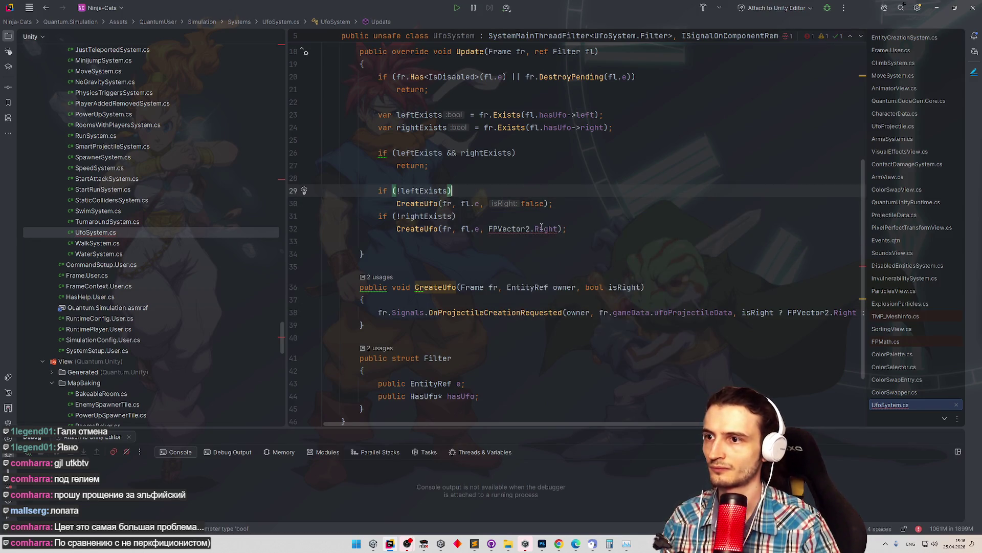
drag(489, 229, 581, 229)
text(true)
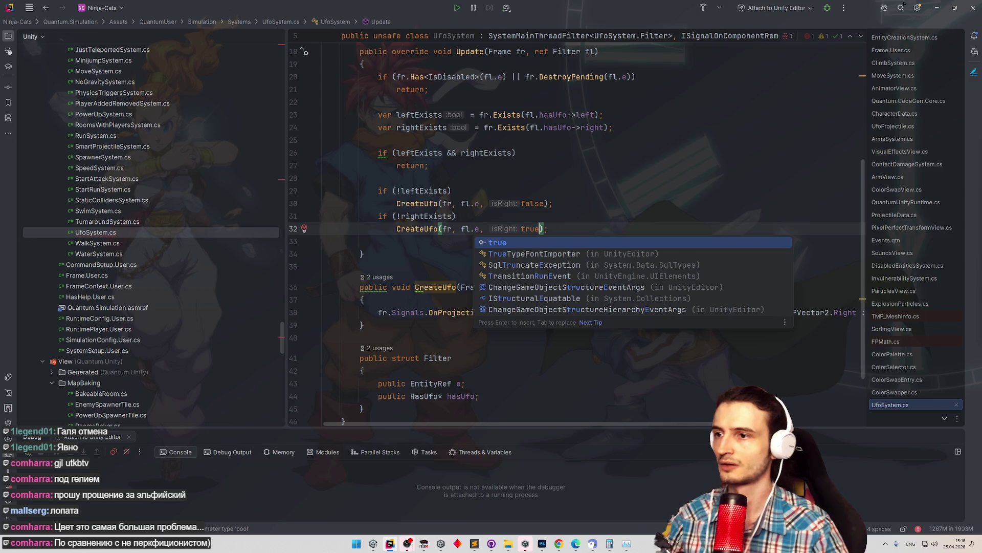
click(580, 208)
drag(471, 424, 595, 419)
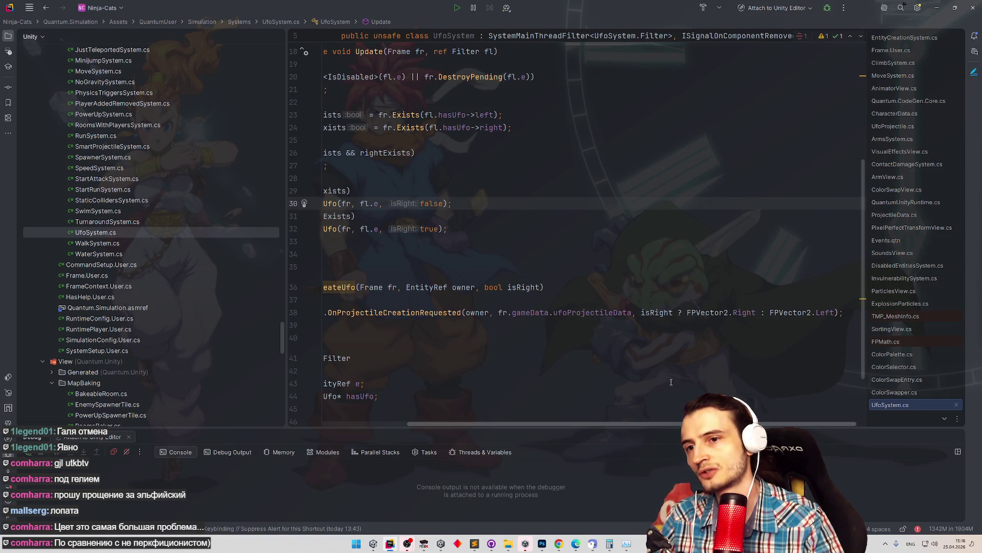
Start a 'var entity =' line below the signal call and check the CreateUfo signature.
click(760, 326)
key(Return)
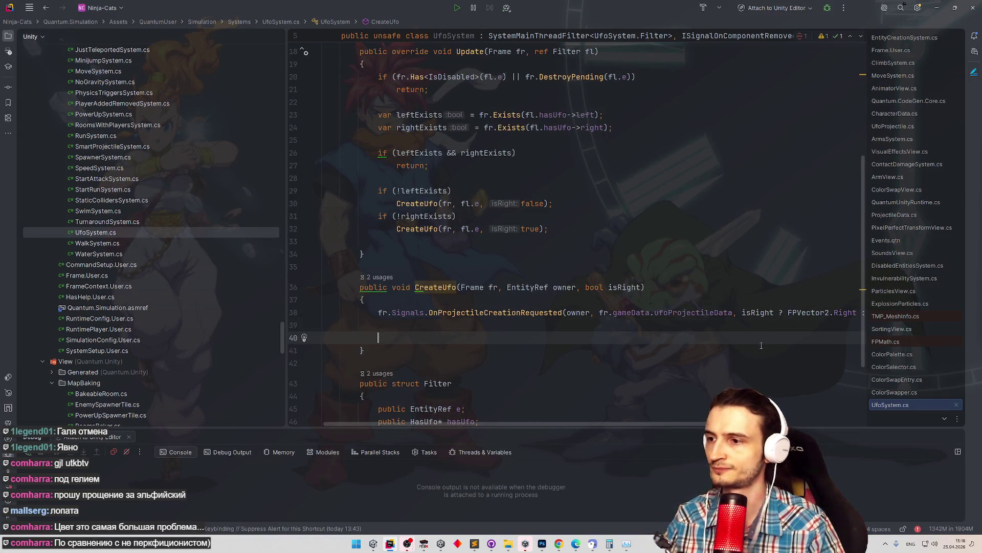
text(var e)
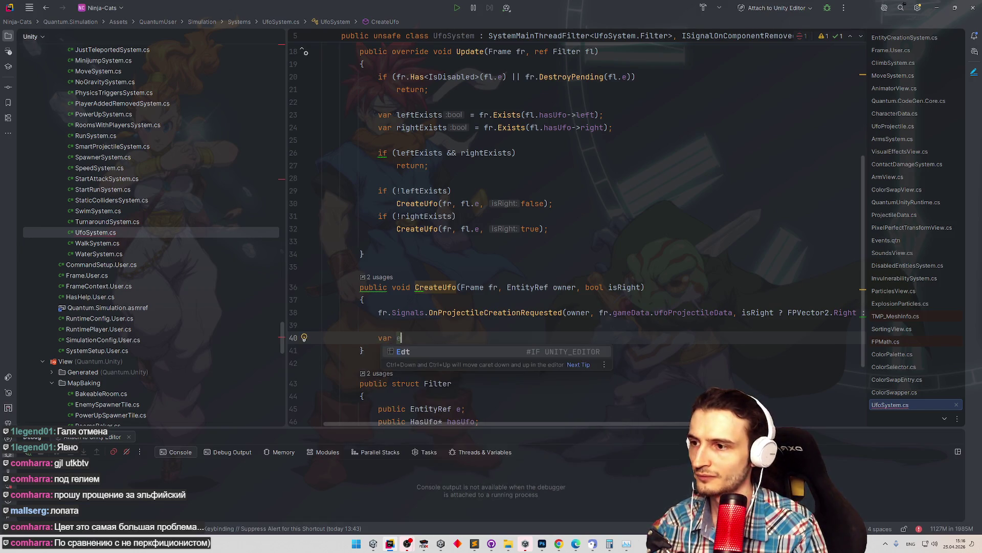
text(ntity =)
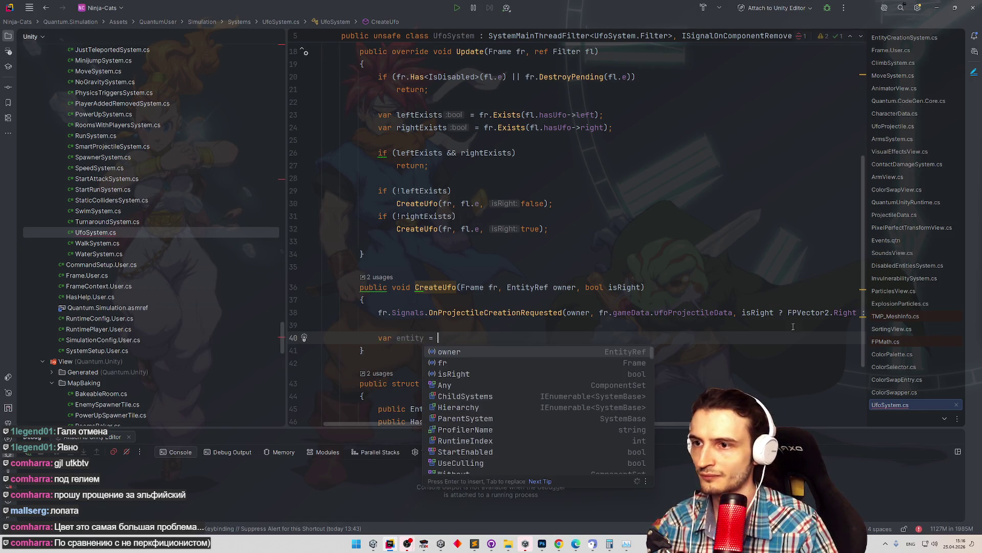
click(571, 254)
scroll(572, 253, up, 2)
key(ctrl+shift+BackSpace)
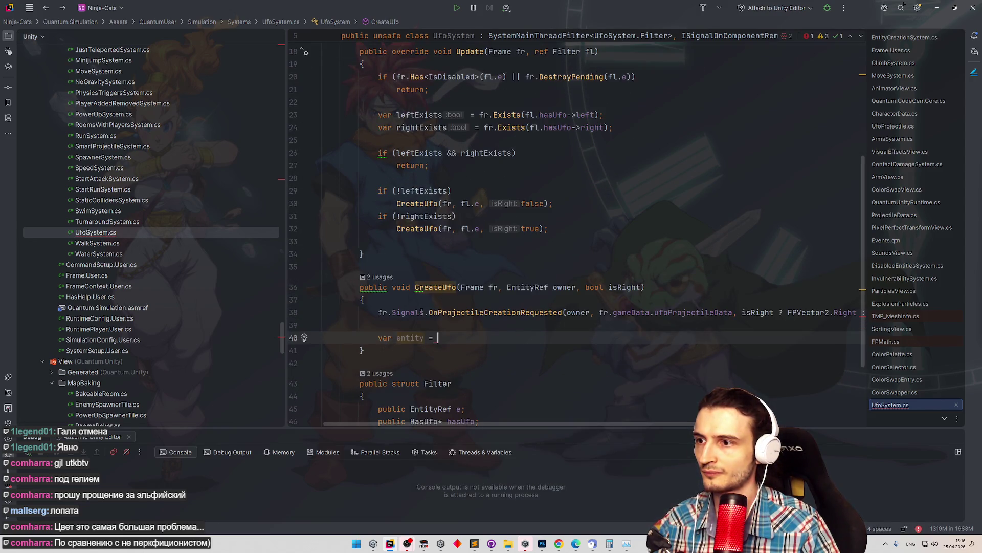
click(457, 287)
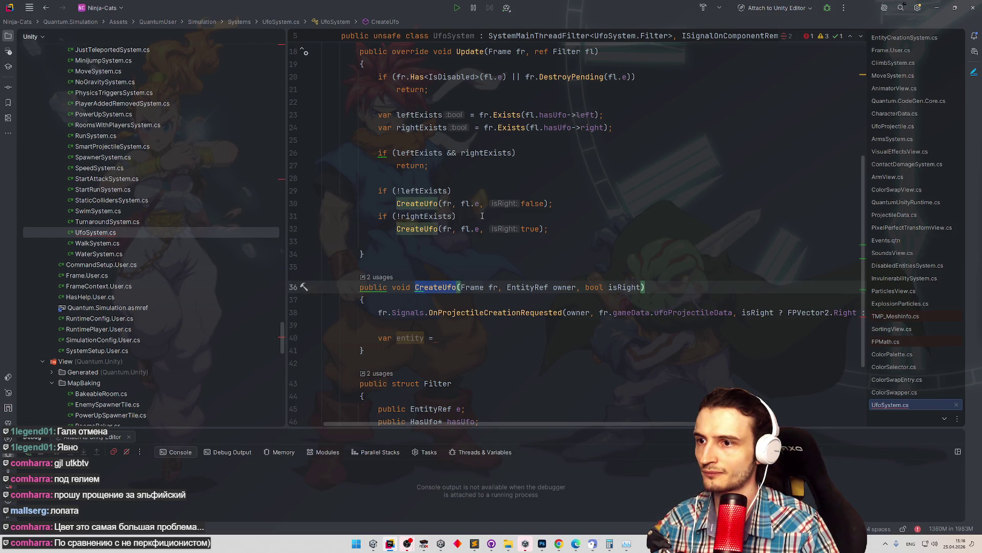
key(ctrl+shift+BackSpace)
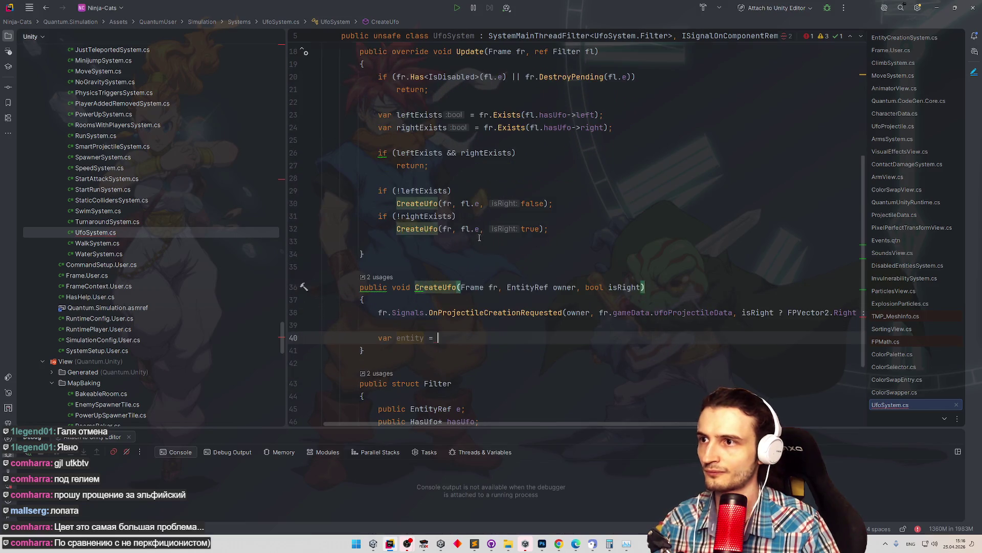
Change the EntityRef owner parameter to 'Filter fl', with both calls passing plain fl.
key(ctrl+z)
key(ctrl+z)
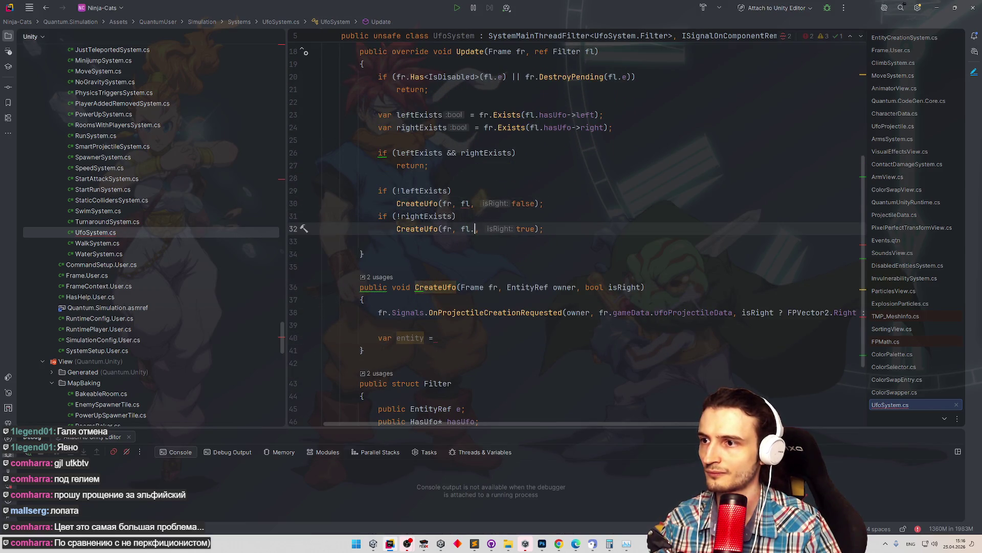
key(ctrl+z)
key(ctrl+z)
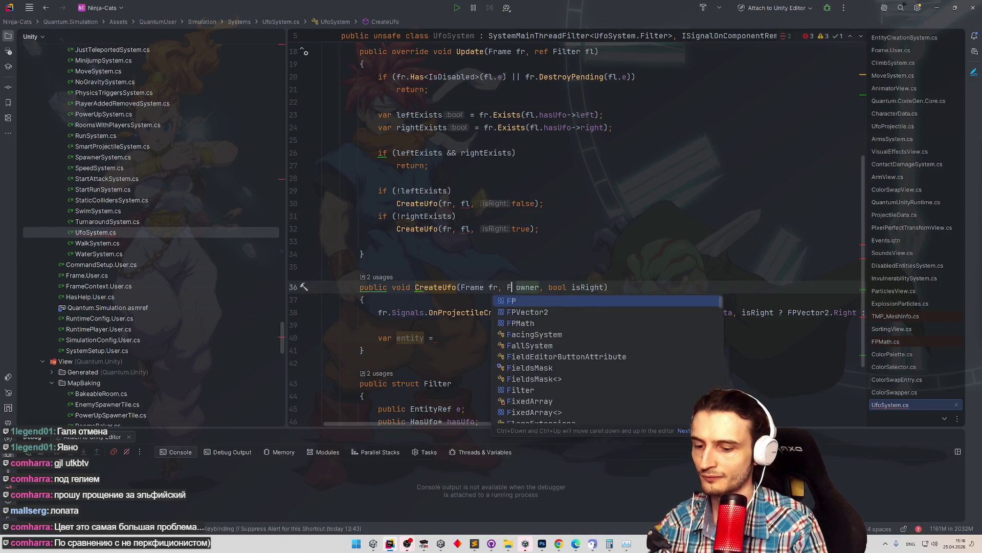
text(il)
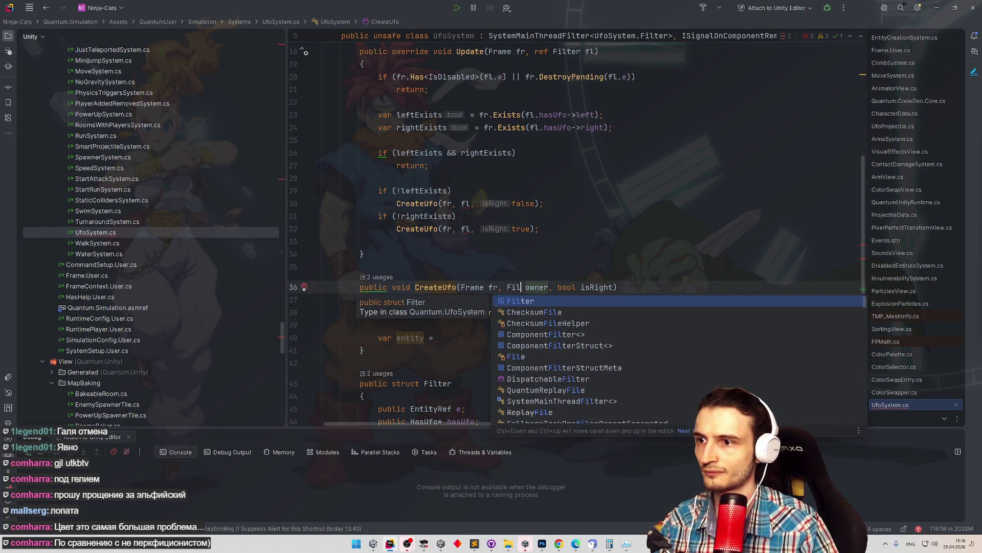
key(Return)
key(ctrl+shift+Right)
text(fi)
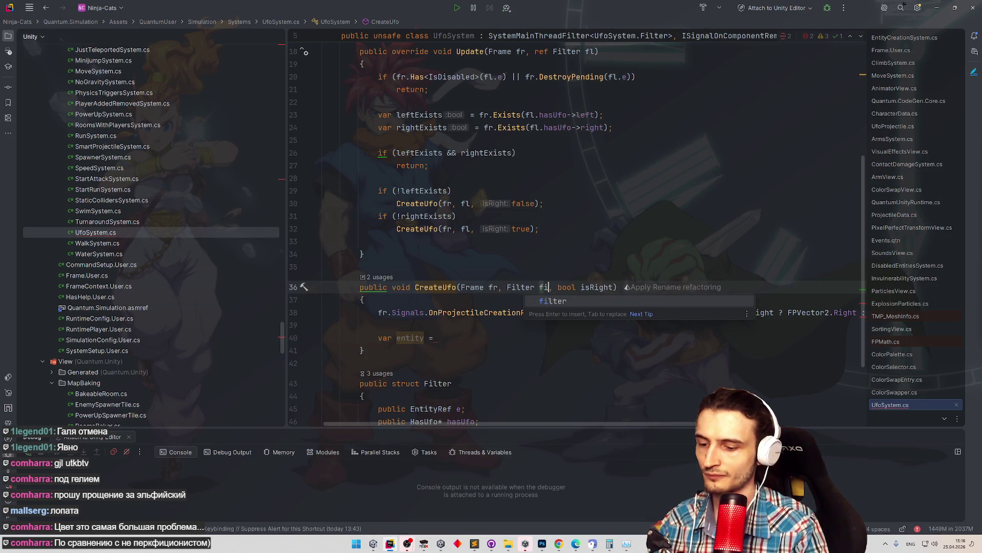
key(BackSpace)
text(l)
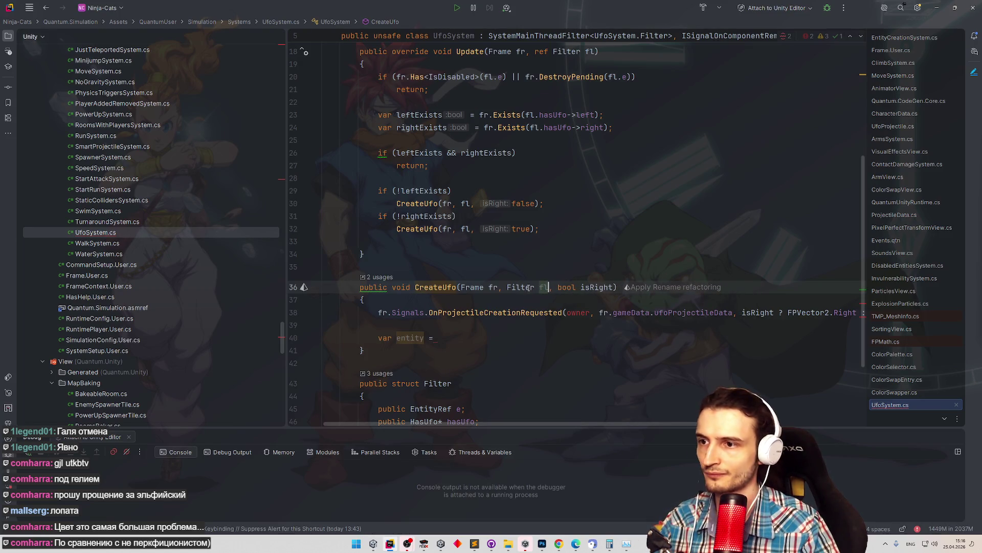
Replace owner with fl.e in the OnProjectileCreationRequested signal call.
double_click(578, 313)
text(fl.)
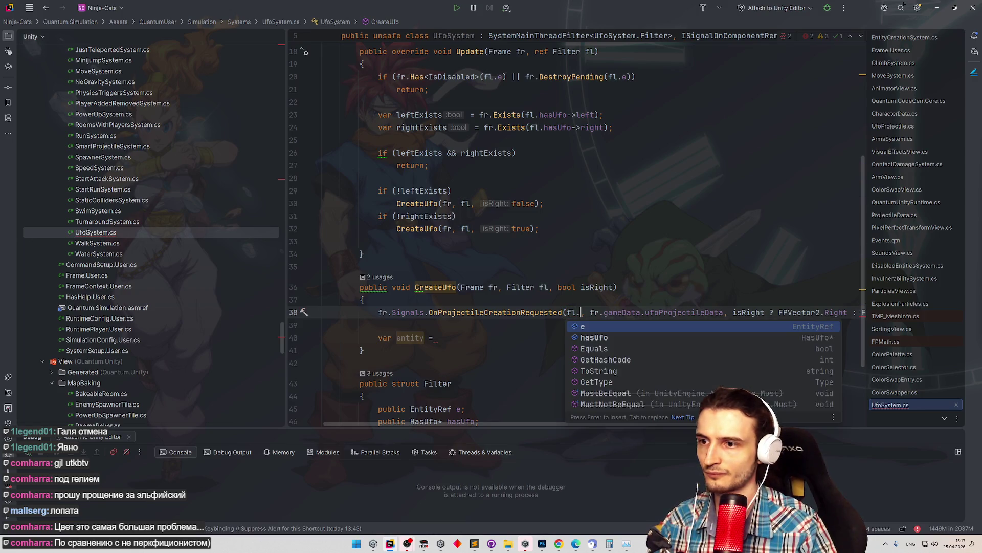
key(Return)
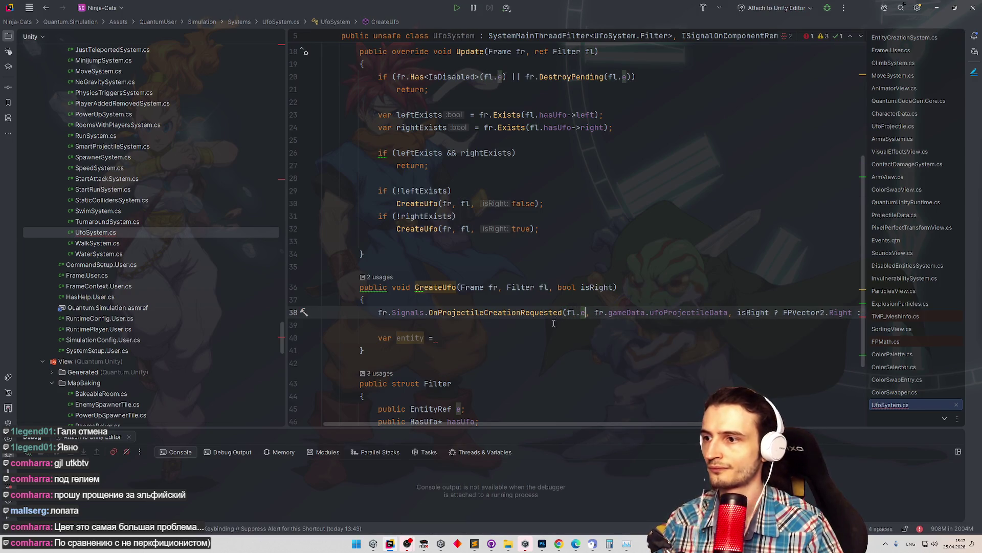
click(471, 334)
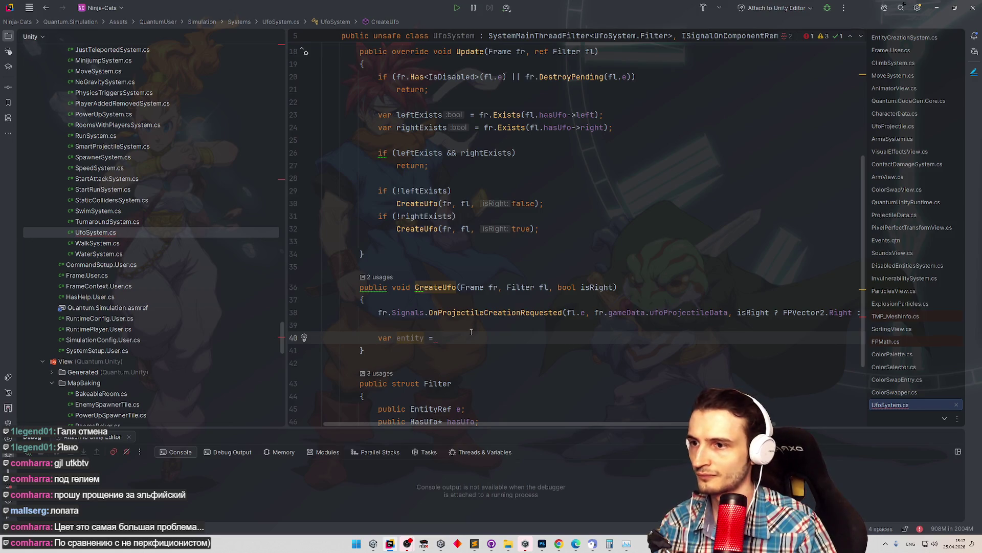
click(573, 312)
click(461, 337)
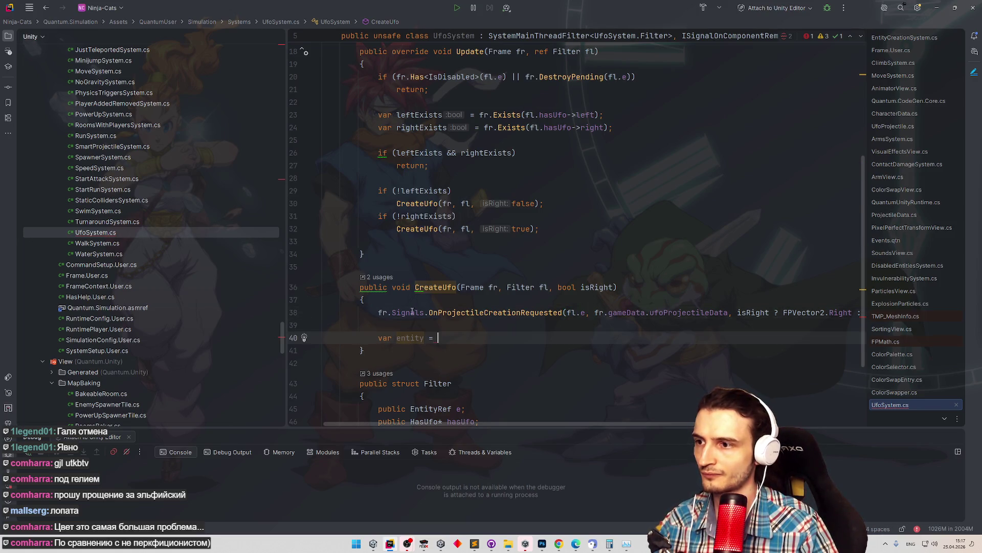
Declare 'var entity = isRight ? fl.hasUfo->right : fl.hasUfo->left;' and open a new line below.
text(isRight)
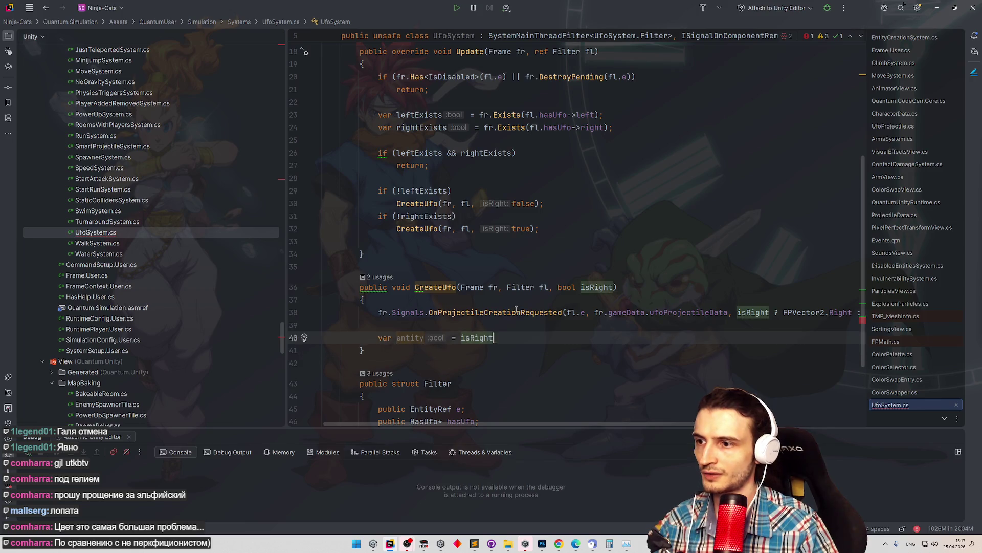
text( ? f)
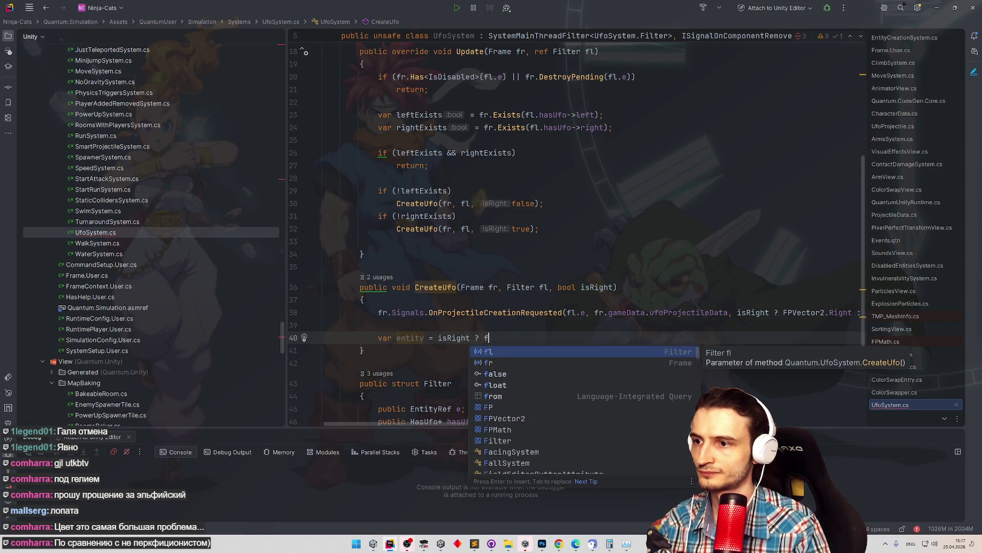
key(Down)
key(Up)
key(Return)
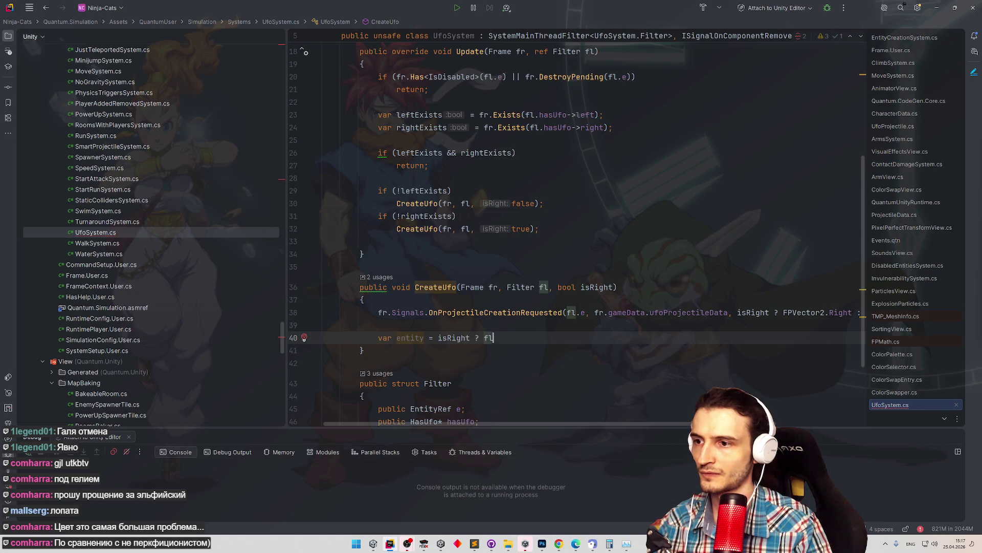
text(.e, fr)
text(.)
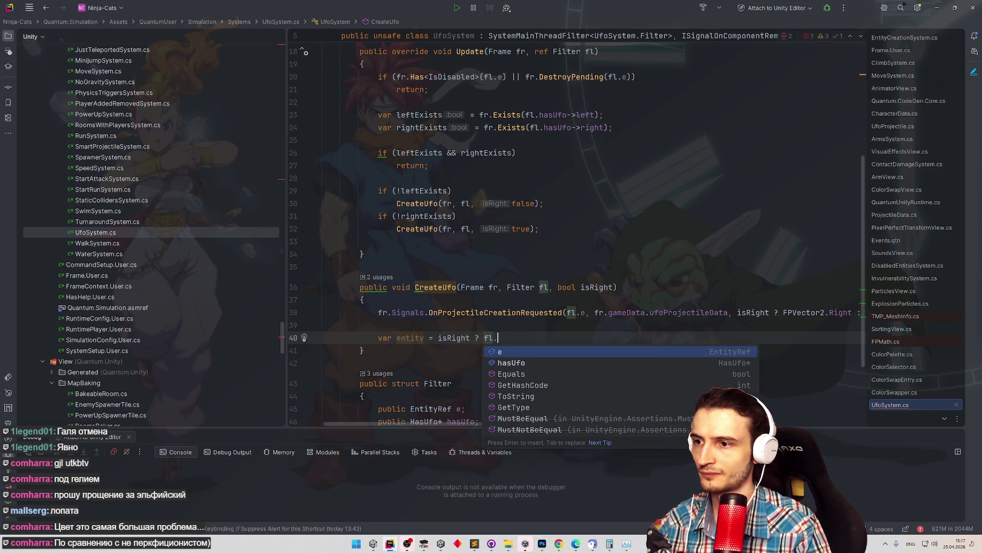
key(Down)
key(Return)
text(.)
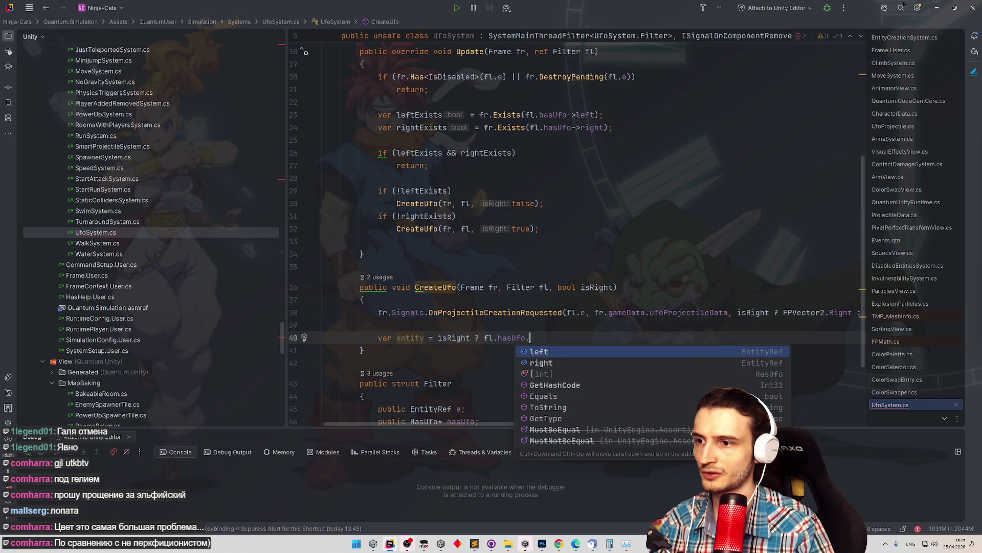
key(Down)
key(Return)
text(: fl.hasUfo->left;)
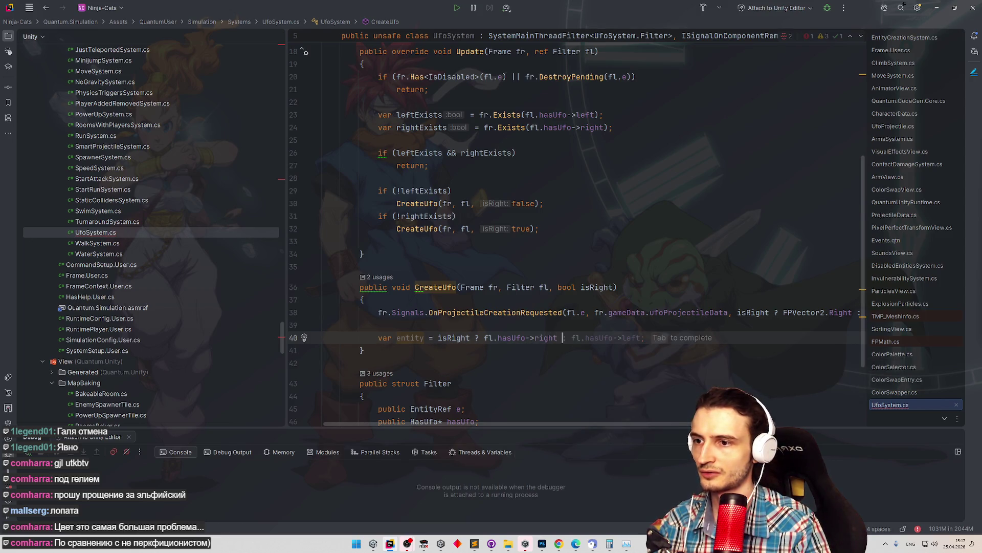
key(Return)
key(Return)
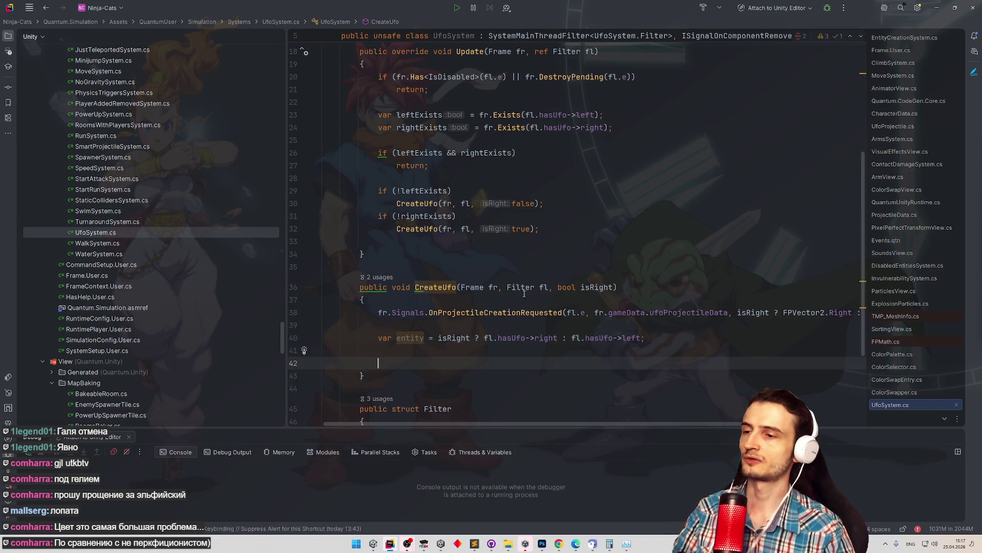
Begin an fr.Add call below the declaration, passing the entity variable.
text(fr)
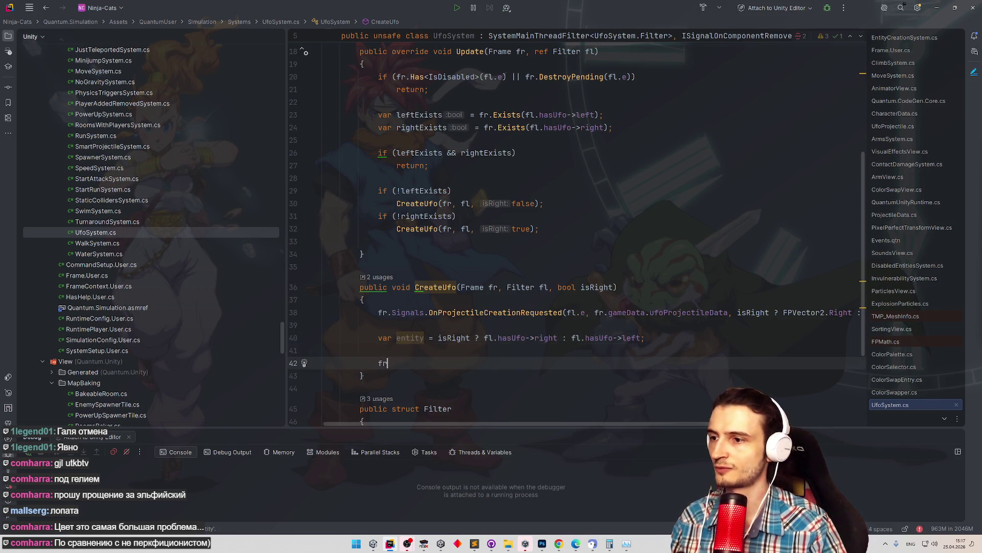
text(.Ad)
key(Return)
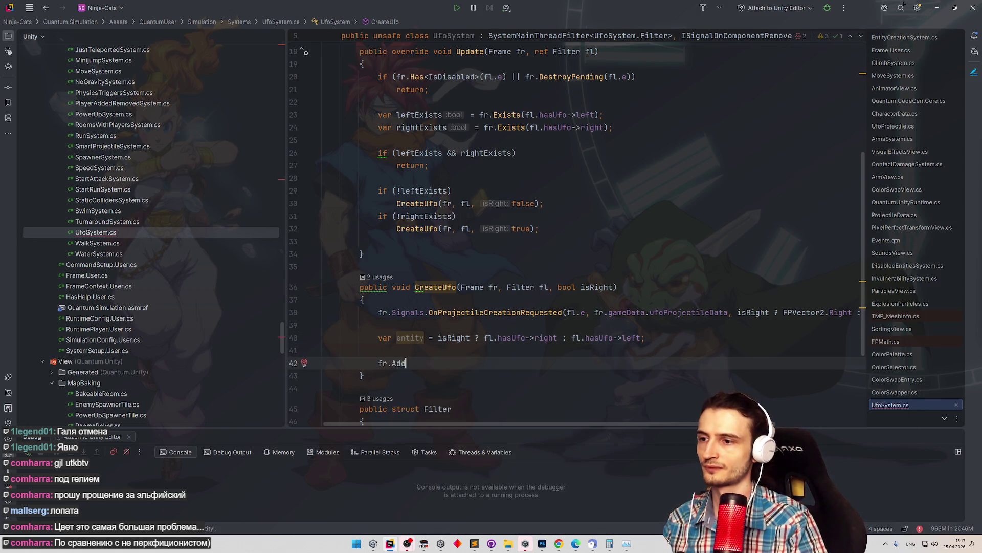
text(entity>()
key(ctrl+BackSpace)
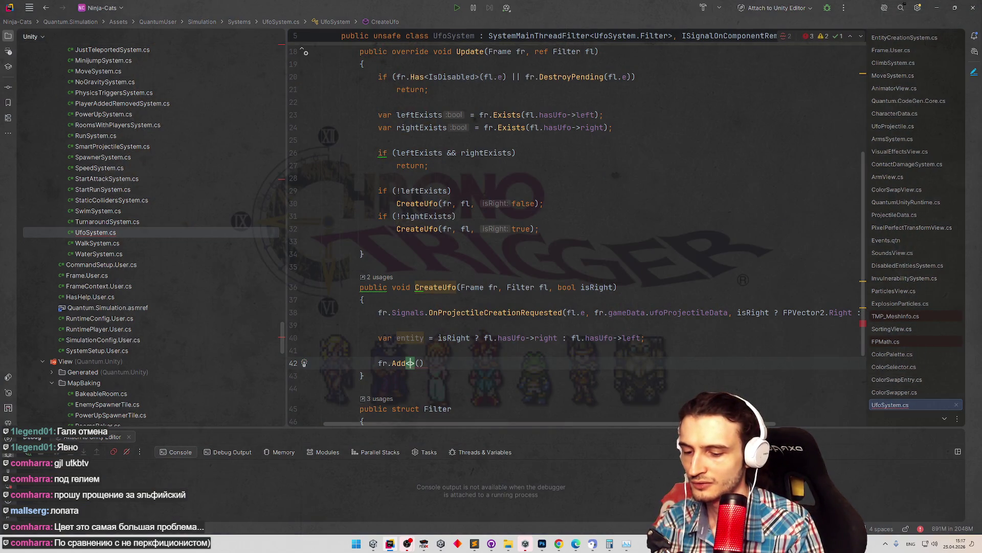
text(IsInv)
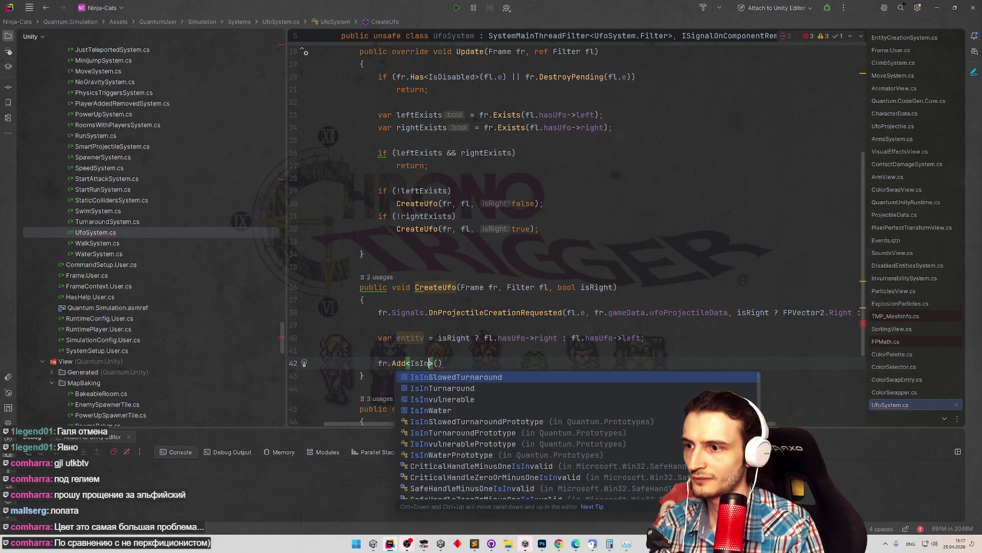
key(Return)
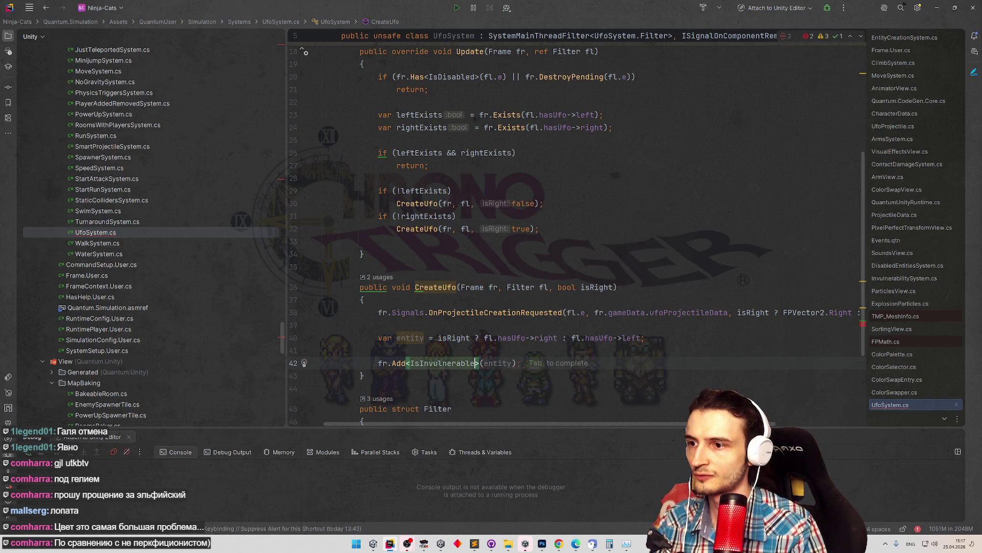
key(ctrl+BackSpace)
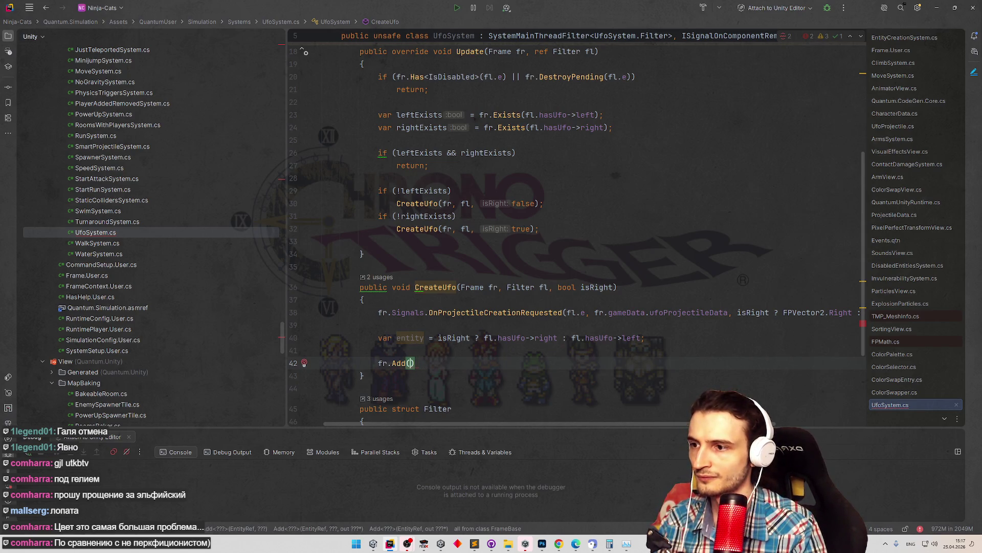
text(en)
key(Tab)
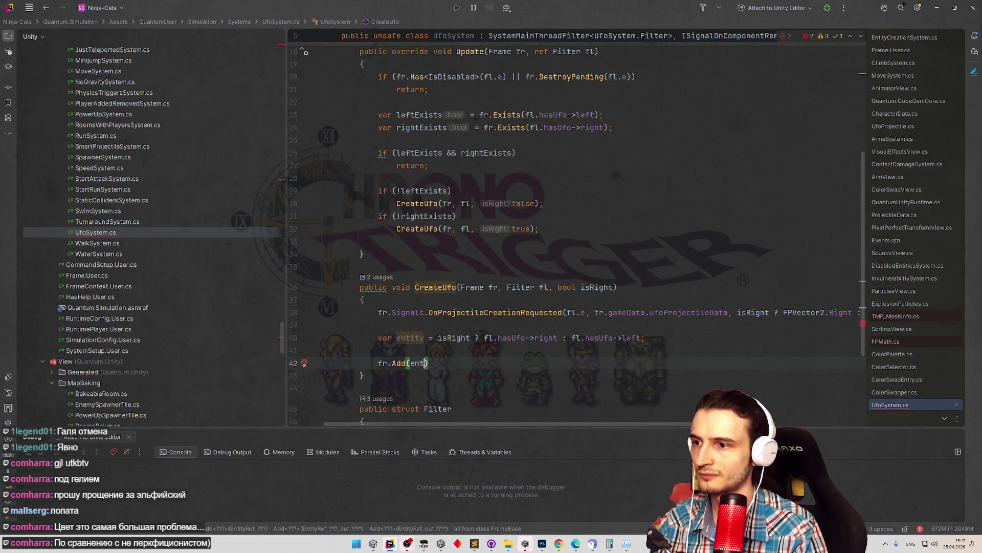
Rename the entity variable to ufo.
click(420, 339)
key(shift+F6)
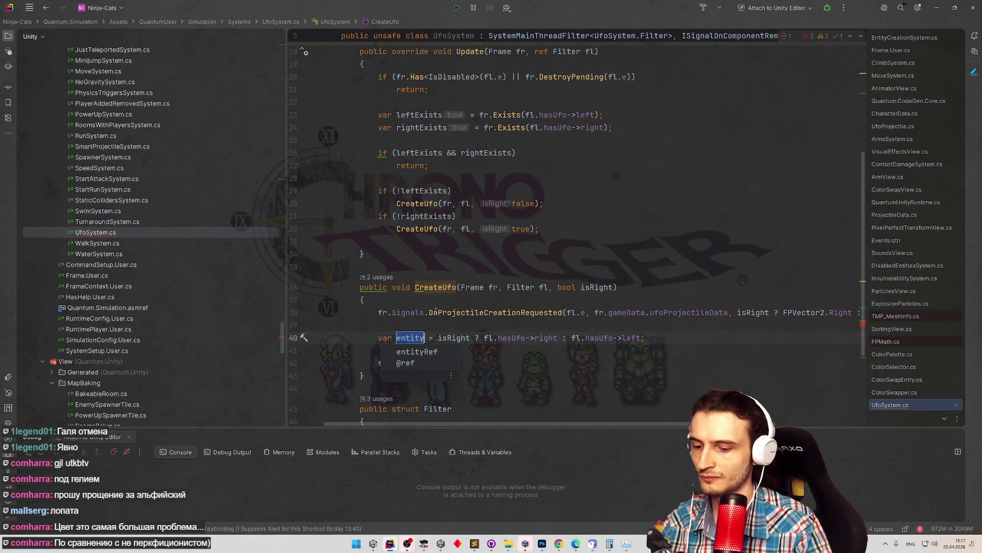
text(ufo)
key(Return)
key(Down)
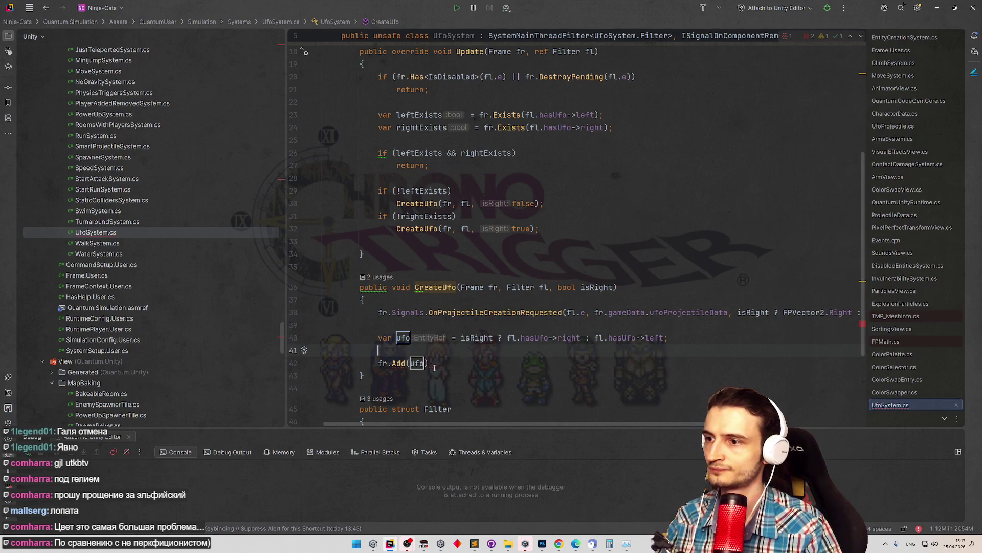
Add 'new IsInvulnerable(){timeLeft = ' as the Add call's second argument.
click(433, 364)
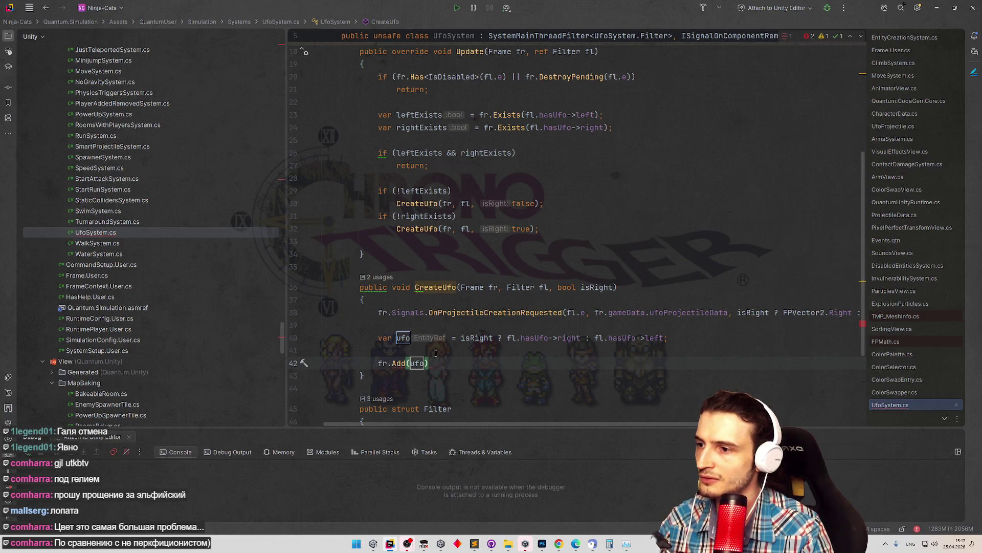
key(Left)
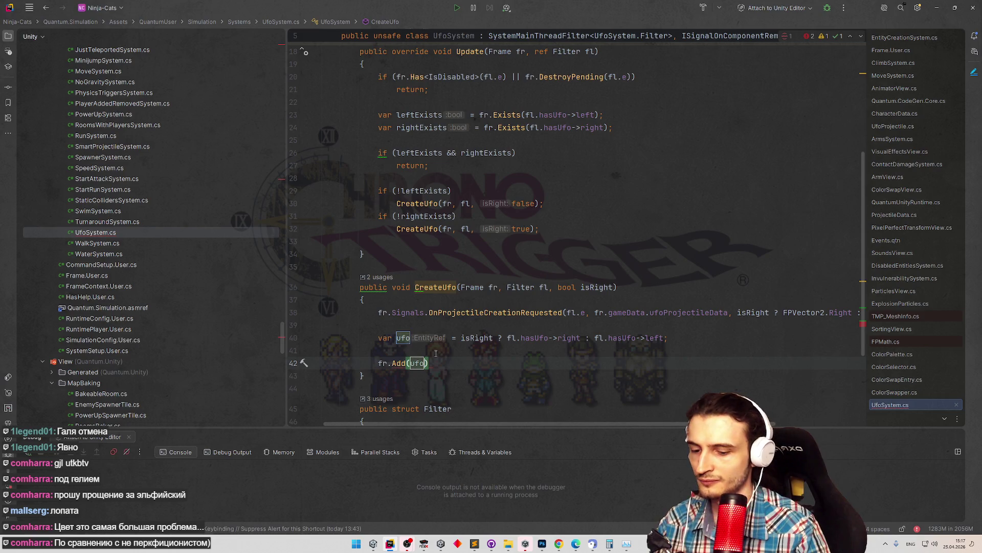
text(, new )
text(IsInvul)
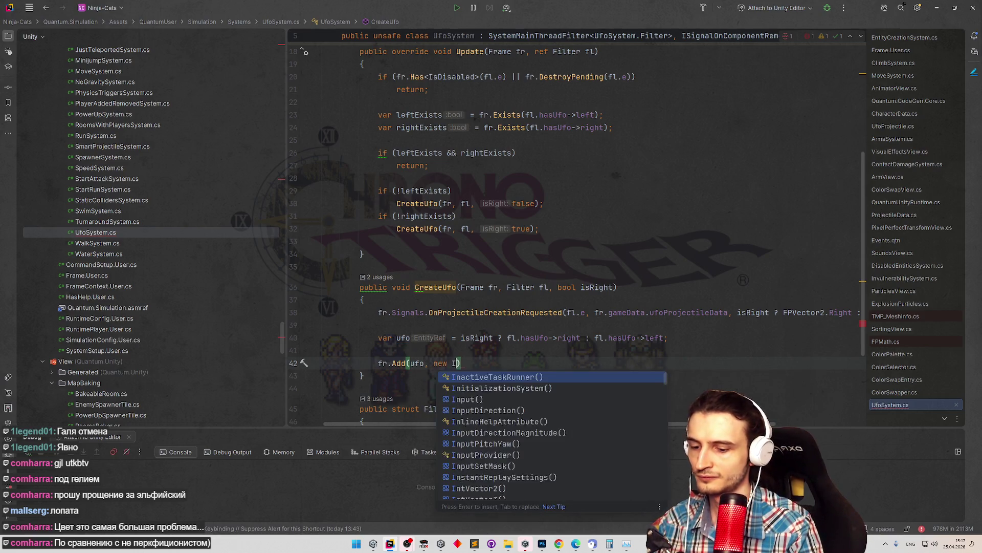
key(Return)
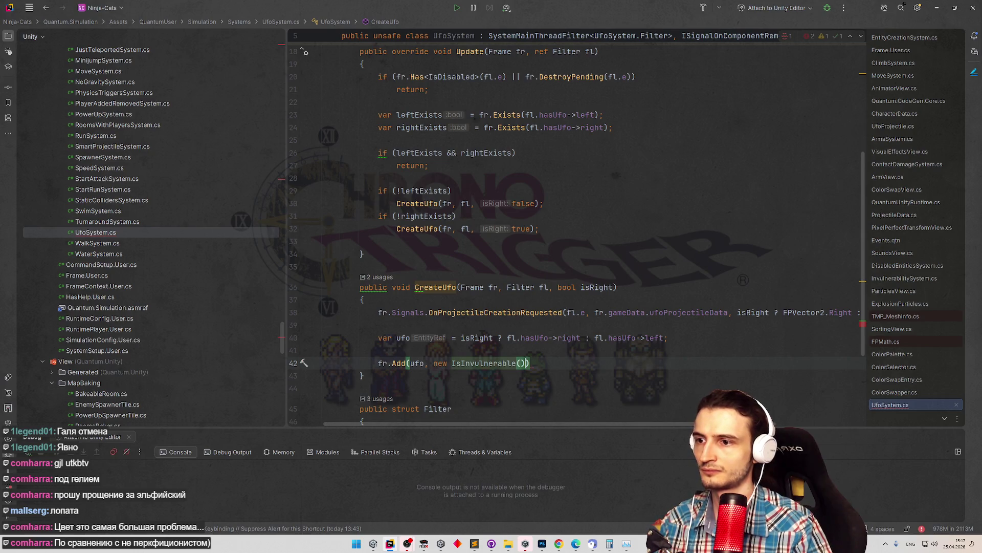
text({)
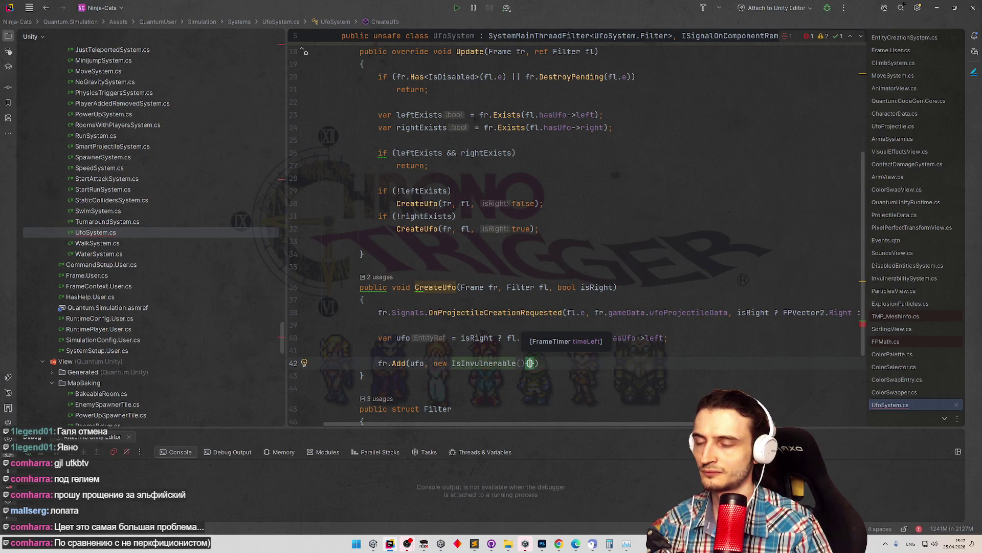
text(timeLeft =)
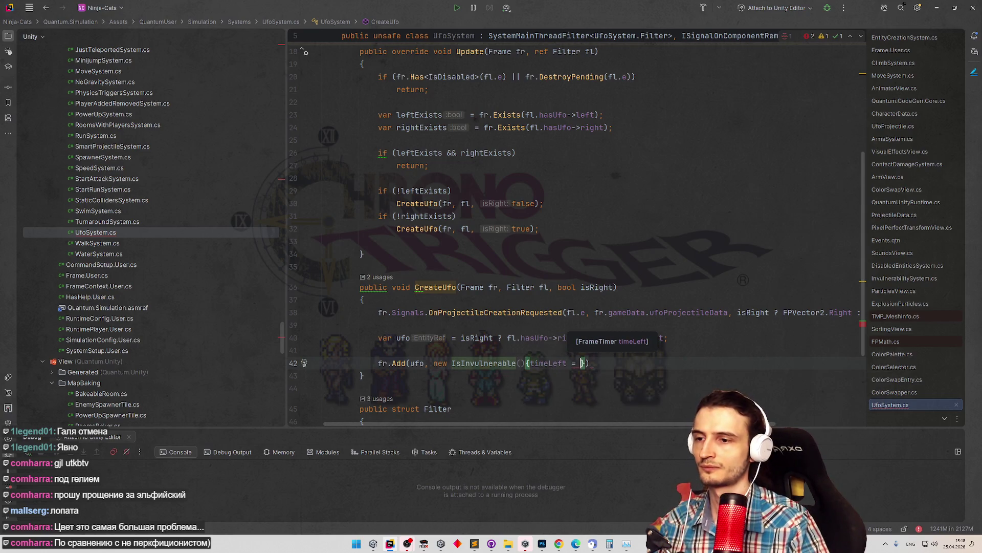
click(424, 543)
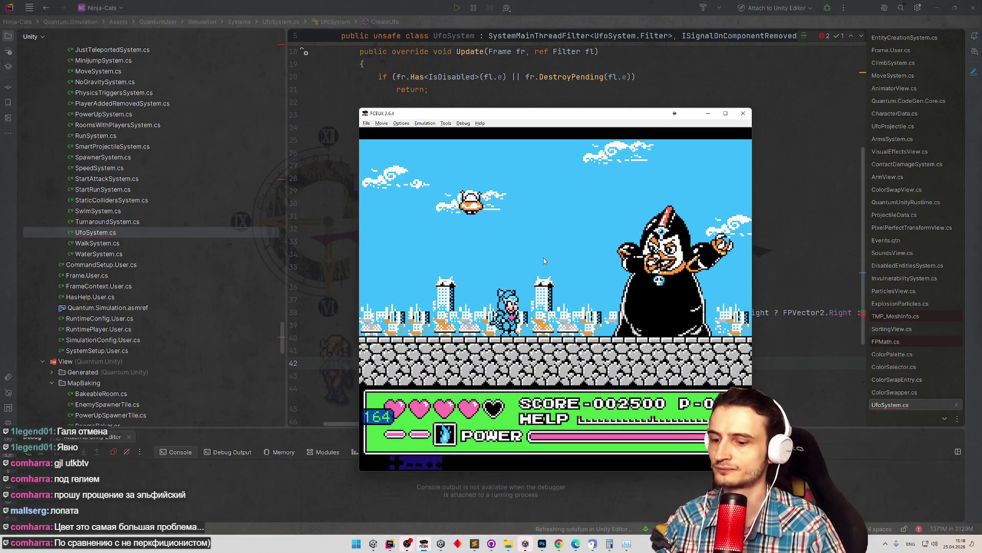
Load FCEUX save state 9 to watch the boss fight's UFOs, then minimize the emulator.
key(F7)
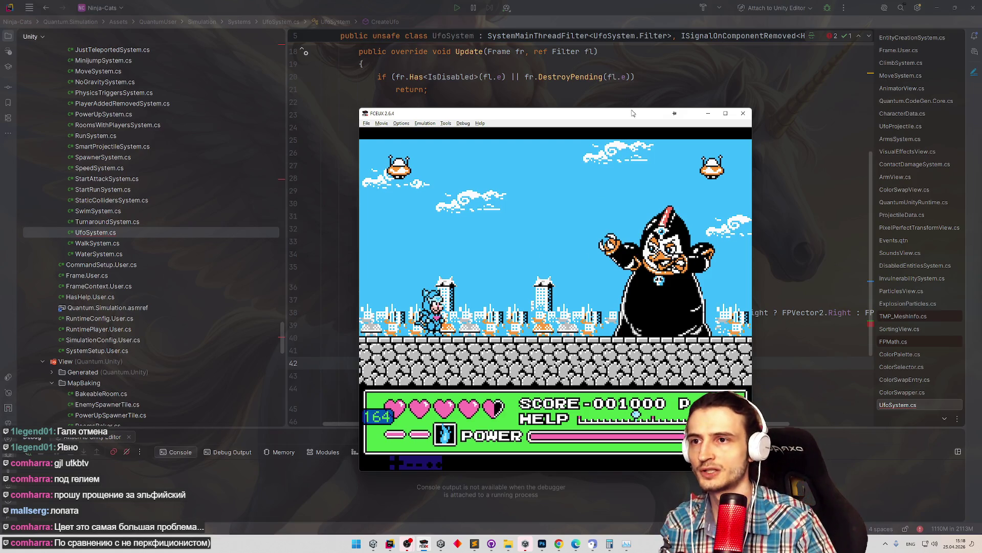
click(708, 113)
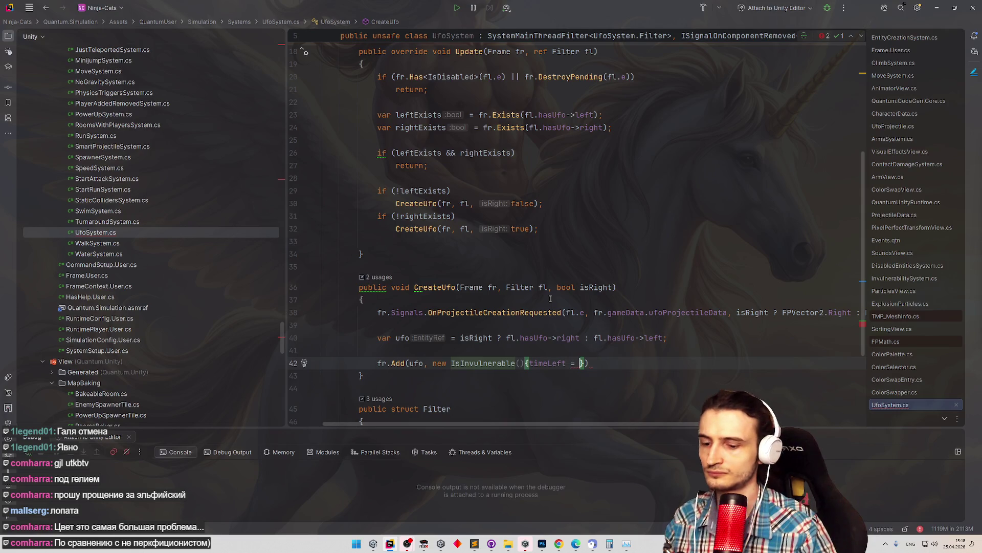
Set timeLeft to FrameTimer.FromFrames(fr, 65) and end the line with a semicolon.
text(Frame.fr)
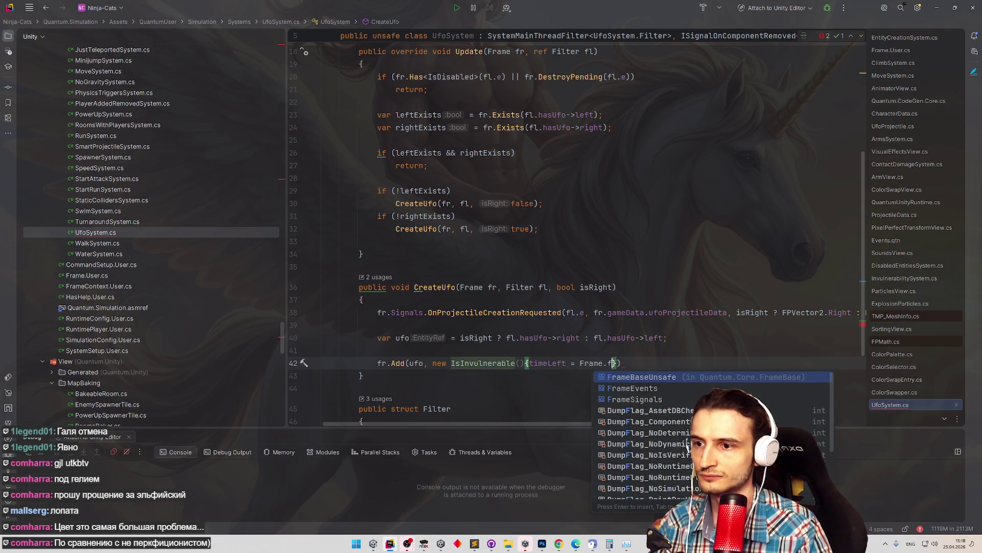
key(BackSpace)
key(BackSpace)
key(BackSpace)
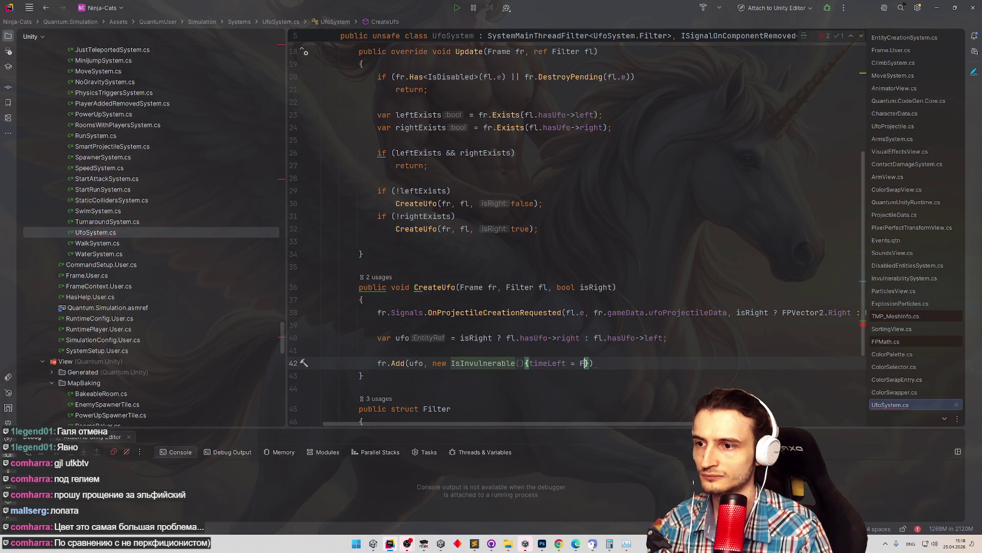
text(FrameTimer.)
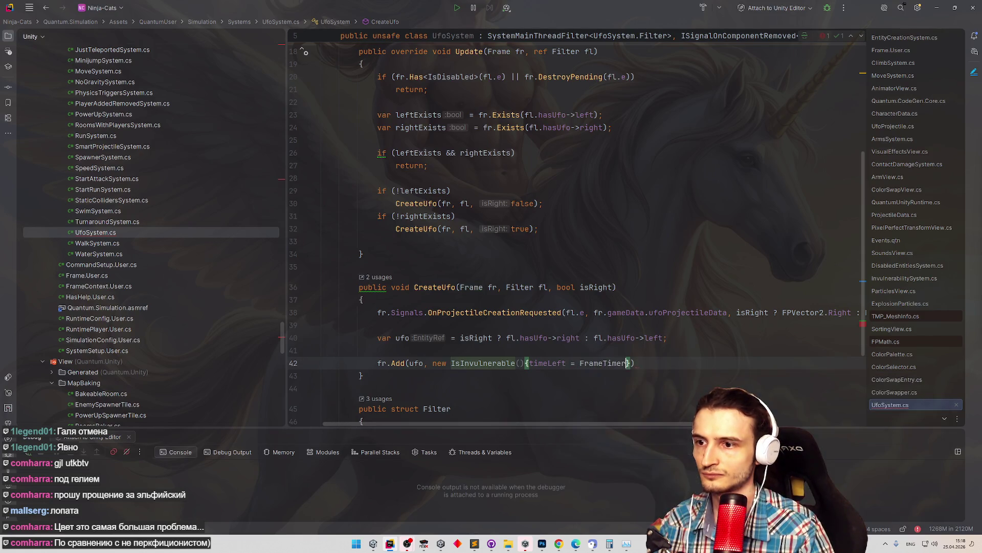
text(fr)
key(Return)
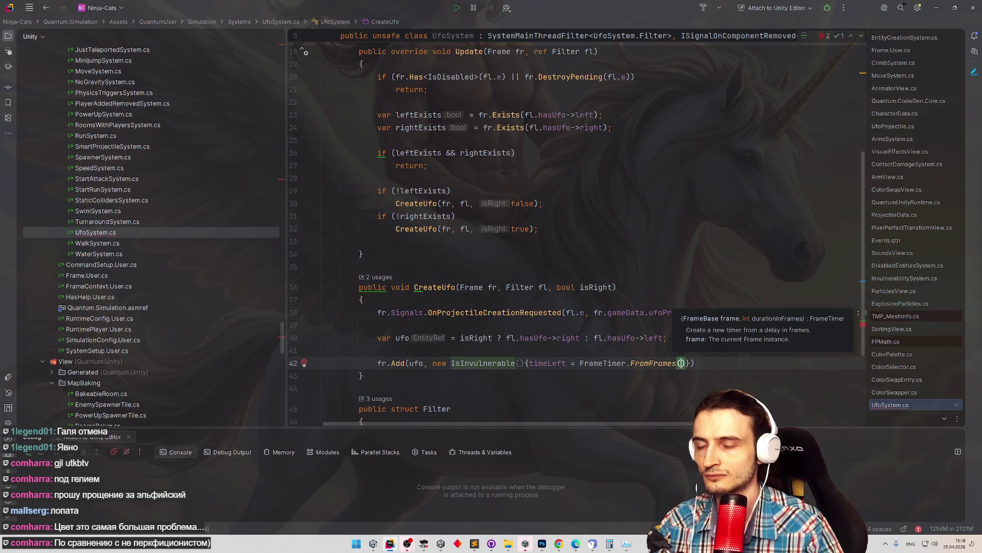
text(fr, 65)
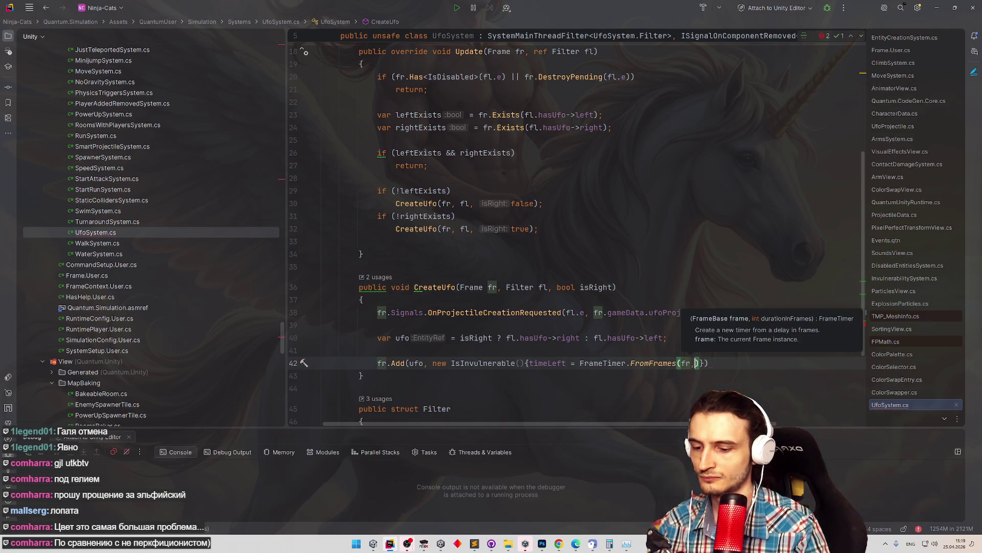
click(810, 363)
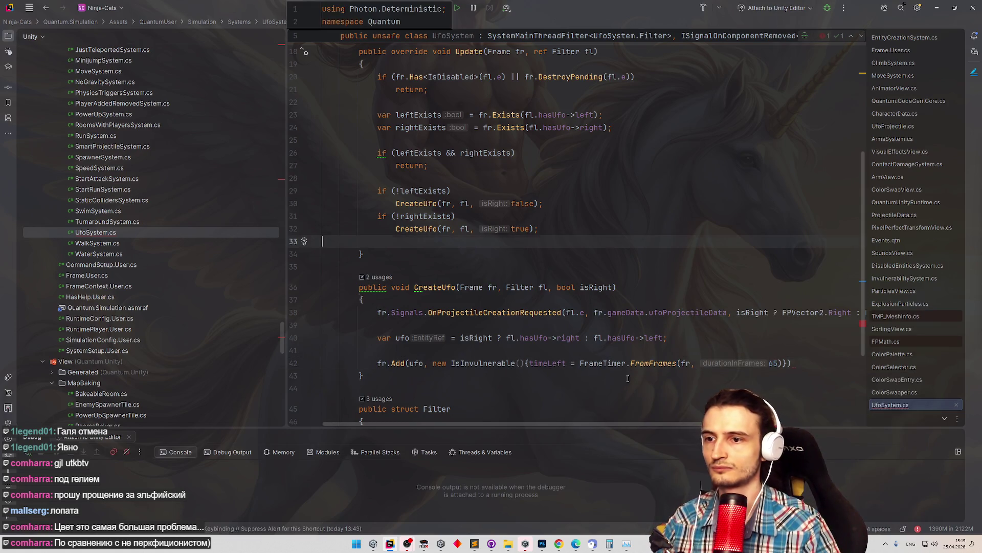
text(;)
click(674, 375)
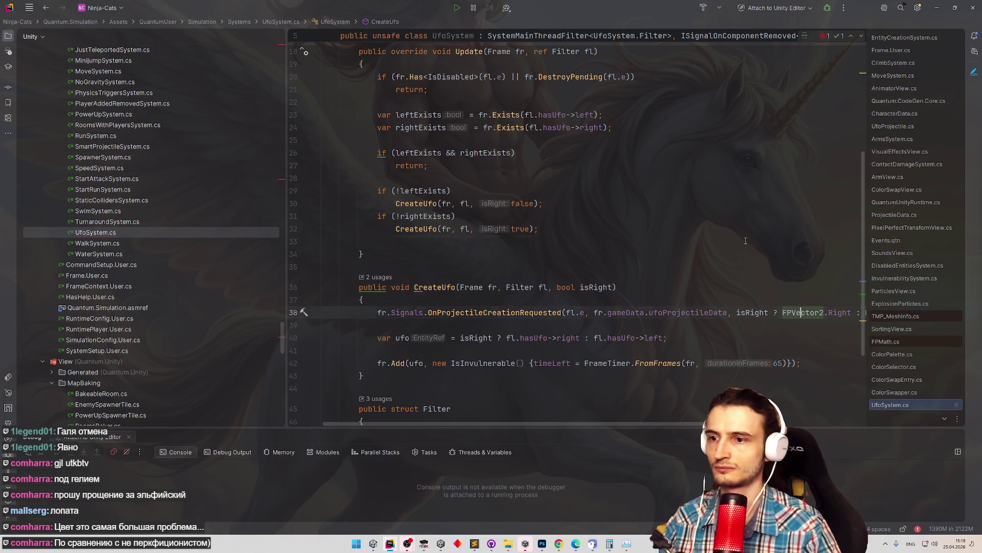
scroll(573, 335, down, 1)
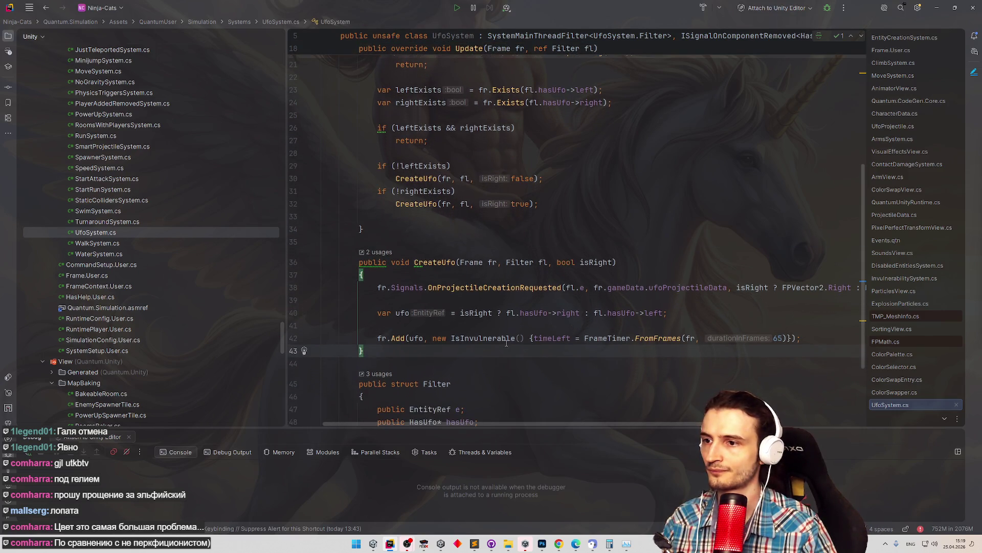
click(534, 328)
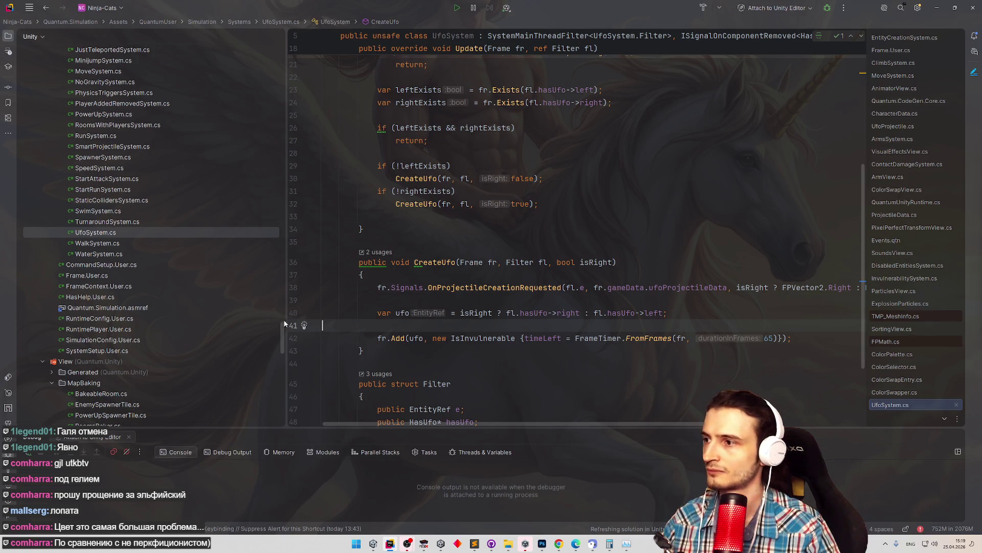
key(ctrl+t)
Glance at InvulnerabilitySystem.cs via 'invult', then return to UfoSystem.cs's Filter struct.
text(invult)
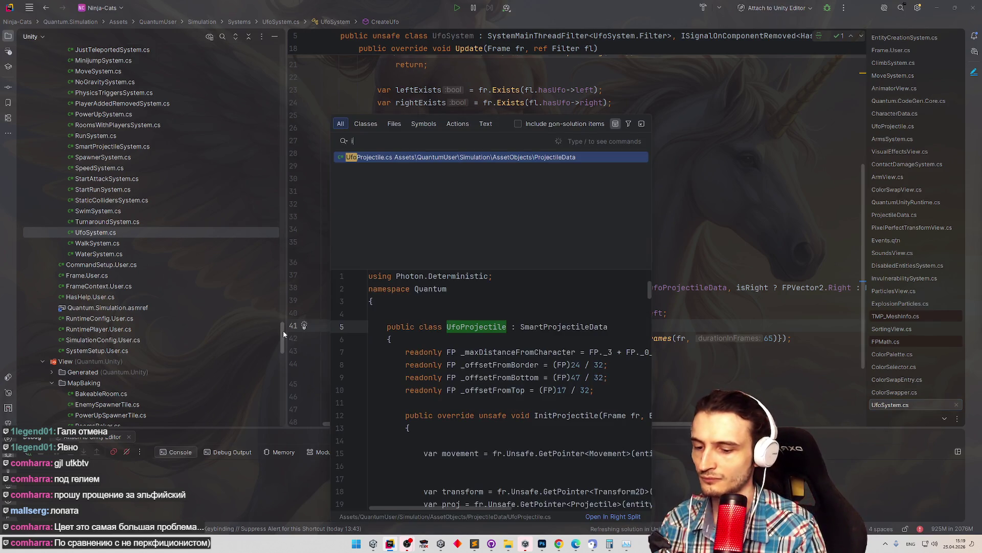
key(Return)
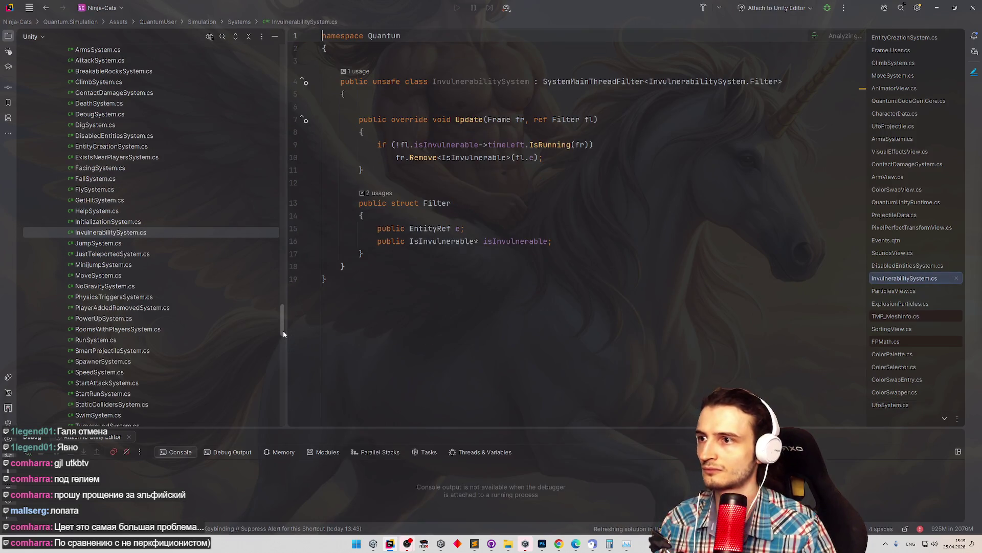
key(ctrl+minus)
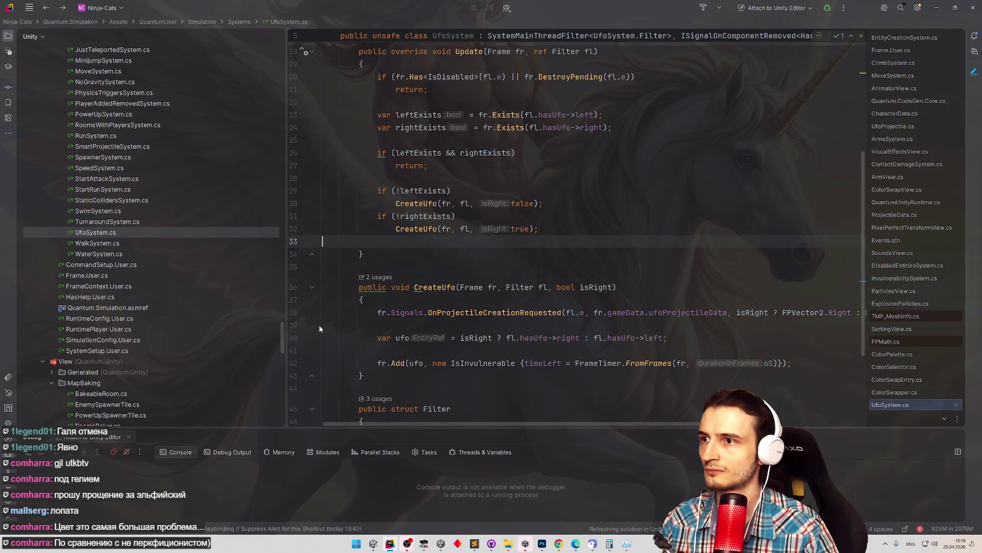
scroll(557, 350, down, 1)
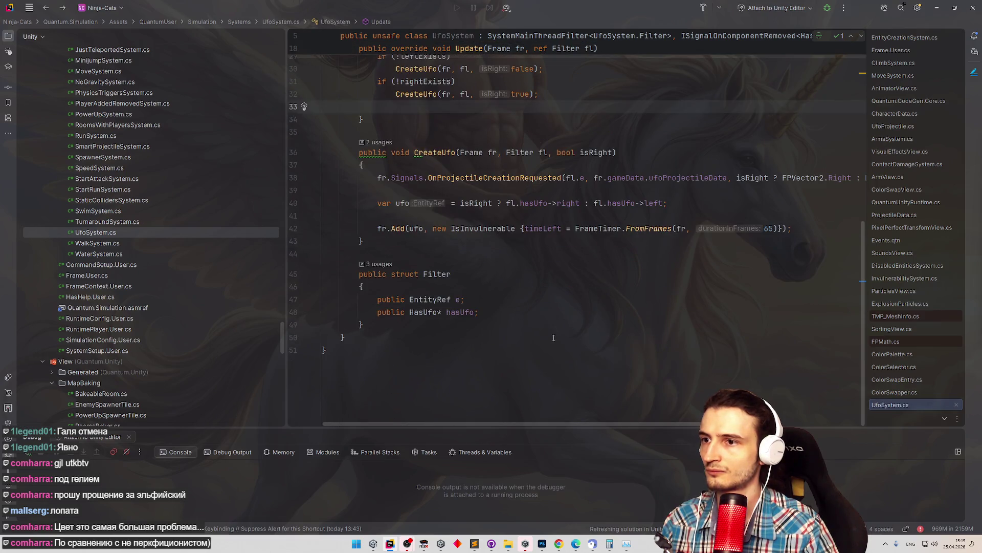
click(538, 288)
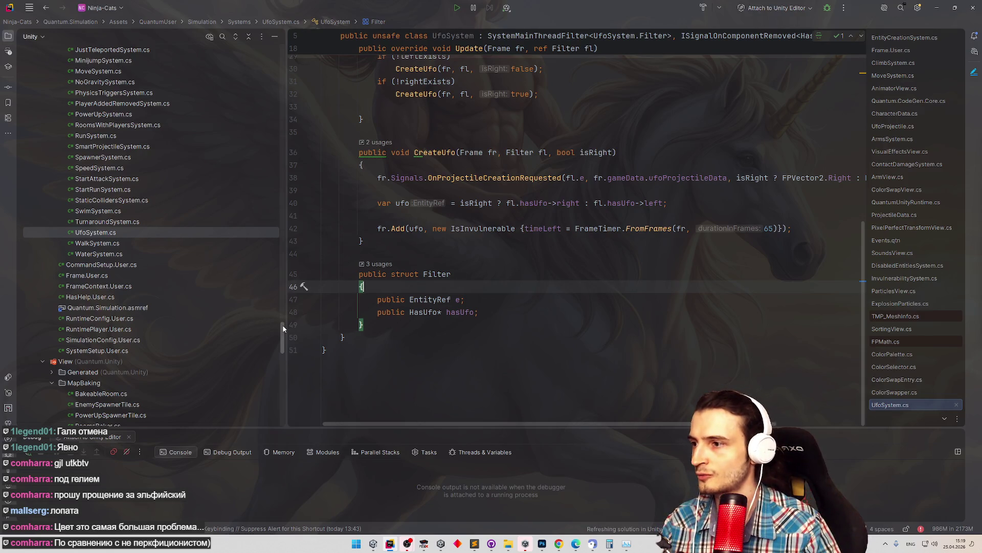
click(436, 275)
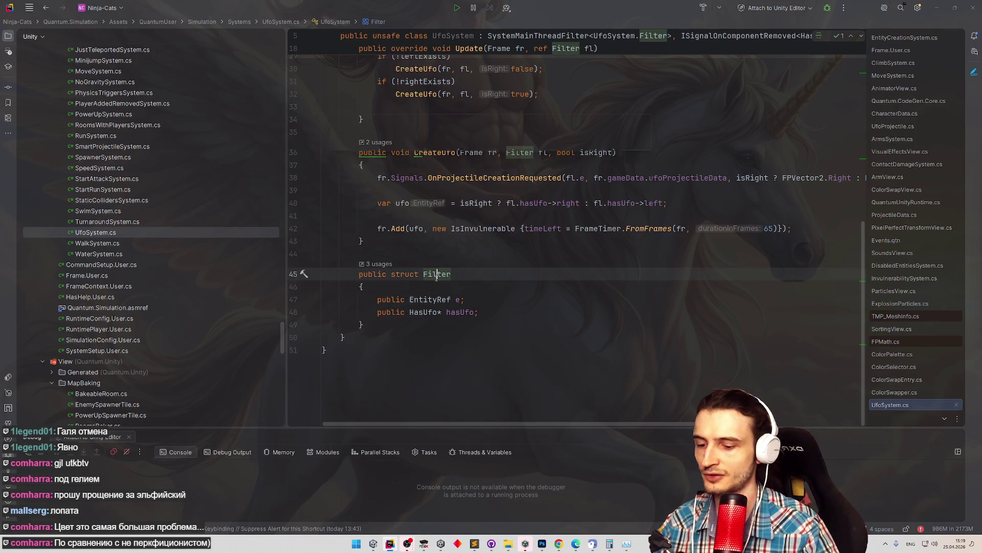
Search 'sma' and open SmartProjectileSystem.cs.
key(ctrl+t)
text(ufo)
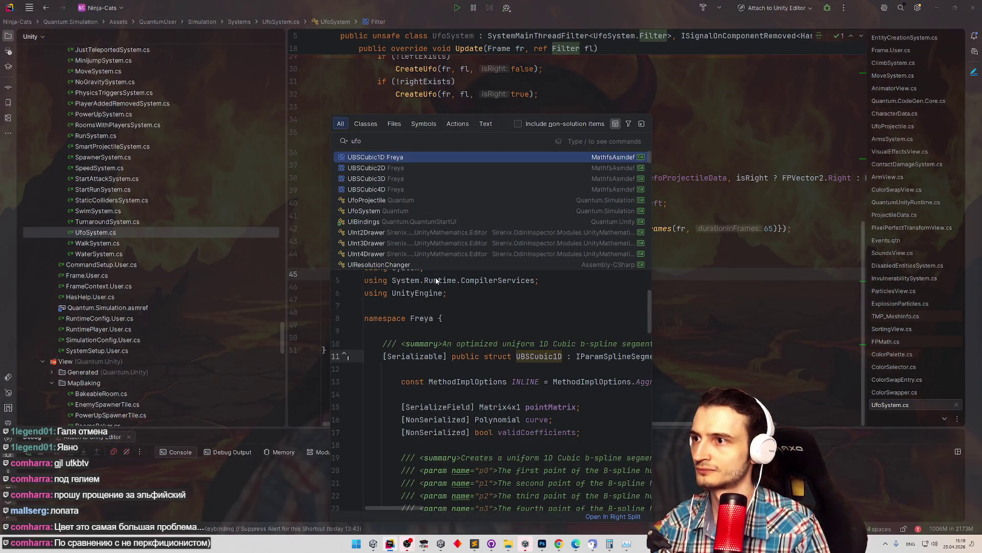
key(BackSpace)
text(sma)
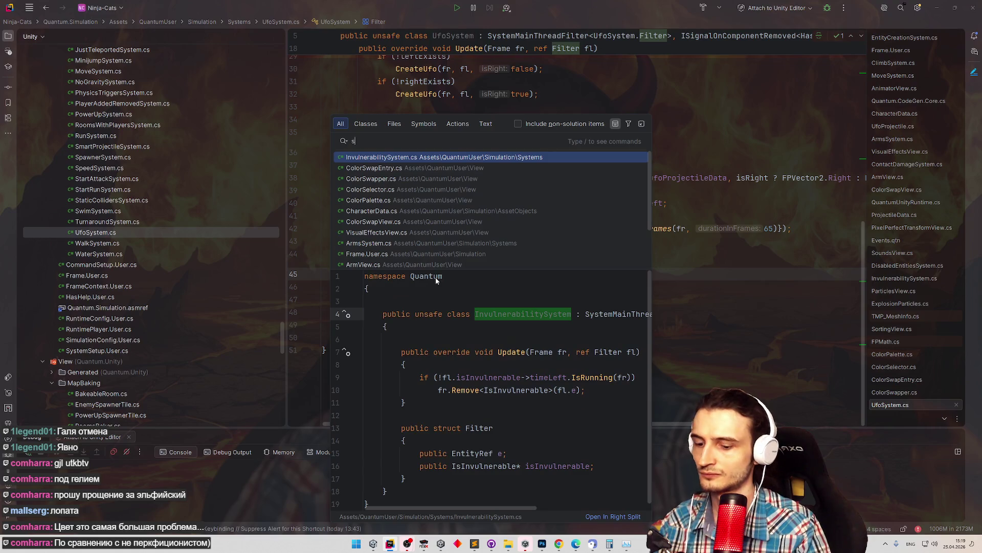
key(Down)
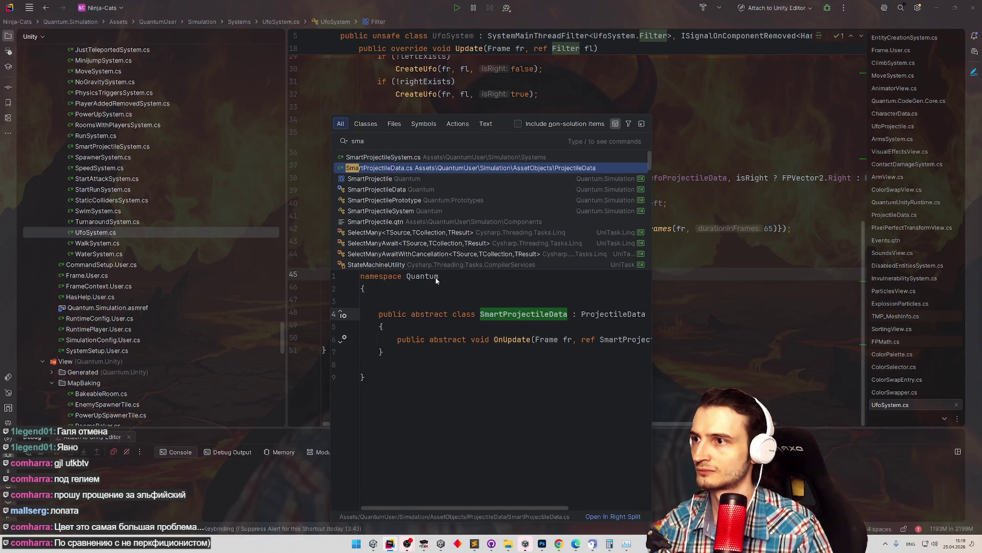
key(Up)
key(Return)
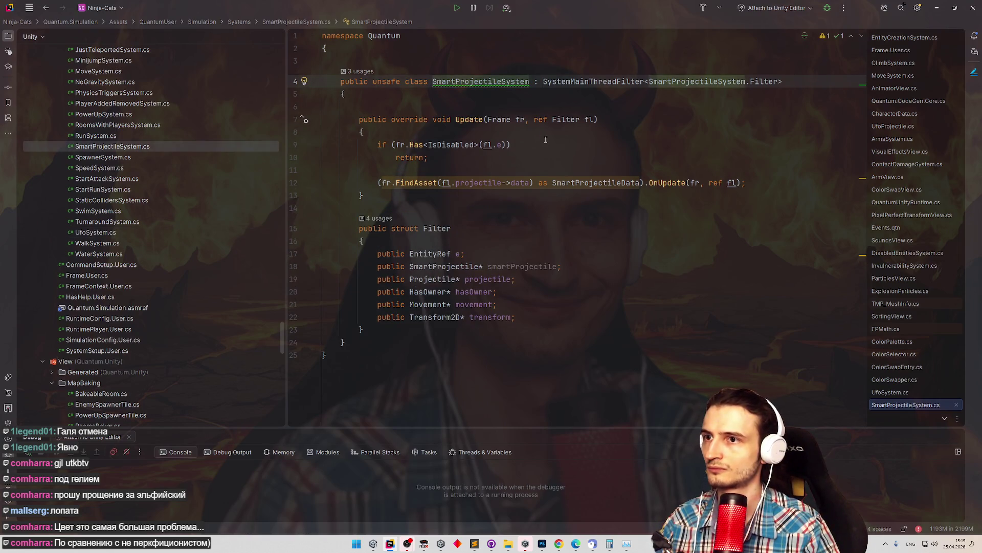
mouse_move(284, 328)
mouse_down()
mouse_move(279, 391)
mouse_move(280, 193)
mouse_move(283, 205)
mouse_up()
Open UfoProjectile.cs by searching 'ufop'.
click(431, 225)
key(shift)
key(shift)
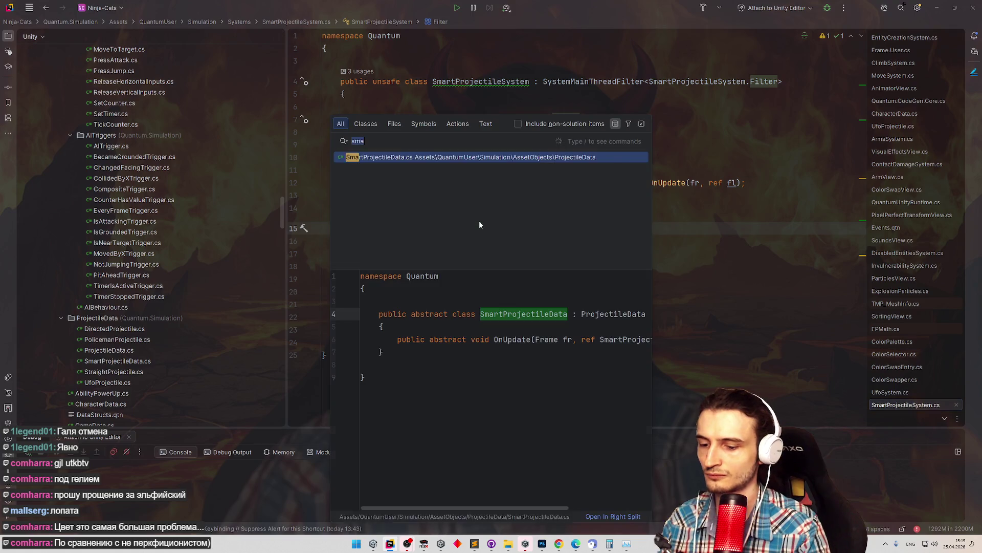
text(ufopr)
key(Return)
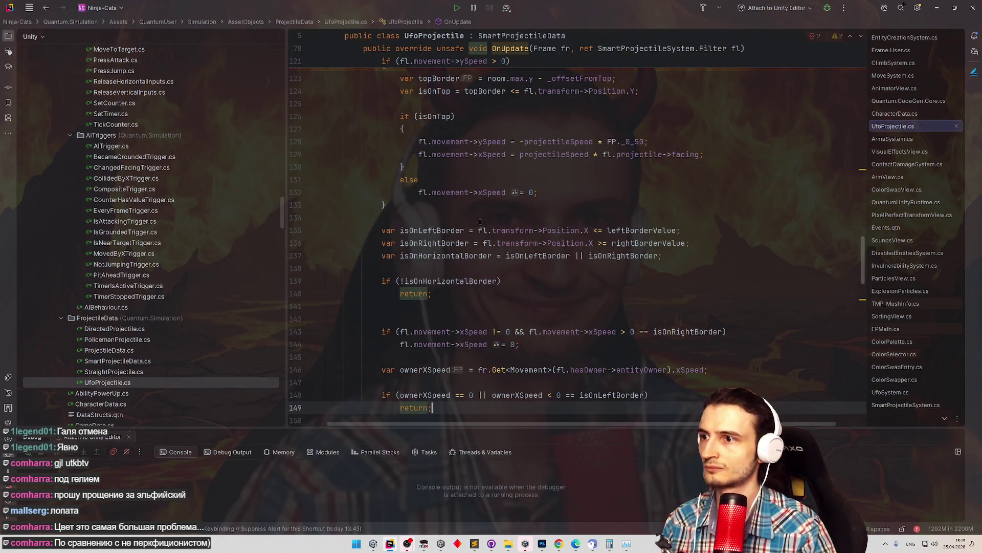
Scroll through UfoProjectile.cs to review InitProjectile and BorderValue.
scroll(492, 177, up, 15)
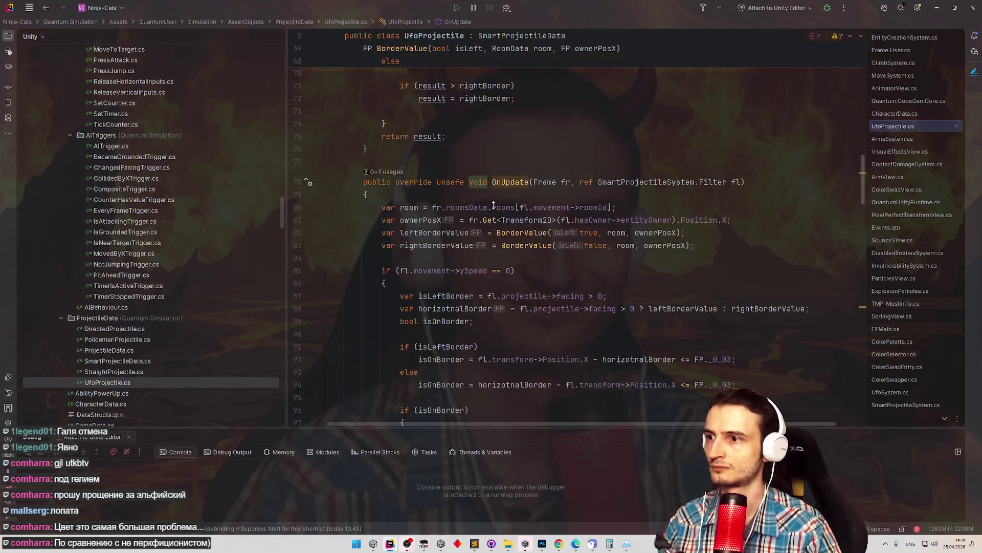
scroll(495, 181, up, 10)
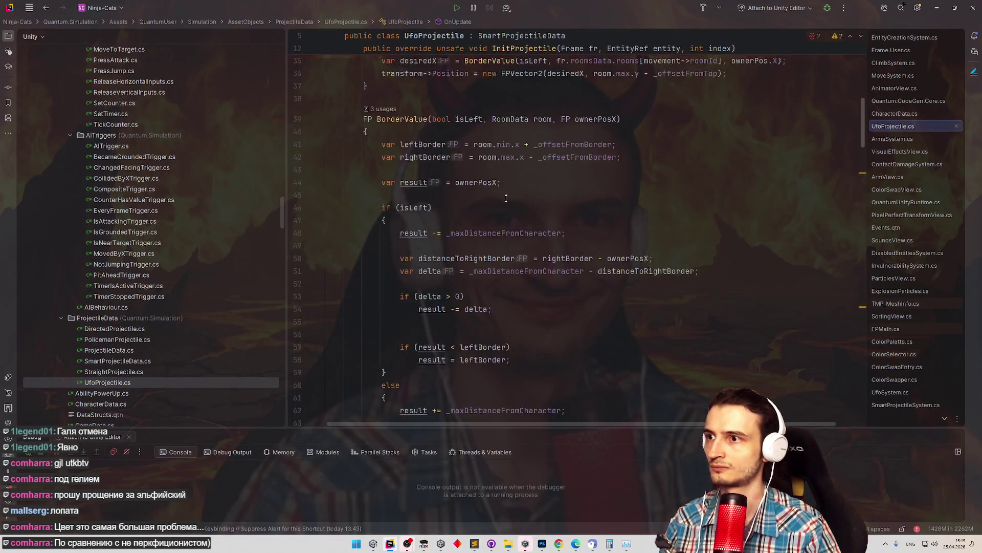
scroll(509, 208, up, 10)
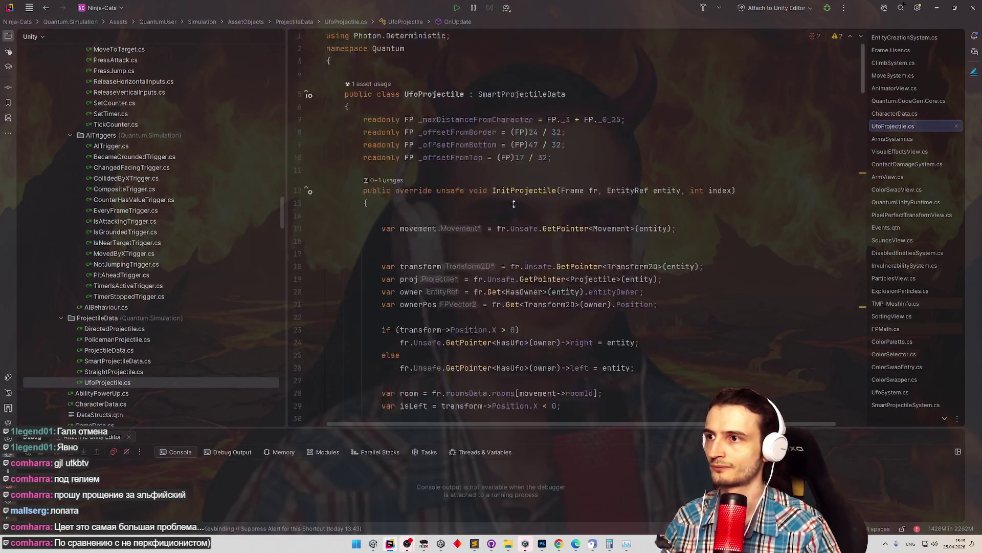
scroll(514, 208, down, 2)
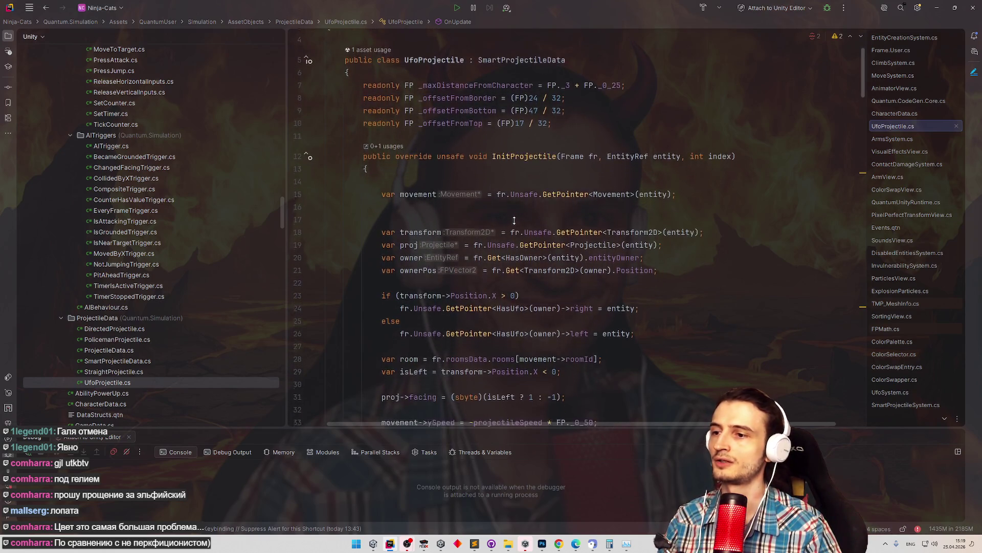
scroll(514, 220, down, 3)
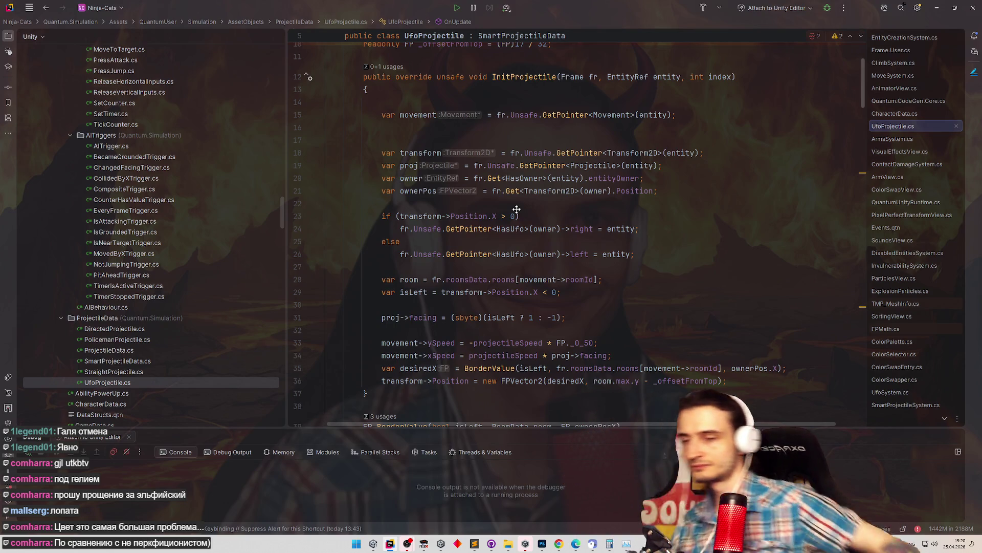
scroll(517, 209, down, 8)
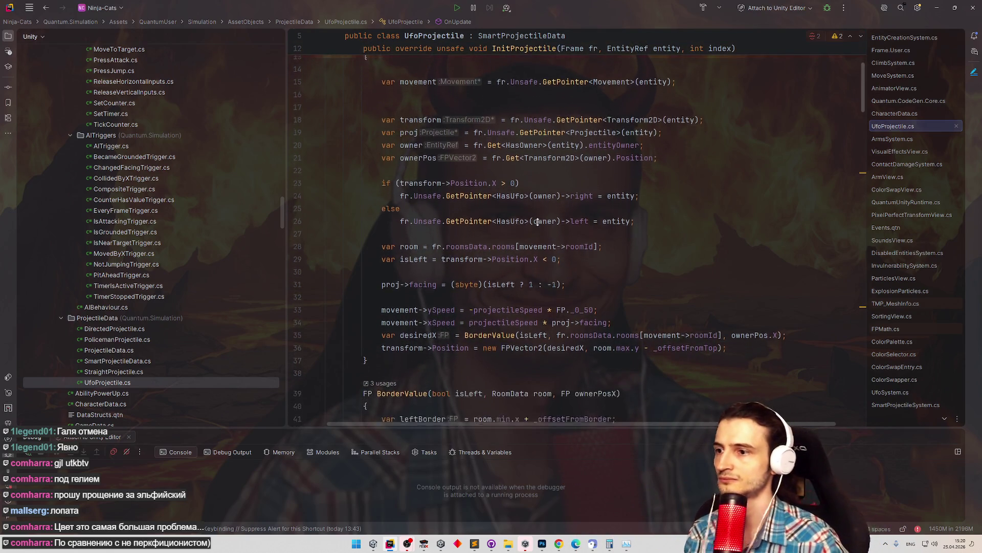
mouse_move(528, 210)
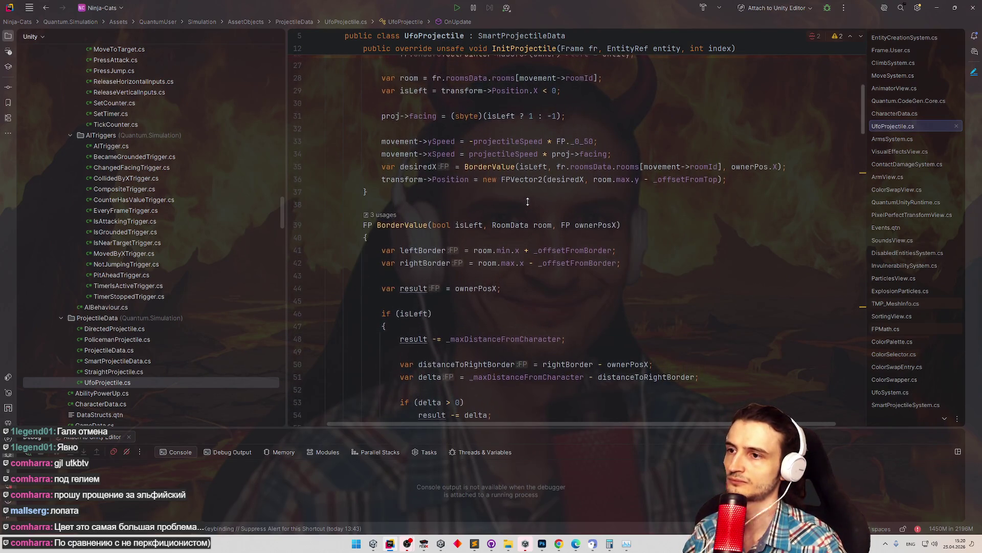
scroll(525, 208, up, 1)
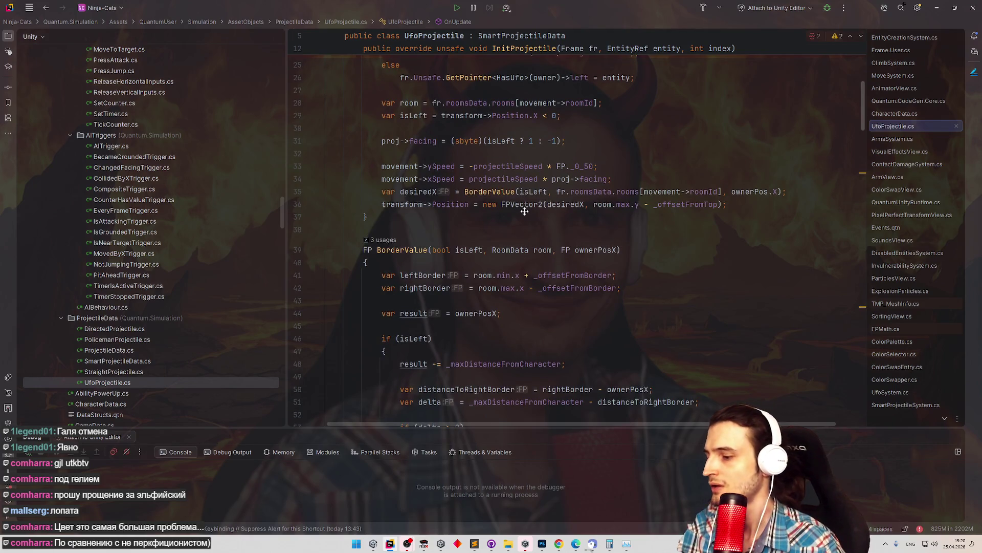
scroll(524, 212, up, 8)
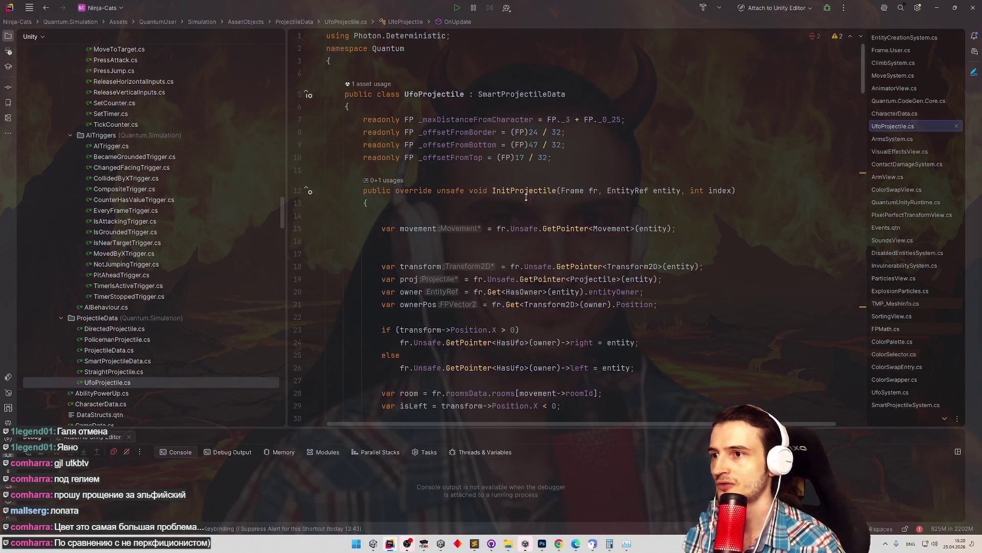
scroll(525, 211, down, 1)
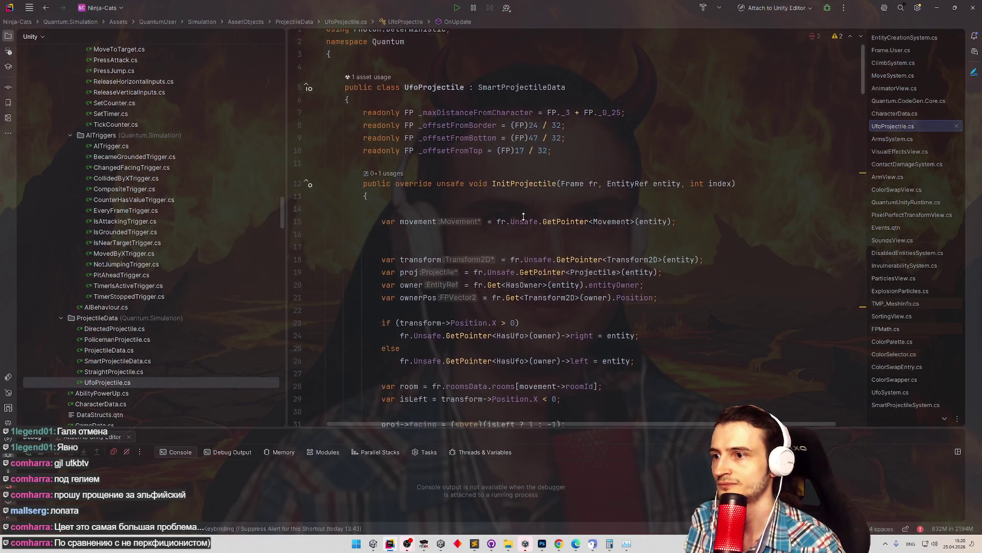
scroll(523, 216, down, 3)
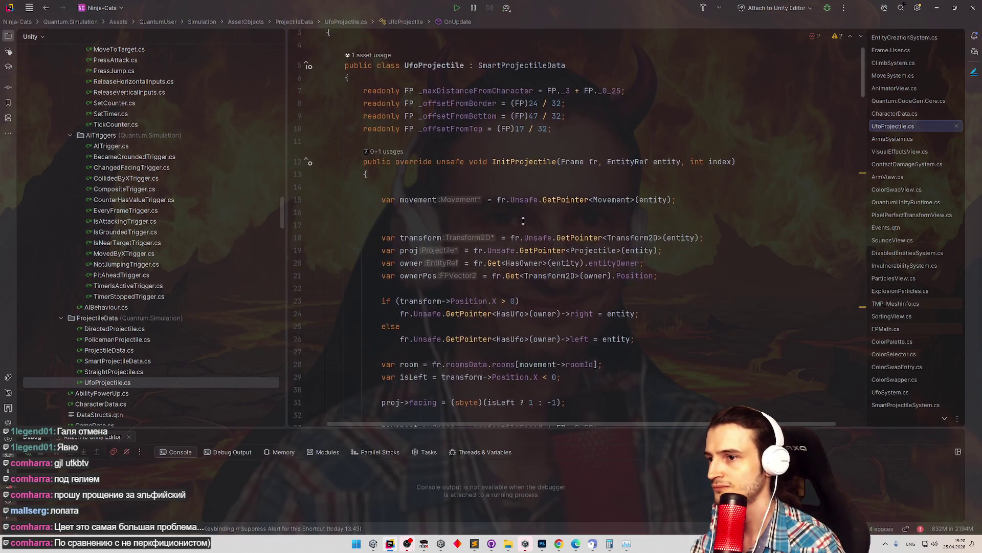
scroll(522, 221, down, 3)
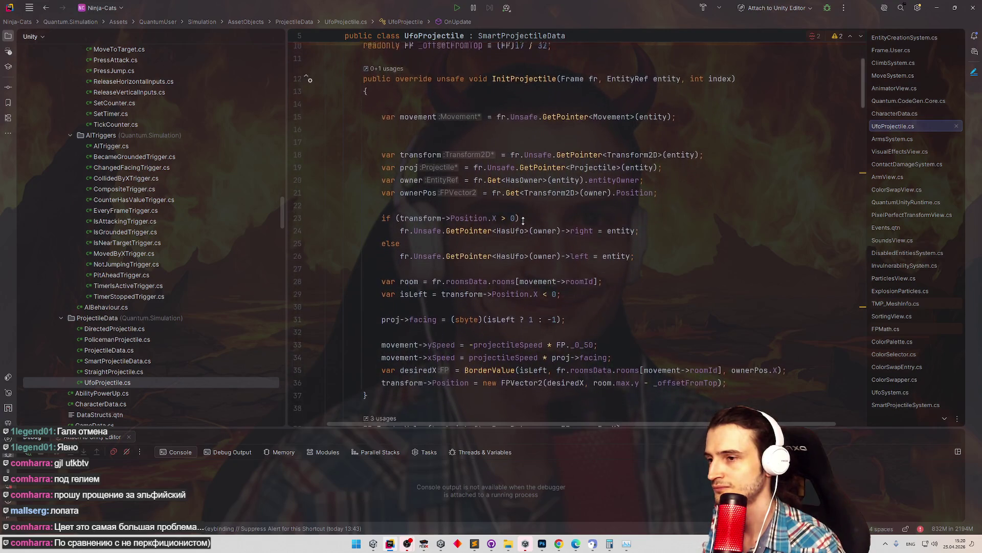
scroll(523, 221, down, 3)
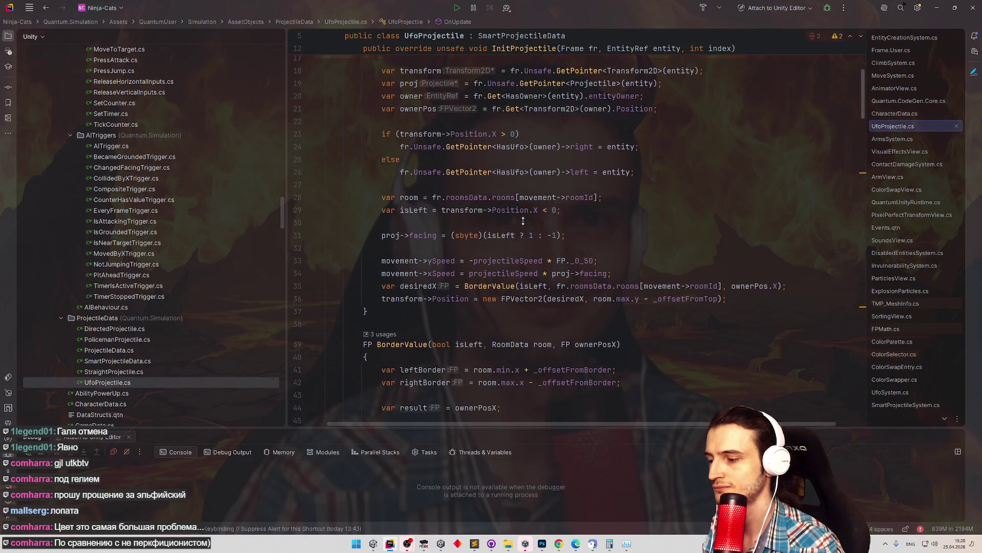
scroll(523, 221, up, 3)
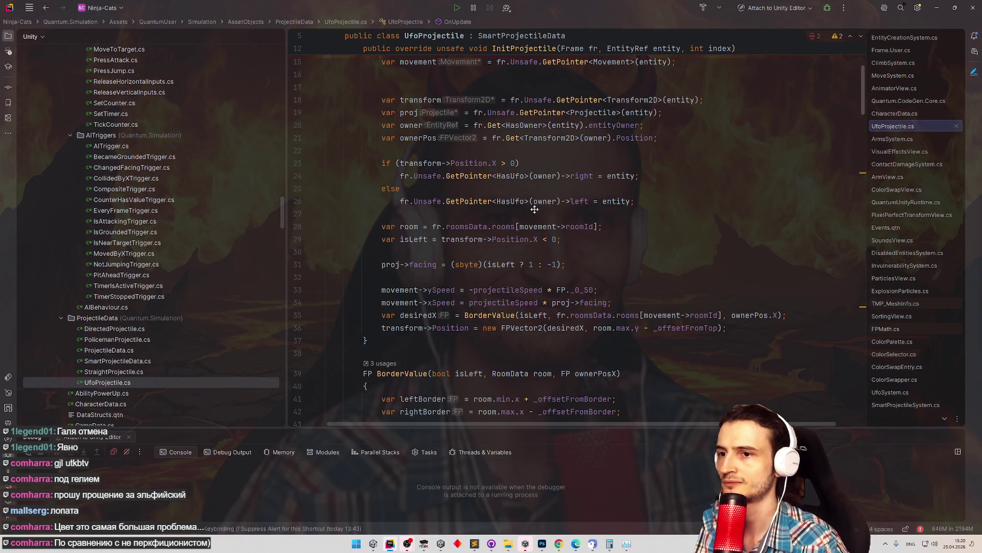
scroll(535, 209, down, 2)
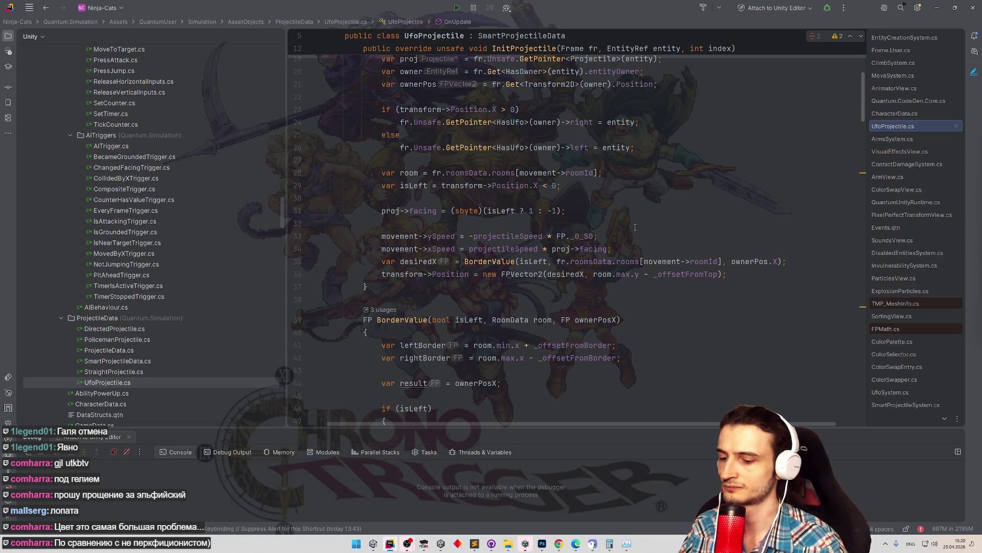
key(shift)
key(shift)
text(moveme)
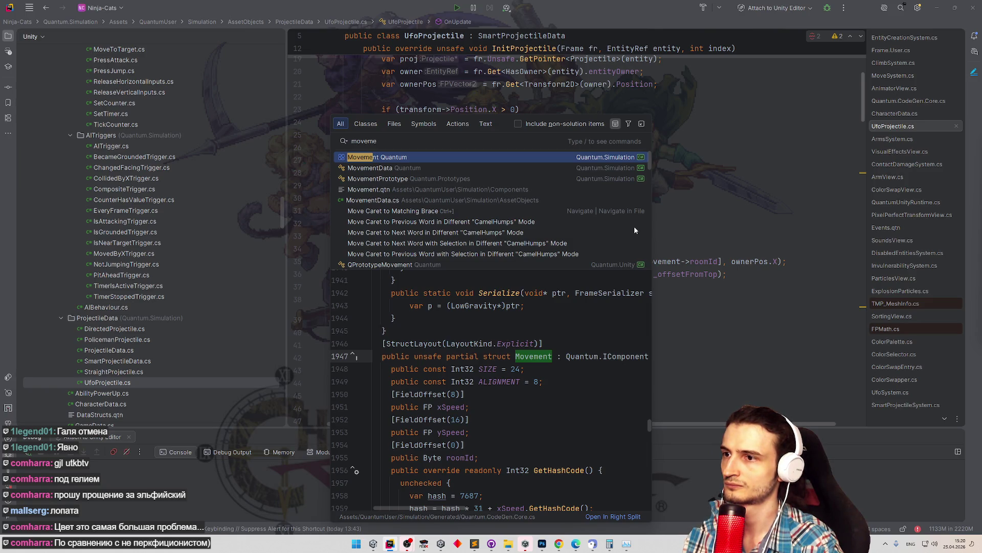
click(707, 209)
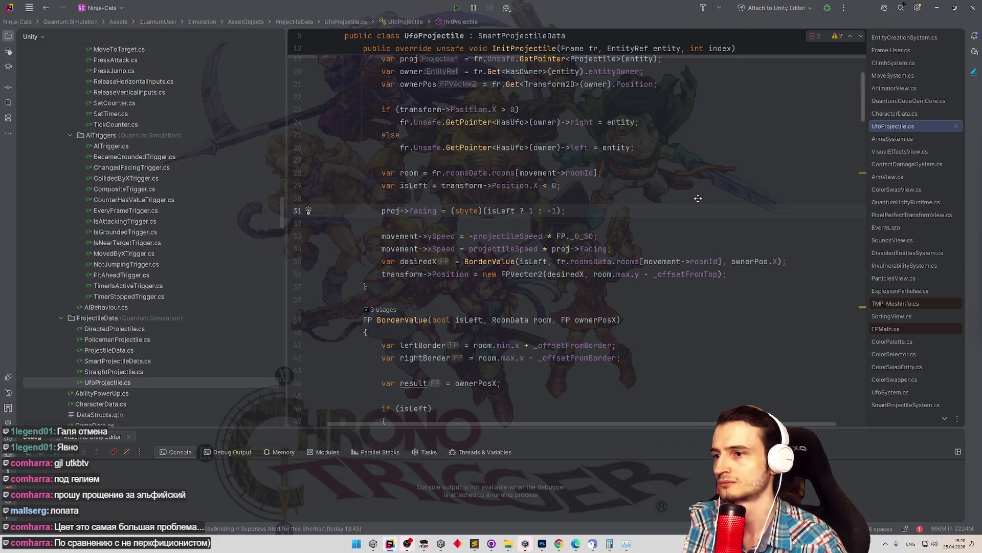
scroll(701, 187, up, 2)
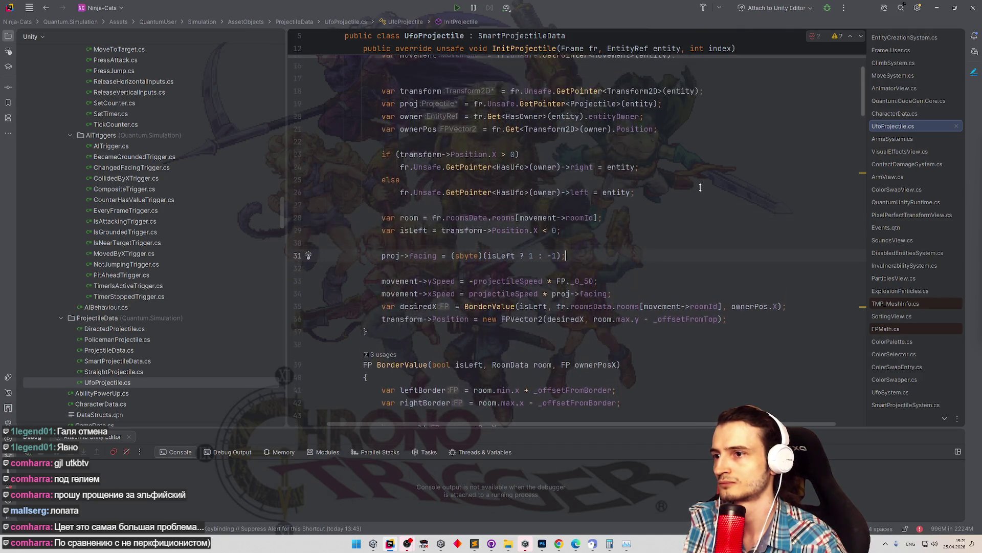
scroll(701, 187, up, 1)
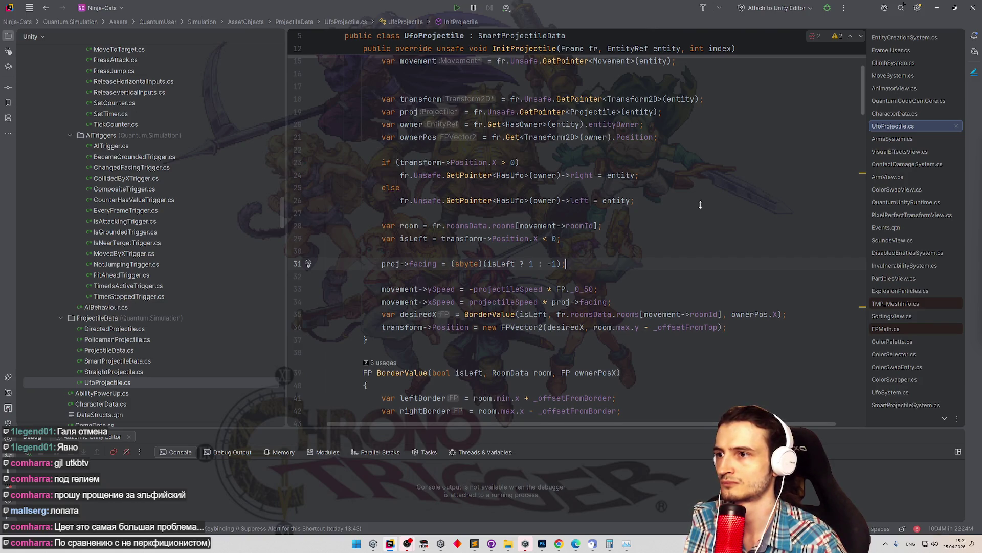
scroll(700, 202, down, 1)
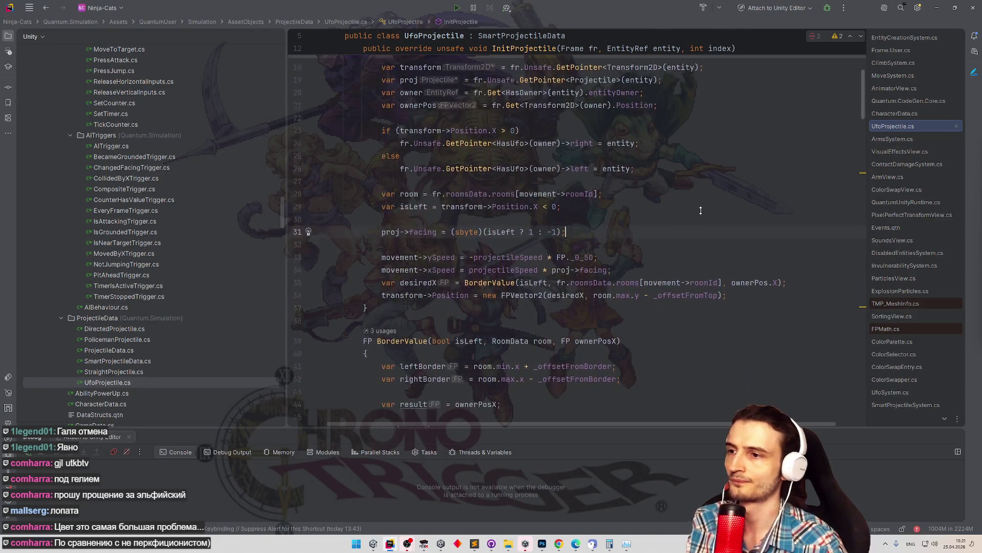
key(ctrl+minus)
scroll(573, 233, up, 20)
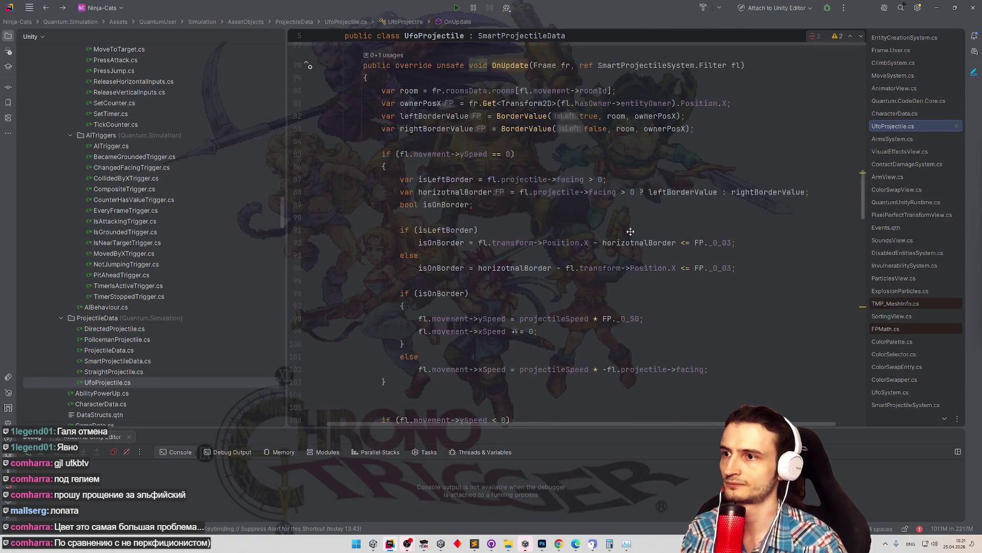
scroll(632, 221, up, 4)
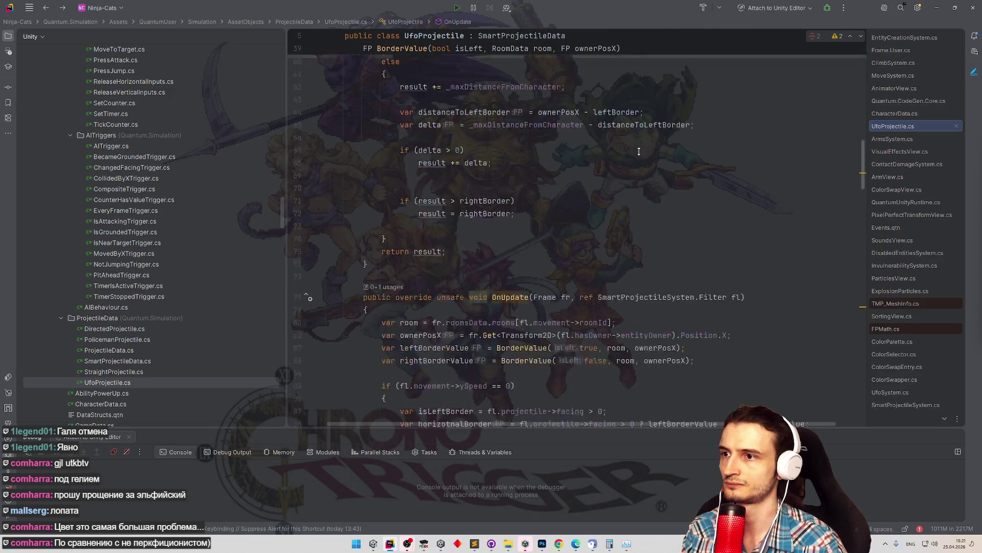